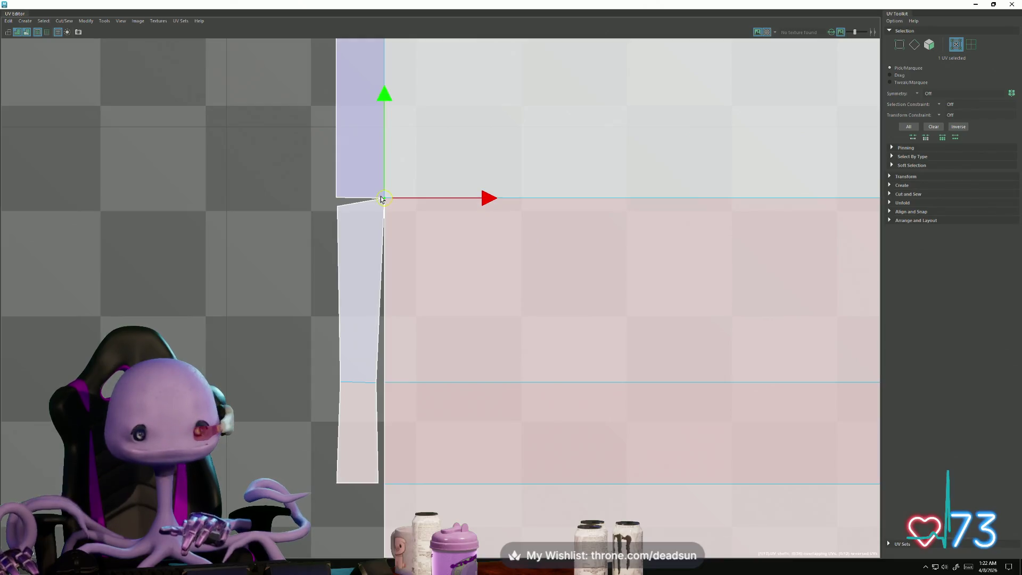
# Step: Move the flap's corner UVs so its left and right edges run vertical
pyautogui.click(338, 206)
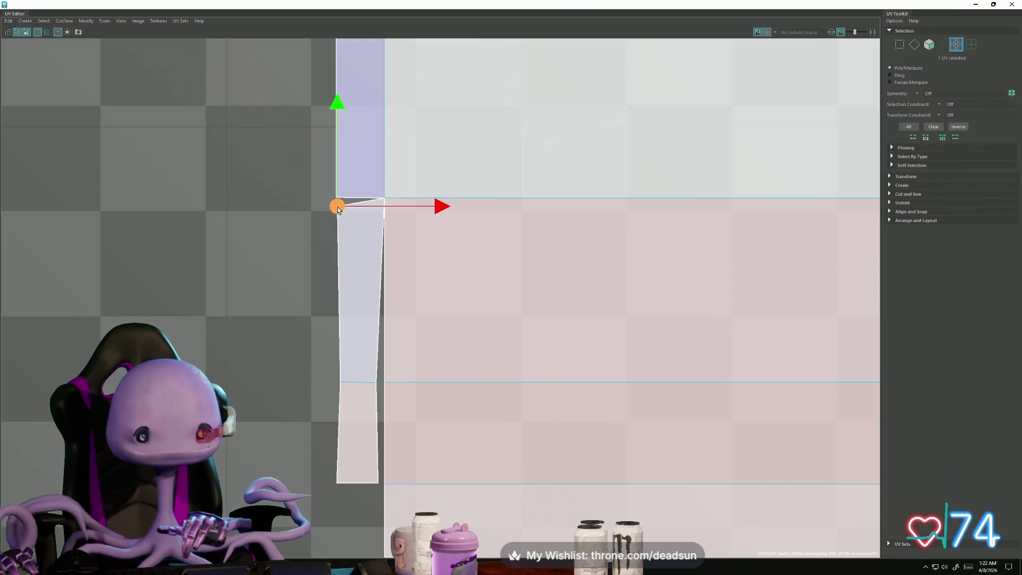
pyautogui.click(378, 382)
pyautogui.moveTo(378, 382); pyautogui.dragTo(384, 382)
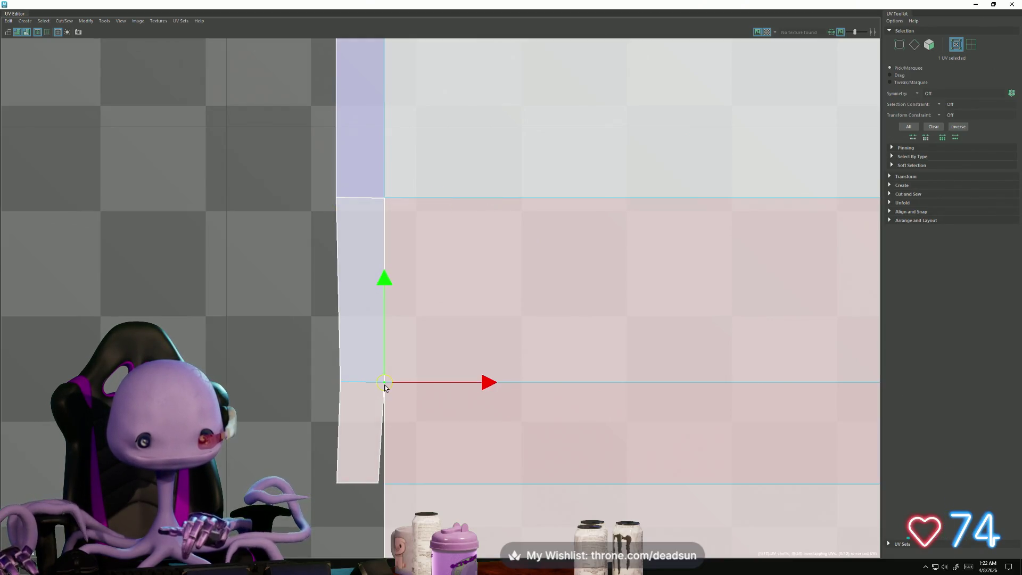
pyautogui.click(376, 484)
pyautogui.moveTo(377, 484); pyautogui.dragTo(385, 486)
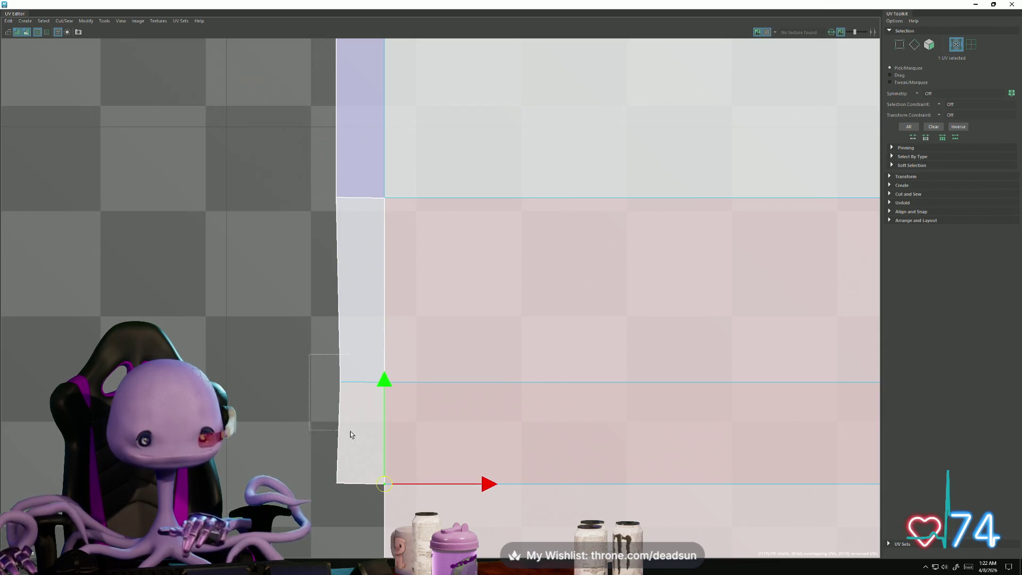
pyautogui.moveTo(351, 434); pyautogui.dragTo(351, 433)
pyautogui.moveTo(435, 383); pyautogui.dragTo(431, 384)
pyautogui.scroll(-2, 431, 384)
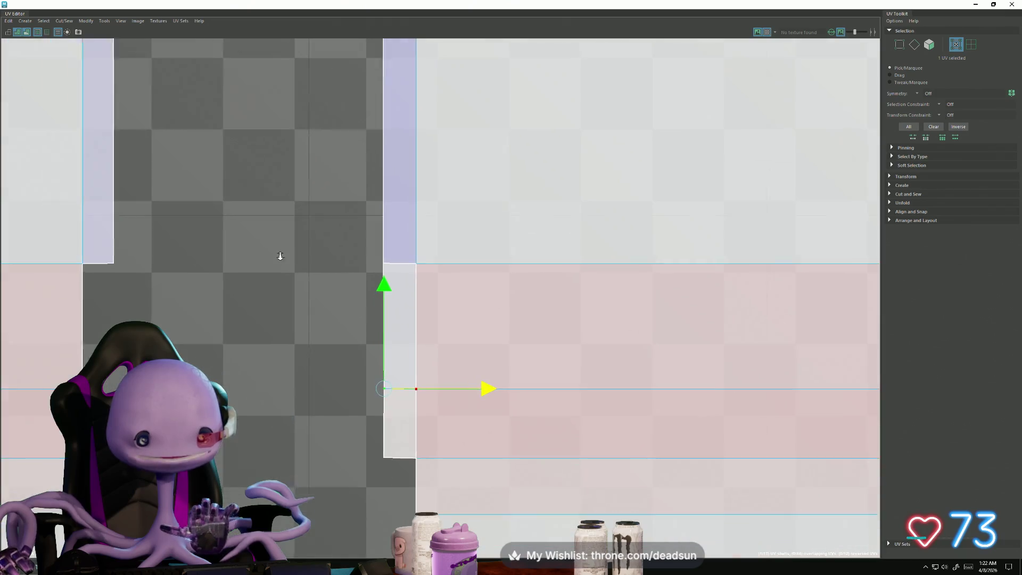
# Step: Select the flap's seam edges and join them with Cut/Sew > Move and Sew
pyautogui.press('F10')
pyautogui.click(412, 261)
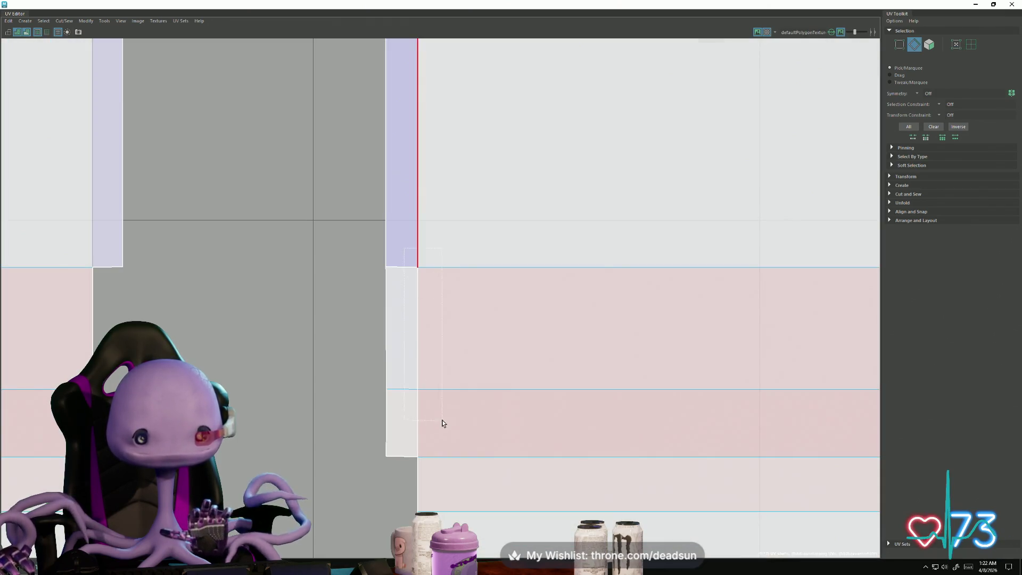
pyautogui.moveTo(442, 423); pyautogui.dragTo(443, 425)
pyautogui.click(64, 21)
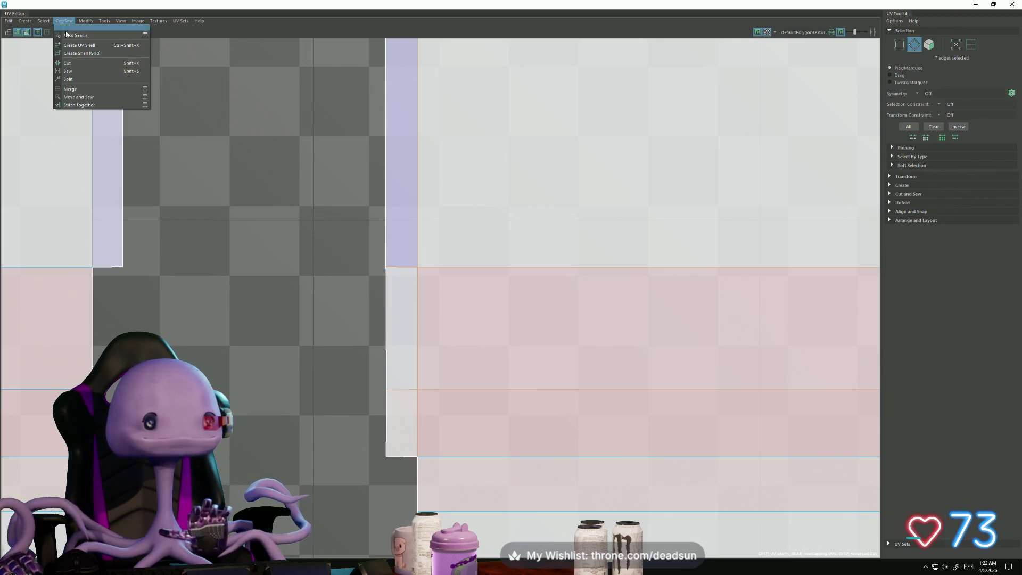
pyautogui.click(94, 97)
pyautogui.scroll(-1, 369, 350)
pyautogui.scroll(5, 415, 449)
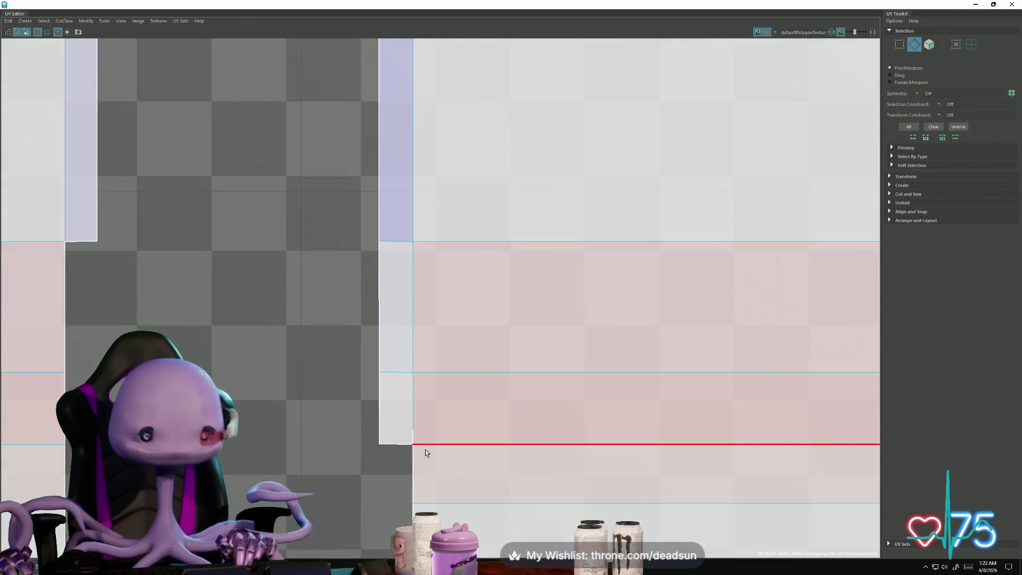
# Step: Select the shell's two bottom corner UVs and move them into place
pyautogui.click(410, 419)
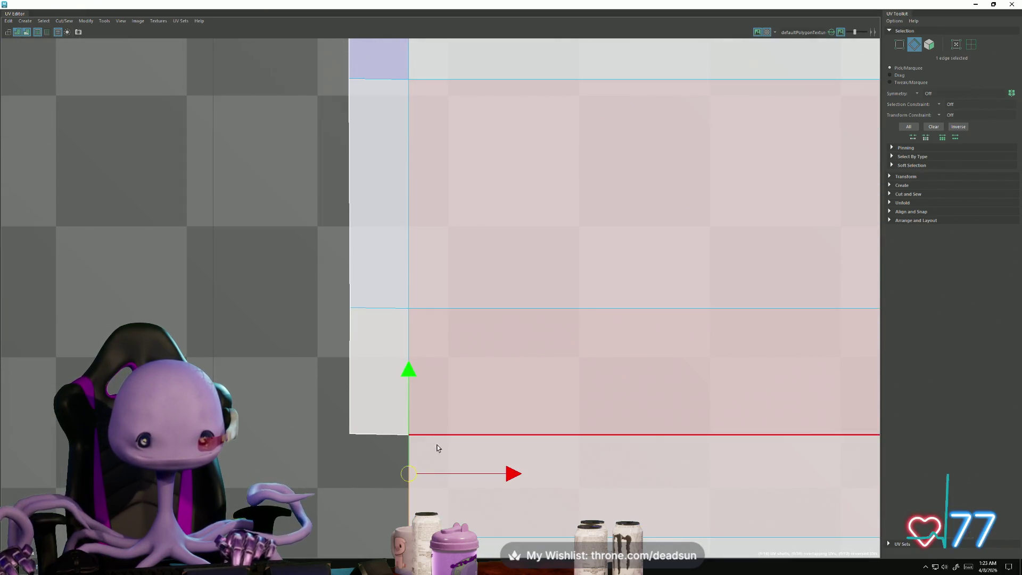
pyautogui.moveTo(358, 428); pyautogui.dragTo(373, 421, button='right')
pyautogui.click(359, 434)
pyautogui.keyDown('shift'); pyautogui.click(408, 434); pyautogui.keyUp('shift')
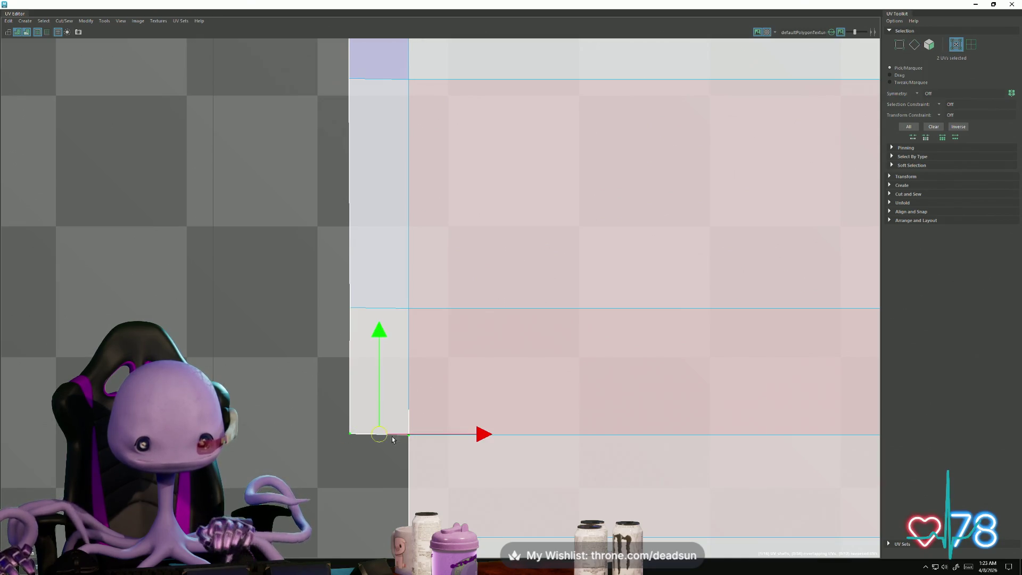
pyautogui.moveTo(381, 436)
pyautogui.mouseDown()
pyautogui.moveTo(355, 430)
pyautogui.moveTo(404, 429)
pyautogui.moveTo(350, 440)
pyautogui.mouseUp()
pyautogui.click(406, 434)
pyautogui.moveTo(351, 440)
pyautogui.keyDown('alt'); pyautogui.mouseDown(button='middle')
pyautogui.moveTo(383, 424)
pyautogui.moveTo(402, 389)
pyautogui.mouseUp(button='middle'); pyautogui.keyUp('alt')
# Step: Square the notch corner UV and straighten the blue shell's vertical edge
pyautogui.click(392, 377)
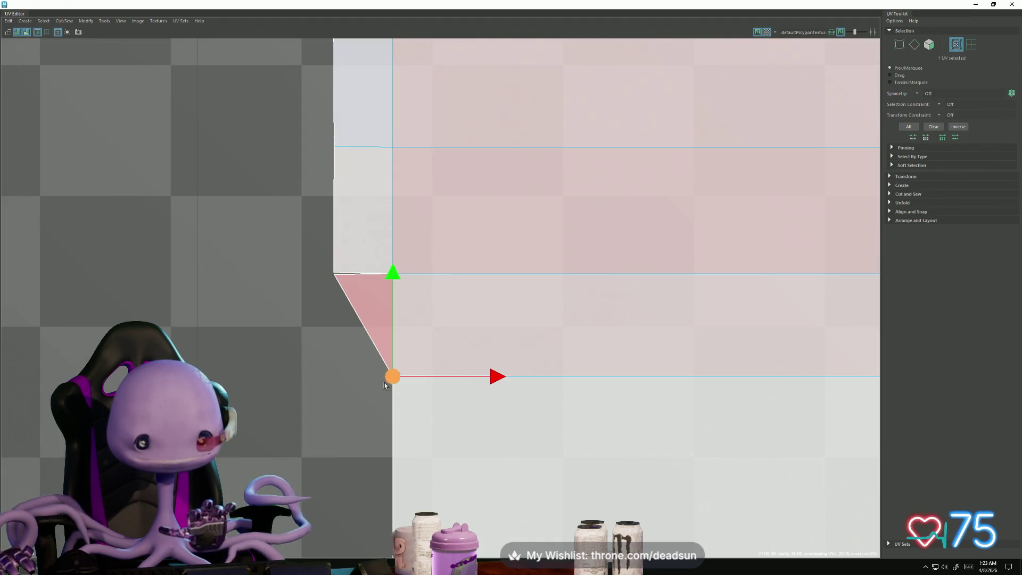
pyautogui.moveTo(392, 377)
pyautogui.mouseDown()
pyautogui.moveTo(372, 381)
pyautogui.moveTo(403, 380)
pyautogui.moveTo(335, 379)
pyautogui.moveTo(414, 398)
pyautogui.mouseUp()
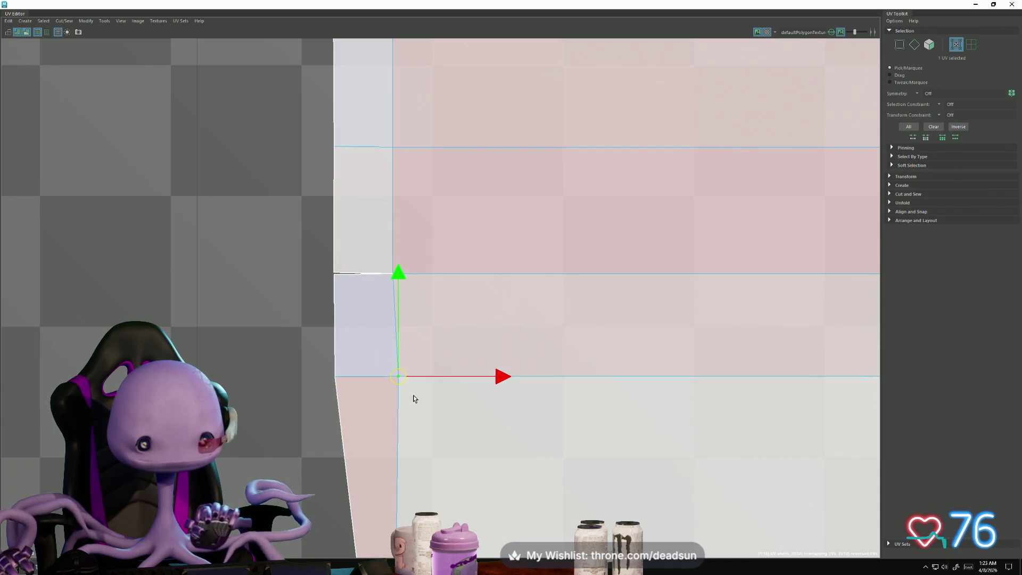
pyautogui.moveTo(499, 378); pyautogui.dragTo(495, 379)
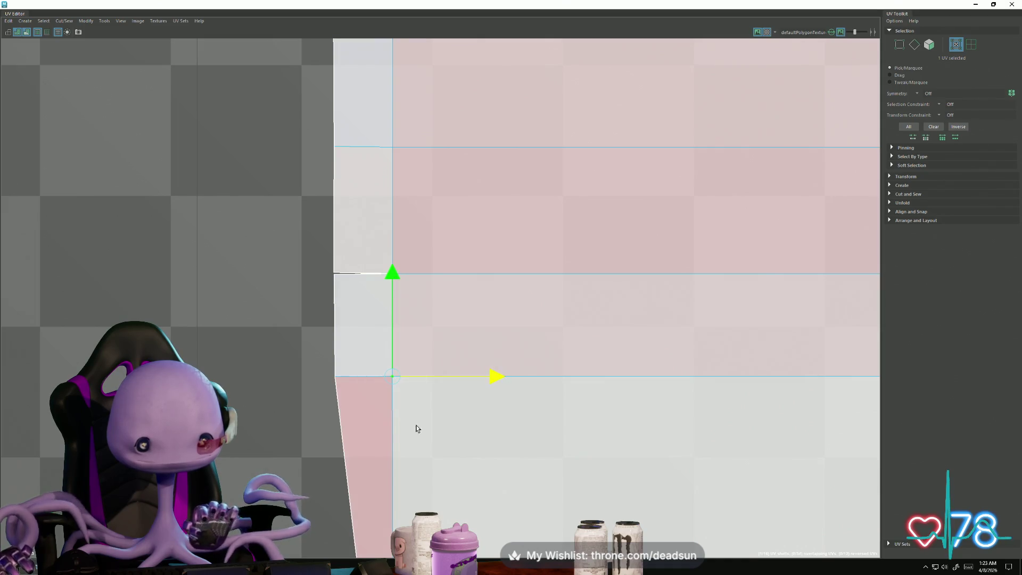
pyautogui.scroll(-3, 417, 428)
pyautogui.moveTo(358, 429)
pyautogui.mouseDown()
pyautogui.moveTo(369, 459)
pyautogui.moveTo(346, 422)
pyautogui.moveTo(364, 437)
pyautogui.moveTo(351, 430)
pyautogui.mouseUp()
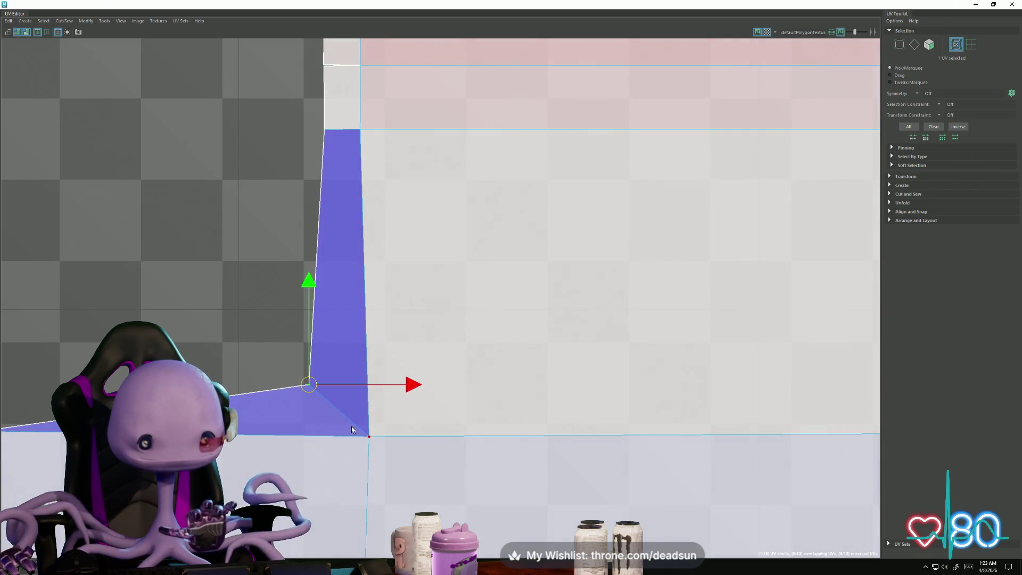
pyautogui.click(370, 437)
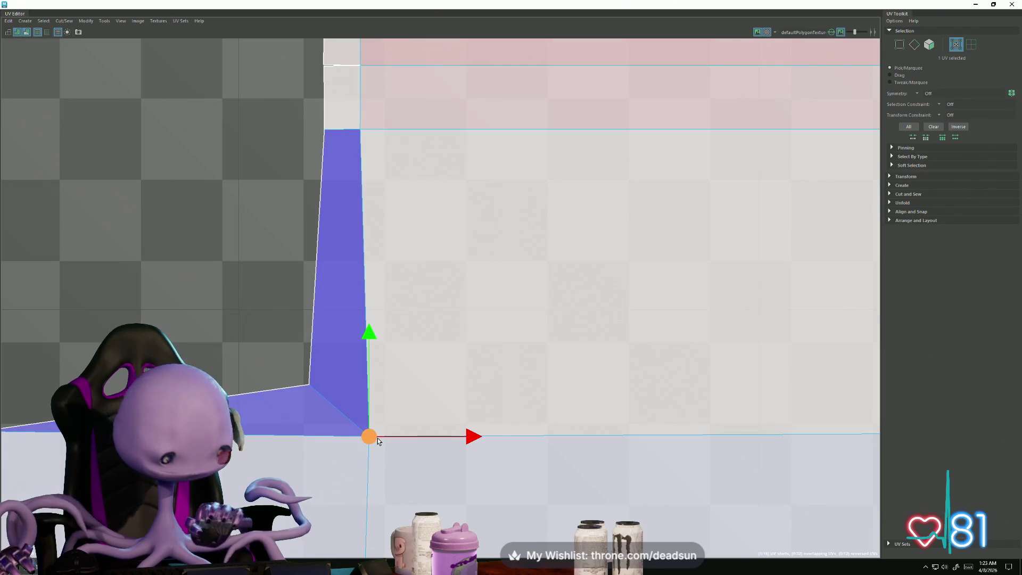
pyautogui.moveTo(371, 436); pyautogui.dragTo(361, 431)
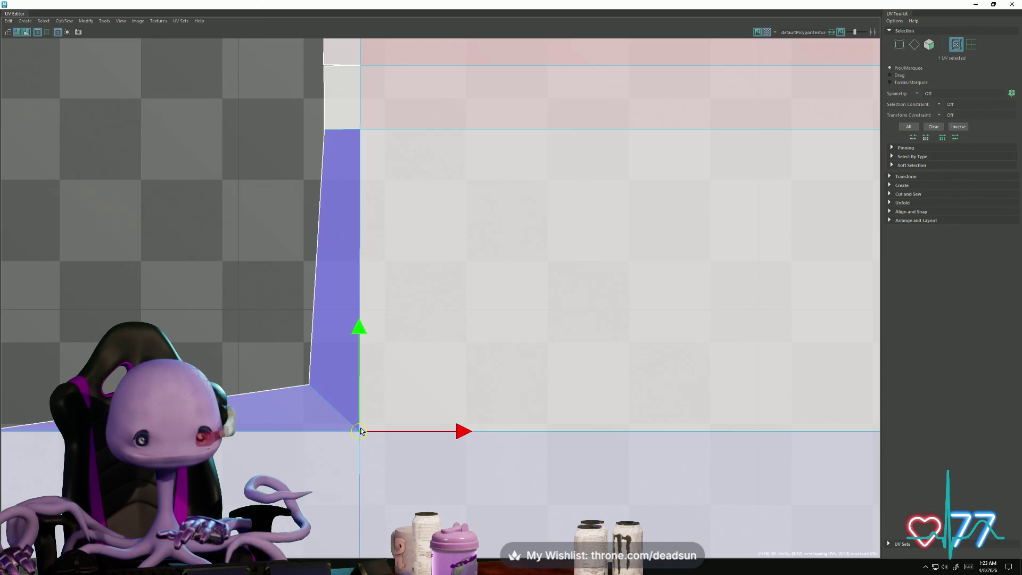
pyautogui.moveTo(361, 430)
pyautogui.keyDown('alt'); pyautogui.mouseDown(button='middle')
pyautogui.moveTo(315, 413)
pyautogui.moveTo(344, 411)
pyautogui.mouseUp(button='middle'); pyautogui.keyUp('alt')
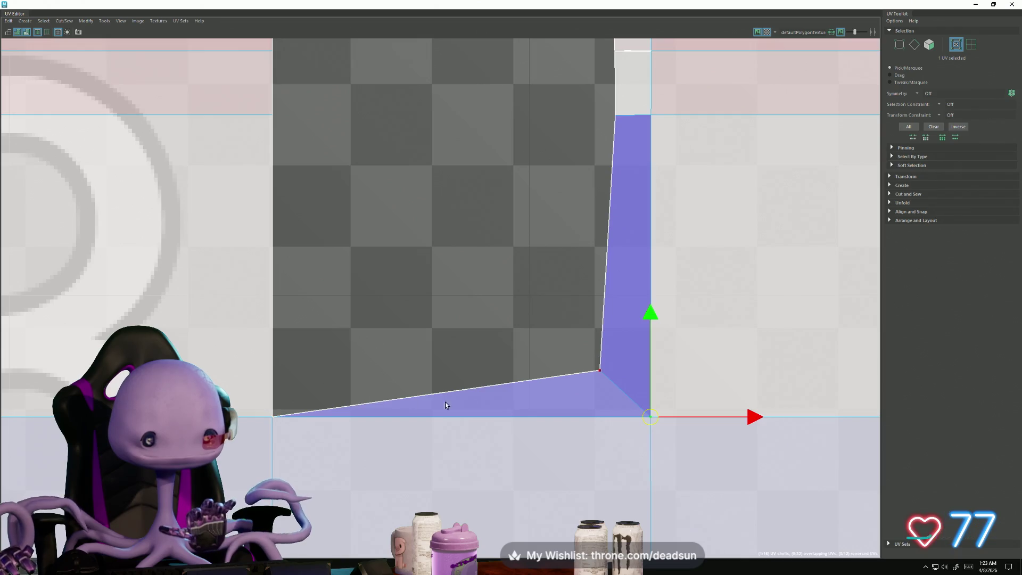
# Step: Scale the blue shell's slanted bottom edge flat in V and lower it into place
pyautogui.moveTo(445, 405); pyautogui.dragTo(448, 367, button='right')
pyautogui.click(429, 393)
pyautogui.moveTo(429, 392); pyautogui.dragTo(446, 374)
pyautogui.press('r')
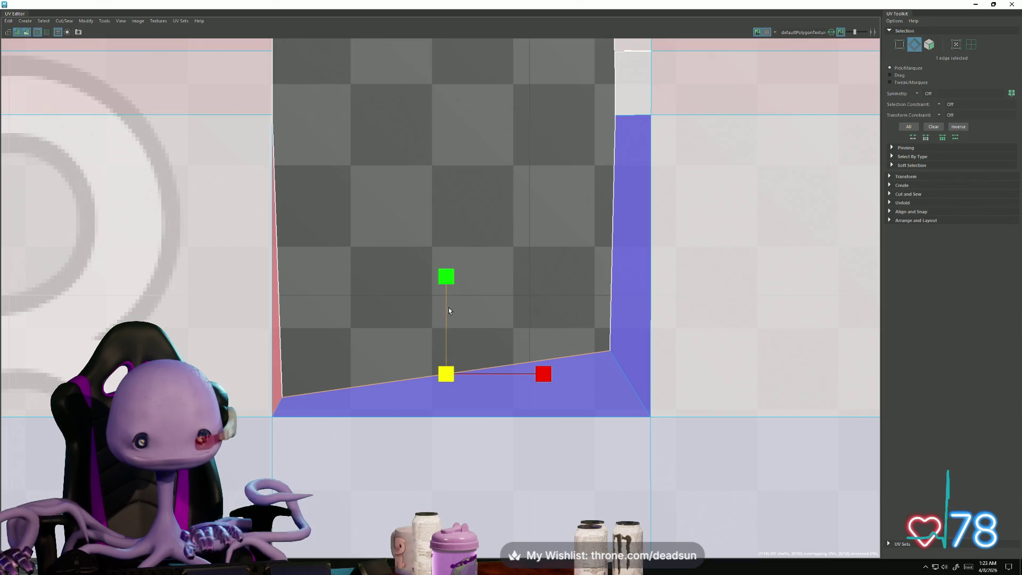
pyautogui.moveTo(443, 286); pyautogui.dragTo(433, 417)
pyautogui.press('w')
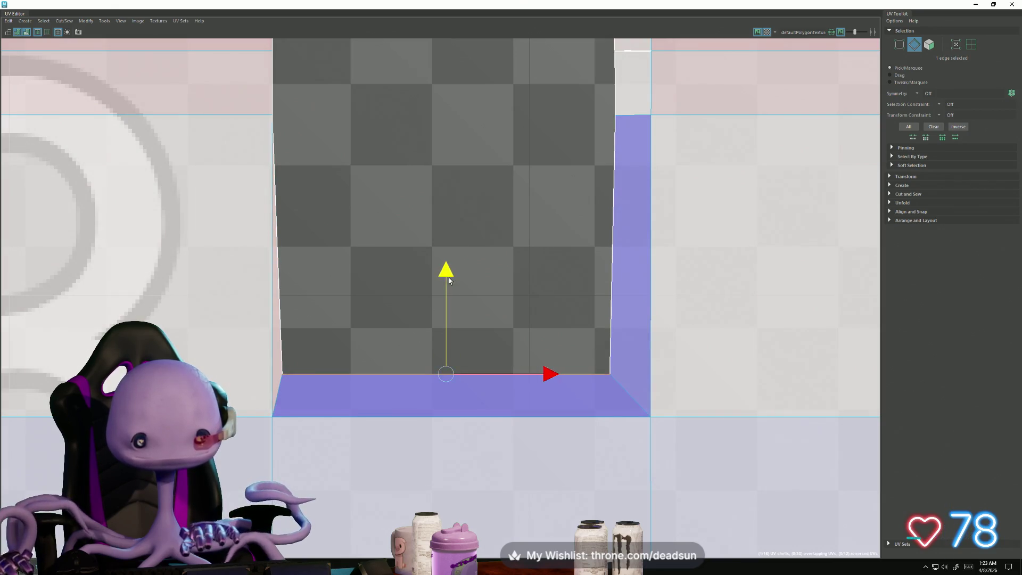
pyautogui.moveTo(449, 280); pyautogui.dragTo(452, 291)
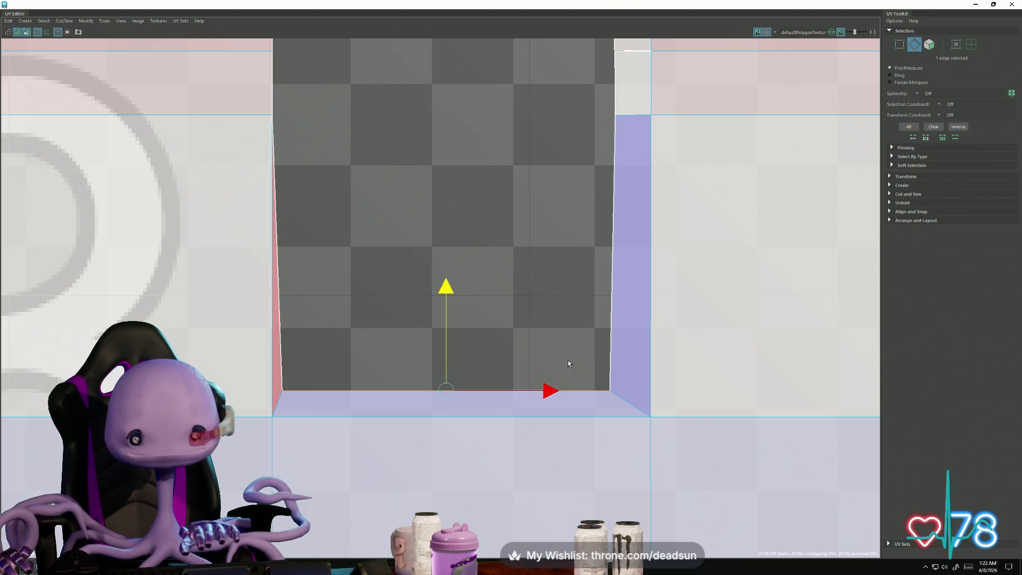
# Step: Nudge the inner corner UV right and shift the shell's left inner edge to straighten it
pyautogui.moveTo(600, 395); pyautogui.dragTo(651, 392, button='right')
pyautogui.moveTo(593, 380); pyautogui.dragTo(629, 392)
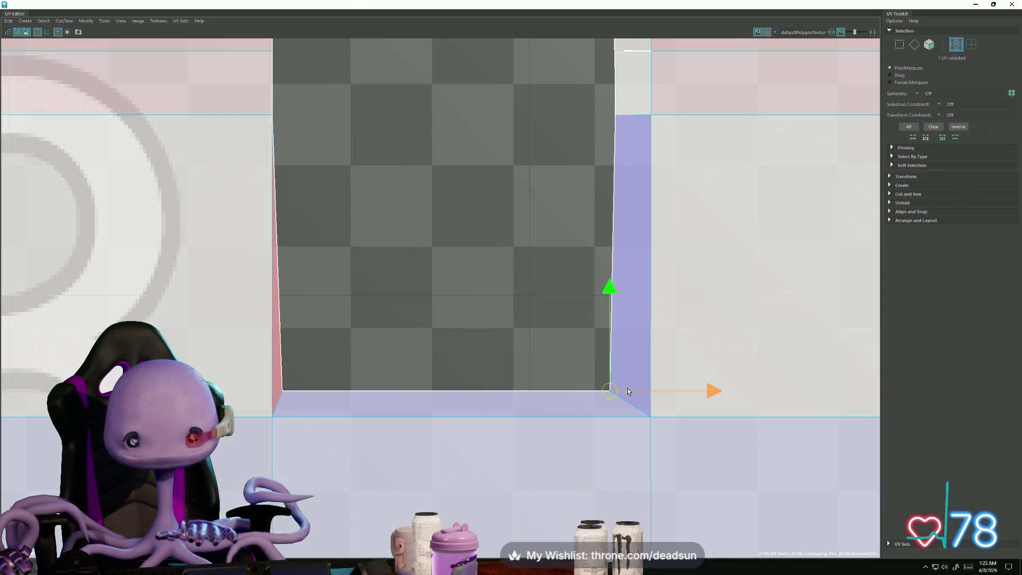
pyautogui.moveTo(704, 394); pyautogui.dragTo(717, 398)
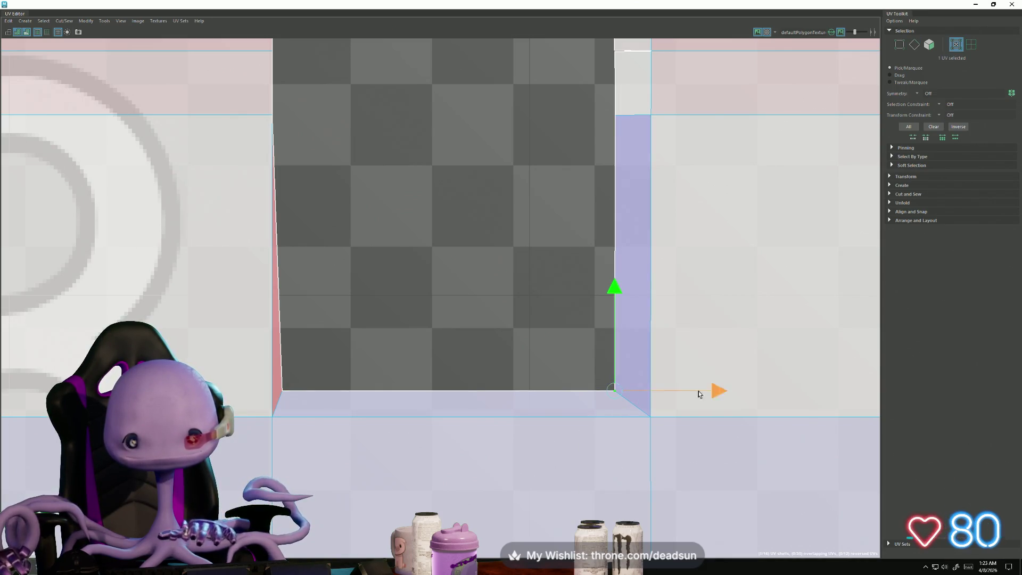
pyautogui.keyDown('alt'); pyautogui.moveTo(276, 146); pyautogui.dragTo(318, 287, button='middle'); pyautogui.keyUp('alt')
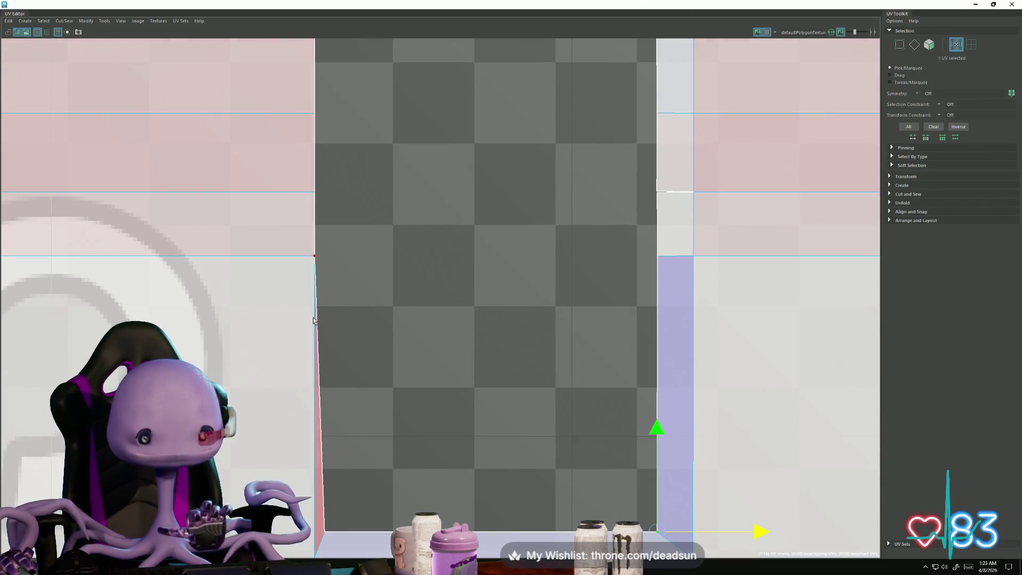
pyautogui.moveTo(320, 410); pyautogui.dragTo(320, 376, button='right')
pyautogui.moveTo(304, 373); pyautogui.dragTo(397, 446)
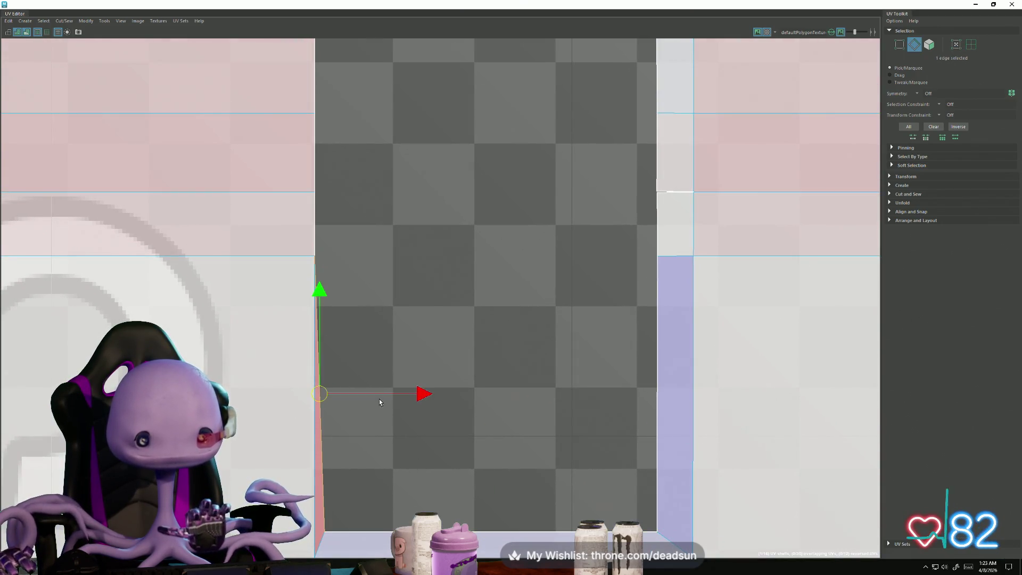
pyautogui.moveTo(422, 395); pyautogui.dragTo(448, 395)
# Step: Square the pink notch pieces into rectangles and select the right notch's seam edge
pyautogui.keyDown('alt'); pyautogui.moveTo(406, 282); pyautogui.dragTo(406, 444, button='middle'); pyautogui.keyUp('alt')
pyautogui.moveTo(323, 366)
pyautogui.mouseDown(button='right')
pyautogui.moveTo(336, 365)
pyautogui.moveTo(325, 343)
pyautogui.mouseUp(button='right')
pyautogui.click(319, 340)
pyautogui.moveTo(319, 341); pyautogui.dragTo(352, 358)
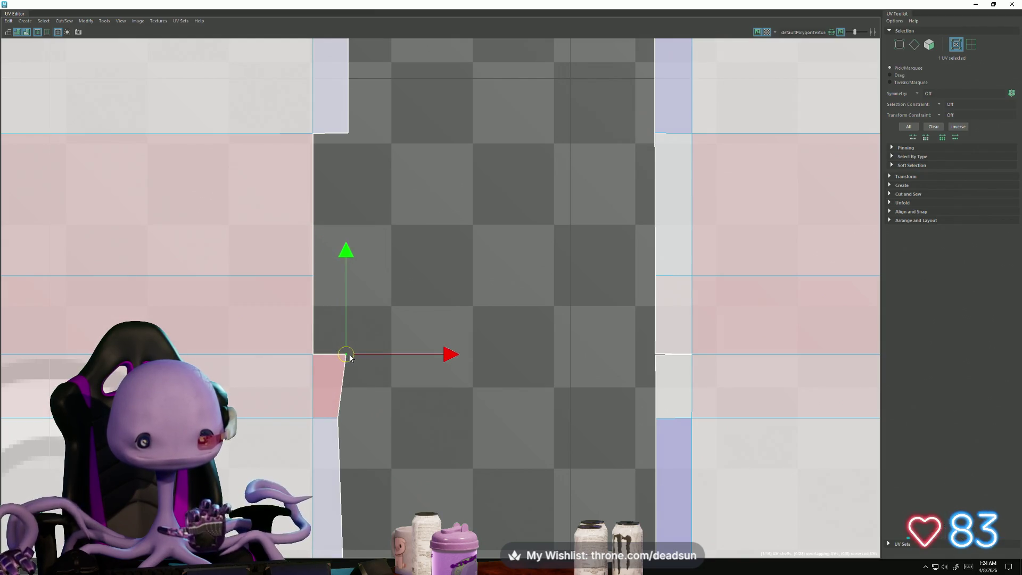
pyautogui.click(339, 416)
pyautogui.scroll(-2, 304, 429)
pyautogui.keyDown('alt'); pyautogui.moveTo(303, 429); pyautogui.dragTo(304, 312, button='middle'); pyautogui.keyUp('alt')
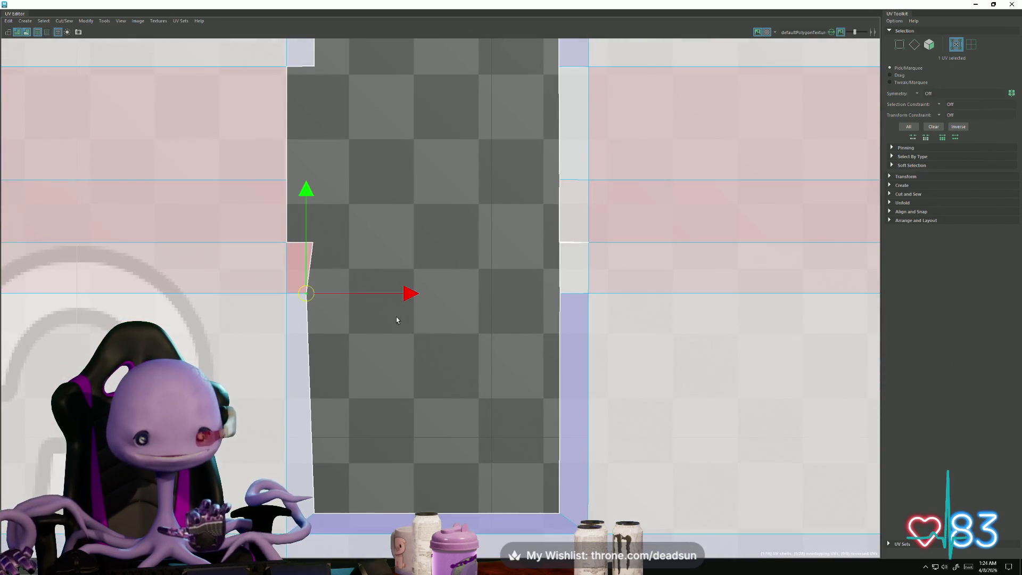
pyautogui.moveTo(405, 300); pyautogui.dragTo(411, 300)
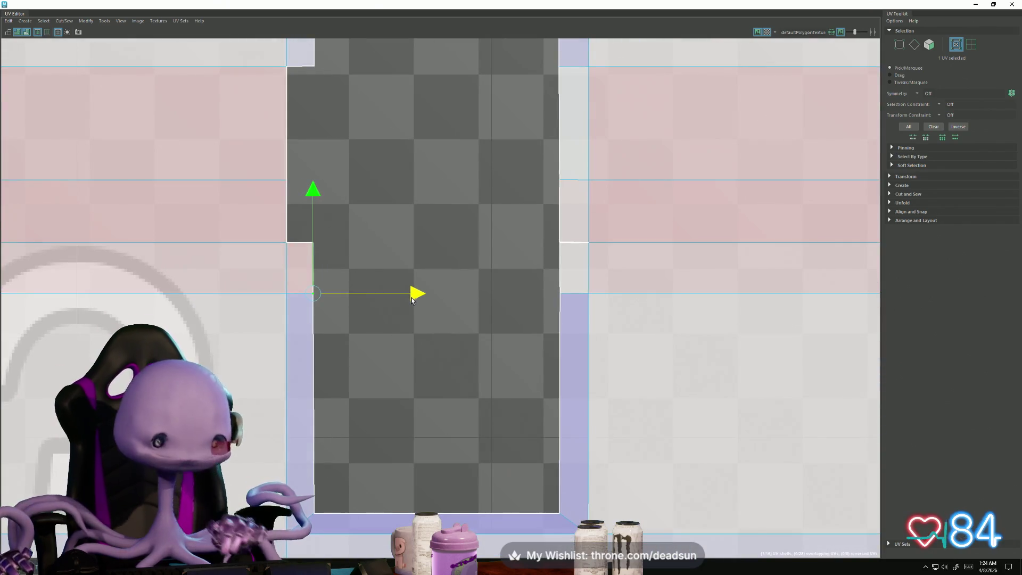
pyautogui.moveTo(582, 279); pyautogui.dragTo(581, 257, button='right')
pyautogui.click(578, 245)
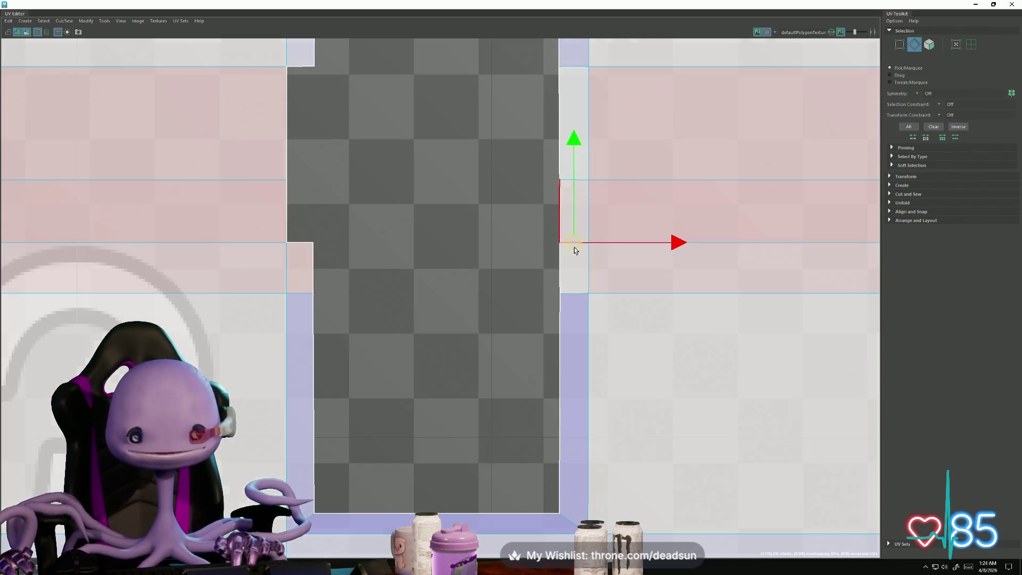
# Step: Apply the Cut/Sew command to the selected strip edge
pyautogui.click(64, 20)
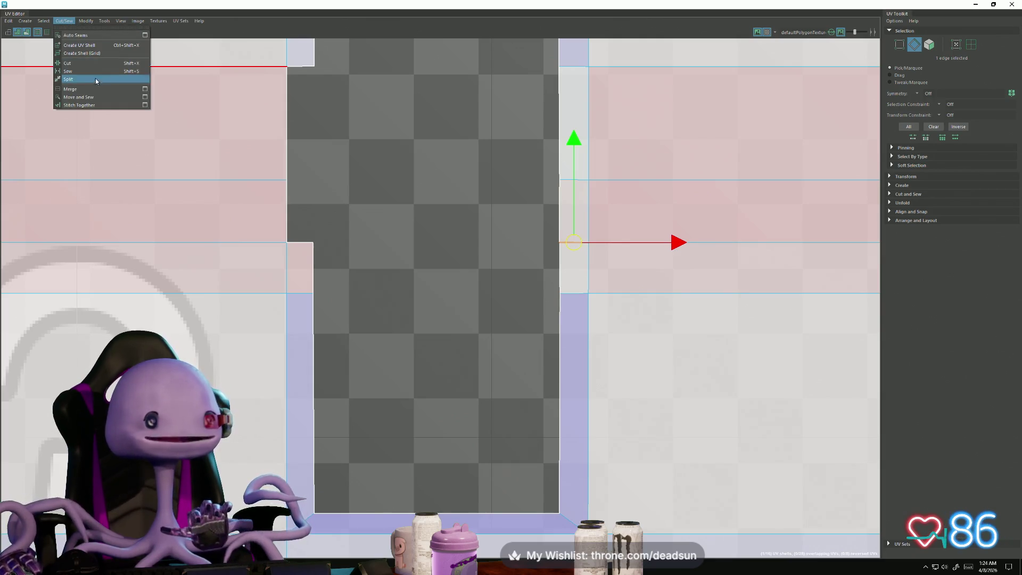
pyautogui.click(79, 97)
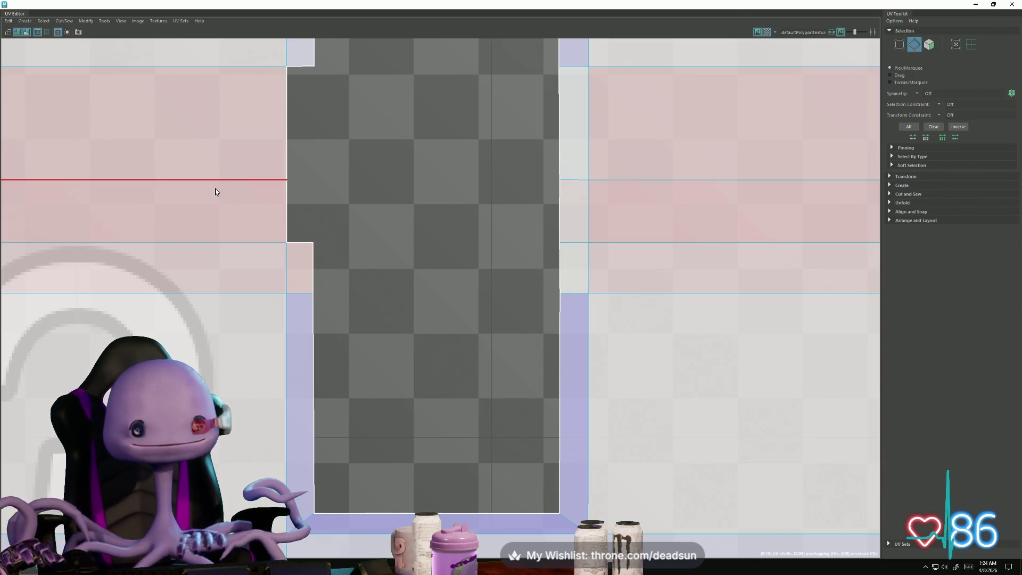
pyautogui.scroll(-8, 486, 292)
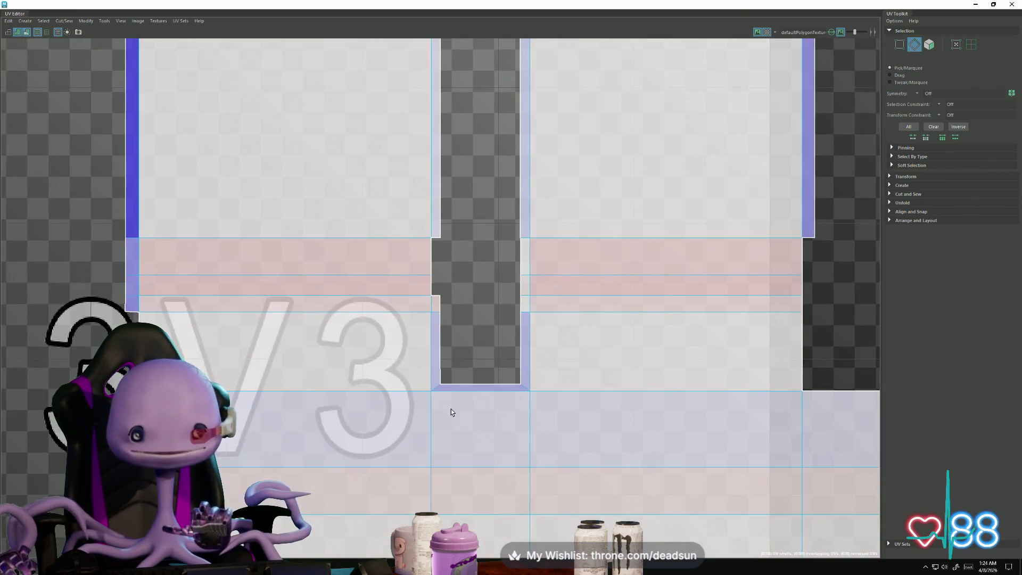
pyautogui.scroll(-5, 452, 409)
# Step: Frame the U-2V2 tile and marquee-select the small hook piece's UVs
pyautogui.moveTo(406, 365)
pyautogui.keyDown('alt'); pyautogui.mouseDown(button='middle')
pyautogui.moveTo(274, 194)
pyautogui.moveTo(219, 297)
pyautogui.moveTo(444, 378)
pyautogui.moveTo(388, 303)
pyautogui.moveTo(388, 373)
pyautogui.mouseUp(button='middle'); pyautogui.keyUp('alt')
pyautogui.scroll(-3, 444, 379)
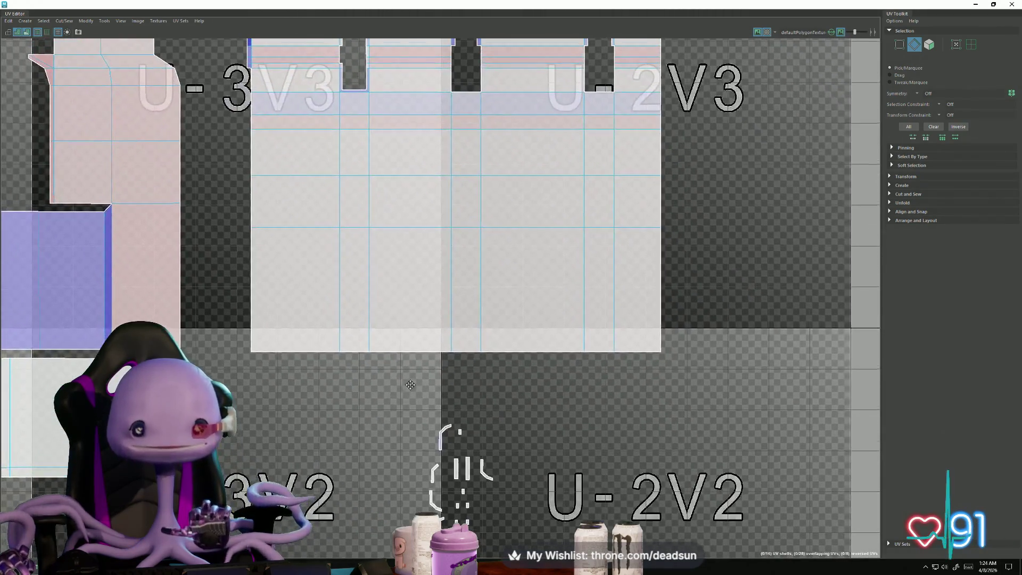
pyautogui.keyDown('alt'); pyautogui.moveTo(328, 88); pyautogui.dragTo(347, 109, button='middle'); pyautogui.keyUp('alt')
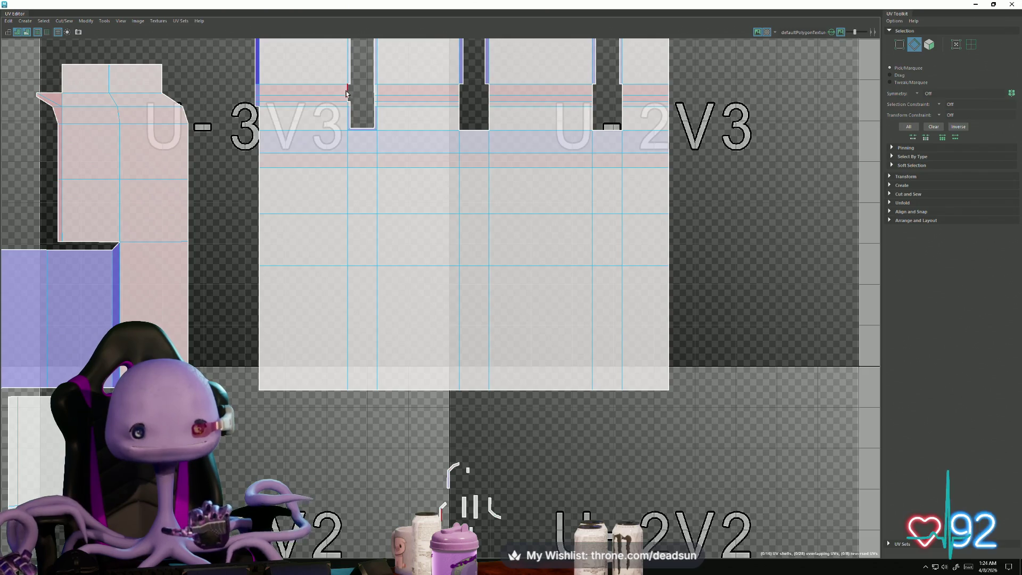
pyautogui.keyDown('alt'); pyautogui.moveTo(440, 450); pyautogui.dragTo(407, 325, button='middle'); pyautogui.keyUp('alt')
# Step: Move the hook piece up into the notch gap, rotate it, and slide it onto the shell's edge
pyautogui.press('F12')
pyautogui.click(411, 393)
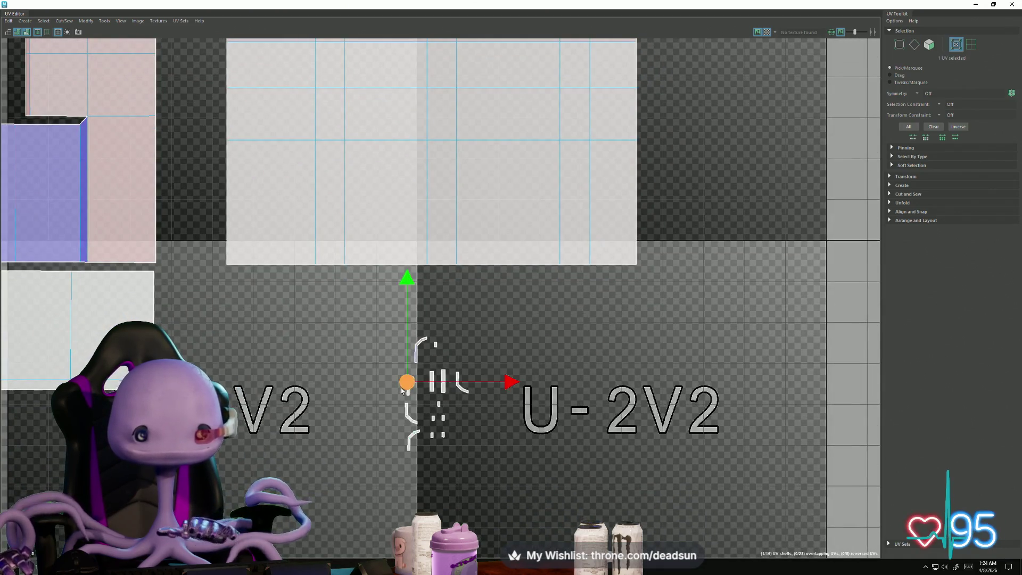
pyautogui.moveTo(411, 393); pyautogui.dragTo(349, 154)
pyautogui.keyDown('alt'); pyautogui.moveTo(349, 154); pyautogui.dragTo(405, 349, button='middle'); pyautogui.keyUp('alt')
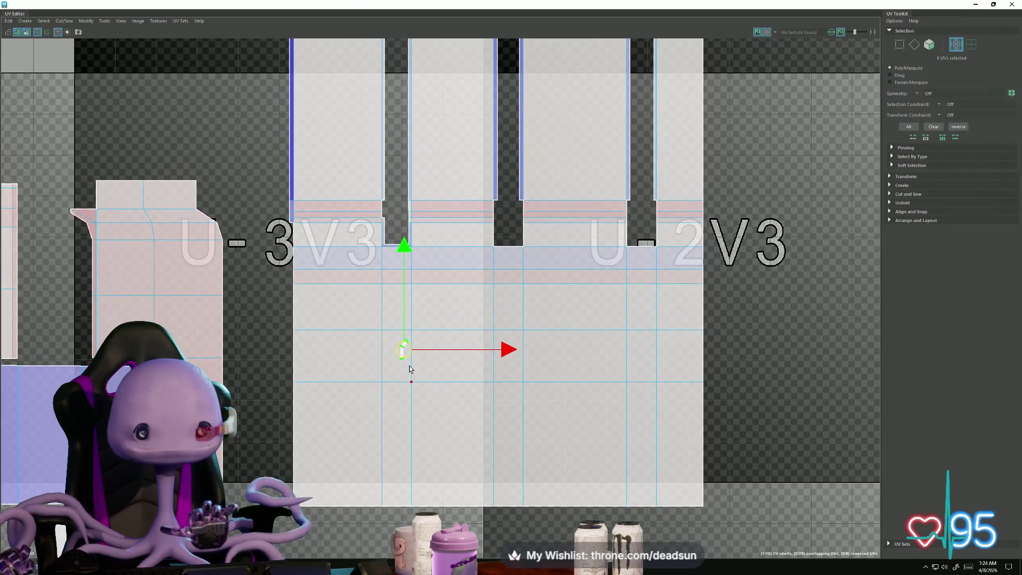
pyautogui.moveTo(404, 348)
pyautogui.mouseDown()
pyautogui.moveTo(381, 205)
pyautogui.moveTo(393, 202)
pyautogui.mouseUp()
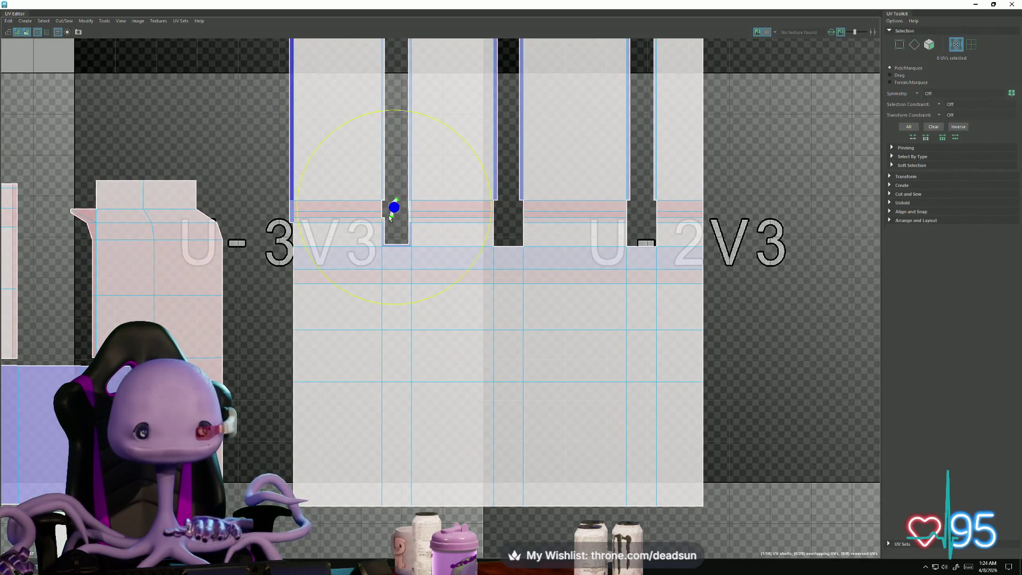
pyautogui.scroll(2, 403, 202)
pyautogui.scroll(4, 404, 231)
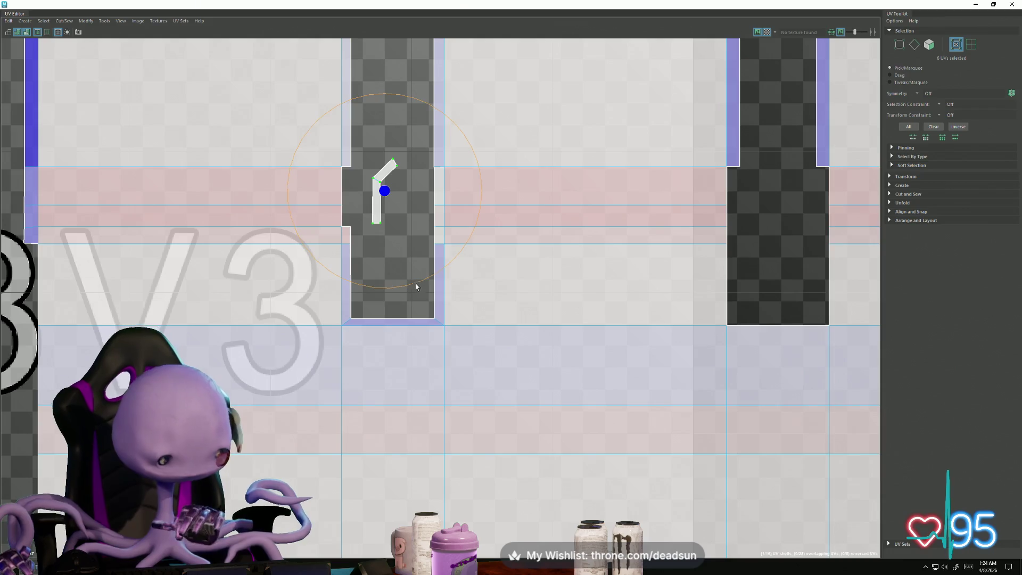
pyautogui.moveTo(423, 277)
pyautogui.mouseDown()
pyautogui.moveTo(381, 267)
pyautogui.moveTo(283, 85)
pyautogui.moveTo(334, 76)
pyautogui.mouseUp()
pyautogui.press('w')
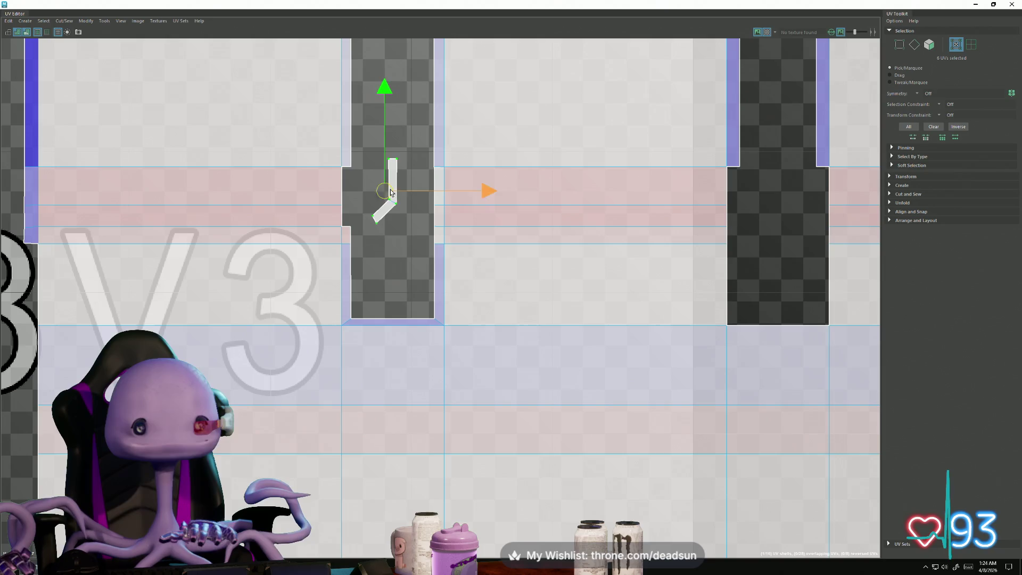
pyautogui.moveTo(390, 193)
pyautogui.mouseDown()
pyautogui.moveTo(332, 196)
pyautogui.moveTo(358, 180)
pyautogui.mouseUp()
# Step: Rotate and move the flap UVs so its diagonal edge becomes vertical
pyautogui.scroll(5, 332, 196)
pyautogui.press('e')
pyautogui.moveTo(346, 279); pyautogui.dragTo(379, 279)
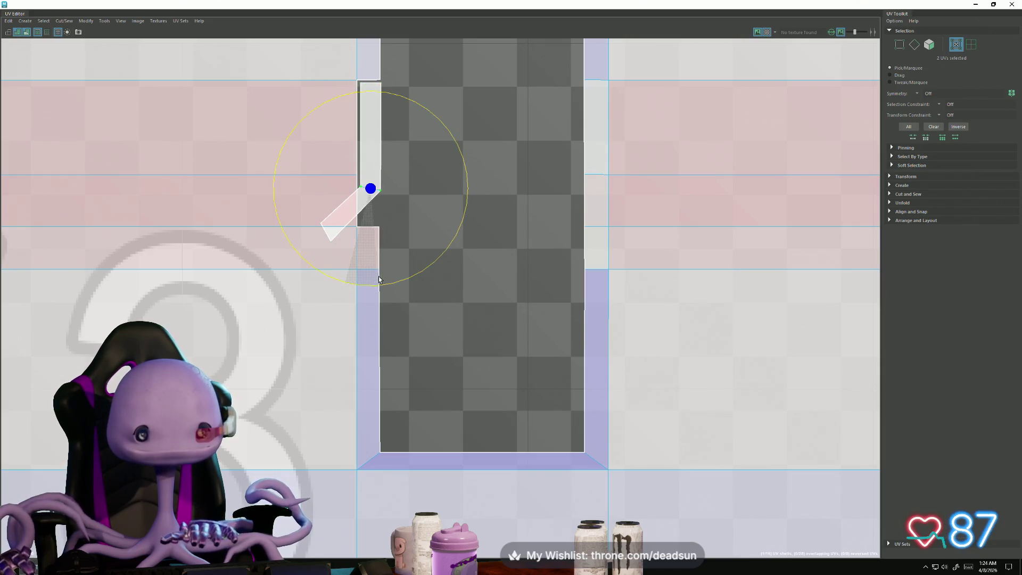
pyautogui.press('w')
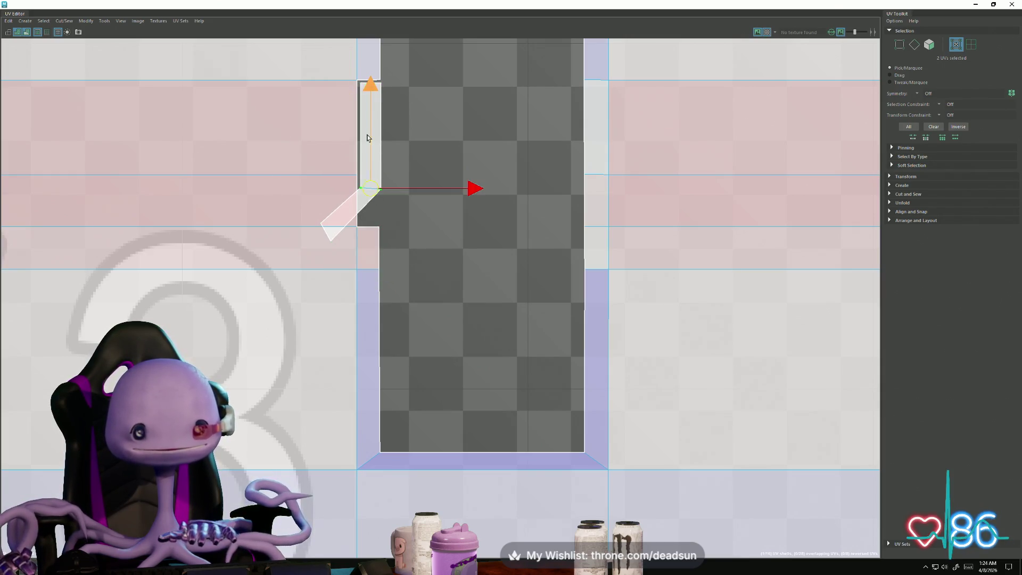
pyautogui.moveTo(366, 138); pyautogui.dragTo(370, 123)
pyautogui.press('r')
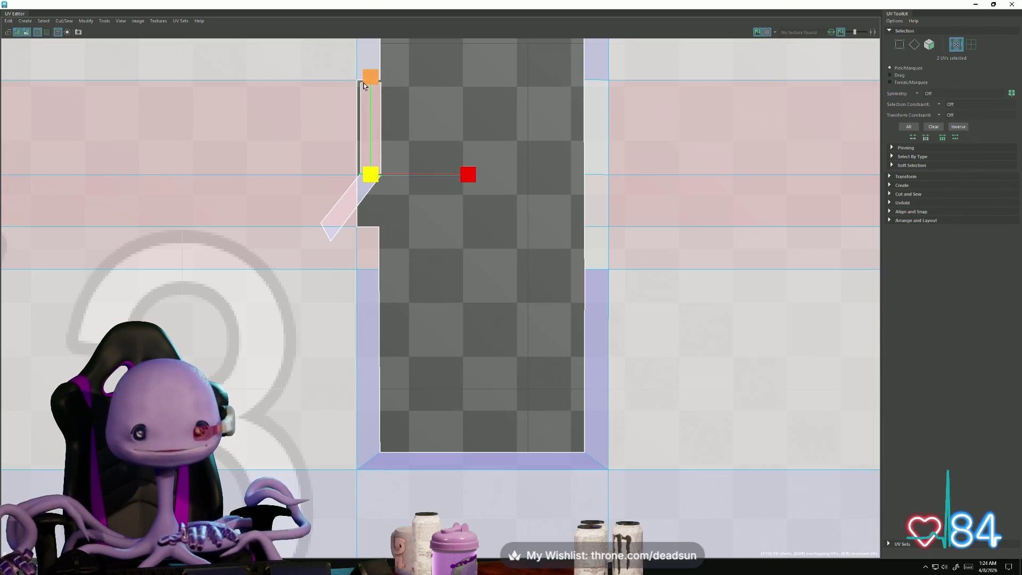
pyautogui.moveTo(342, 266); pyautogui.dragTo(341, 266)
pyautogui.press('e')
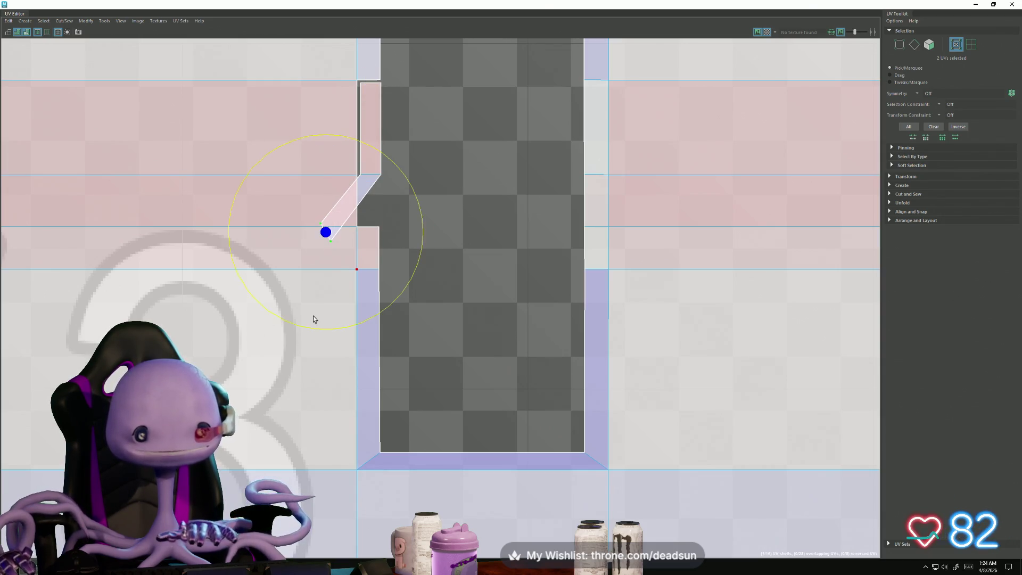
pyautogui.moveTo(307, 330)
pyautogui.mouseDown()
pyautogui.moveTo(366, 308)
pyautogui.moveTo(379, 284)
pyautogui.mouseUp()
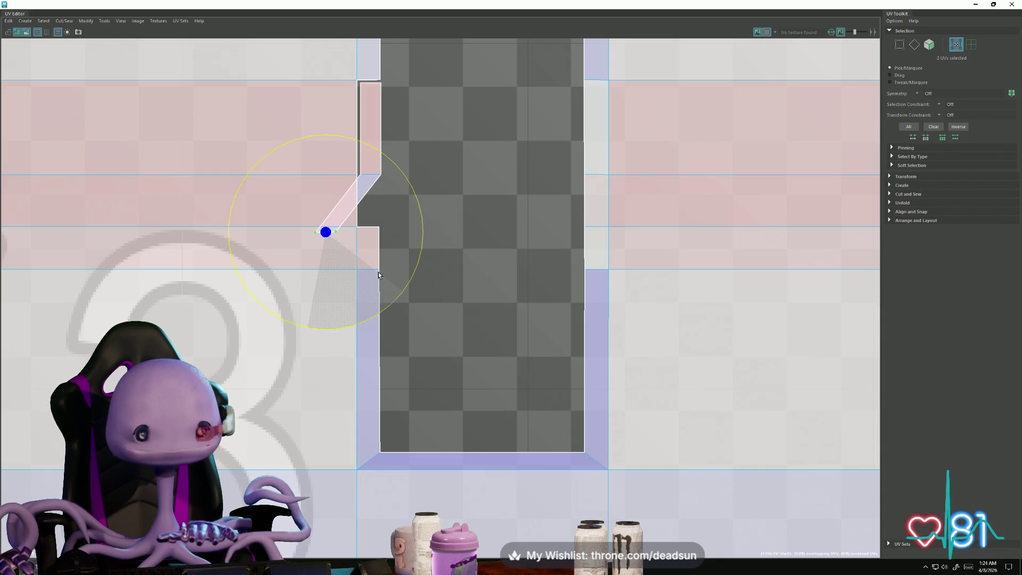
pyautogui.press('w')
pyautogui.moveTo(327, 235); pyautogui.dragTo(370, 229)
# Step: Select the narrow strip's border edges and sew it onto the large shell with Move and Sew
pyautogui.press('F10')
pyautogui.click(360, 76)
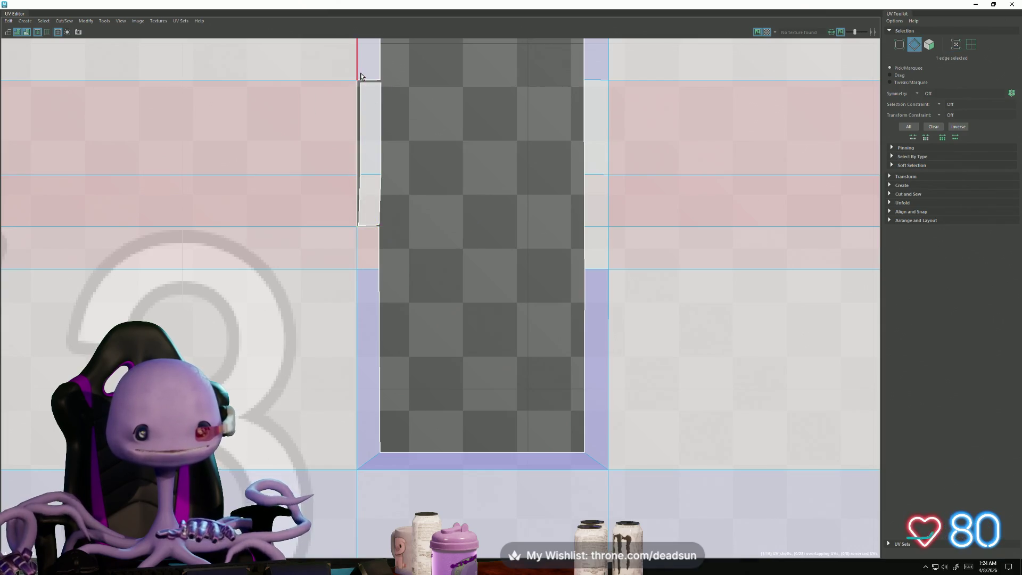
pyautogui.click(354, 123)
pyautogui.doubleClick(355, 148)
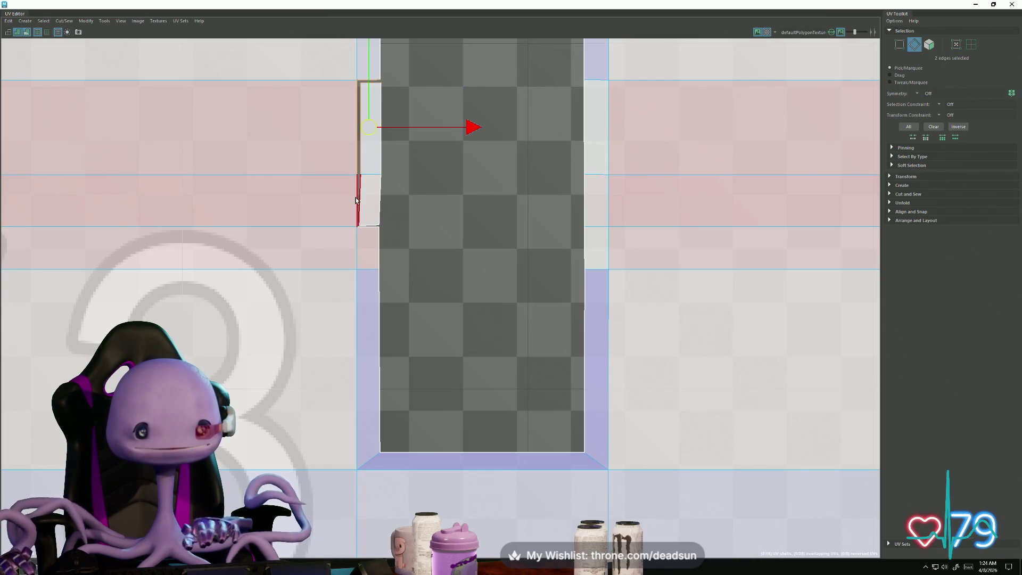
pyautogui.click(79, 22)
pyautogui.moveTo(64, 21)
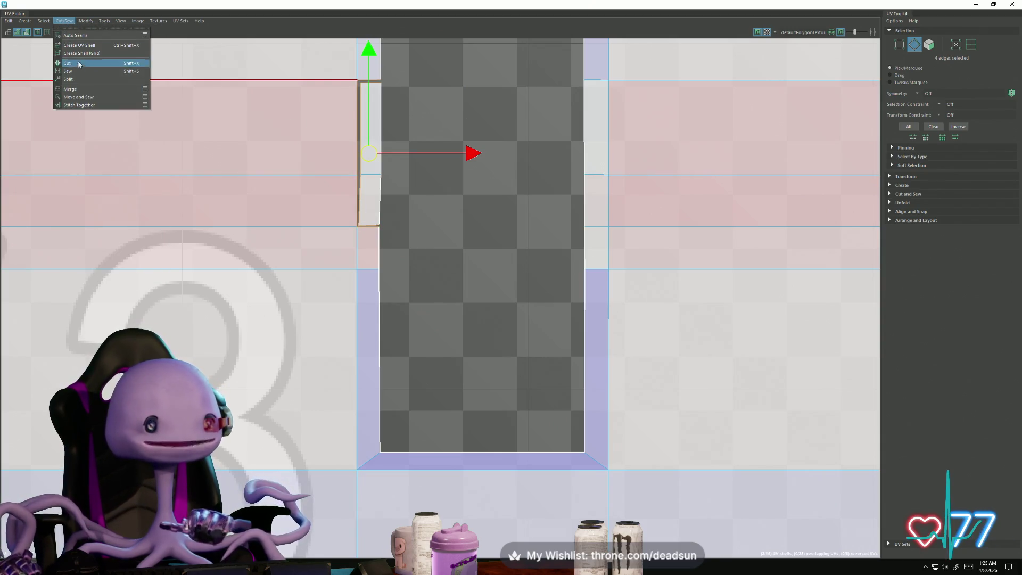
pyautogui.click(91, 97)
# Step: Select the UVs along the shell's newly sewn left edge
pyautogui.keyDown('alt'); pyautogui.moveTo(317, 195); pyautogui.dragTo(303, 235, button='middle'); pyautogui.keyUp('alt')
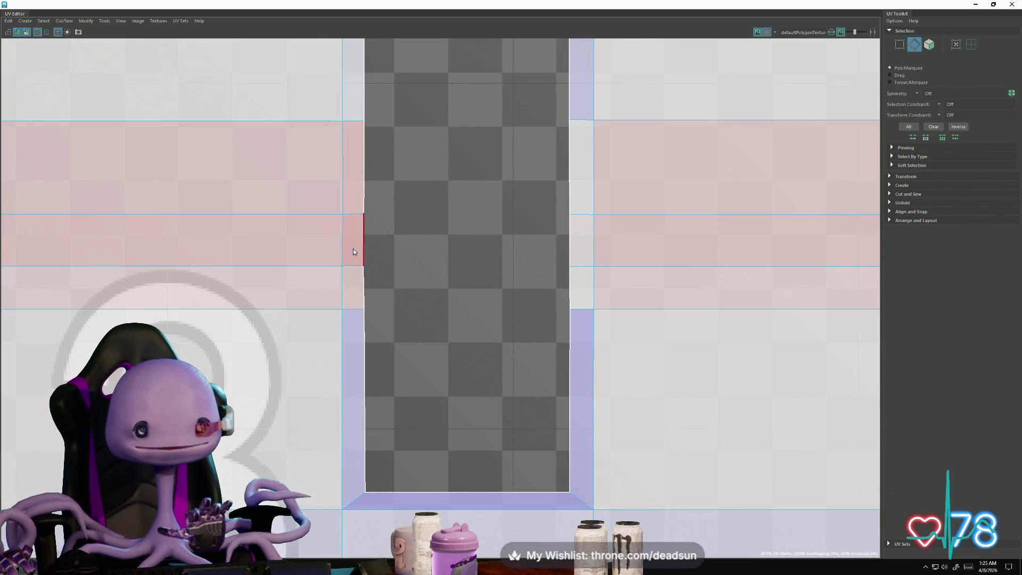
pyautogui.press('F12')
pyautogui.moveTo(365, 151); pyautogui.dragTo(356, 105)
pyautogui.moveTo(356, 312); pyautogui.dragTo(375, 505)
pyautogui.click(471, 312)
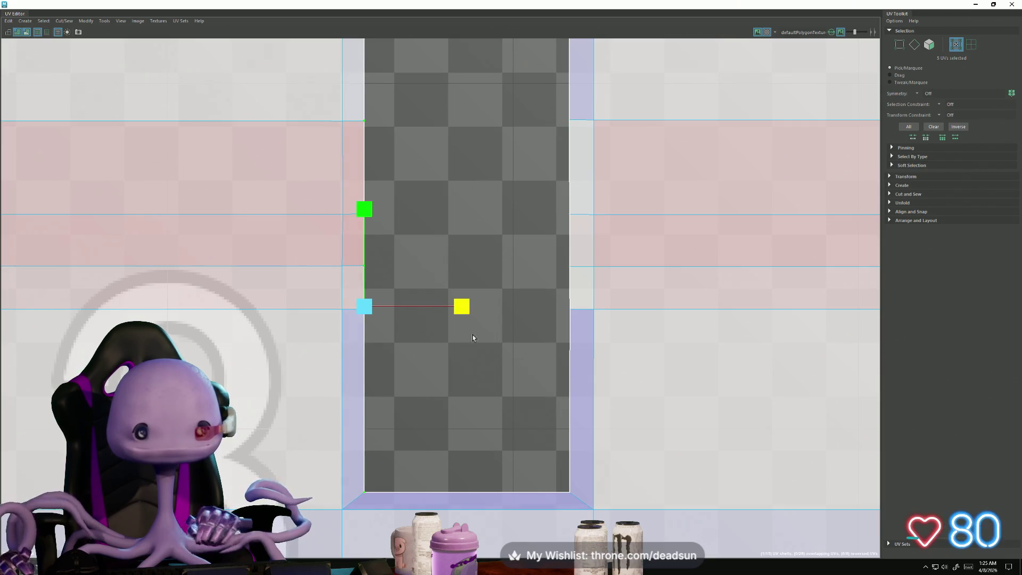
pyautogui.scroll(-3, 472, 334)
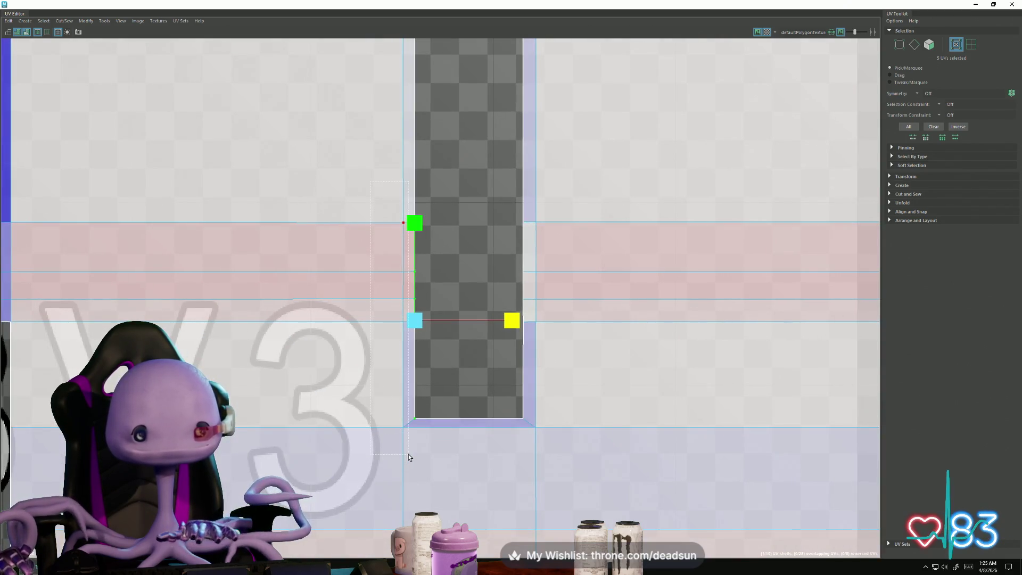
pyautogui.moveTo(410, 456); pyautogui.dragTo(409, 457)
pyautogui.click(498, 324)
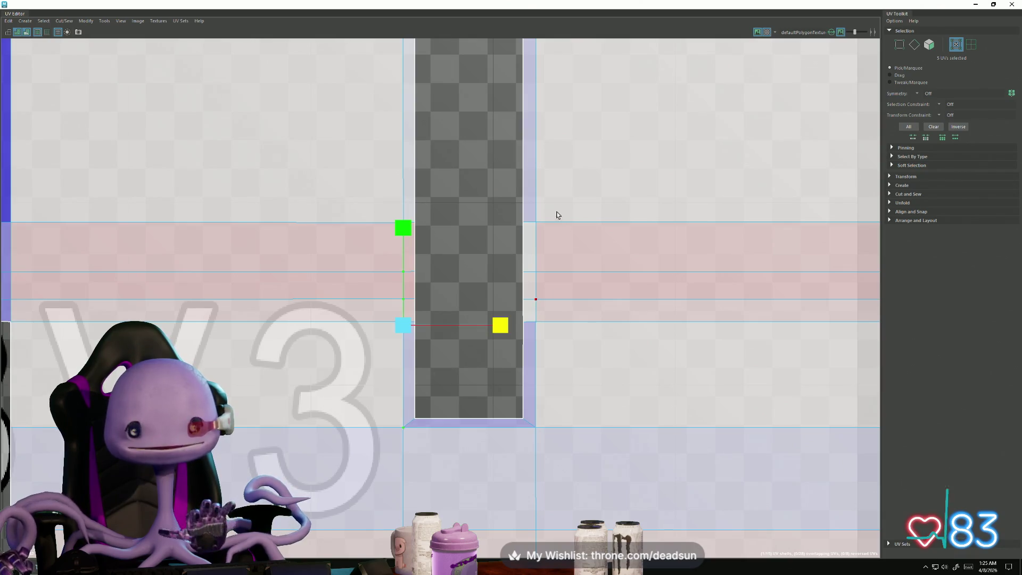
pyautogui.moveTo(560, 483); pyautogui.dragTo(560, 483)
pyautogui.click(600, 326)
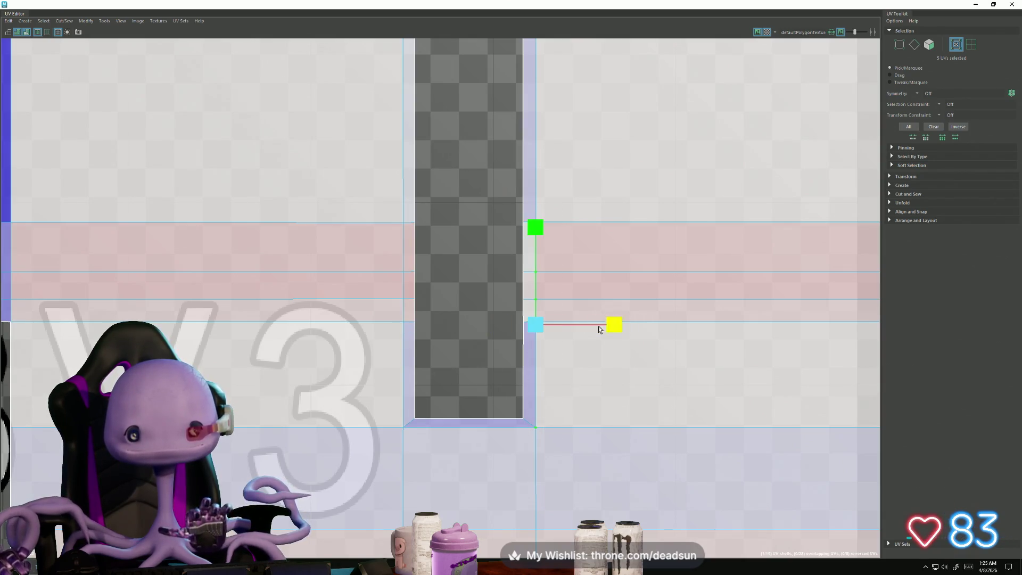
pyautogui.scroll(-3, 582, 418)
pyautogui.scroll(-5, 348, 348)
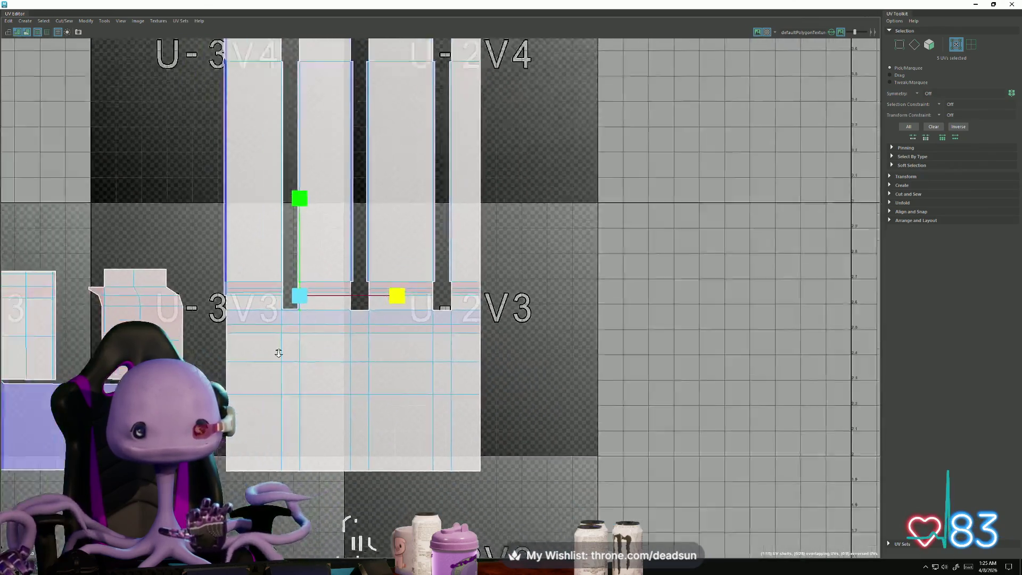
pyautogui.scroll(-2, 279, 353)
pyautogui.moveTo(304, 349)
pyautogui.keyDown('alt'); pyautogui.mouseDown(button='middle')
pyautogui.moveTo(369, 378)
pyautogui.moveTo(372, 290)
pyautogui.moveTo(373, 310)
pyautogui.mouseUp(button='middle'); pyautogui.keyUp('alt')
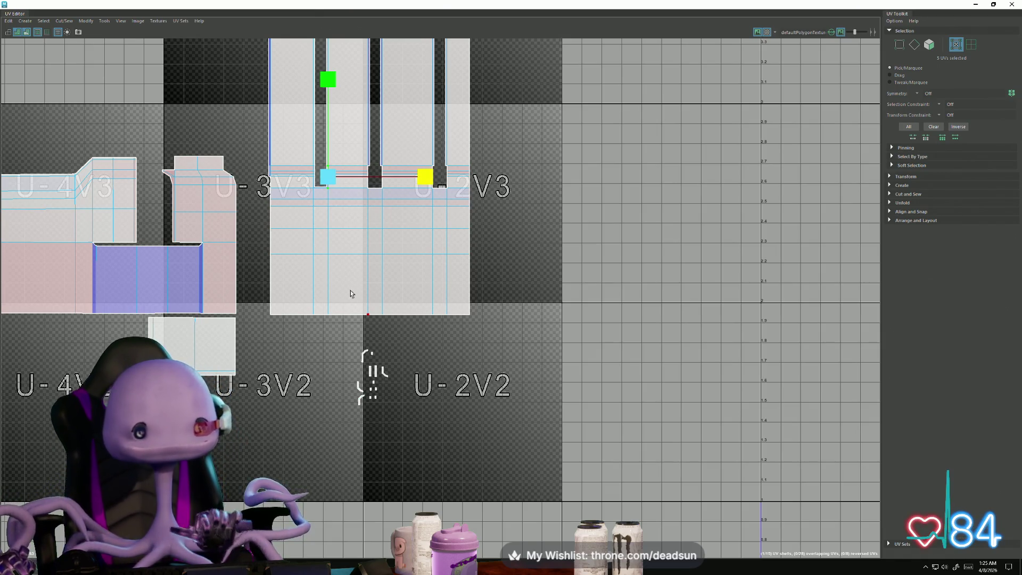
# Step: Select the UVs of both small hook shells in the U-3V3 and U-2V3 tiles
pyautogui.scroll(6, 380, 382)
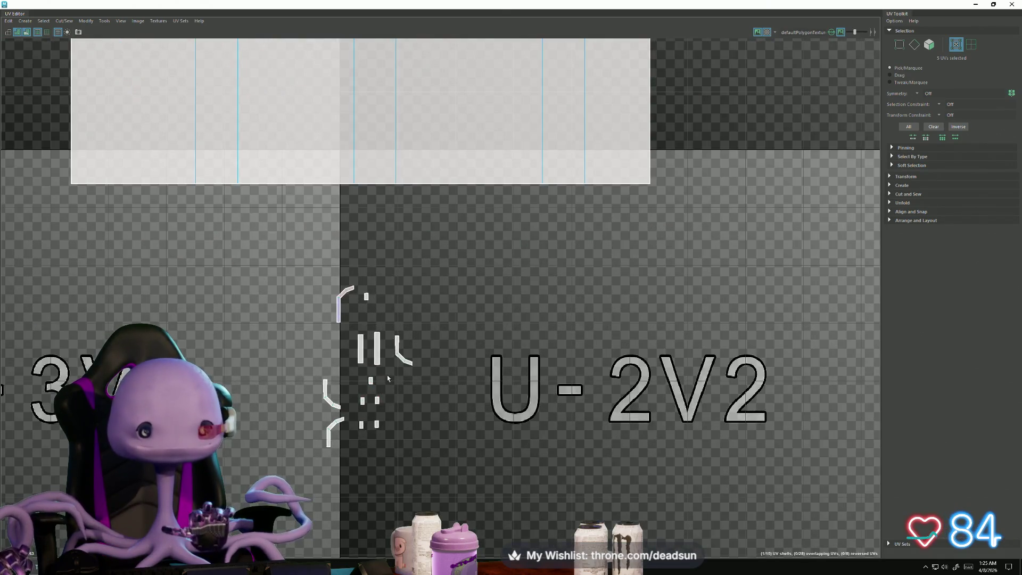
pyautogui.scroll(-3, 435, 438)
pyautogui.keyDown('alt'); pyautogui.moveTo(353, 392); pyautogui.dragTo(344, 453, button='middle'); pyautogui.keyUp('alt')
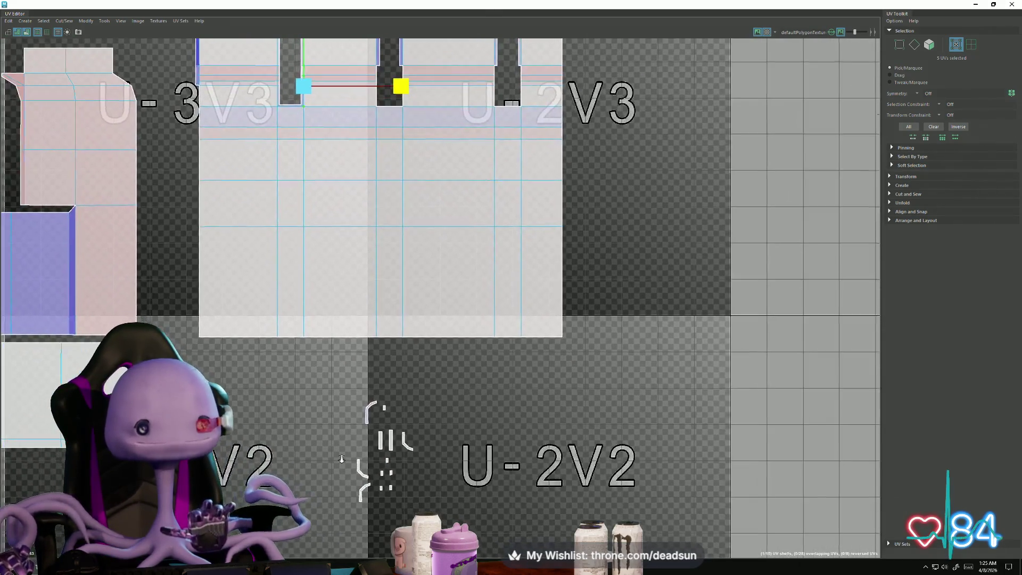
pyautogui.moveTo(374, 521); pyautogui.dragTo(373, 517)
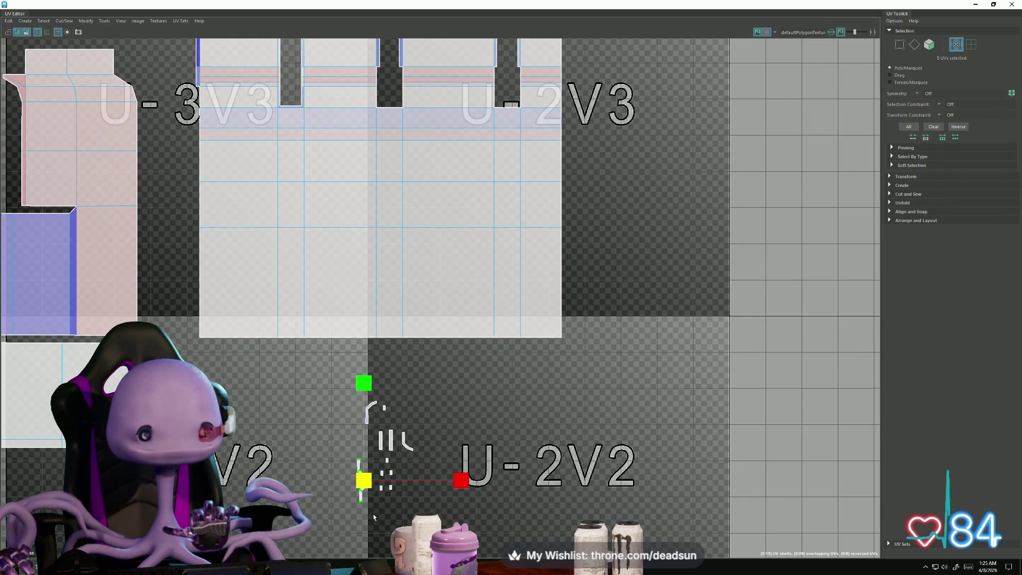
pyautogui.moveTo(379, 431)
pyautogui.keyDown('shift'); pyautogui.mouseDown()
pyautogui.moveTo(414, 451)
pyautogui.moveTo(552, 265)
pyautogui.moveTo(609, 111)
pyautogui.mouseUp(); pyautogui.keyUp('shift')
pyautogui.scroll(2, 610, 111)
pyautogui.moveTo(612, 123)
pyautogui.keyDown('alt'); pyautogui.mouseDown(button='middle')
pyautogui.moveTo(643, 366)
pyautogui.moveTo(731, 369)
pyautogui.mouseUp(button='middle'); pyautogui.keyUp('alt')
pyautogui.scroll(2, 643, 366)
pyautogui.scroll(3, 341, 330)
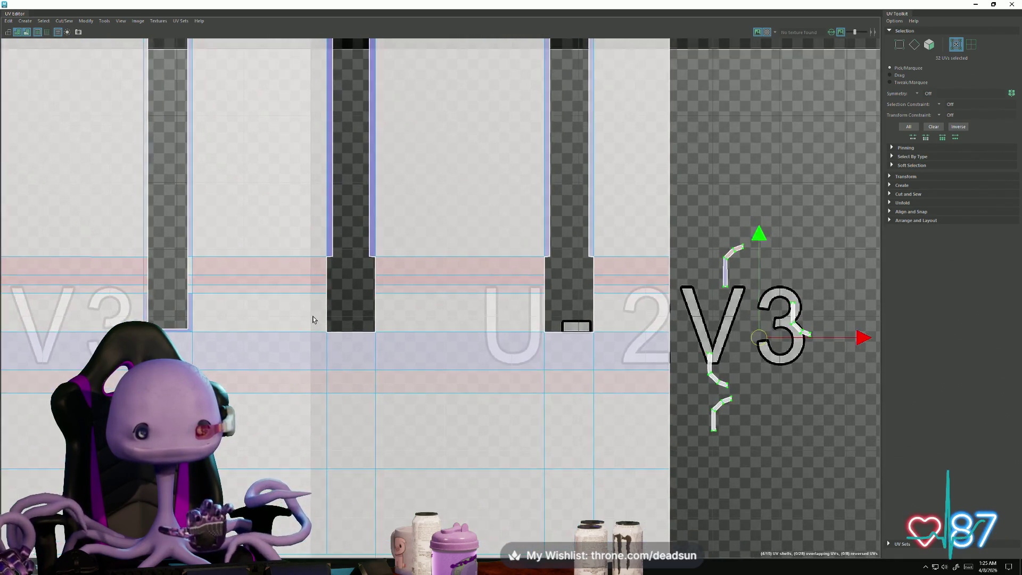
pyautogui.scroll(2, 340, 330)
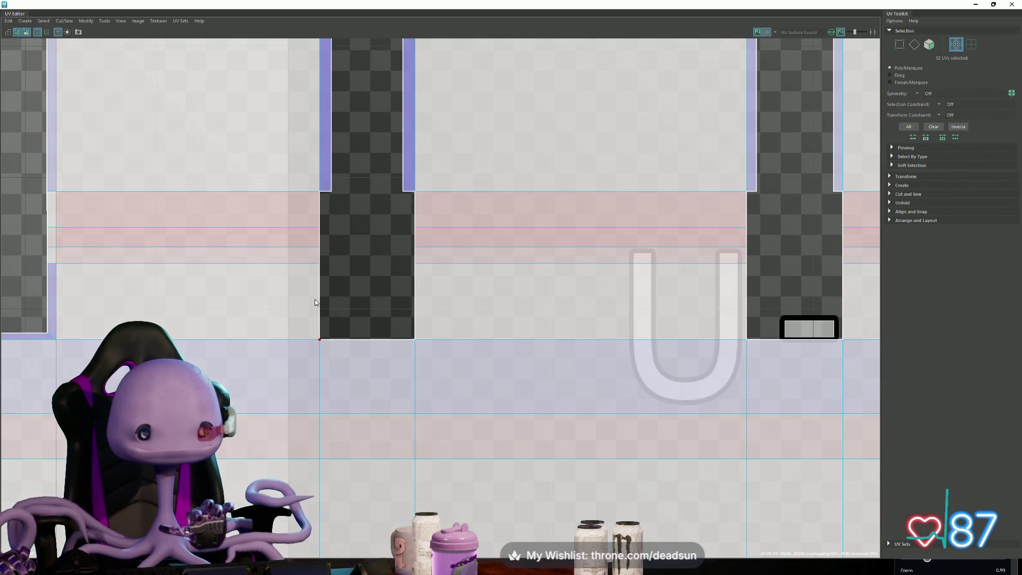
# Step: Pick the shell's bottom edge, convert it to UVs, and select the hook flap's UVs
pyautogui.moveTo(315, 301); pyautogui.dragTo(318, 282, button='right')
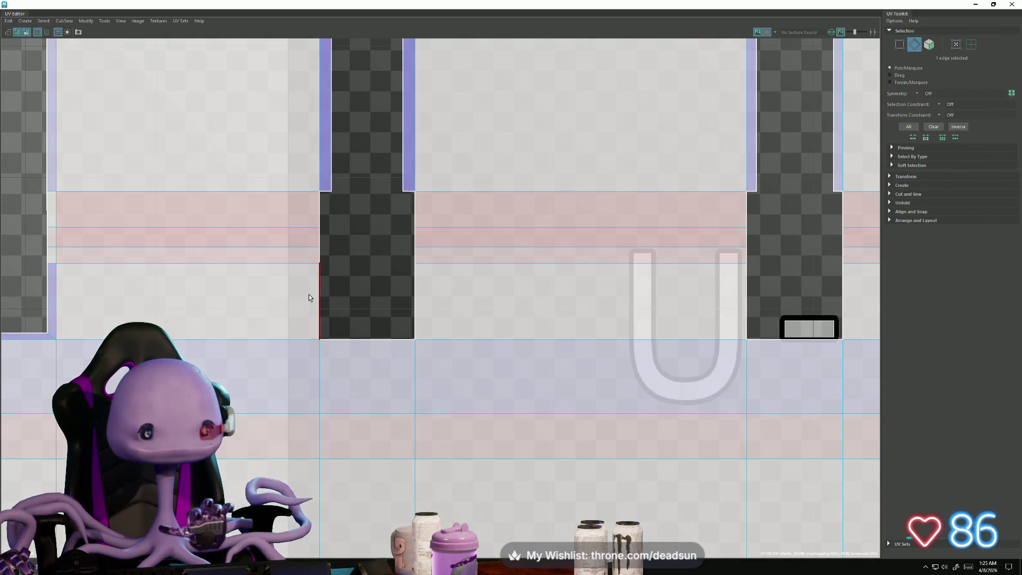
pyautogui.scroll(-4, 358, 319)
pyautogui.moveTo(296, 187)
pyautogui.keyDown('alt'); pyautogui.mouseDown(button='middle')
pyautogui.moveTo(419, 408)
pyautogui.moveTo(350, 448)
pyautogui.mouseUp(button='middle'); pyautogui.keyUp('alt')
pyautogui.scroll(-3, 420, 408)
pyautogui.scroll(-1, 349, 448)
pyautogui.keyDown('alt'); pyautogui.moveTo(241, 382); pyautogui.dragTo(242, 259, button='middle'); pyautogui.keyUp('alt')
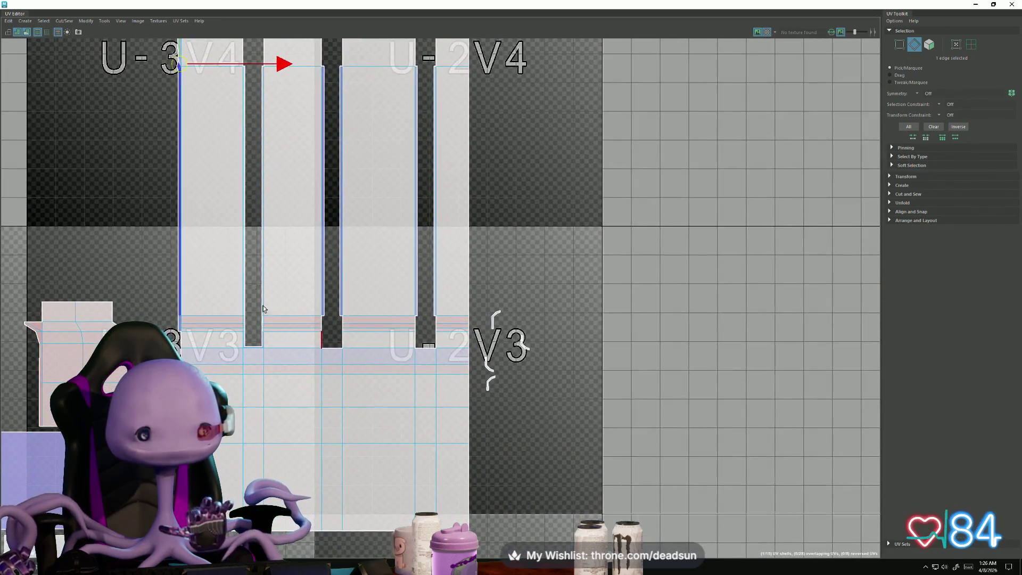
pyautogui.scroll(3, 330, 362)
pyautogui.click(502, 388)
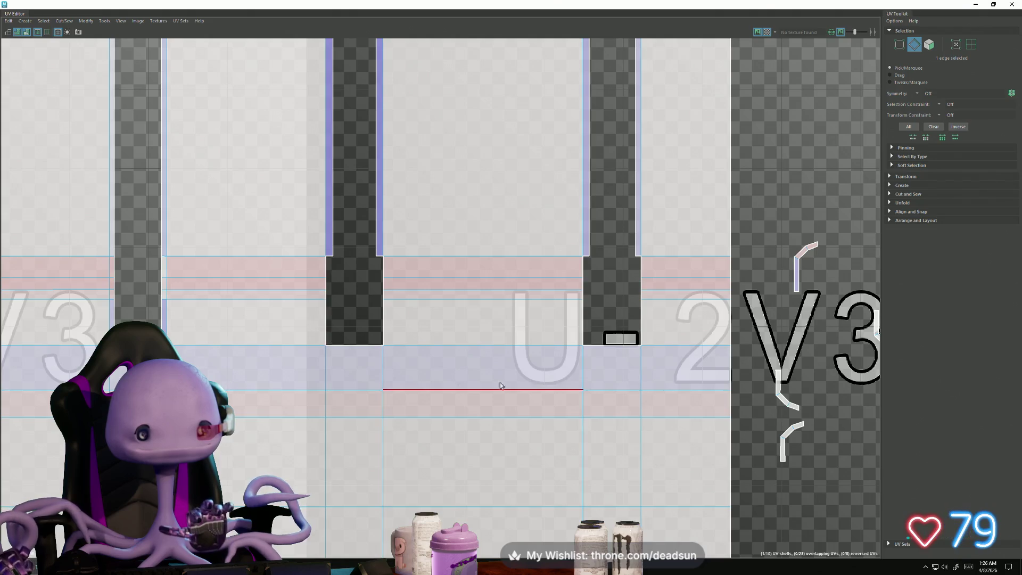
pyautogui.keyDown('alt'); pyautogui.moveTo(502, 388); pyautogui.dragTo(403, 368, button='middle'); pyautogui.keyUp('alt')
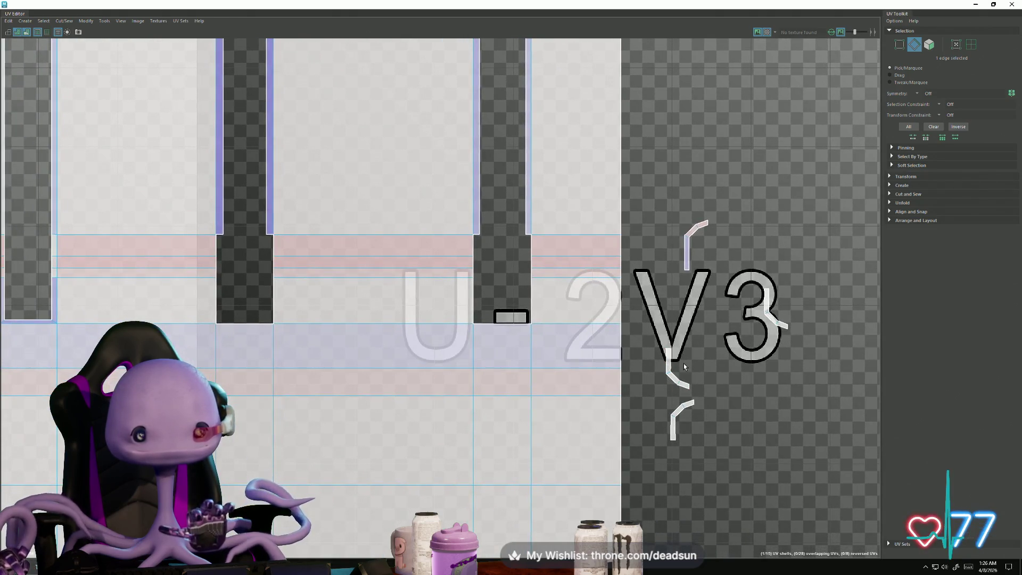
pyautogui.moveTo(671, 371); pyautogui.dragTo(654, 366, button='right')
pyautogui.moveTo(677, 380); pyautogui.dragTo(270, 255)
pyautogui.scroll(5, 250, 250)
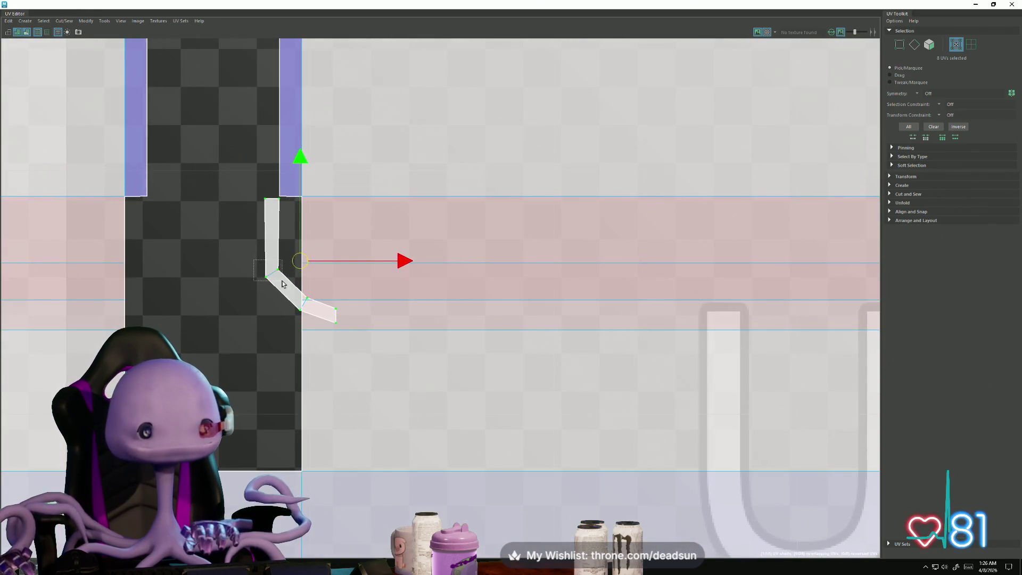
# Step: Rotate the hook's angled arm and move its bend and end UVs into line with the strip
pyautogui.moveTo(258, 263); pyautogui.dragTo(284, 282)
pyautogui.press('e')
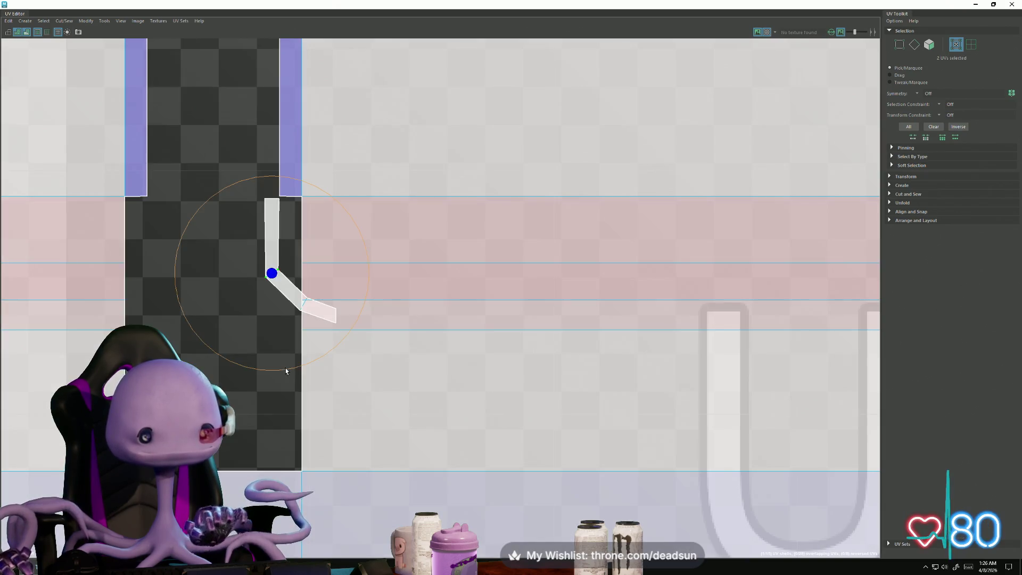
pyautogui.moveTo(289, 368); pyautogui.dragTo(231, 362)
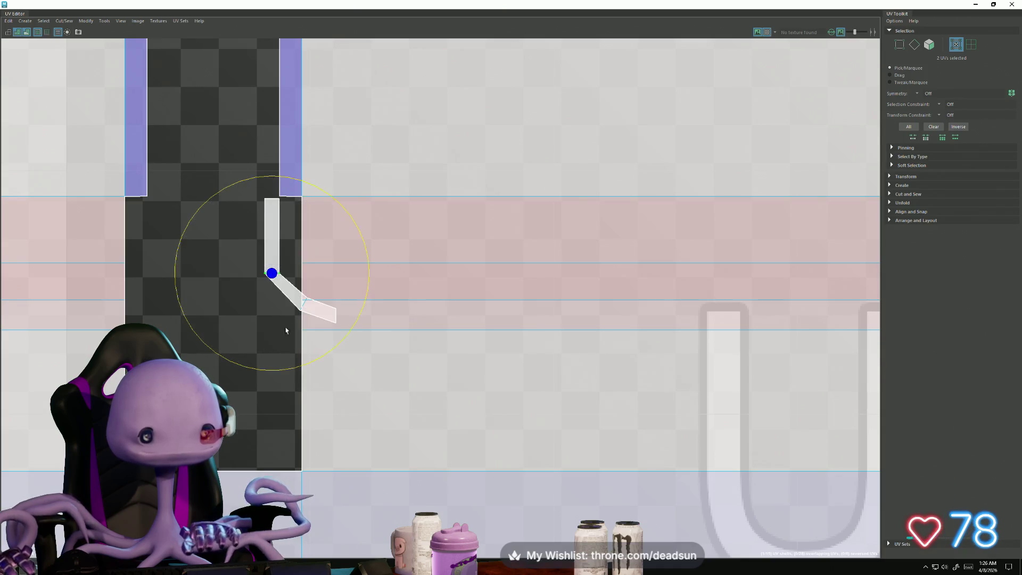
pyautogui.click(308, 301)
pyautogui.moveTo(324, 399); pyautogui.dragTo(272, 350)
pyautogui.press('w')
pyautogui.moveTo(298, 308); pyautogui.dragTo(271, 303)
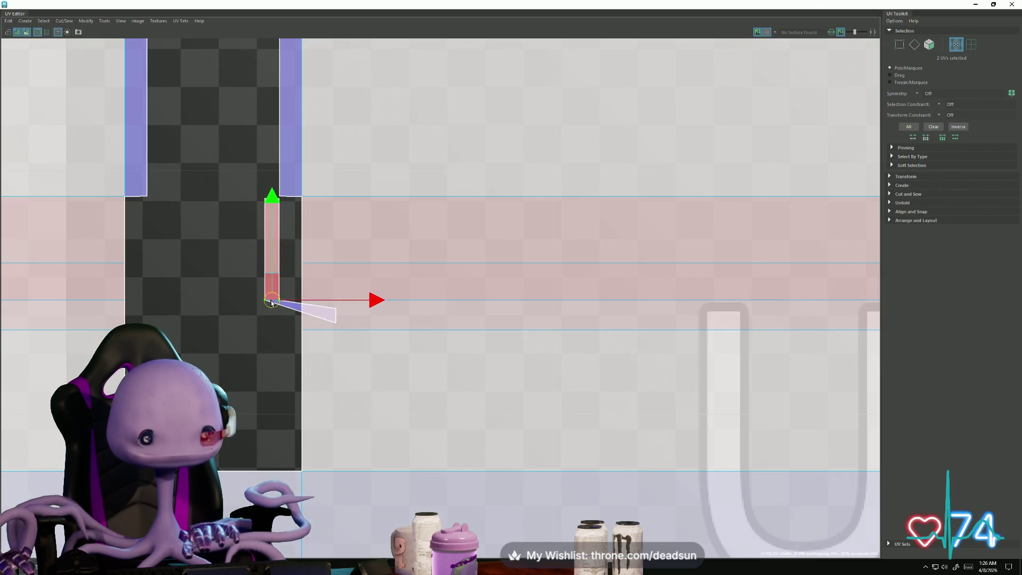
pyautogui.moveTo(353, 347); pyautogui.dragTo(343, 394)
pyautogui.press('b')
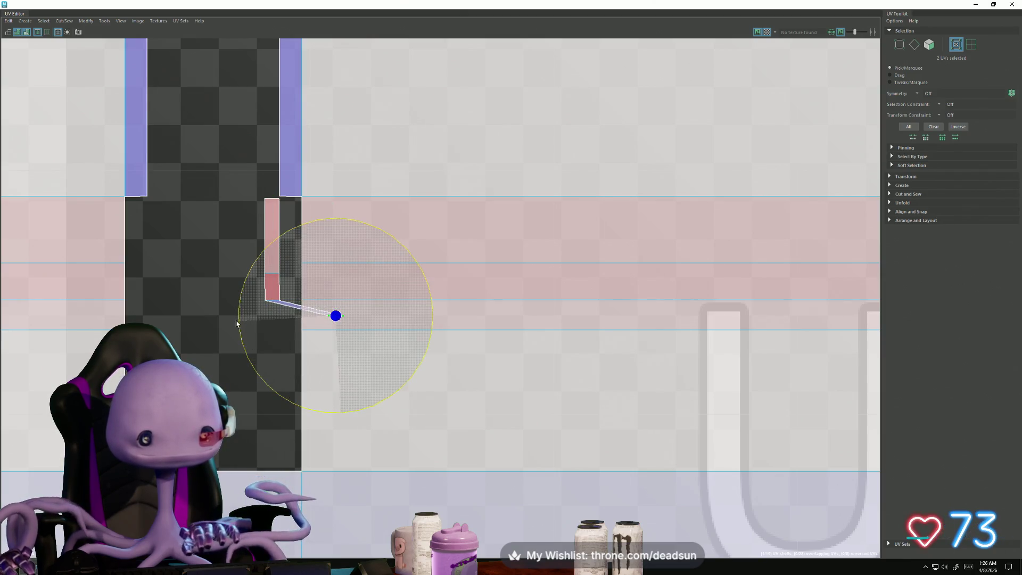
pyautogui.moveTo(335, 316)
pyautogui.mouseDown()
pyautogui.moveTo(273, 322)
pyautogui.moveTo(271, 330)
pyautogui.mouseUp()
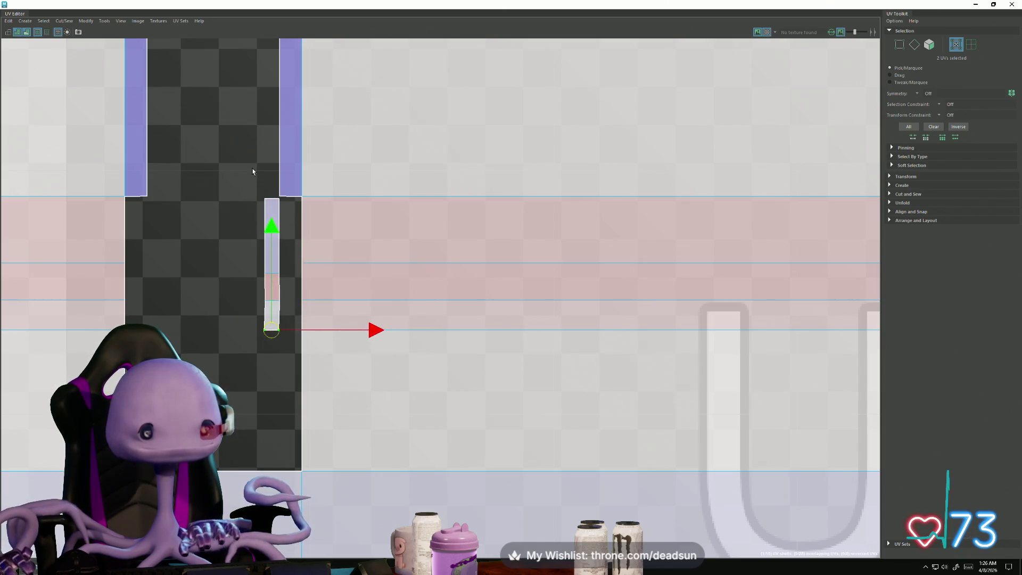
pyautogui.moveTo(253, 171); pyautogui.dragTo(274, 367)
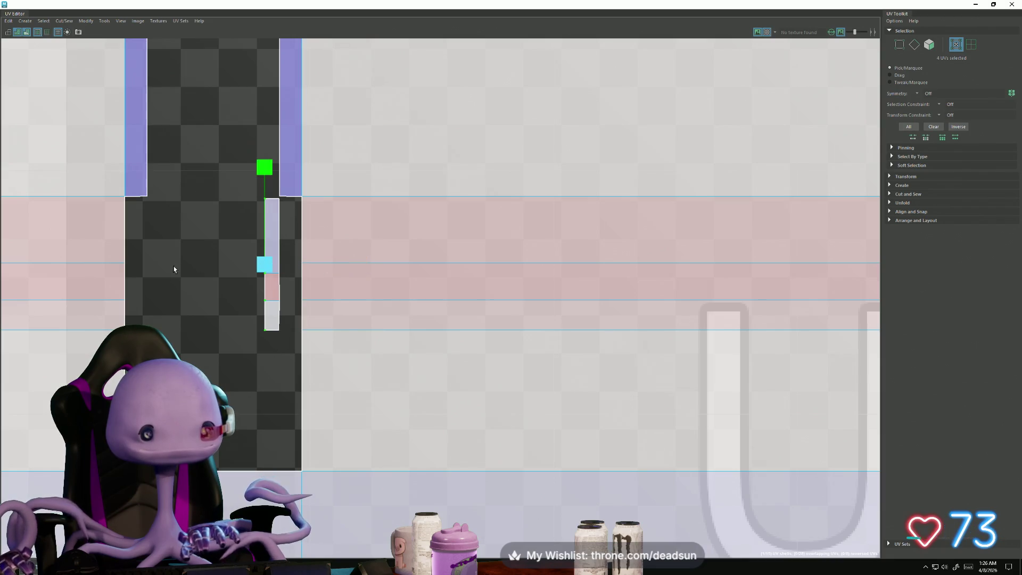
# Step: Align the strip's corner UVs and raise its top pair to square the vertical strip
pyautogui.click(279, 198)
pyautogui.keyDown('shift'); pyautogui.click(279, 301); pyautogui.keyUp('shift')
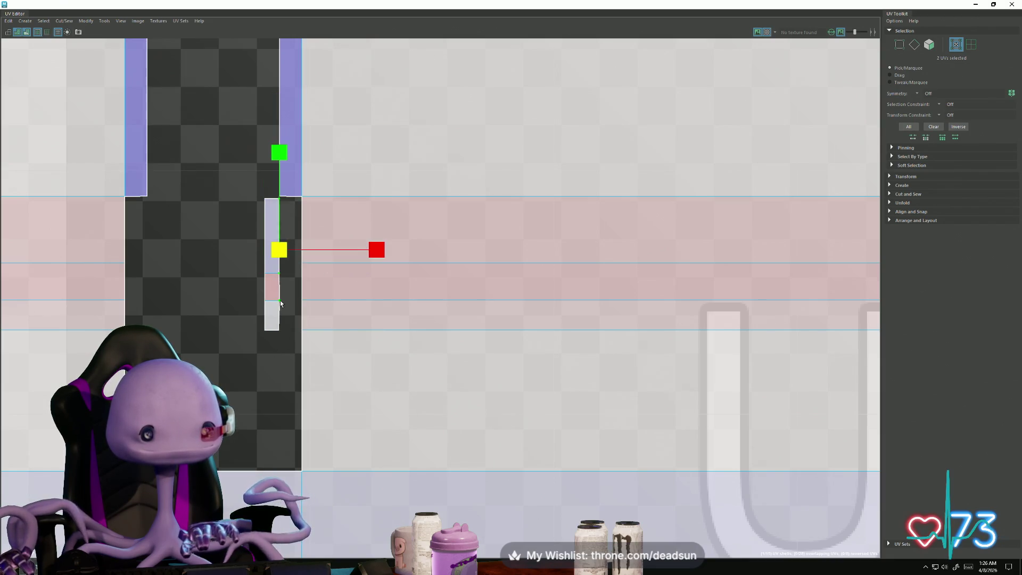
pyautogui.keyDown('shift'); pyautogui.click(278, 328); pyautogui.keyUp('shift')
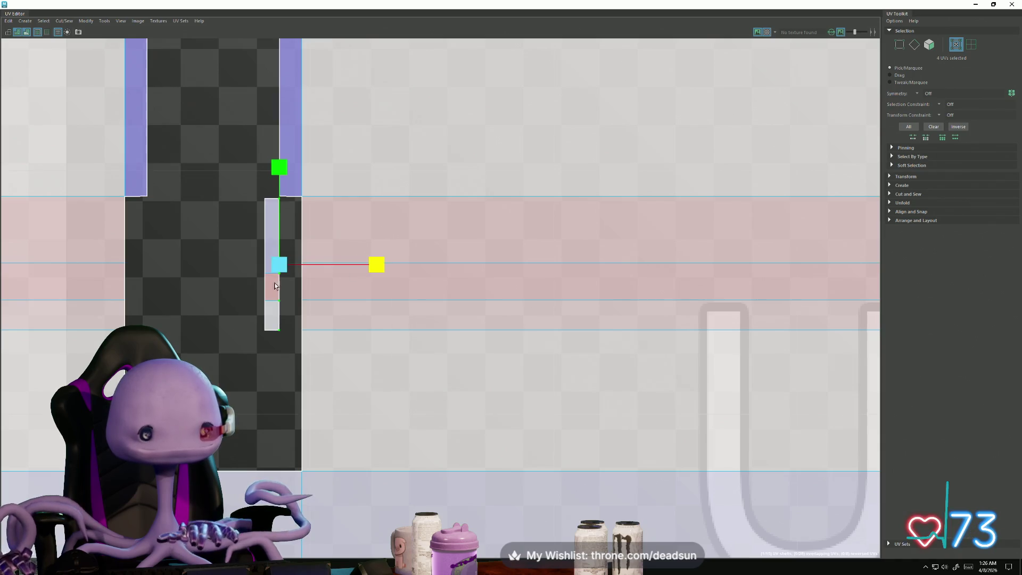
pyautogui.moveTo(274, 286)
pyautogui.mouseDown(button='right')
pyautogui.moveTo(261, 277)
pyautogui.moveTo(291, 285)
pyautogui.mouseUp(button='right')
pyautogui.click(279, 265)
pyautogui.moveTo(253, 263); pyautogui.dragTo(285, 277)
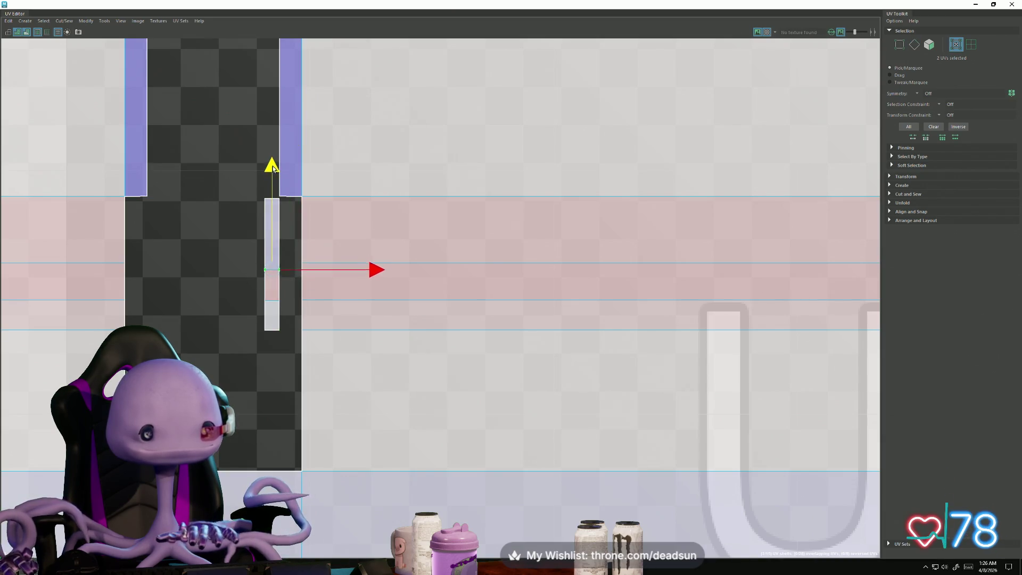
pyautogui.moveTo(273, 168); pyautogui.dragTo(273, 161)
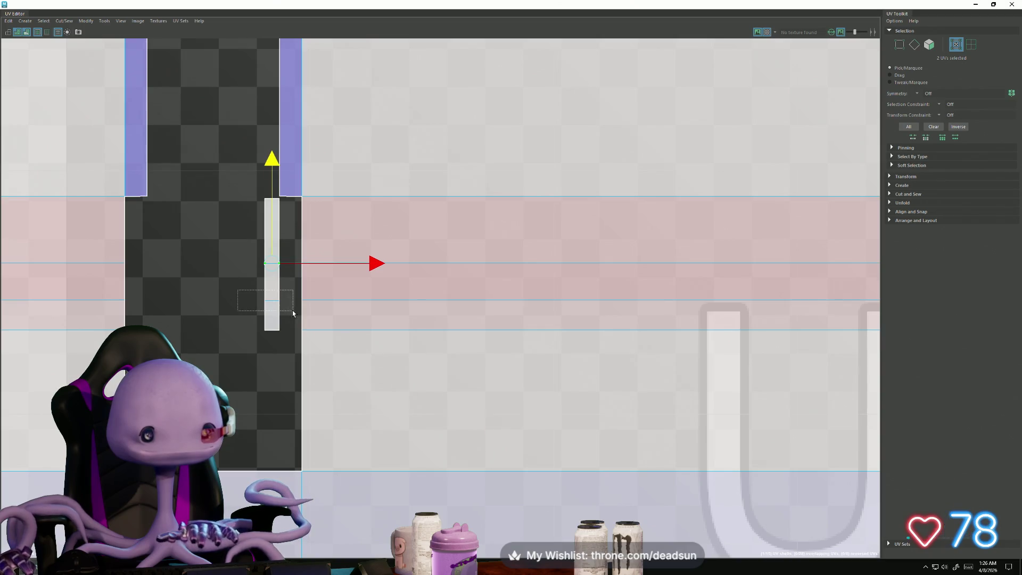
pyautogui.moveTo(292, 314); pyautogui.dragTo(294, 314)
pyautogui.moveTo(277, 248); pyautogui.dragTo(277, 224, button='right')
pyautogui.click(278, 248)
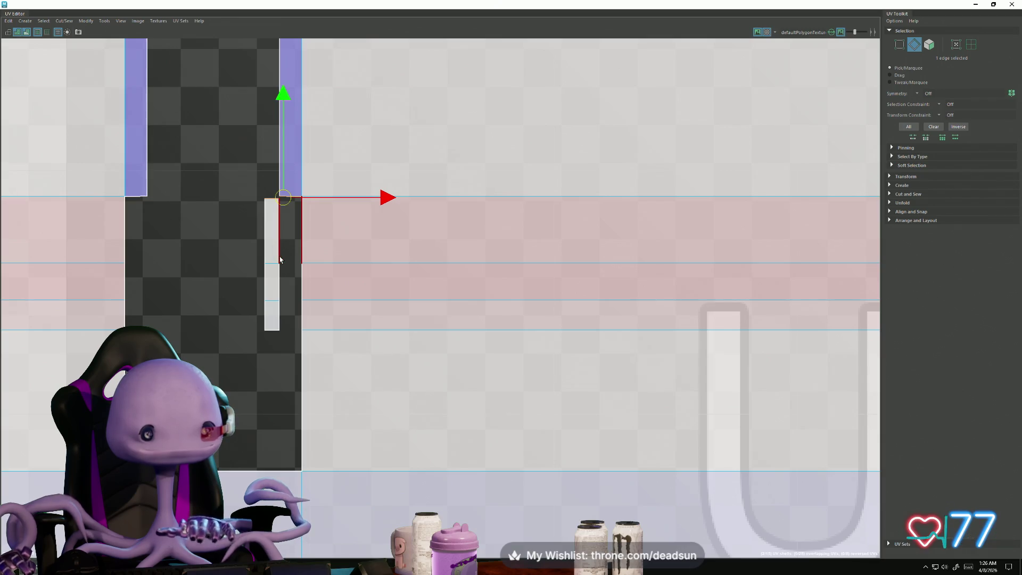
# Step: Select the straightened strip's UVs and move it against the neighbouring shell
pyautogui.keyDown('ctrl'); pyautogui.moveTo(279, 259); pyautogui.dragTo(273, 287, button='right'); pyautogui.keyUp('ctrl')
pyautogui.moveTo(273, 264); pyautogui.dragTo(292, 260)
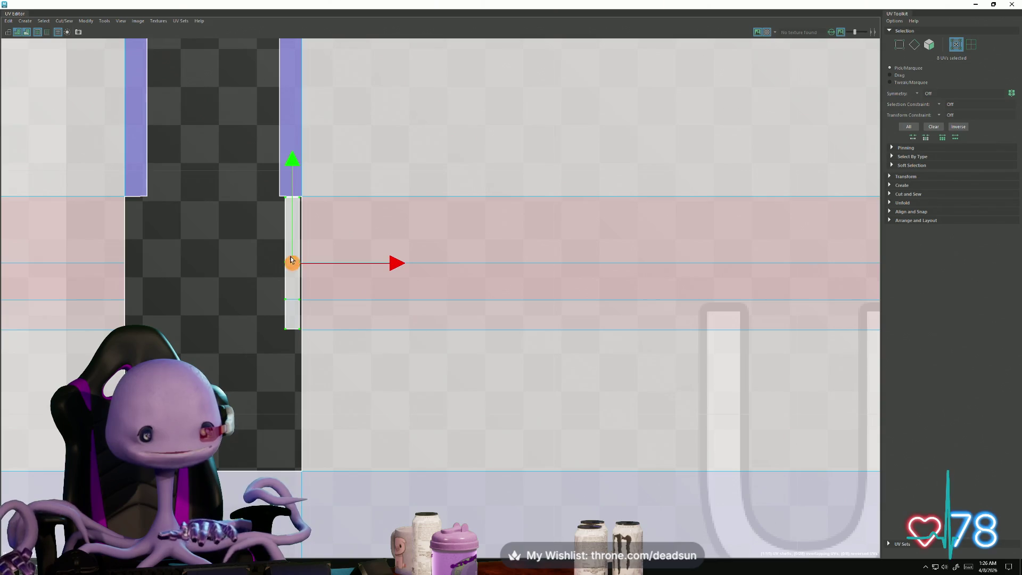
pyautogui.scroll(3, 282, 217)
# Step: Select the edges along the strip's left side and shift them left
pyautogui.moveTo(282, 218); pyautogui.dragTo(283, 197, button='right')
pyautogui.click(282, 217)
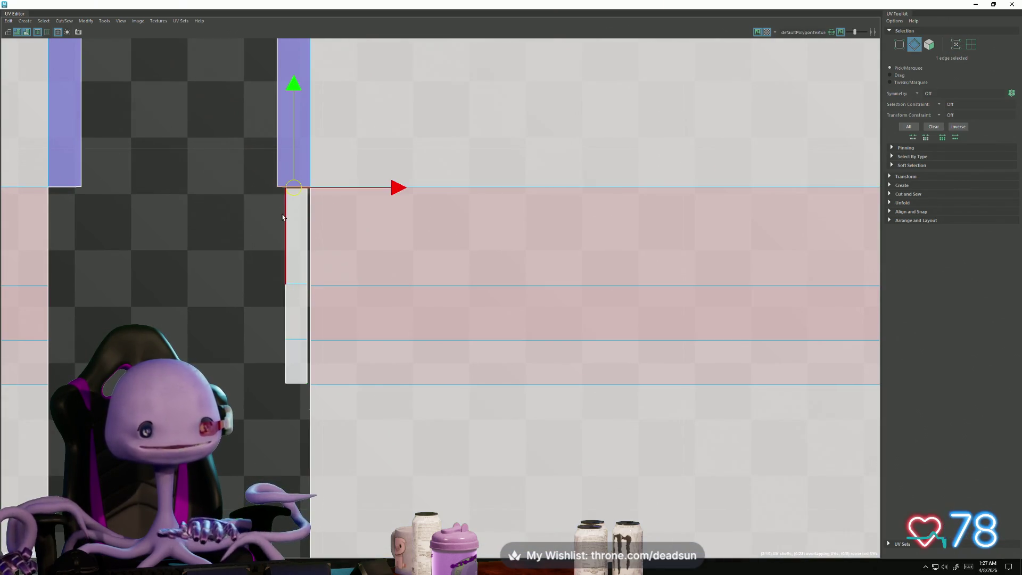
pyautogui.click(282, 218)
pyautogui.keyDown('shift'); pyautogui.click(283, 307); pyautogui.keyUp('shift')
pyautogui.keyDown('shift'); pyautogui.click(284, 362); pyautogui.keyUp('shift')
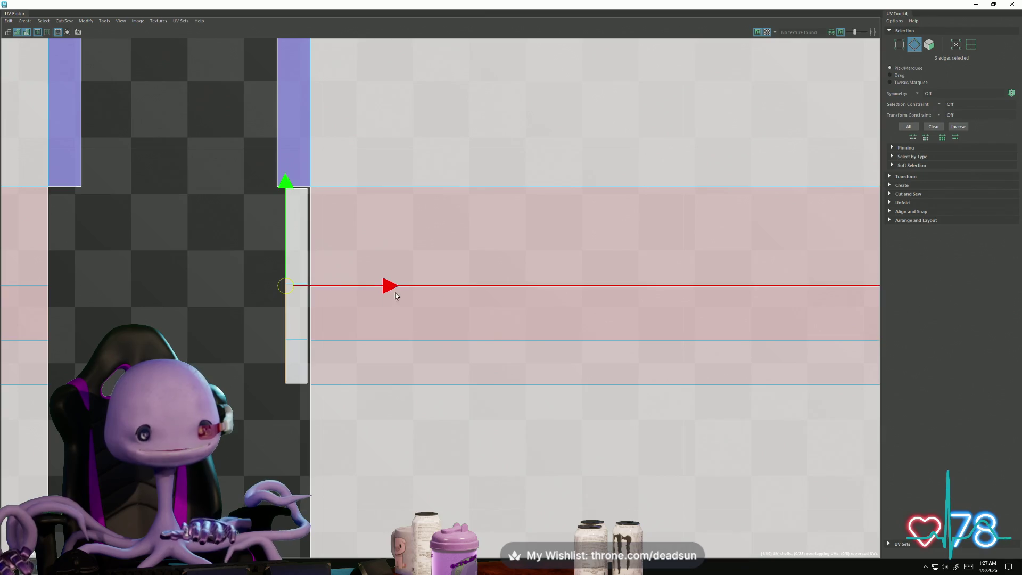
pyautogui.moveTo(388, 286); pyautogui.dragTo(383, 285)
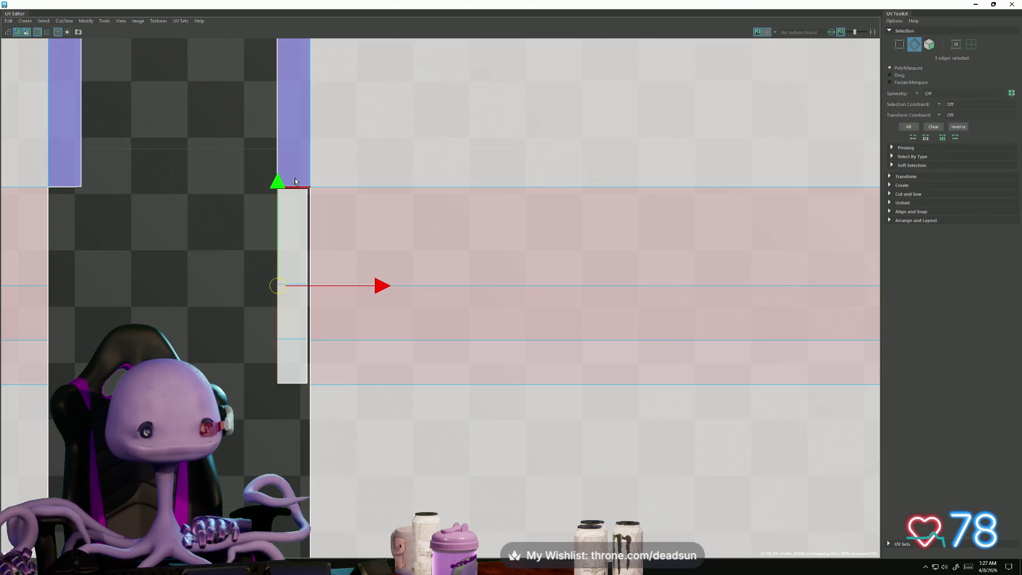
# Step: Stitch the strip's shared edges to the shell with Cut/Sew > Stitch Together
pyautogui.moveTo(325, 362); pyautogui.dragTo(326, 362)
pyautogui.click(64, 21)
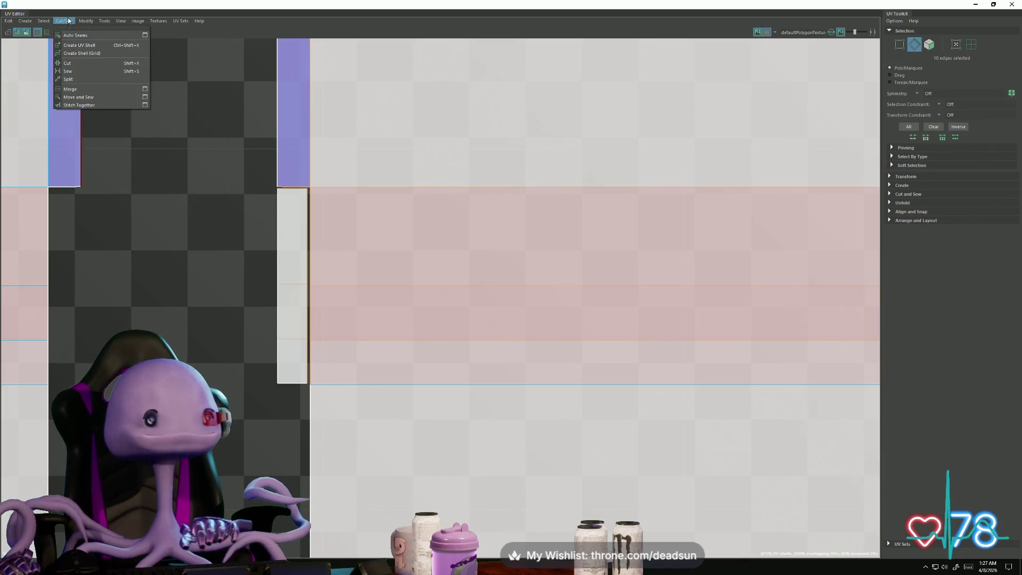
pyautogui.click(101, 105)
pyautogui.scroll(-2, 262, 308)
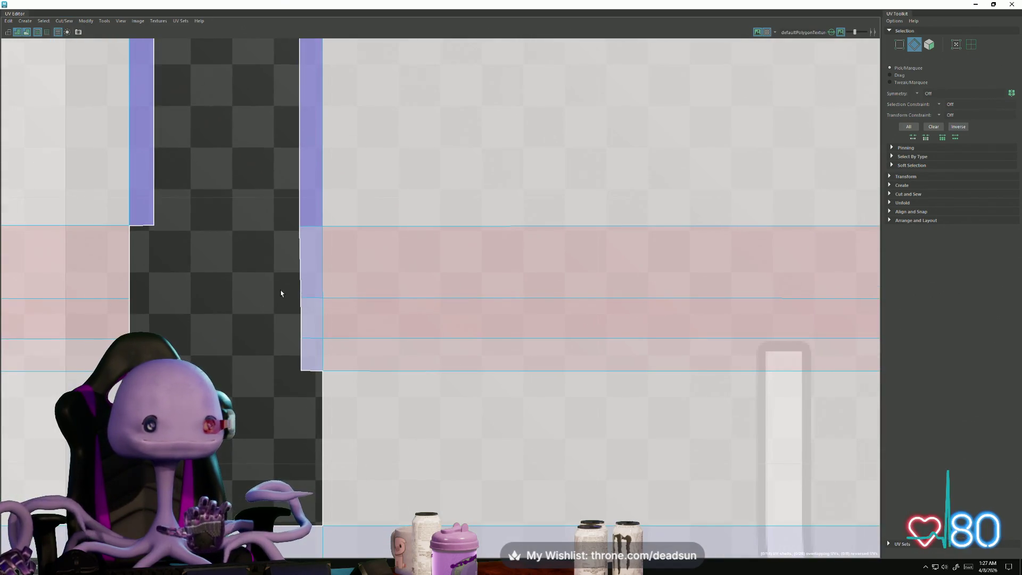
# Step: Nudge the strip's corner UVs slightly left
pyautogui.press('F12')
pyautogui.moveTo(312, 382); pyautogui.dragTo(312, 381)
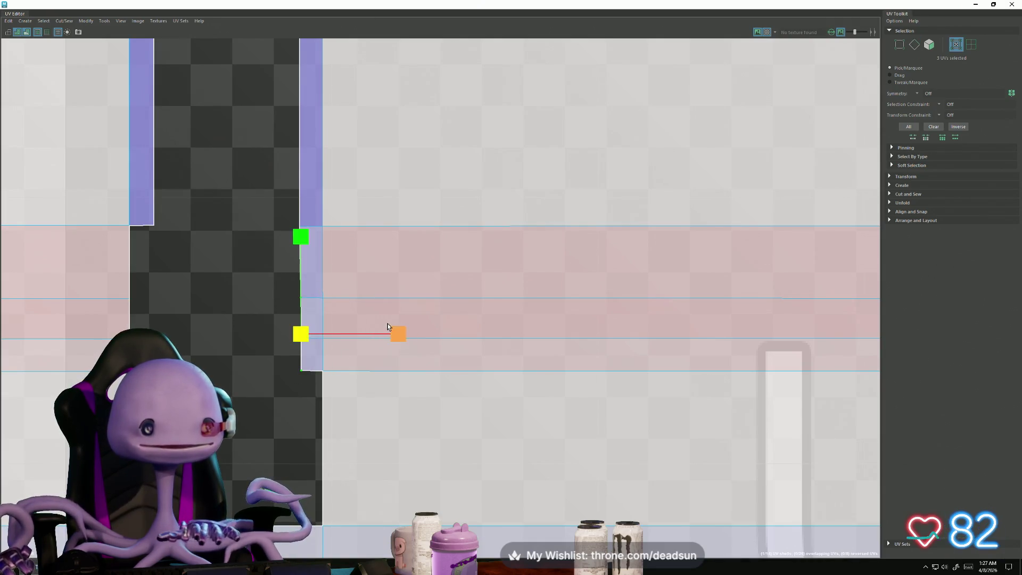
pyautogui.moveTo(398, 337); pyautogui.dragTo(396, 337)
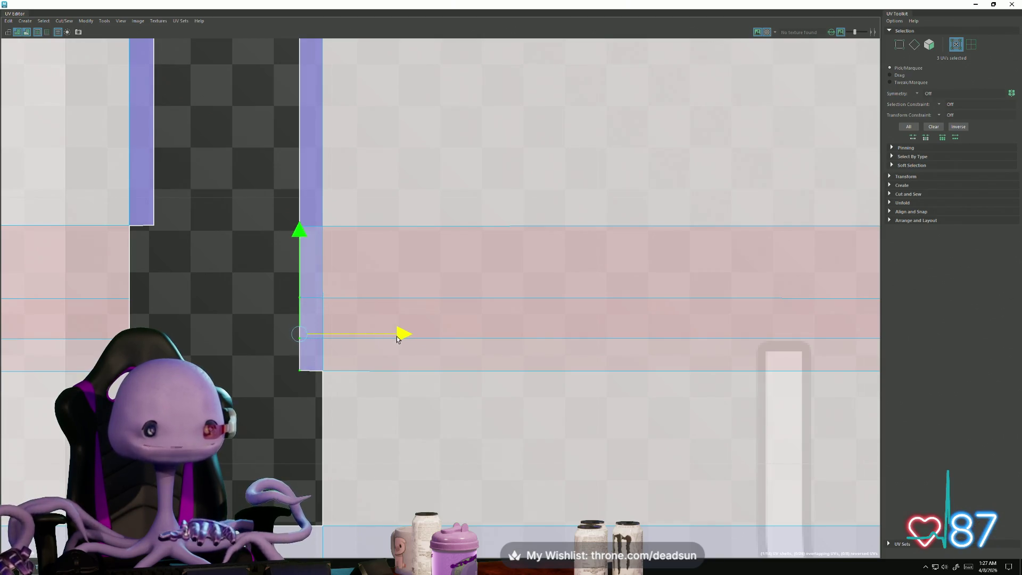
pyautogui.scroll(-3, 396, 338)
pyautogui.moveTo(366, 412)
pyautogui.keyDown('alt'); pyautogui.mouseDown(button='middle')
pyautogui.moveTo(235, 299)
pyautogui.moveTo(389, 386)
pyautogui.mouseUp(button='middle'); pyautogui.keyUp('alt')
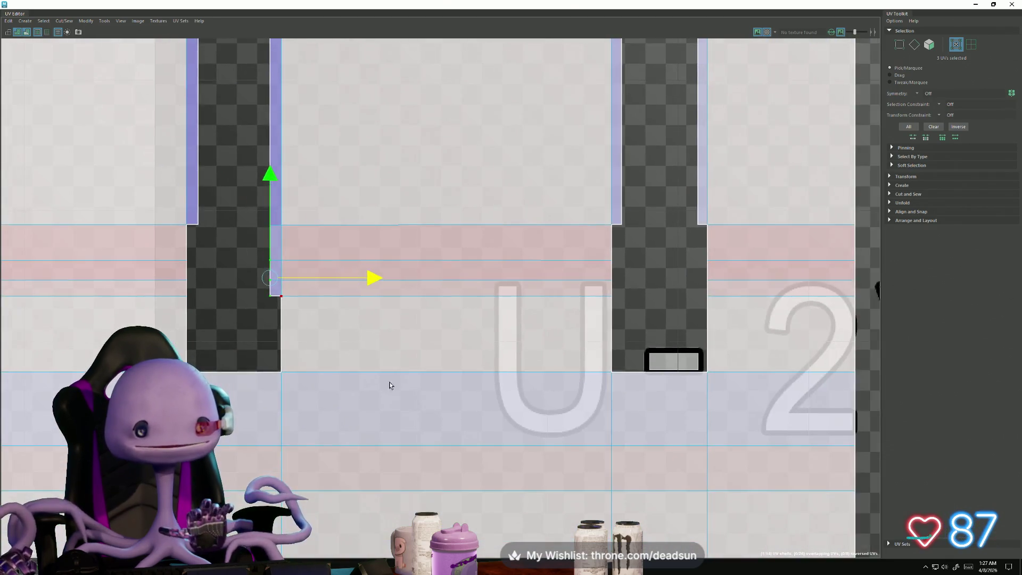
pyautogui.scroll(-3, 390, 385)
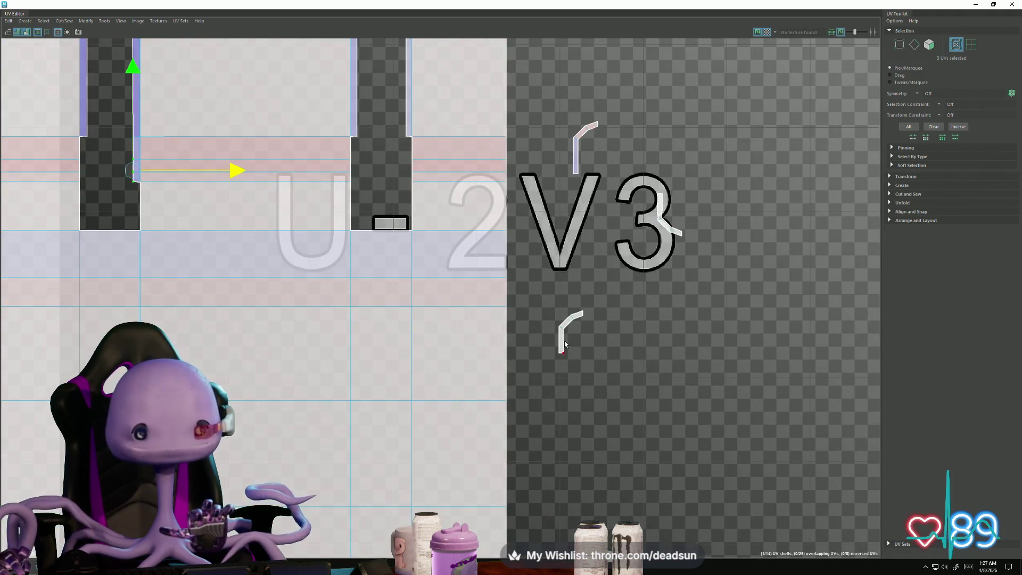
# Step: Select the L-shaped flap shell's UVs and rotate it 180°
pyautogui.moveTo(566, 345); pyautogui.dragTo(564, 358)
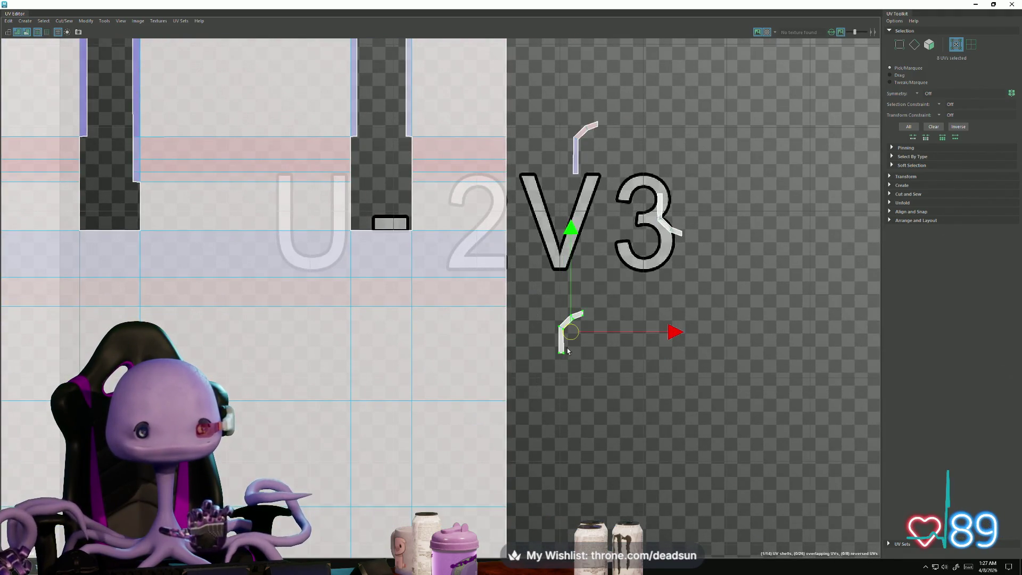
pyautogui.press('F10')
pyautogui.click(559, 342)
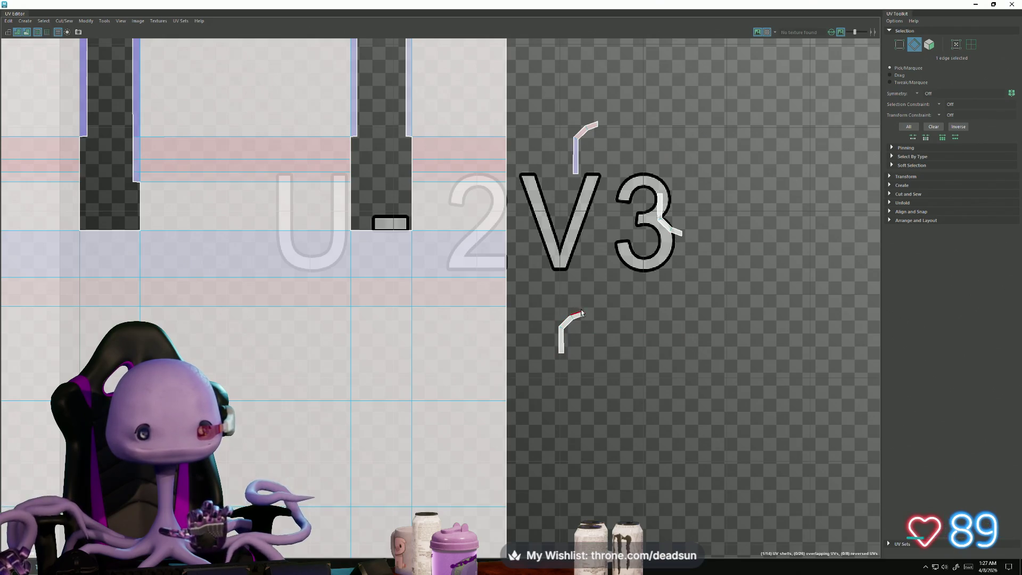
pyautogui.keyDown('ctrl'); pyautogui.moveTo(563, 348); pyautogui.dragTo(598, 339, button='right'); pyautogui.keyUp('ctrl')
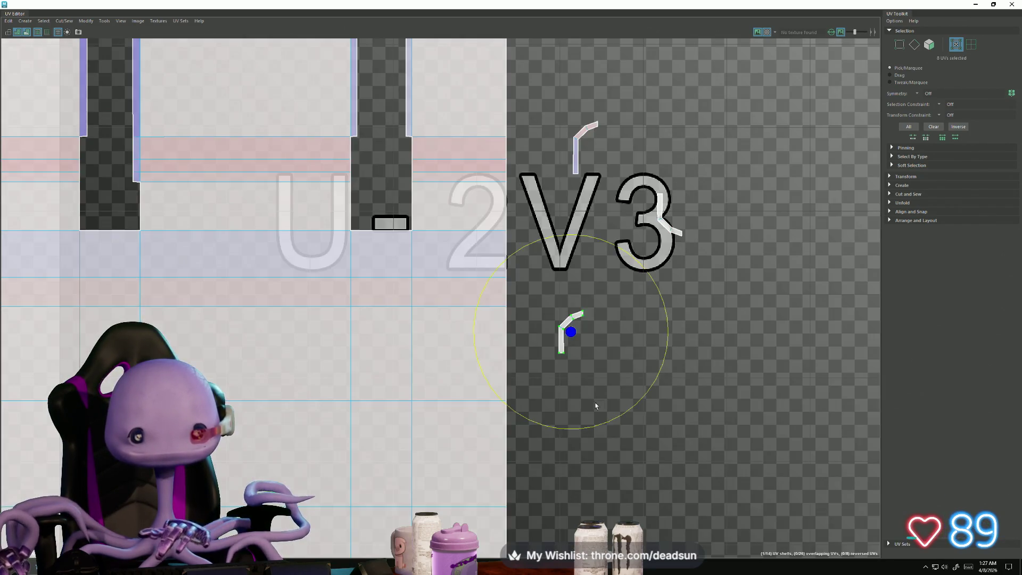
pyautogui.moveTo(608, 427)
pyautogui.mouseDown()
pyautogui.moveTo(485, 298)
pyautogui.moveTo(528, 246)
pyautogui.moveTo(546, 276)
pyautogui.mouseUp()
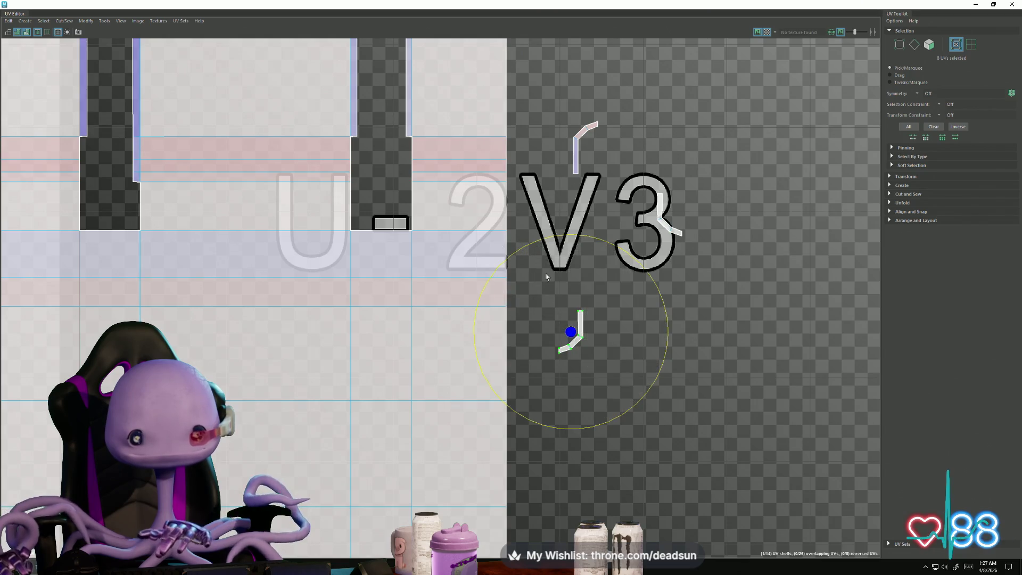
# Step: Move the flap shell up and snap it to the notch's top-left edges
pyautogui.press('w')
pyautogui.moveTo(582, 319)
pyautogui.mouseDown()
pyautogui.moveTo(460, 263)
pyautogui.moveTo(351, 159)
pyautogui.mouseUp()
pyautogui.scroll(8, 351, 160)
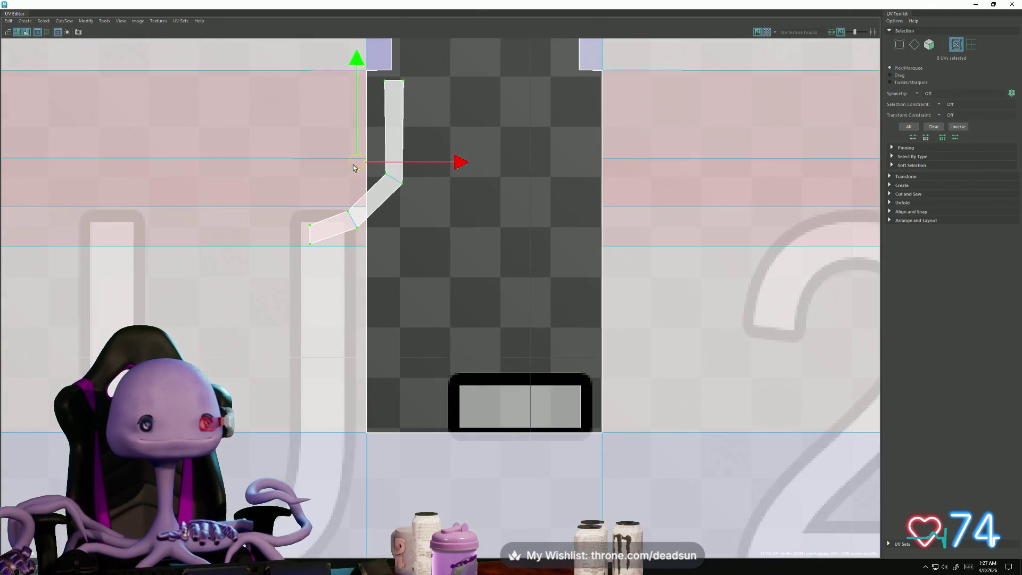
pyautogui.moveTo(353, 167); pyautogui.dragTo(346, 156)
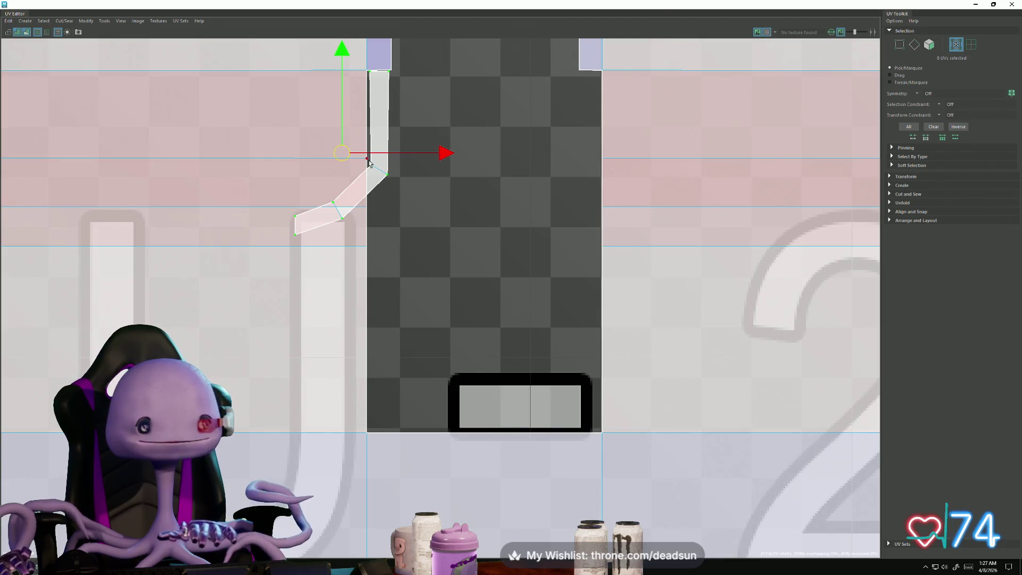
# Step: Raise the bend and top corner UVs up to the tile edge
pyautogui.moveTo(403, 198); pyautogui.dragTo(402, 197)
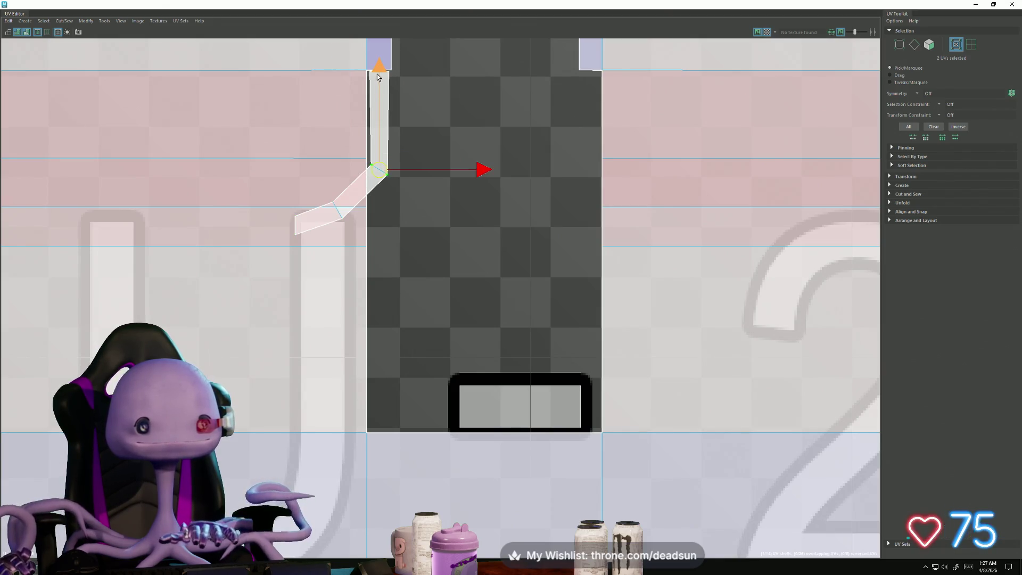
pyautogui.moveTo(377, 77); pyautogui.dragTo(377, 71)
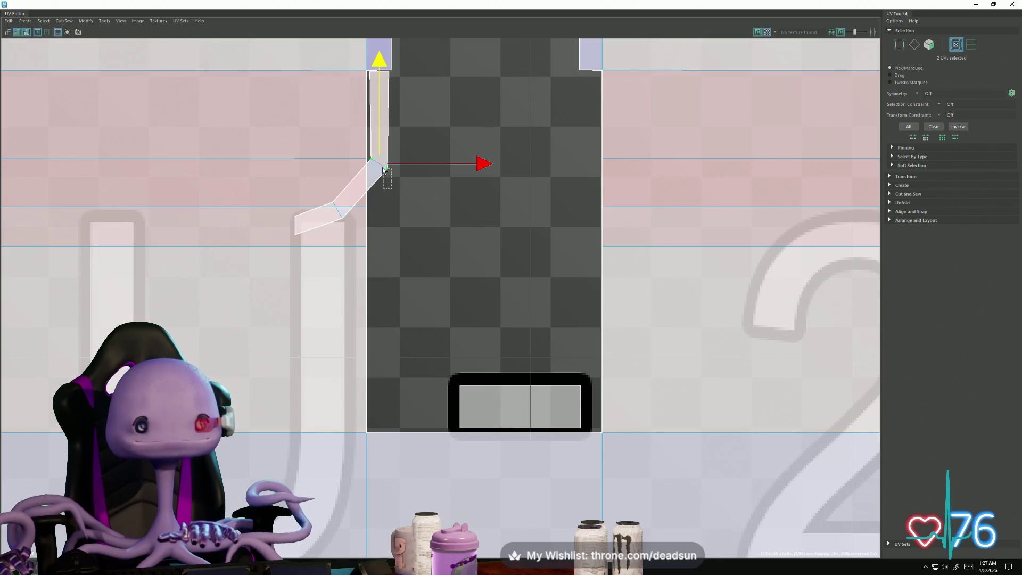
pyautogui.moveTo(383, 169); pyautogui.dragTo(383, 166)
pyautogui.moveTo(389, 73); pyautogui.dragTo(388, 62)
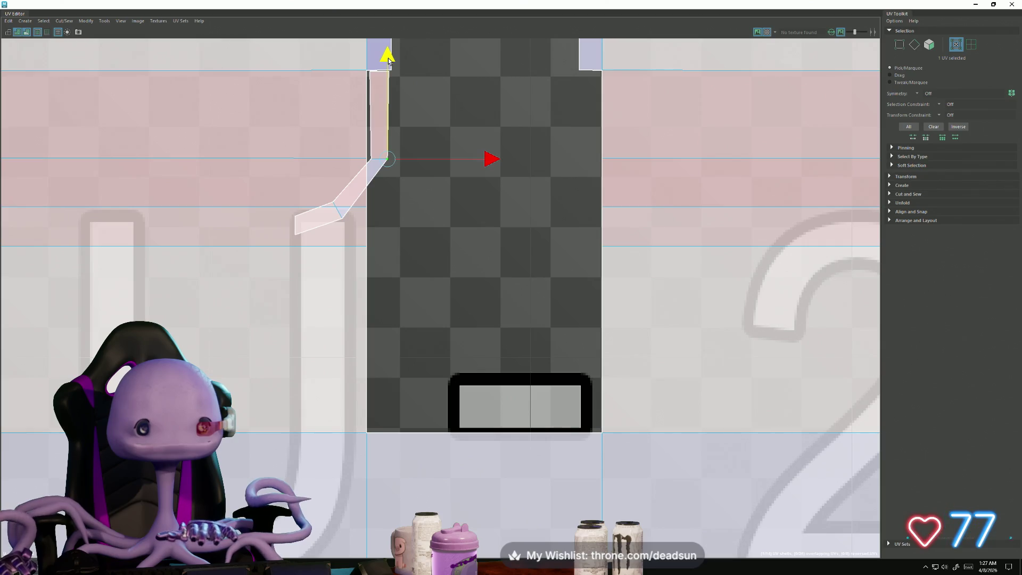
pyautogui.click(376, 77)
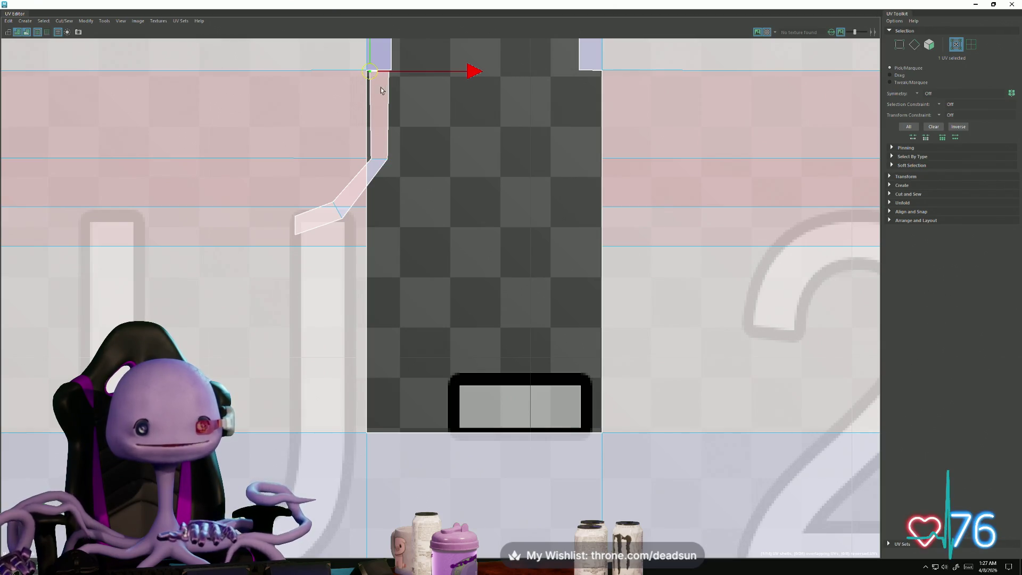
pyautogui.click(389, 75)
pyautogui.keyDown('shift'); pyautogui.click(388, 159); pyautogui.keyUp('shift')
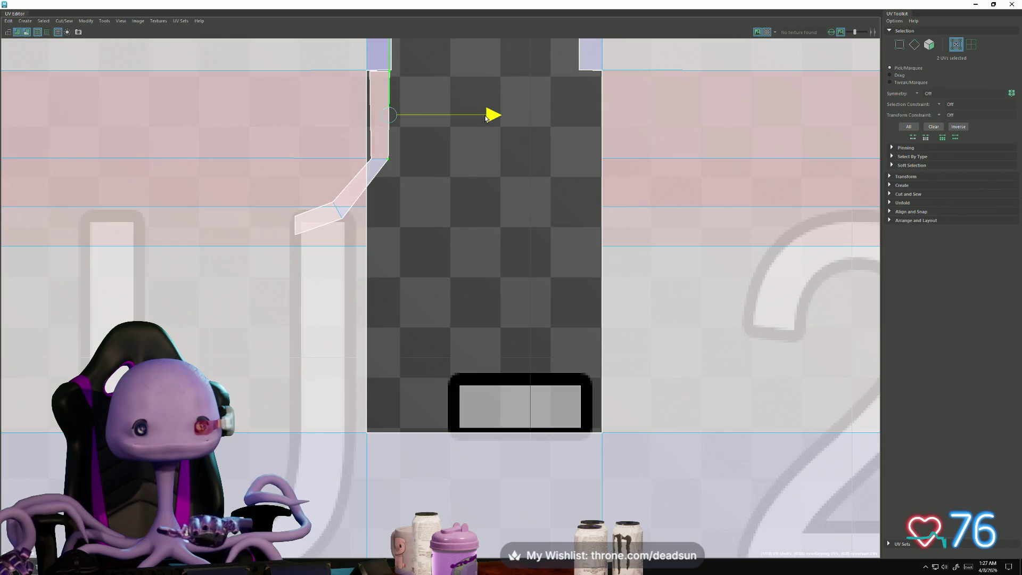
# Step: Adjust the strip's right-edge UVs and shift its top-left UV slightly left
pyautogui.moveTo(483, 115); pyautogui.dragTo(438, 119)
pyautogui.press('r')
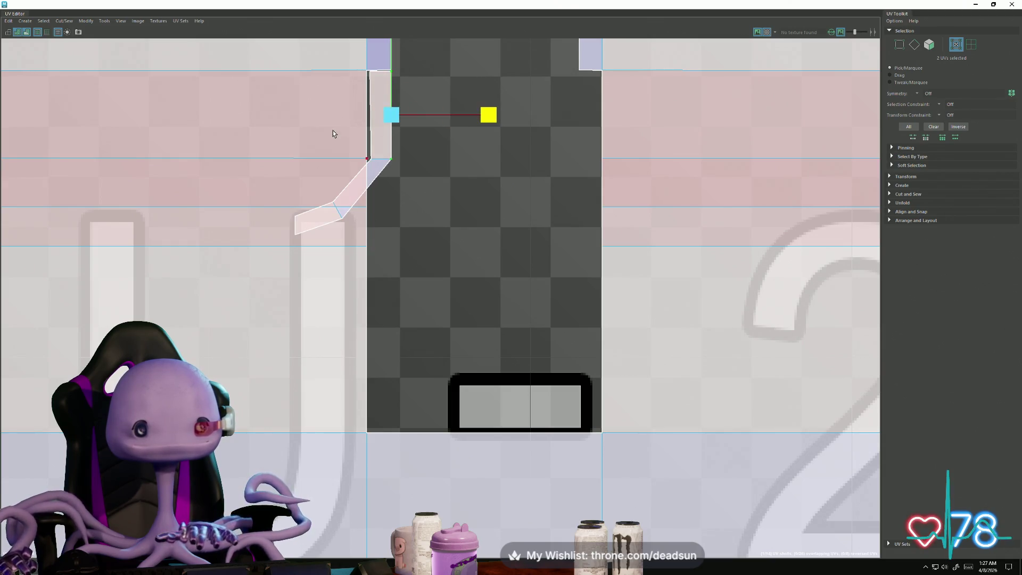
pyautogui.press('w')
pyautogui.click(373, 79)
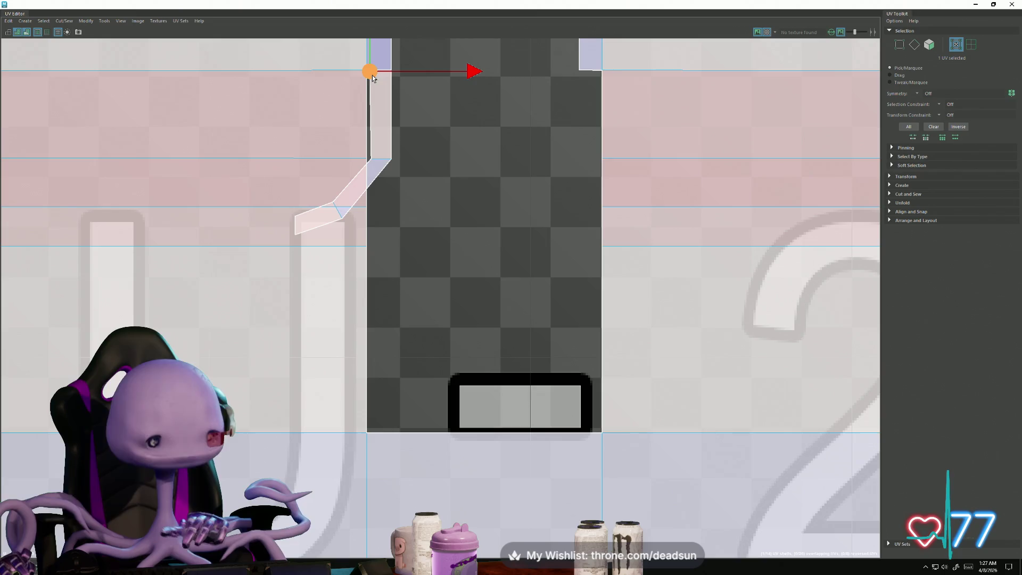
pyautogui.moveTo(373, 79); pyautogui.dragTo(367, 73)
# Step: Move the flap's bend UVs right to straighten its left edge
pyautogui.click(371, 159)
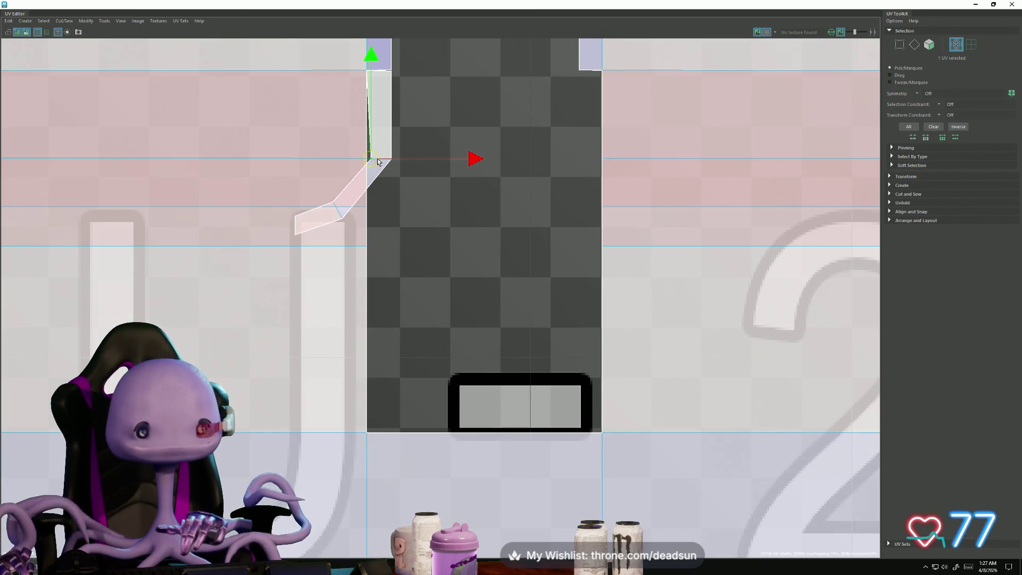
pyautogui.click(334, 205)
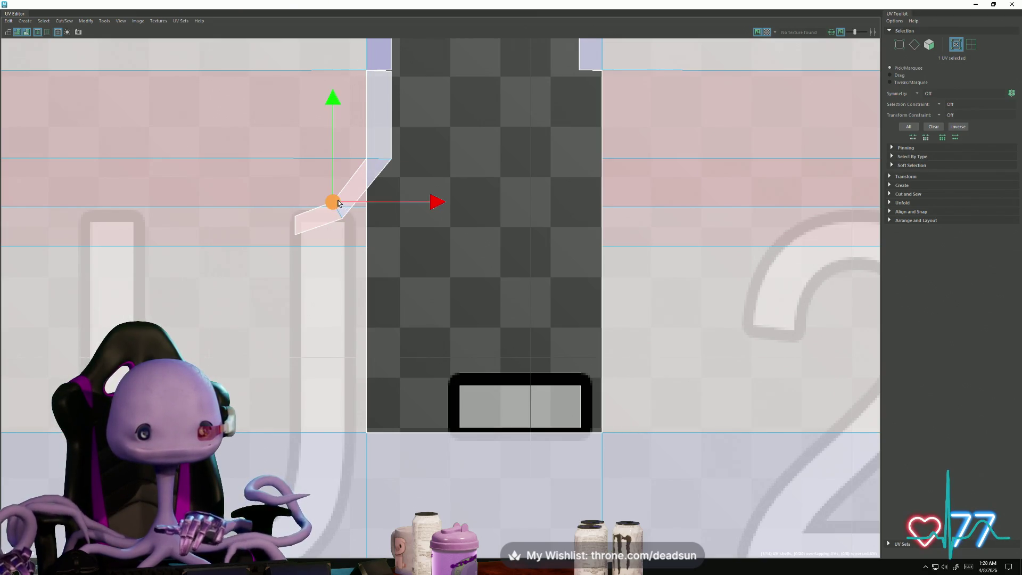
pyautogui.moveTo(338, 204)
pyautogui.mouseDown()
pyautogui.moveTo(365, 206)
pyautogui.moveTo(355, 215)
pyautogui.moveTo(367, 208)
pyautogui.mouseUp()
pyautogui.click(344, 221)
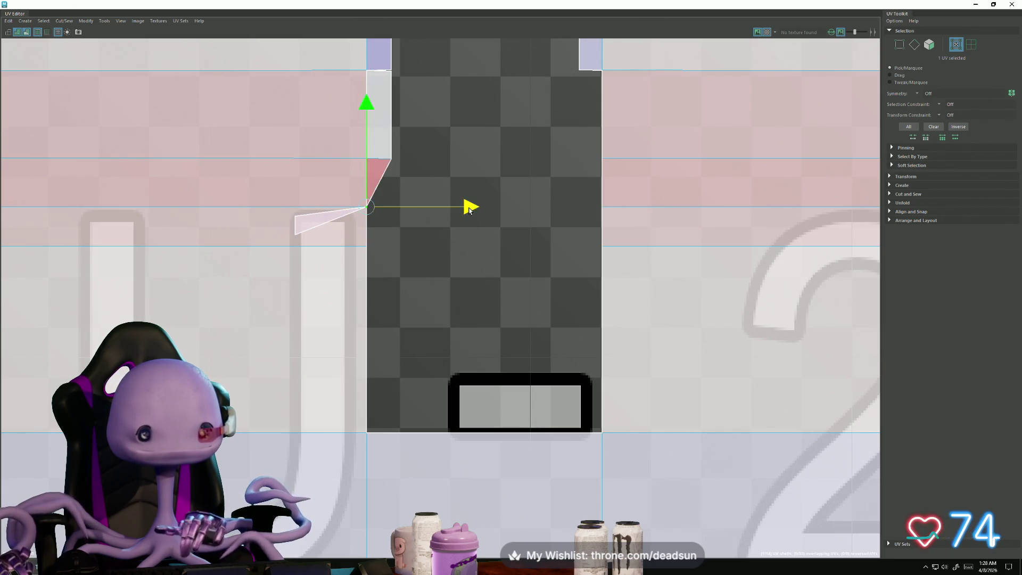
pyautogui.moveTo(478, 210); pyautogui.dragTo(493, 210)
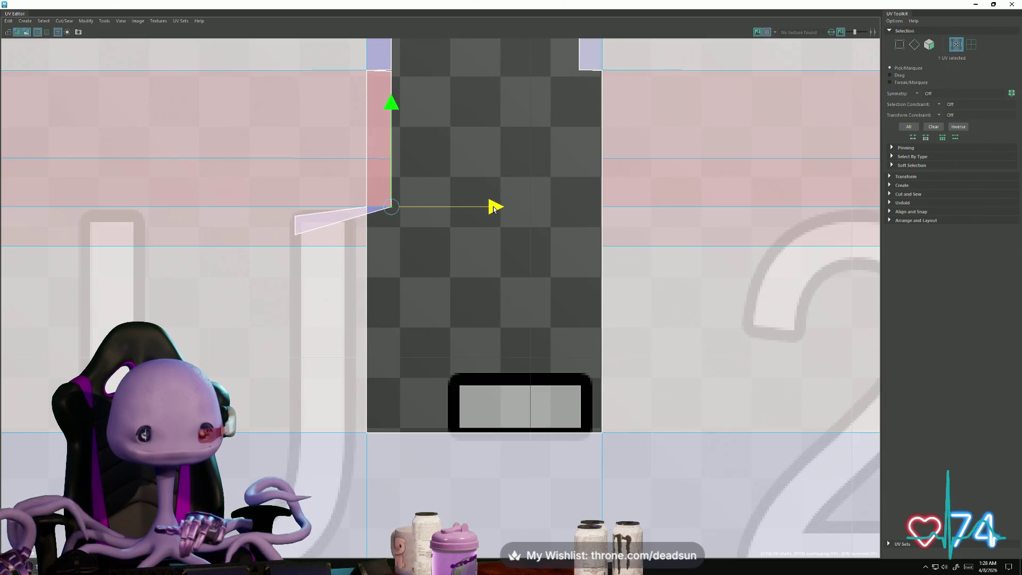
# Step: Rotate the flap's lower-end UVs so the end lies flat, then nudge them up
pyautogui.moveTo(288, 215)
pyautogui.mouseDown()
pyautogui.moveTo(307, 246)
pyautogui.moveTo(335, 239)
pyautogui.moveTo(390, 255)
pyautogui.mouseUp()
pyautogui.press('r')
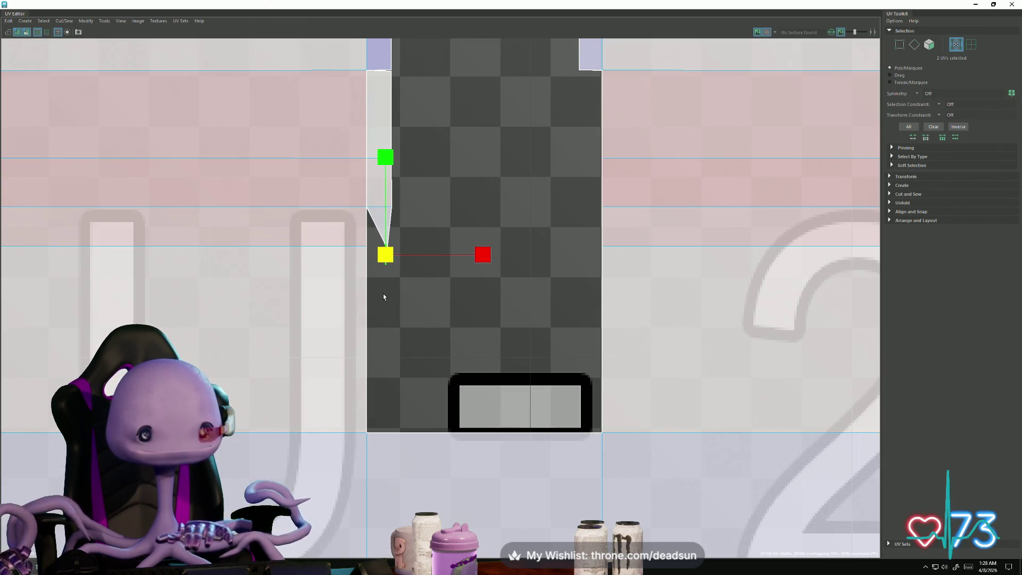
pyautogui.press('e')
pyautogui.moveTo(367, 353)
pyautogui.mouseDown()
pyautogui.moveTo(454, 331)
pyautogui.moveTo(474, 283)
pyautogui.mouseUp()
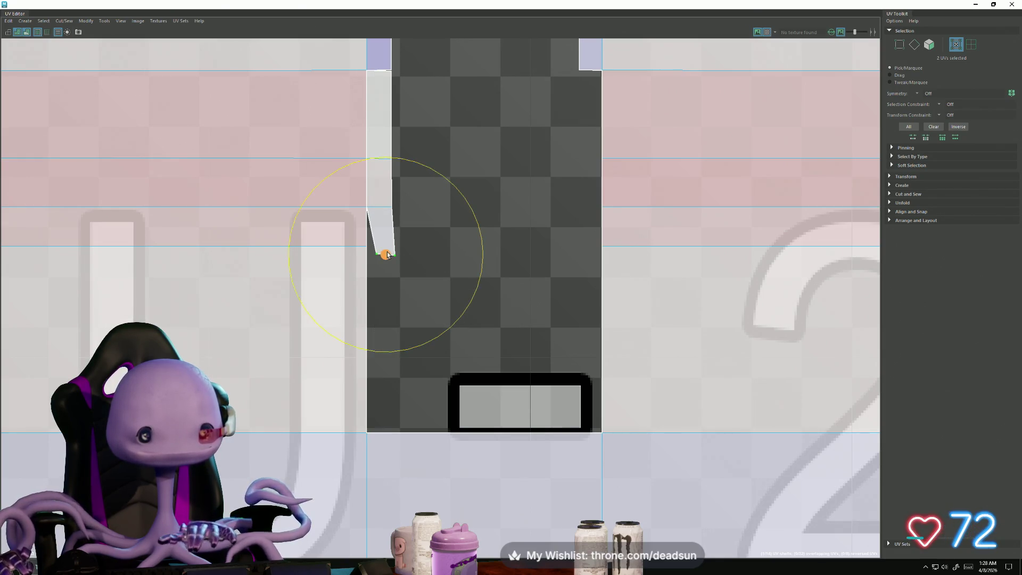
pyautogui.press('w')
pyautogui.moveTo(388, 256); pyautogui.dragTo(387, 250)
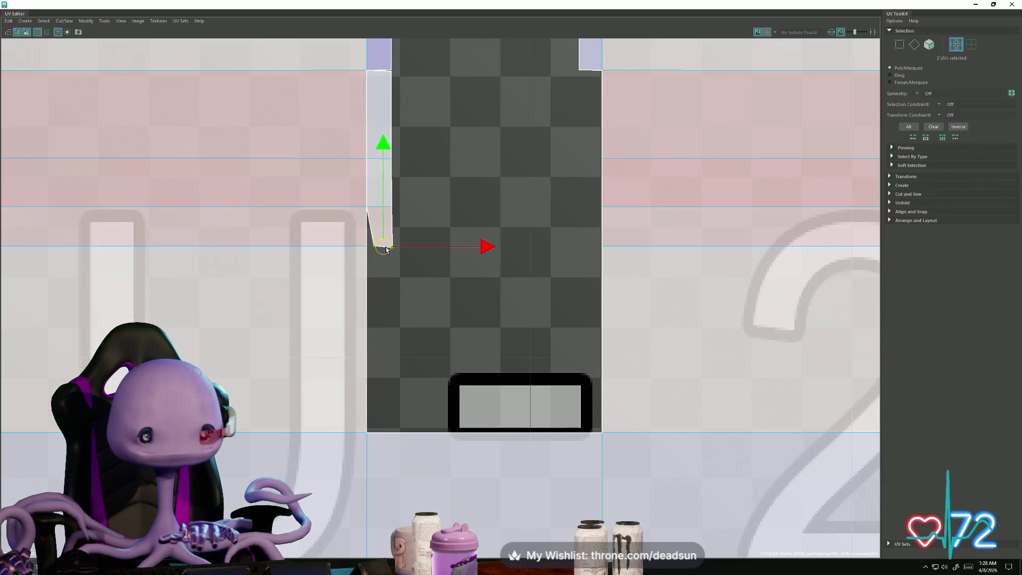
pyautogui.press('r')
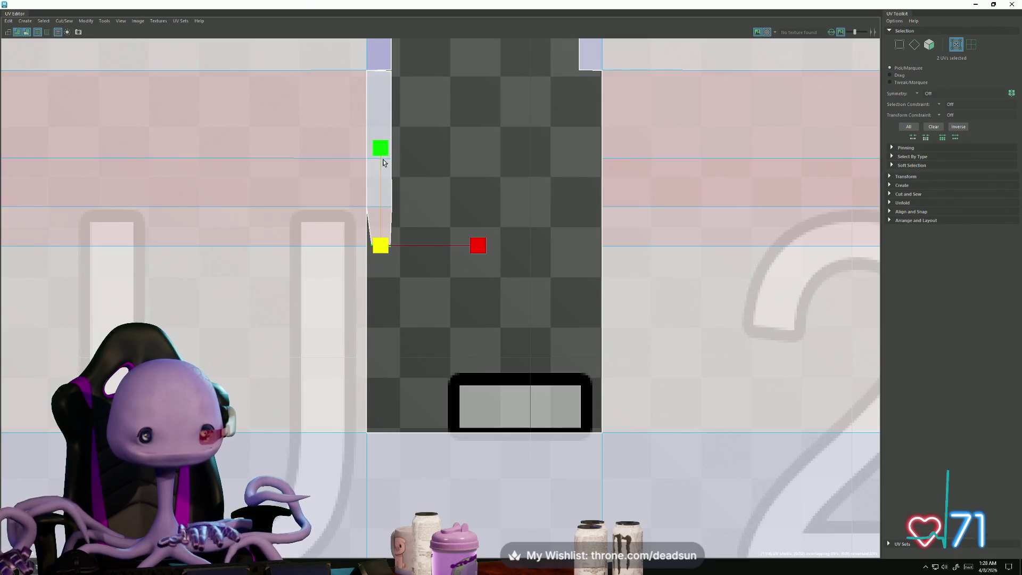
pyautogui.scroll(3, 385, 273)
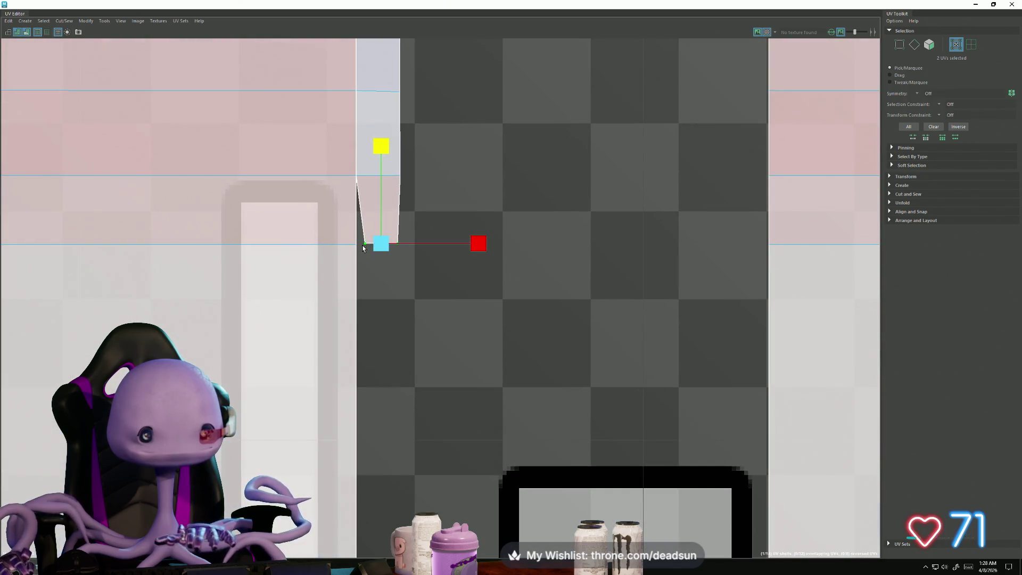
# Step: Square the strip's bottom corners by nudging each corner UV into line
pyautogui.click(362, 244)
pyautogui.press('w')
pyautogui.moveTo(464, 245); pyautogui.dragTo(460, 245)
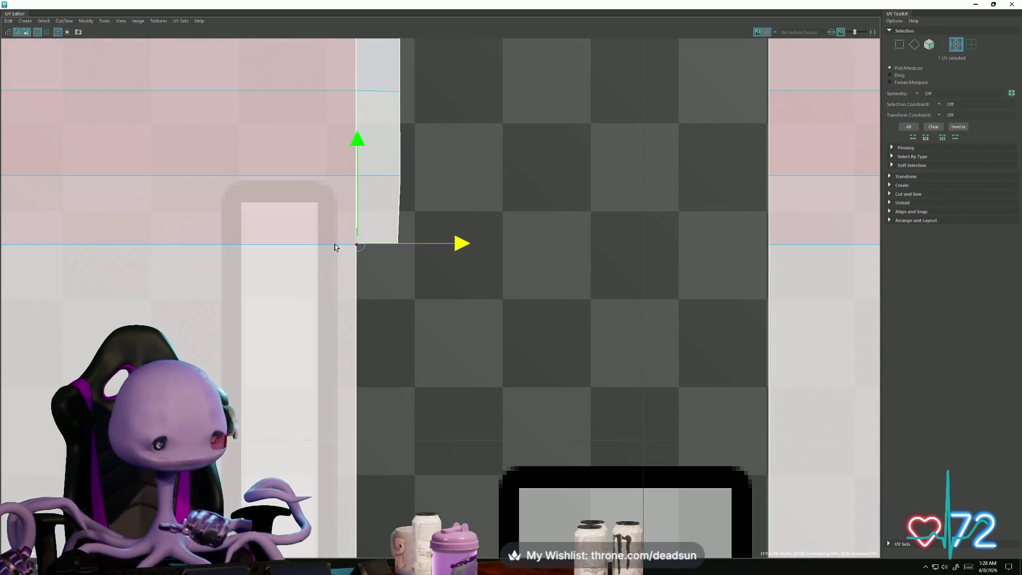
pyautogui.moveTo(355, 245); pyautogui.dragTo(354, 248)
pyautogui.scroll(-1, 434, 301)
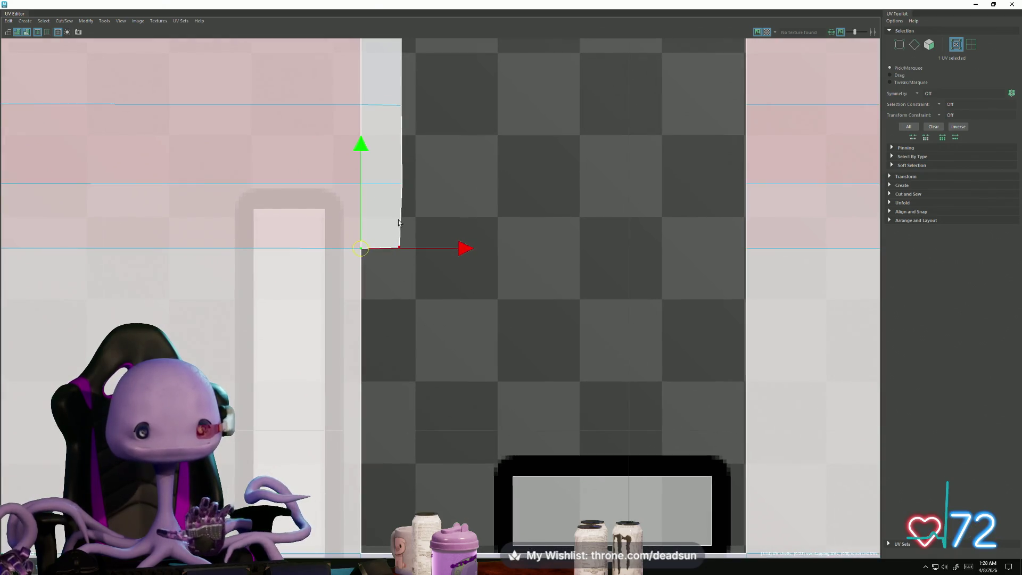
pyautogui.click(400, 246)
pyautogui.moveTo(478, 249); pyautogui.dragTo(480, 248)
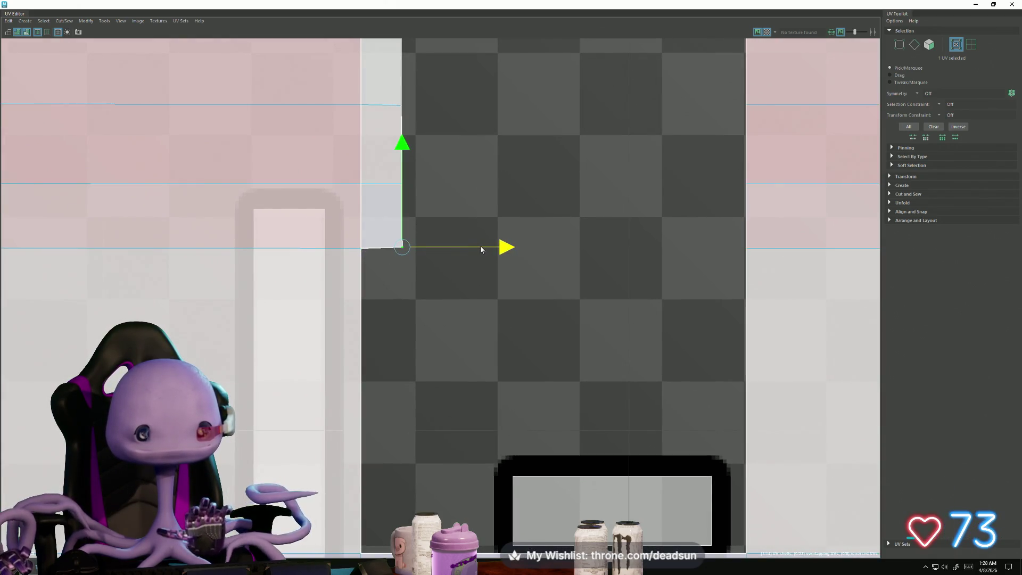
pyautogui.scroll(-2, 426, 245)
pyautogui.keyDown('alt'); pyautogui.moveTo(398, 133); pyautogui.dragTo(396, 232, button='middle'); pyautogui.keyUp('alt')
pyautogui.moveTo(397, 236); pyautogui.dragTo(397, 215, button='right')
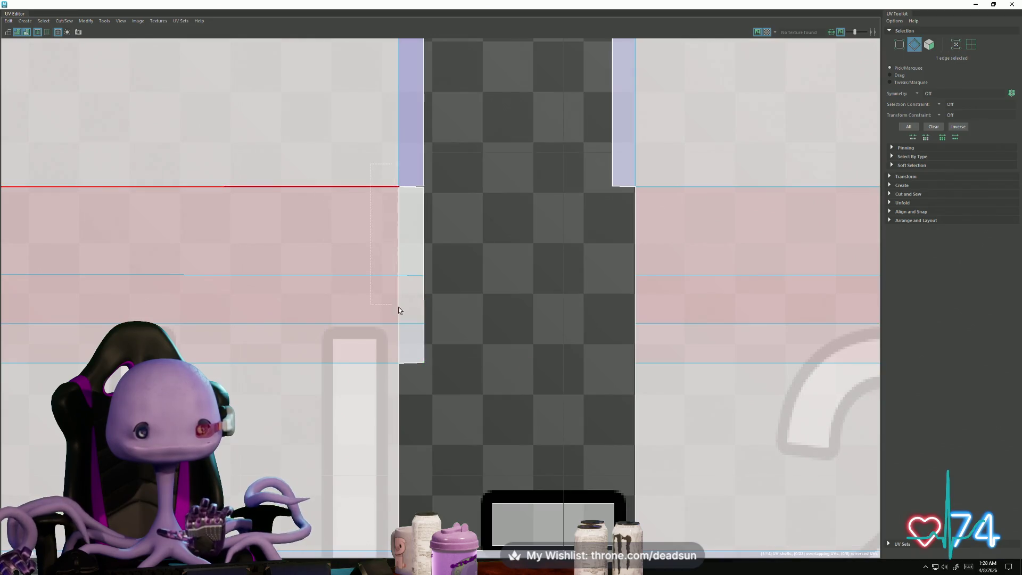
# Step: Select the border edge loop along the shells and bring the notch shells into view
pyautogui.doubleClick(400, 312)
pyautogui.click(44, 21)
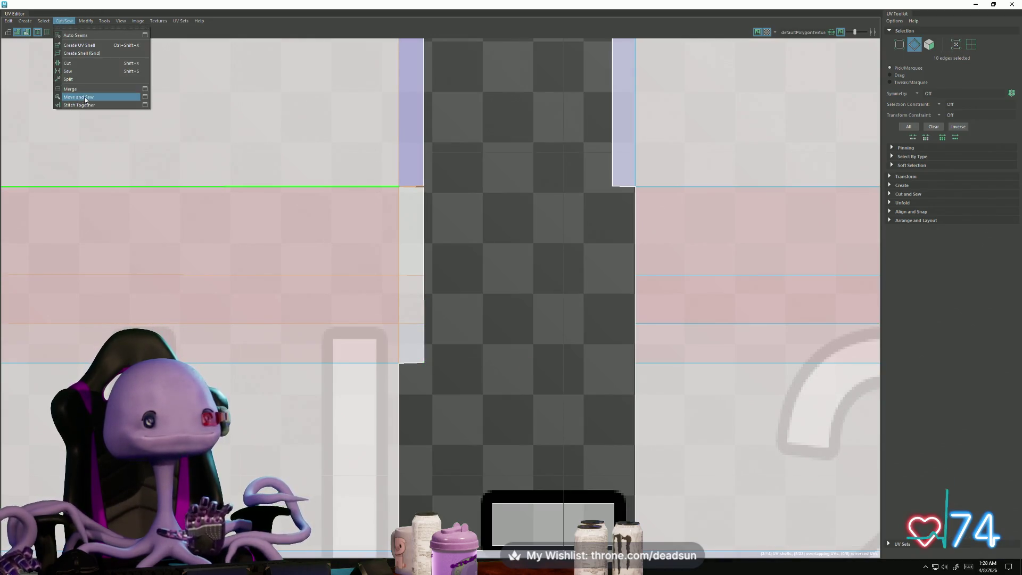
pyautogui.click(79, 99)
pyautogui.scroll(-2, 382, 281)
pyautogui.moveTo(201, 281)
pyautogui.keyDown('alt'); pyautogui.mouseDown(button='middle')
pyautogui.moveTo(383, 281)
pyautogui.moveTo(408, 305)
pyautogui.moveTo(239, 331)
pyautogui.mouseUp(button='middle'); pyautogui.keyUp('alt')
pyautogui.scroll(-2, 409, 306)
pyautogui.scroll(-2, 421, 364)
pyautogui.moveTo(420, 364)
pyautogui.keyDown('alt'); pyautogui.mouseDown(button='middle')
pyautogui.moveTo(266, 287)
pyautogui.moveTo(289, 298)
pyautogui.moveTo(586, 298)
pyautogui.mouseUp(button='middle'); pyautogui.keyUp('alt')
pyautogui.press('w')
# Step: Select a single notch bottom edge among the shells further right
pyautogui.scroll(-2, 135, 299)
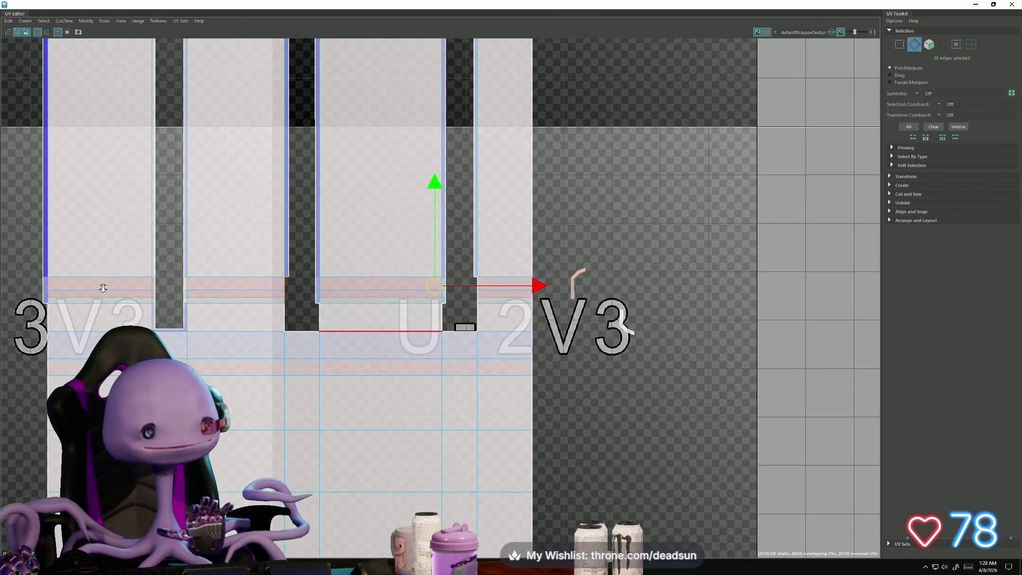
pyautogui.scroll(3, 396, 439)
pyautogui.keyDown('alt'); pyautogui.moveTo(397, 439); pyautogui.dragTo(463, 456, button='middle'); pyautogui.keyUp('alt')
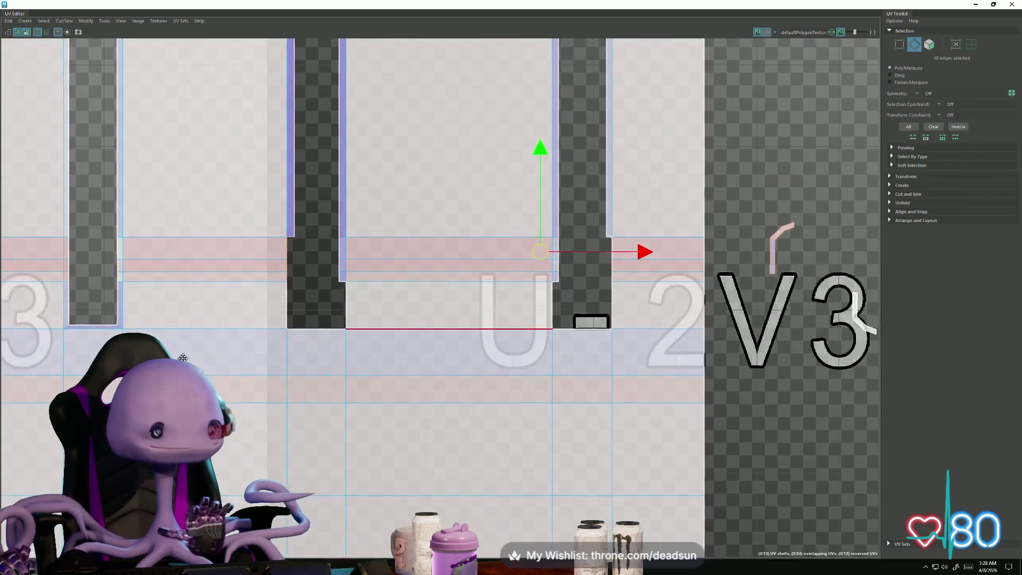
pyautogui.scroll(3, 344, 351)
pyautogui.scroll(3, 302, 356)
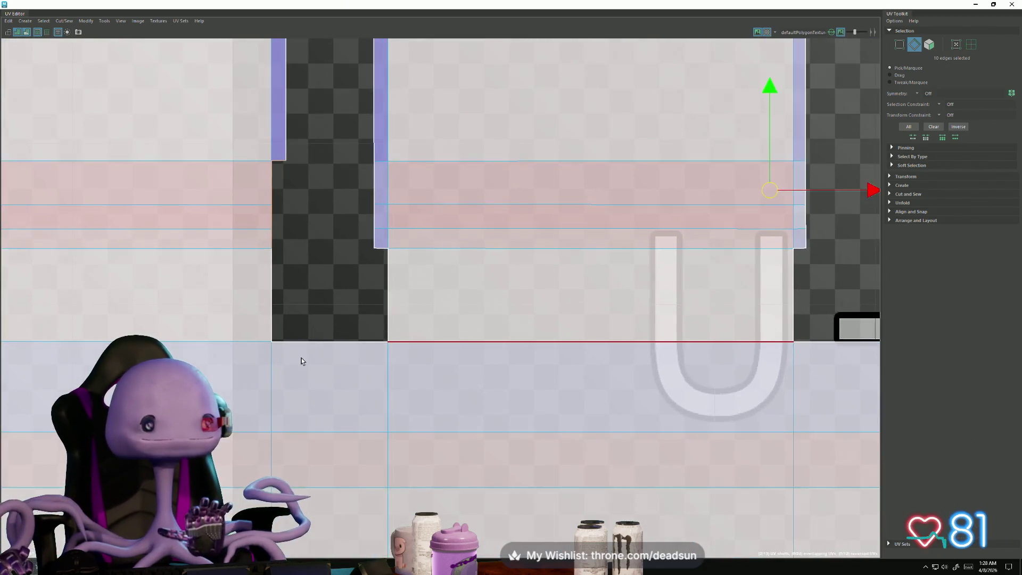
pyautogui.keyDown('shift'); pyautogui.click(178, 333); pyautogui.keyUp('shift')
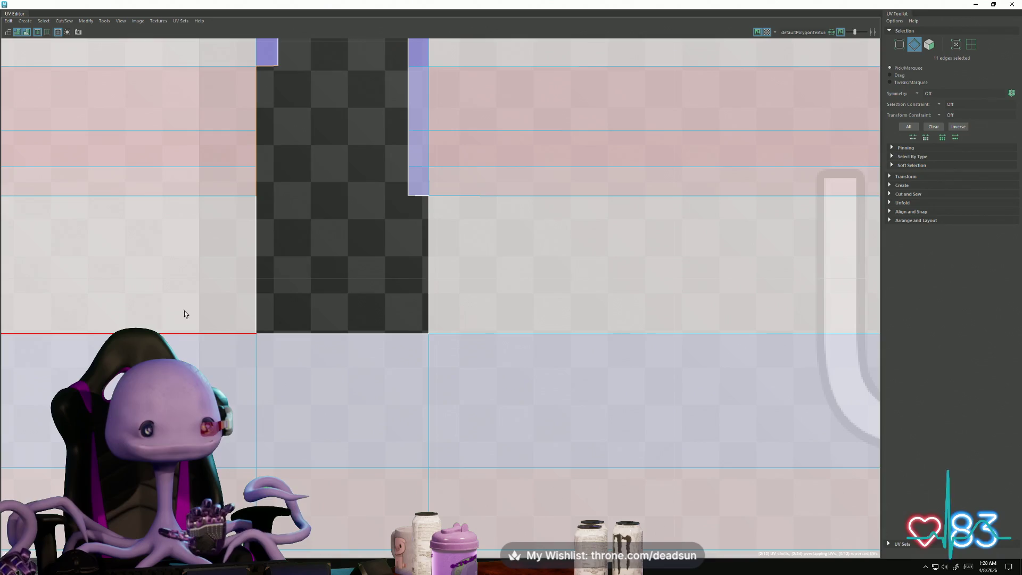
pyautogui.click(180, 334)
pyautogui.scroll(-5, 181, 333)
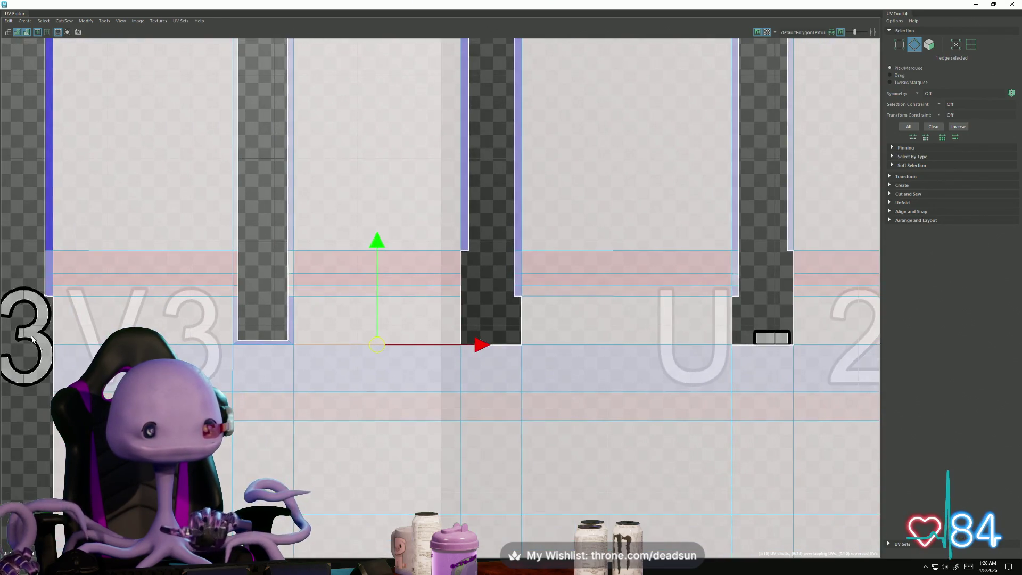
# Step: Select several notch bottom edges and move them down along V
pyautogui.keyDown('shift'); pyautogui.click(605, 346); pyautogui.keyUp('shift')
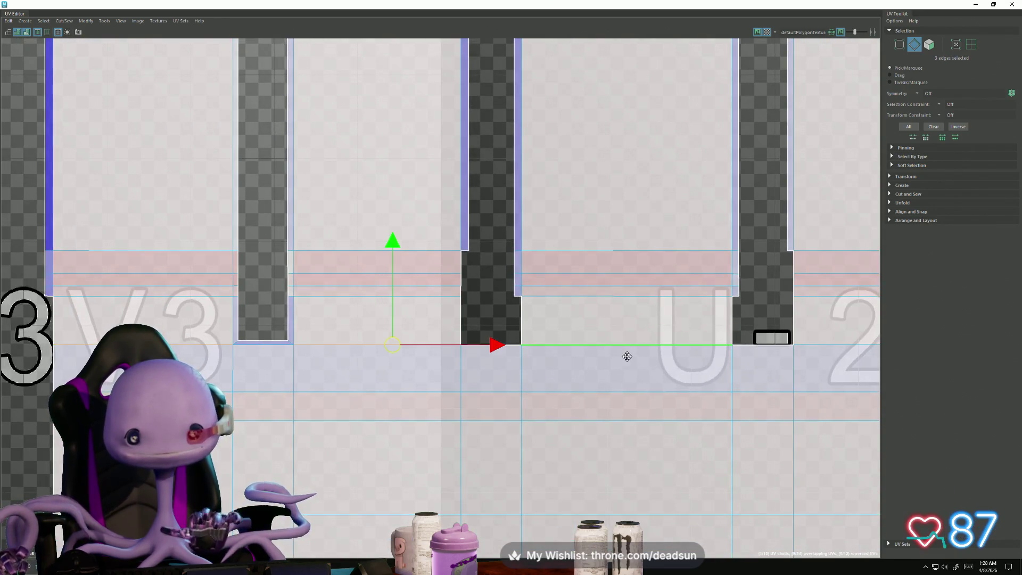
pyautogui.keyDown('alt'); pyautogui.moveTo(627, 356); pyautogui.dragTo(604, 333, button='middle'); pyautogui.keyUp('alt')
pyautogui.keyDown('shift'); pyautogui.click(241, 236); pyautogui.keyUp('shift')
pyautogui.keyDown('alt'); pyautogui.moveTo(242, 234); pyautogui.dragTo(410, 247, button='middle'); pyautogui.keyUp('alt')
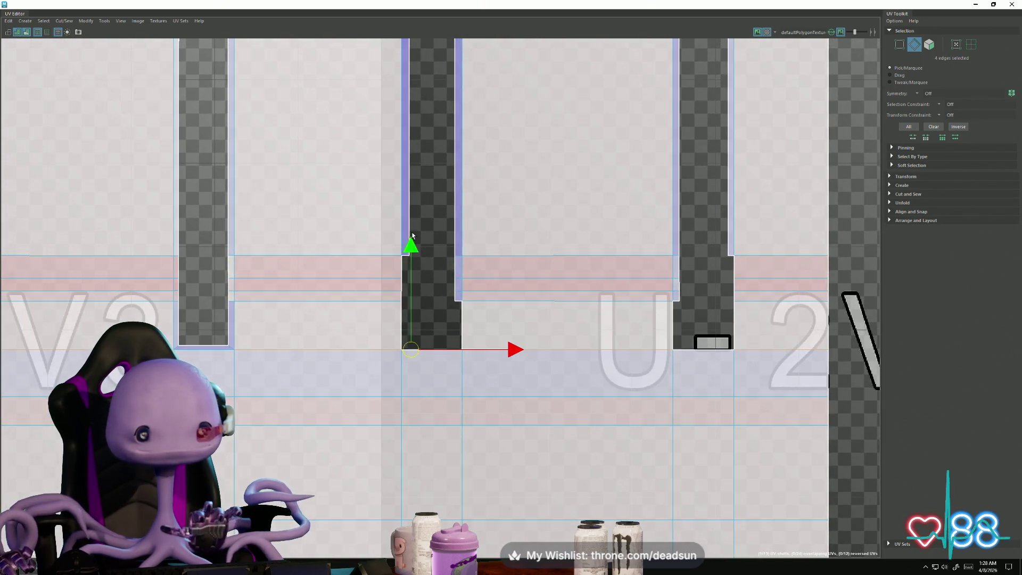
pyautogui.moveTo(410, 247); pyautogui.dragTo(410, 253)
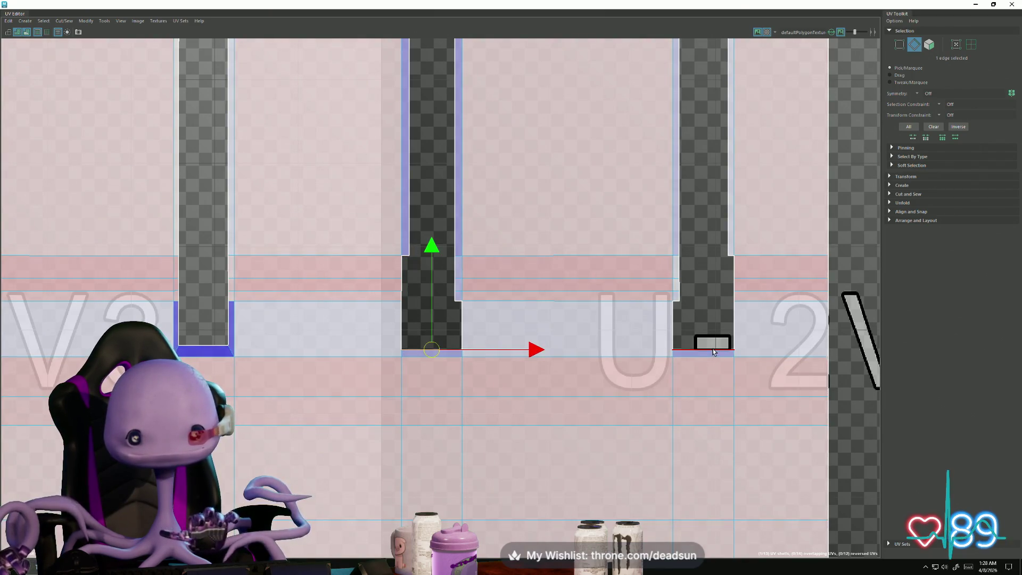
# Step: Raise two notch bottom edges, then nudge four more bottom edges up to line up
pyautogui.click(546, 258)
pyautogui.moveTo(568, 251); pyautogui.dragTo(569, 247)
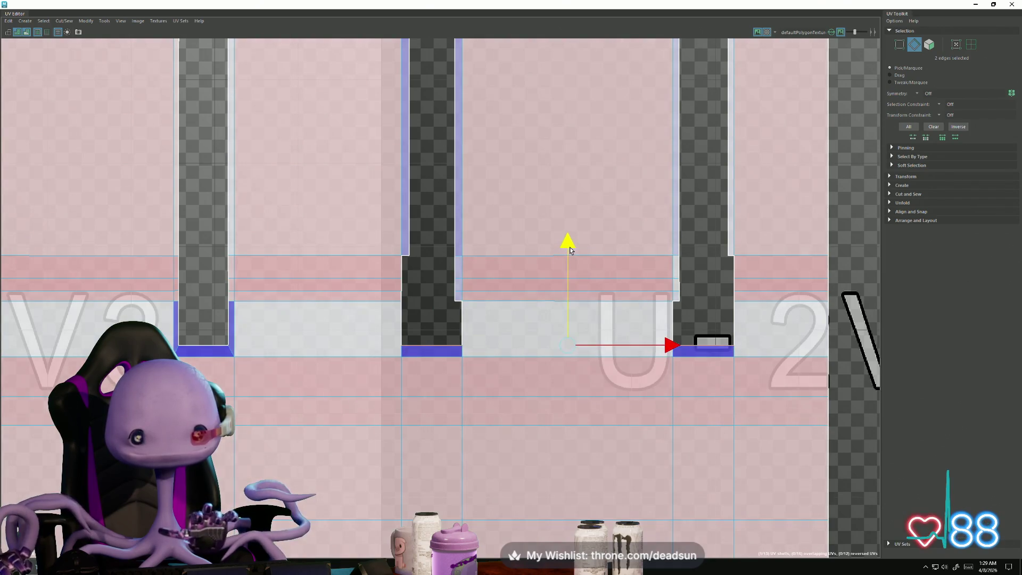
pyautogui.click(261, 356)
pyautogui.keyDown('shift'); pyautogui.click(134, 357); pyautogui.keyUp('shift')
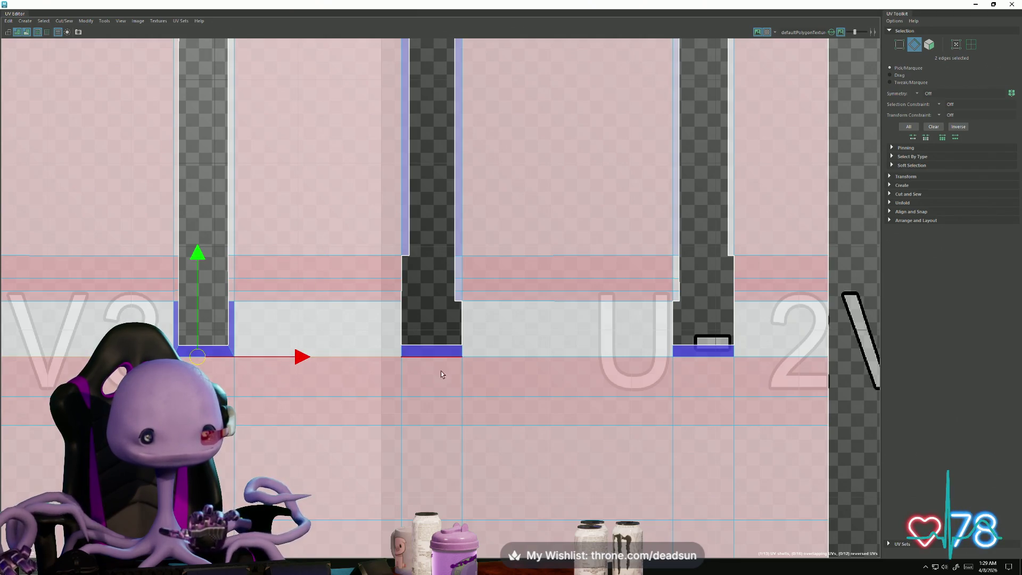
pyautogui.keyDown('shift'); pyautogui.click(774, 357); pyautogui.keyUp('shift')
pyautogui.keyDown('shift'); pyautogui.click(403, 277); pyautogui.keyUp('shift')
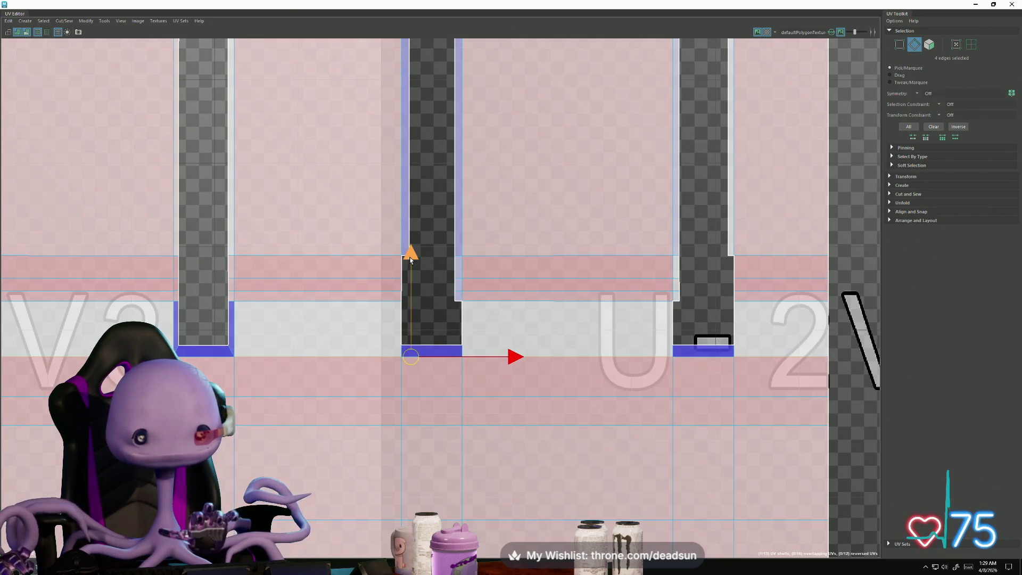
pyautogui.moveTo(412, 261); pyautogui.dragTo(414, 255)
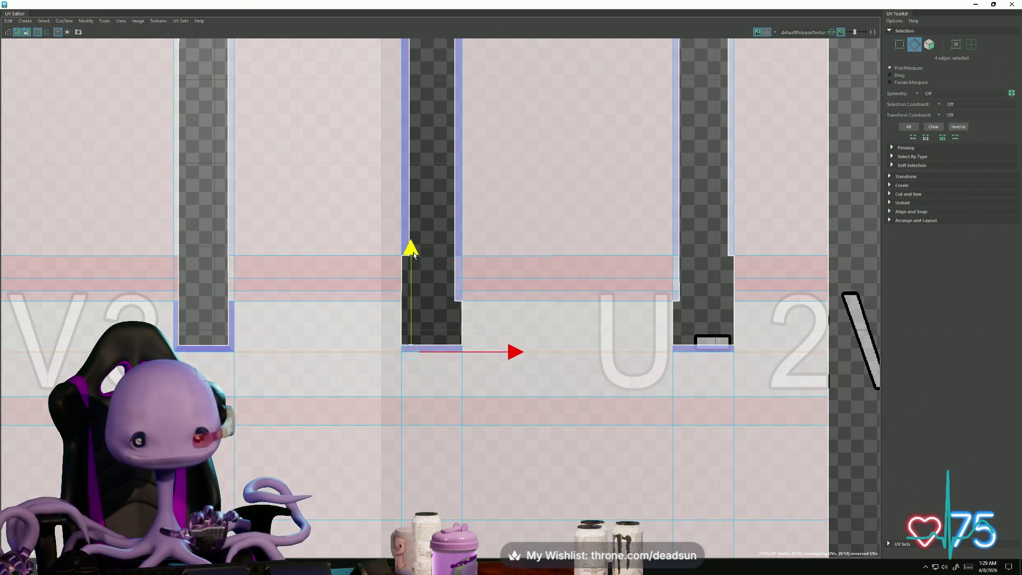
# Step: Add the edge beside the middle notch and shift the selection up to align
pyautogui.keyDown('shift'); pyautogui.click(328, 395); pyautogui.keyUp('shift')
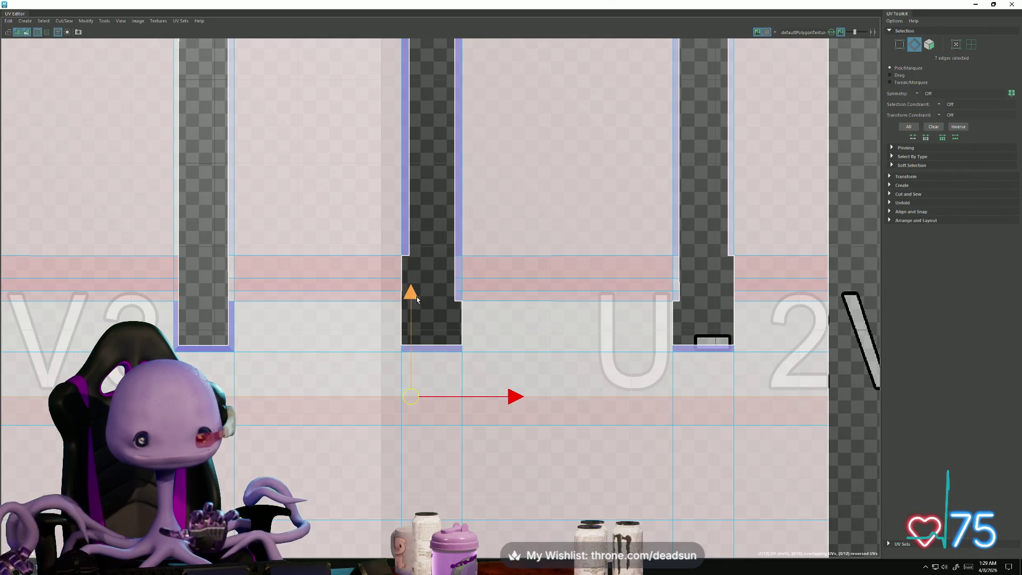
pyautogui.moveTo(418, 300); pyautogui.dragTo(418, 298)
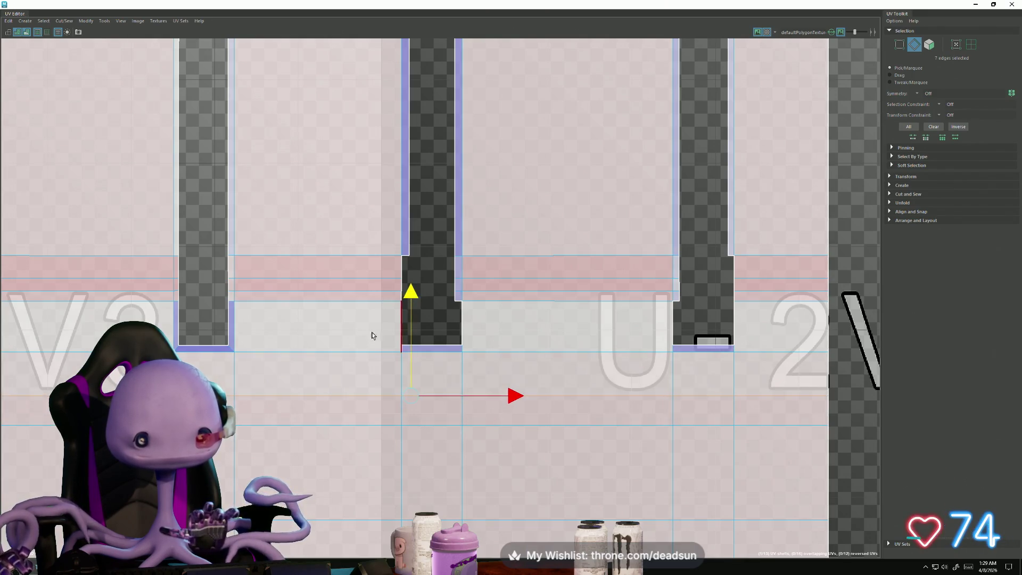
pyautogui.scroll(4, 427, 381)
pyautogui.keyDown('alt'); pyautogui.moveTo(352, 349); pyautogui.dragTo(275, 360, button='middle'); pyautogui.keyUp('alt')
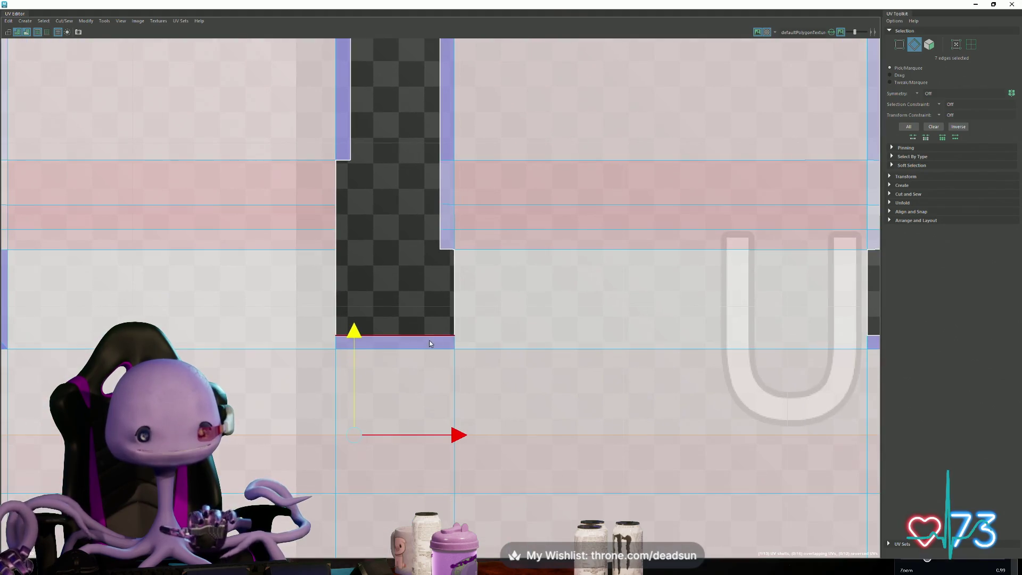
# Step: Select the UVs along the notch bottom and scale them narrower horizontally
pyautogui.press('F12')
pyautogui.moveTo(349, 357); pyautogui.dragTo(320, 325)
pyautogui.moveTo(455, 337); pyautogui.dragTo(478, 332)
pyautogui.press('r')
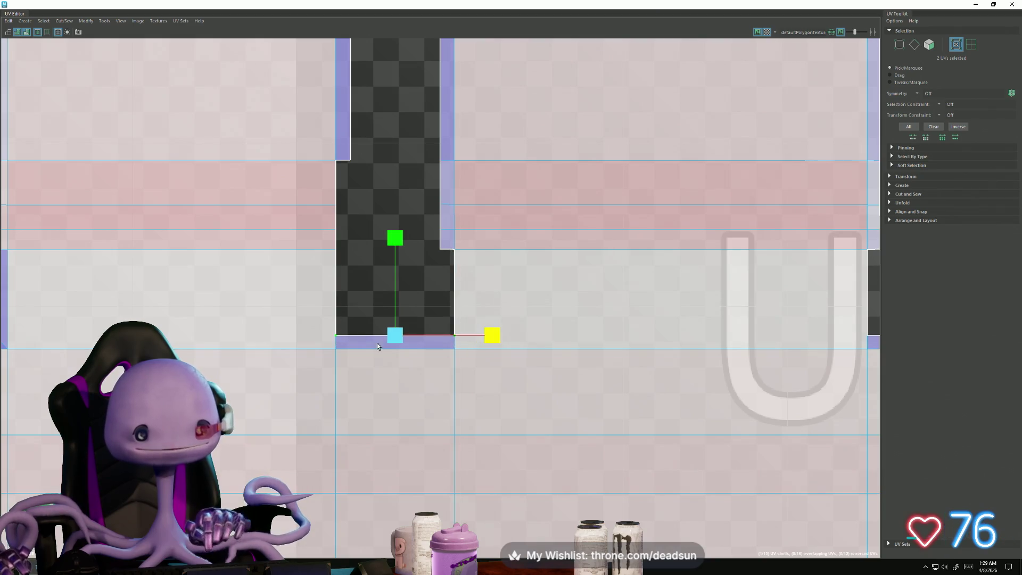
pyautogui.scroll(2, 368, 344)
# Step: Scale the notch's bottom edge narrower and pull both side edges inward
pyautogui.keyDown('ctrl'); pyautogui.moveTo(387, 333); pyautogui.dragTo(389, 334, button='right'); pyautogui.keyUp('ctrl')
pyautogui.click(389, 334)
pyautogui.press('r')
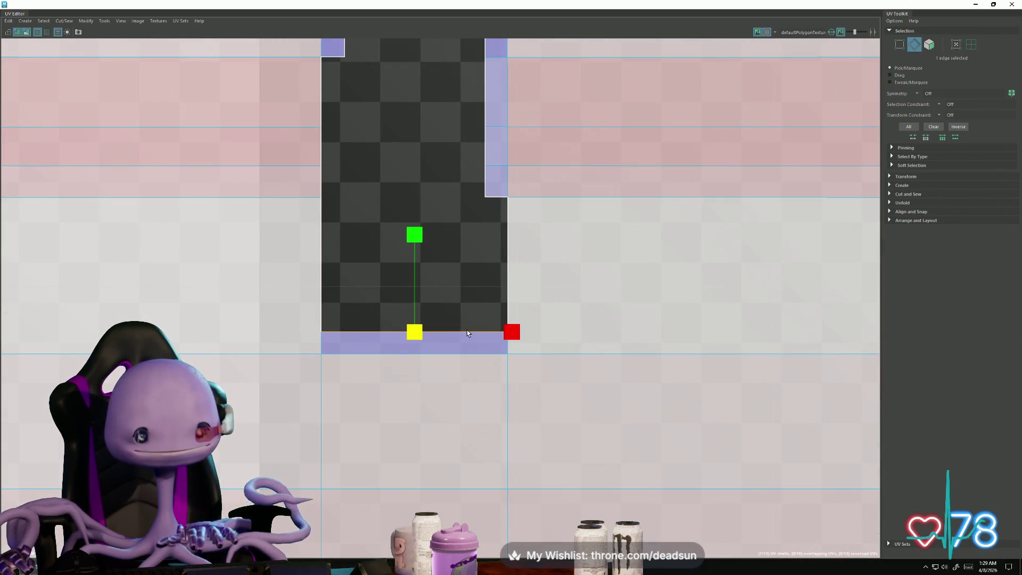
pyautogui.moveTo(511, 333); pyautogui.dragTo(501, 334)
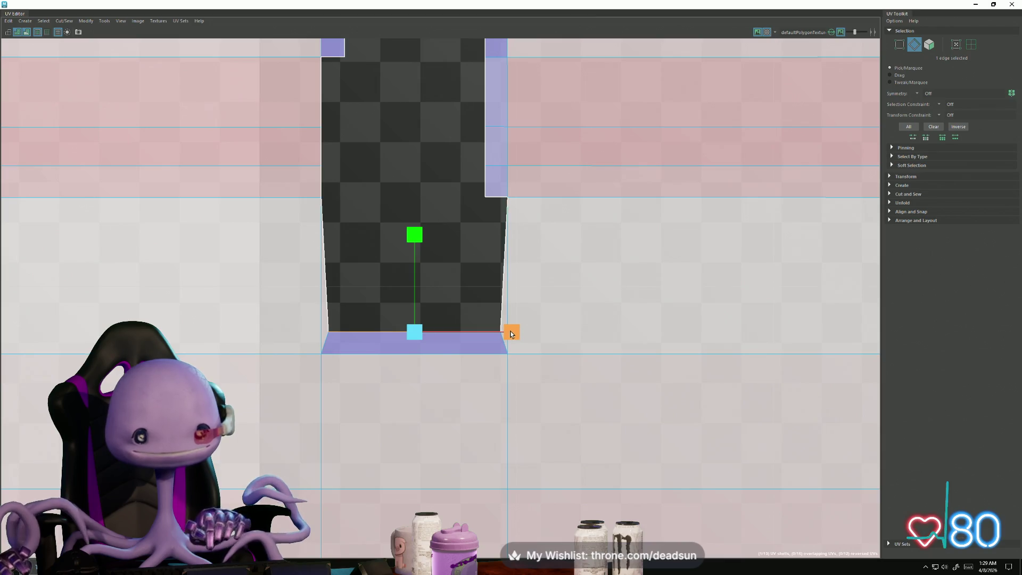
pyautogui.moveTo(512, 334); pyautogui.dragTo(494, 334)
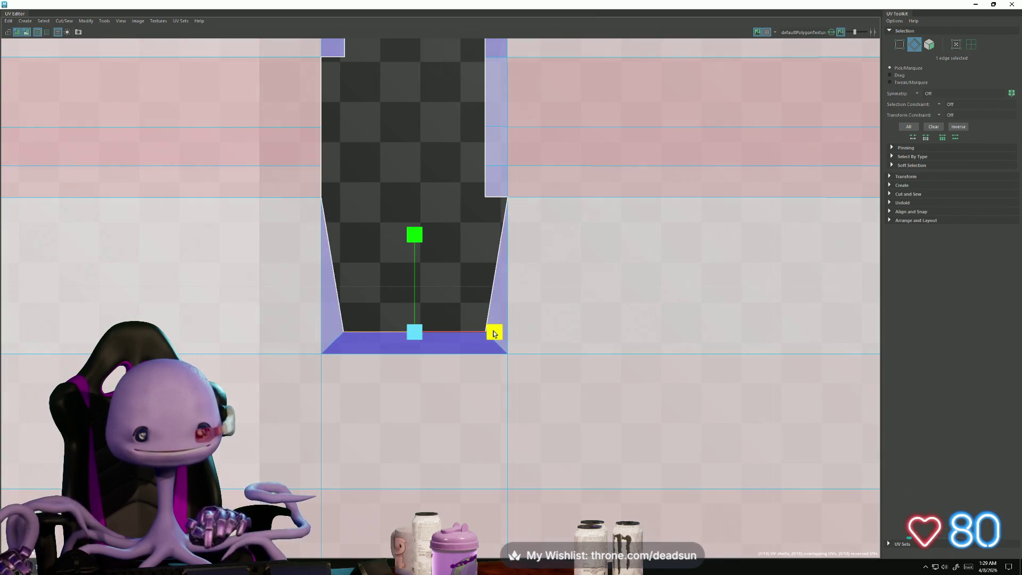
pyautogui.click(331, 244)
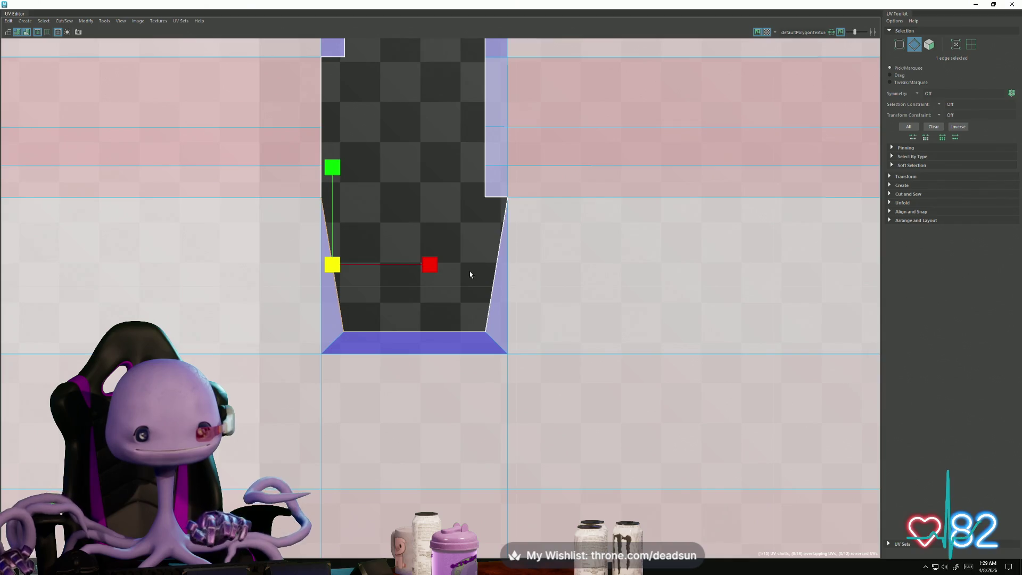
pyautogui.keyDown('shift'); pyautogui.click(491, 277); pyautogui.keyUp('shift')
pyautogui.moveTo(511, 265); pyautogui.dragTo(491, 266)
# Step: Spread the two bottom UVs until the notch's inner sides are vertical
pyautogui.moveTo(360, 343); pyautogui.dragTo(394, 341, button='right')
pyautogui.moveTo(335, 311); pyautogui.dragTo(450, 336)
pyautogui.moveTo(514, 332); pyautogui.dragTo(545, 334)
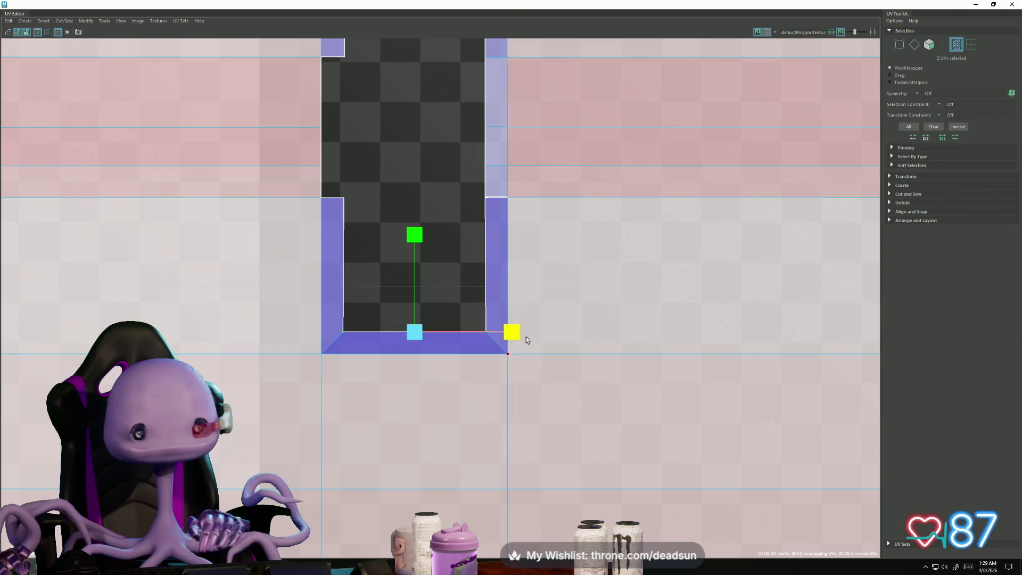
pyautogui.scroll(-2, 526, 337)
pyautogui.scroll(2, 451, 274)
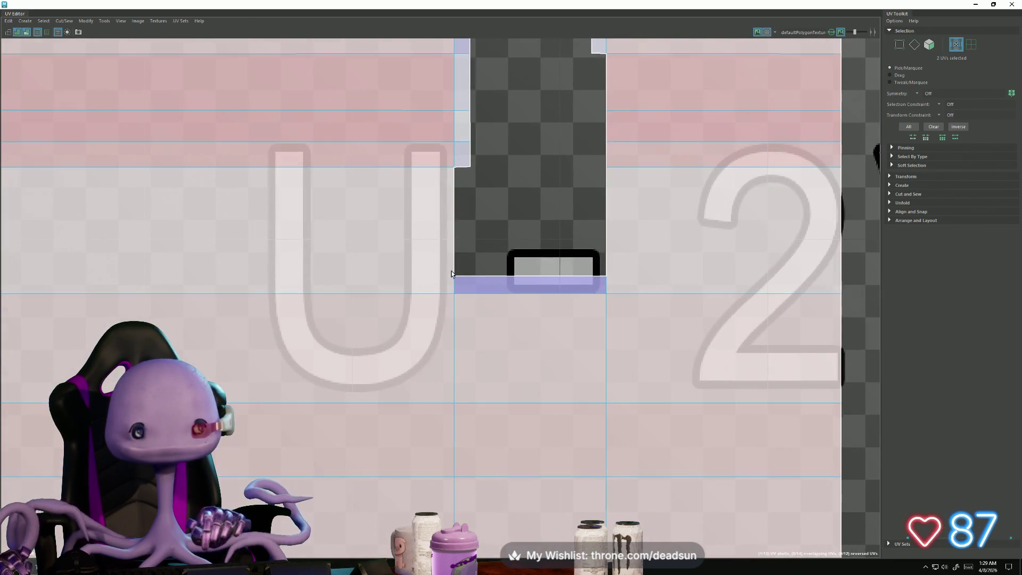
# Step: Pull the second notch's bottom UVs inward and scale both slanted side edges in
pyautogui.moveTo(624, 276); pyautogui.dragTo(600, 274)
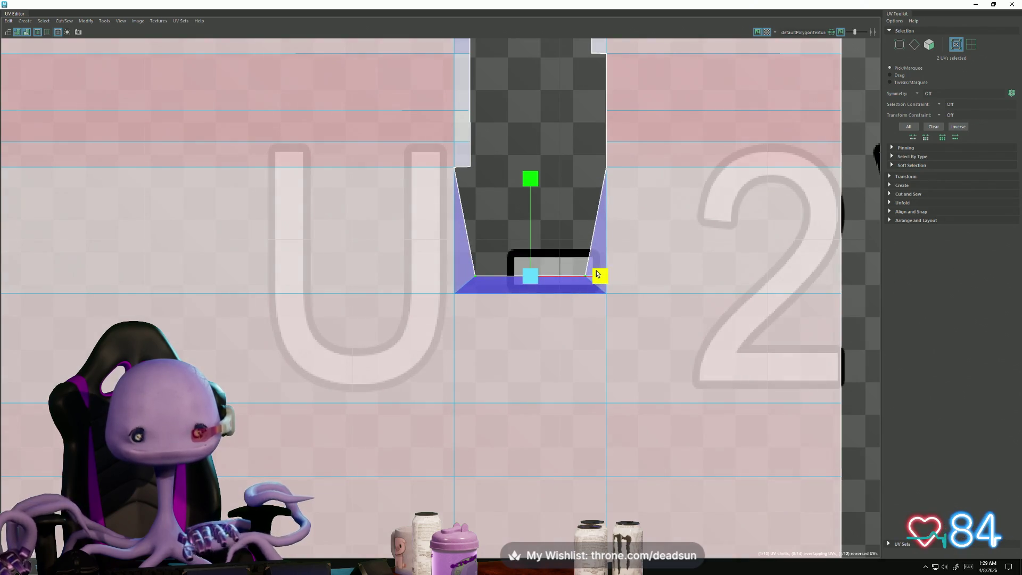
pyautogui.moveTo(481, 223)
pyautogui.keyDown('alt'); pyautogui.mouseDown(button='middle')
pyautogui.moveTo(485, 344)
pyautogui.moveTo(685, 329)
pyautogui.moveTo(458, 351)
pyautogui.mouseUp(button='middle'); pyautogui.keyUp('alt')
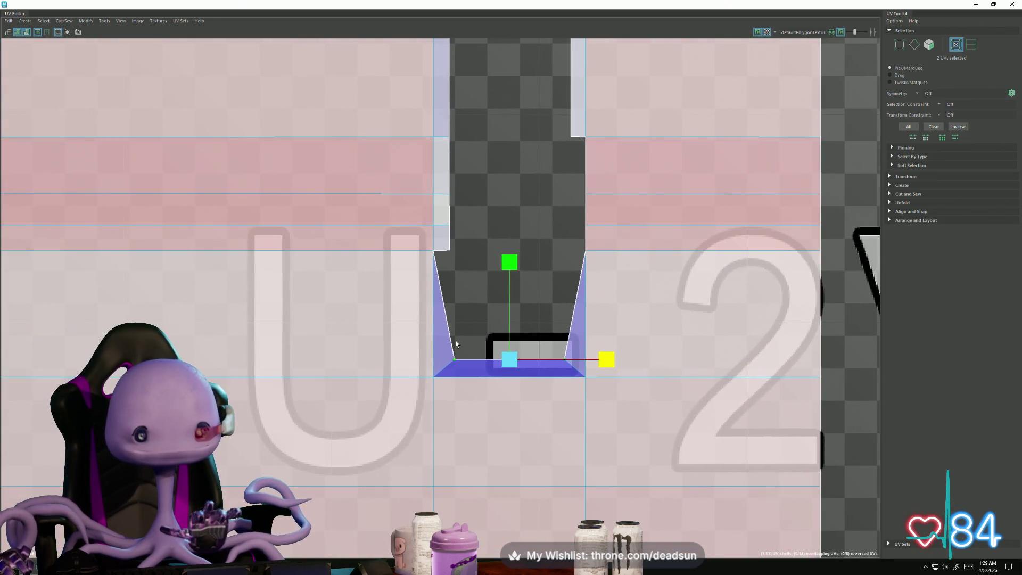
pyautogui.moveTo(456, 319); pyautogui.dragTo(456, 314, button='right')
pyautogui.click(449, 326)
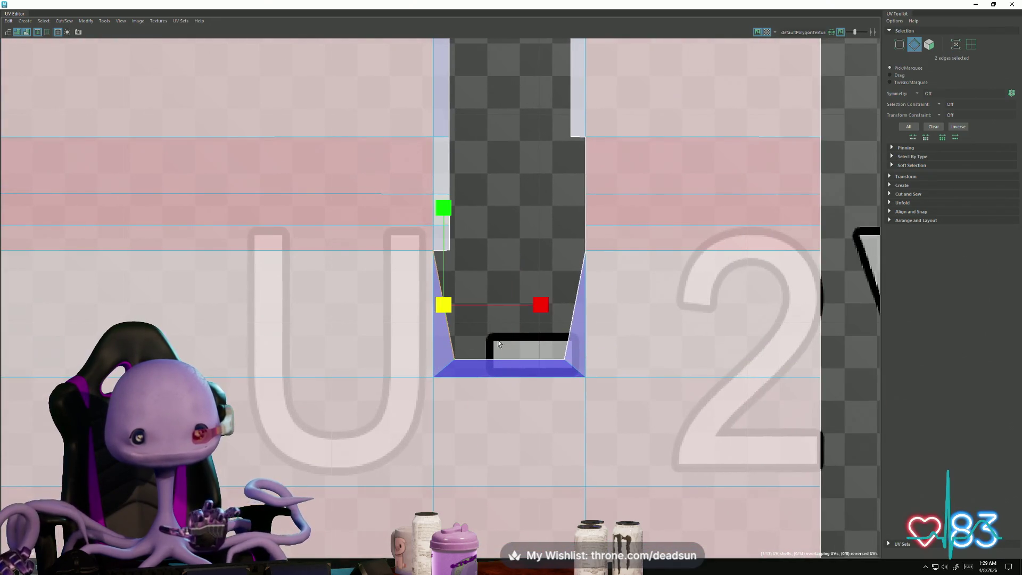
pyautogui.keyDown('shift'); pyautogui.click(570, 342); pyautogui.keyUp('shift')
pyautogui.moveTo(606, 306); pyautogui.dragTo(584, 307)
# Step: Spread the notch's bottom UVs in X until both sides stand vertical
pyautogui.click(454, 353)
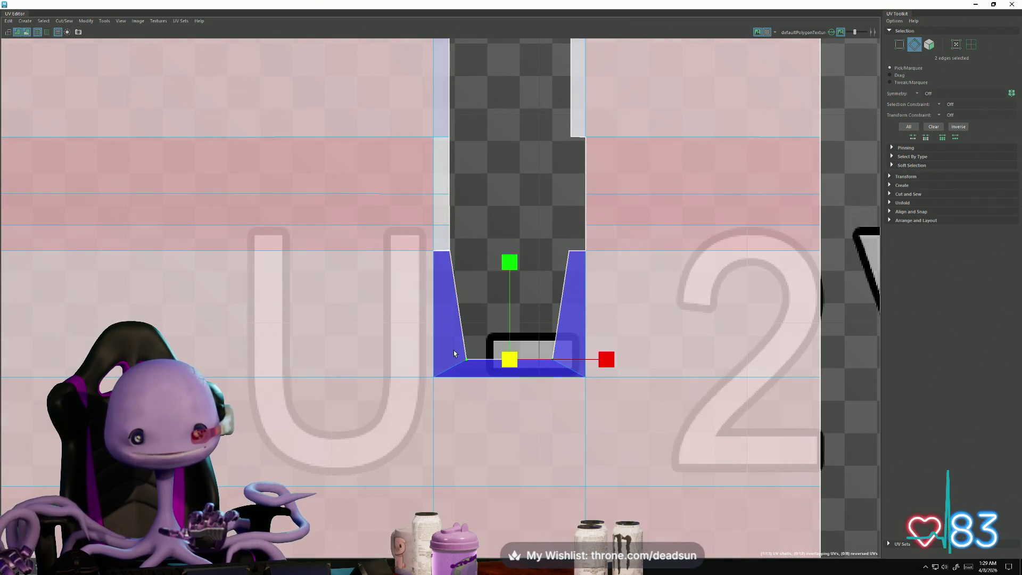
pyautogui.press('F12')
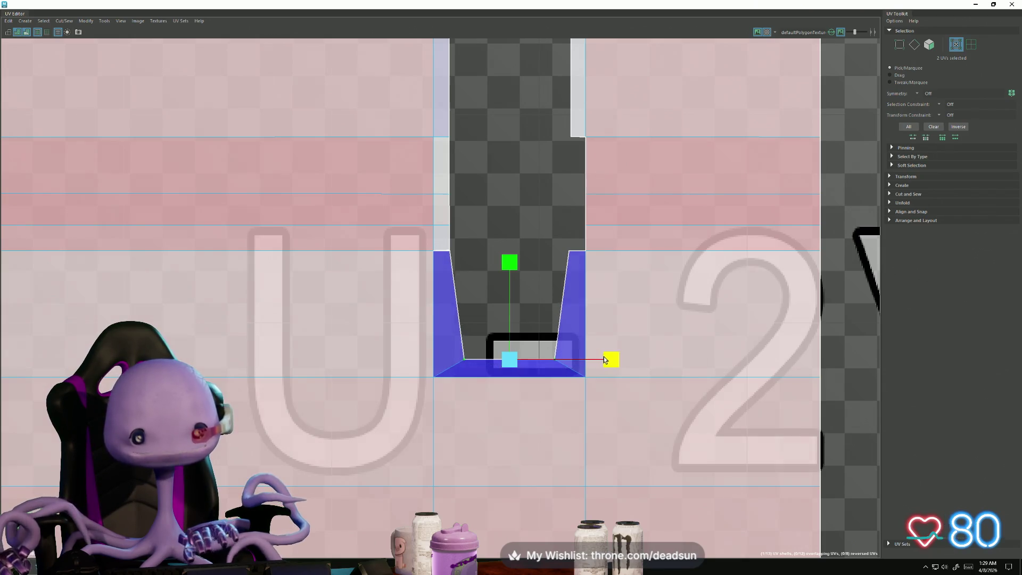
pyautogui.moveTo(605, 361); pyautogui.dragTo(635, 357)
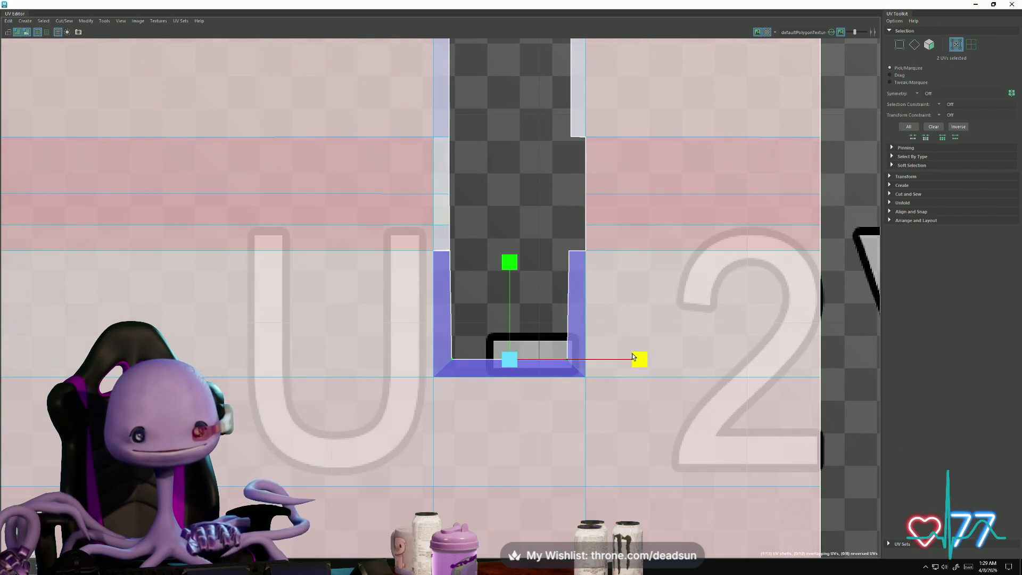
pyautogui.scroll(-3, 618, 376)
pyautogui.moveTo(240, 288)
pyautogui.keyDown('alt'); pyautogui.mouseDown(button='middle')
pyautogui.moveTo(497, 342)
pyautogui.moveTo(461, 263)
pyautogui.mouseUp(button='middle'); pyautogui.keyUp('alt')
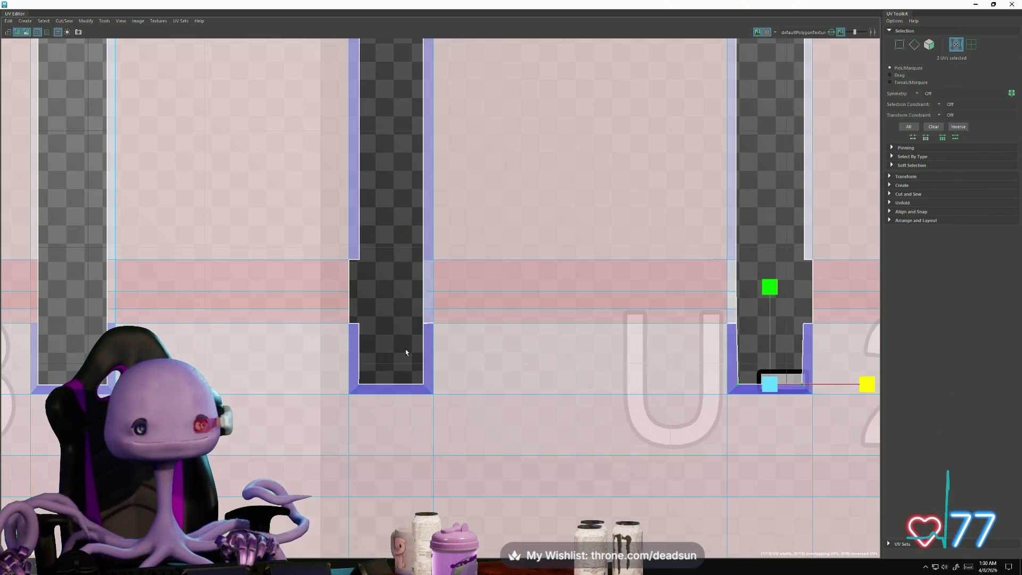
# Step: Select the edges along the notch sides plus the horizontal edge across the shell
pyautogui.keyDown('alt'); pyautogui.moveTo(405, 353); pyautogui.dragTo(384, 351, button='middle'); pyautogui.keyUp('alt')
pyautogui.scroll(2, 341, 339)
pyautogui.press('F10')
pyautogui.moveTo(417, 303); pyautogui.dragTo(426, 336)
pyautogui.keyDown('alt'); pyautogui.moveTo(665, 429); pyautogui.dragTo(437, 421, button='middle'); pyautogui.keyUp('alt')
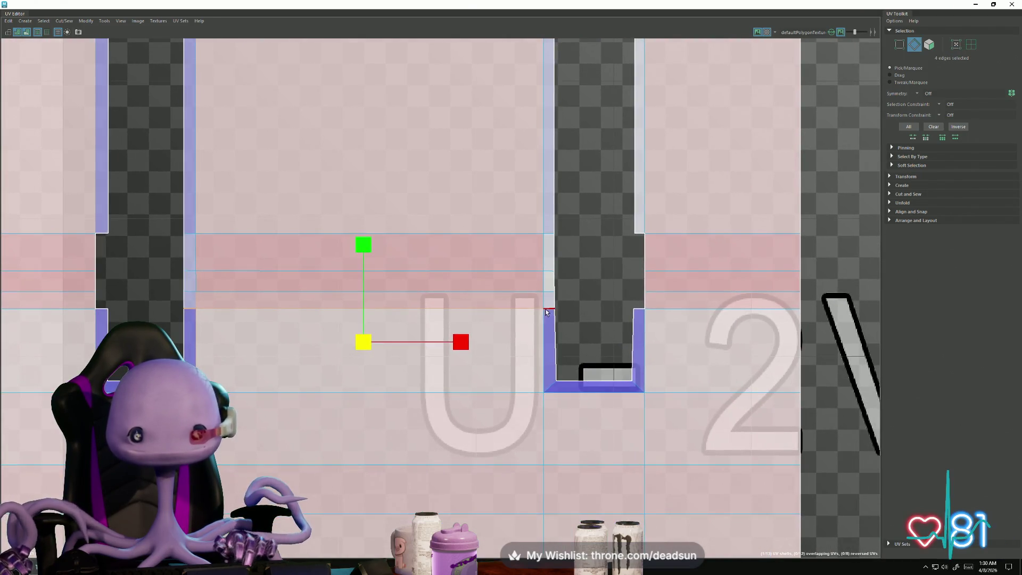
pyautogui.keyDown('shift'); pyautogui.click(270, 304); pyautogui.keyUp('shift')
pyautogui.keyDown('alt'); pyautogui.moveTo(269, 301); pyautogui.dragTo(400, 320, button='middle'); pyautogui.keyUp('alt')
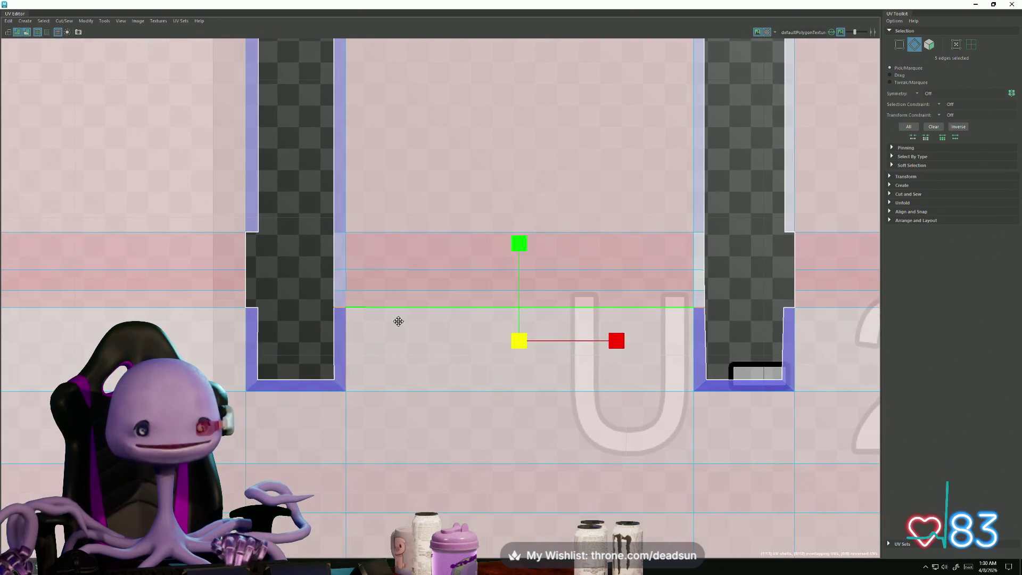
pyautogui.keyDown('alt'); pyautogui.moveTo(224, 248); pyautogui.dragTo(186, 242, button='middle'); pyautogui.keyUp('alt')
pyautogui.scroll(-1, 186, 242)
pyautogui.keyDown('alt'); pyautogui.moveTo(105, 164); pyautogui.dragTo(149, 148, button='middle'); pyautogui.keyUp('alt')
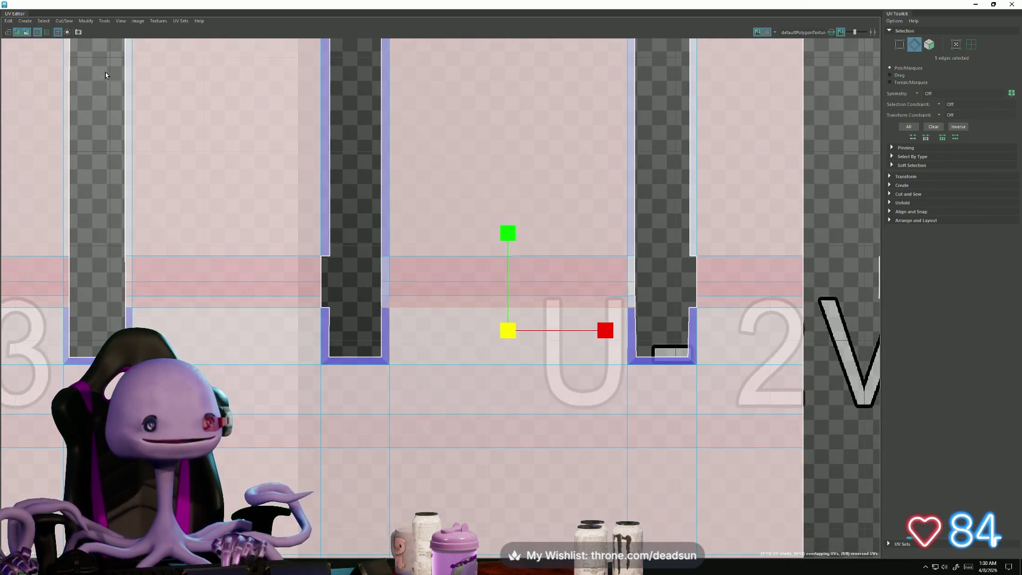
# Step: Apply the Cut/Sew seam operation to the selected notch edges, then view the U-3V4 row
pyautogui.click(67, 21)
pyautogui.click(82, 97)
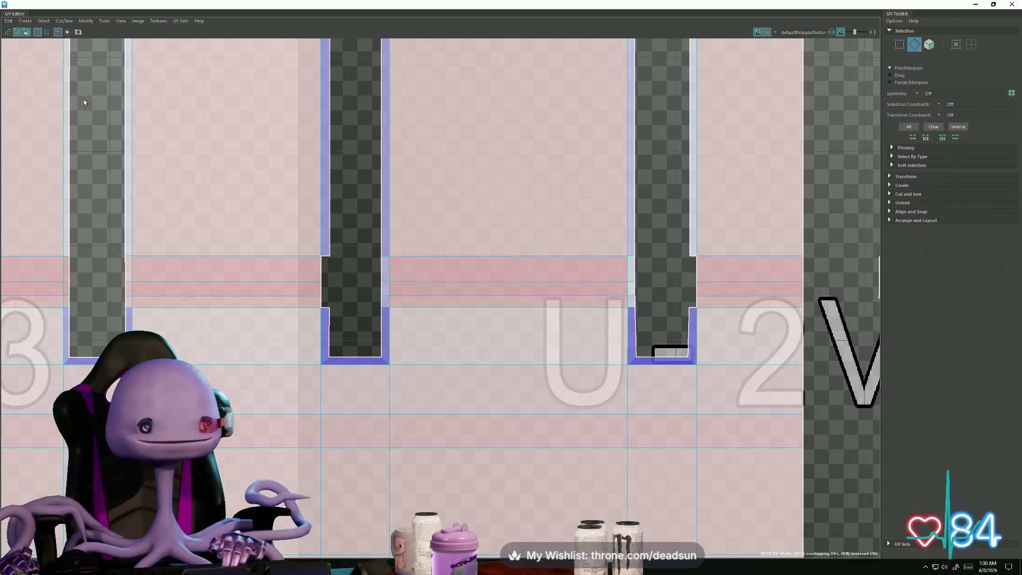
pyautogui.keyDown('alt'); pyautogui.moveTo(285, 337); pyautogui.dragTo(358, 343, button='middle'); pyautogui.keyUp('alt')
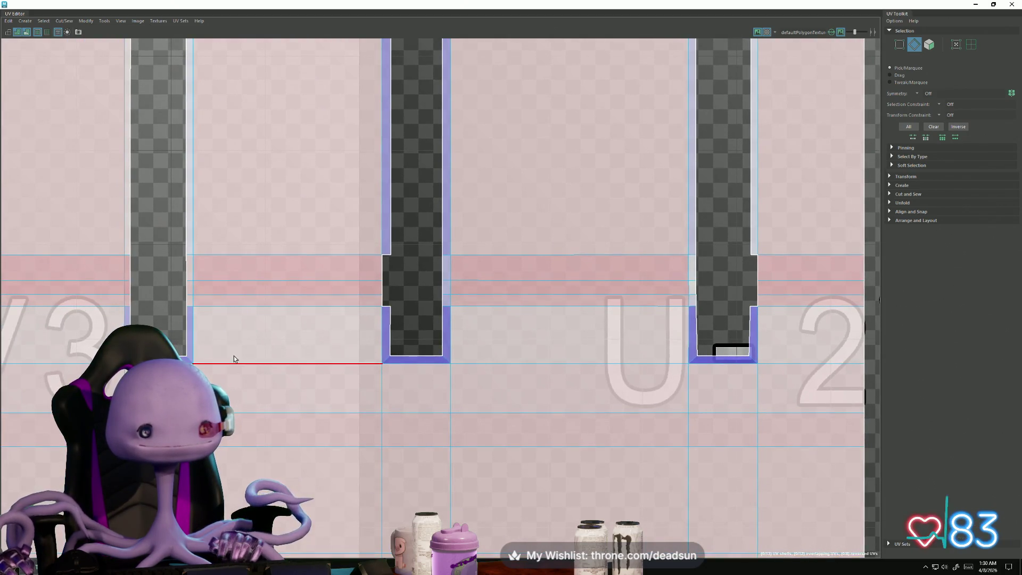
pyautogui.keyDown('alt'); pyautogui.moveTo(234, 355); pyautogui.dragTo(1, 217, button='right'); pyautogui.keyUp('alt')
pyautogui.scroll(-1, 320, 313)
pyautogui.moveTo(320, 312)
pyautogui.keyDown('alt'); pyautogui.mouseDown(button='middle')
pyautogui.moveTo(347, 377)
pyautogui.moveTo(383, 413)
pyautogui.moveTo(278, 152)
pyautogui.mouseUp(button='middle'); pyautogui.keyUp('alt')
pyautogui.scroll(-2, 383, 373)
# Step: Marquee-select the small stray UV pieces in tile U-2V2
pyautogui.keyDown('alt'); pyautogui.moveTo(319, 504); pyautogui.dragTo(329, 332, button='middle'); pyautogui.keyUp('alt')
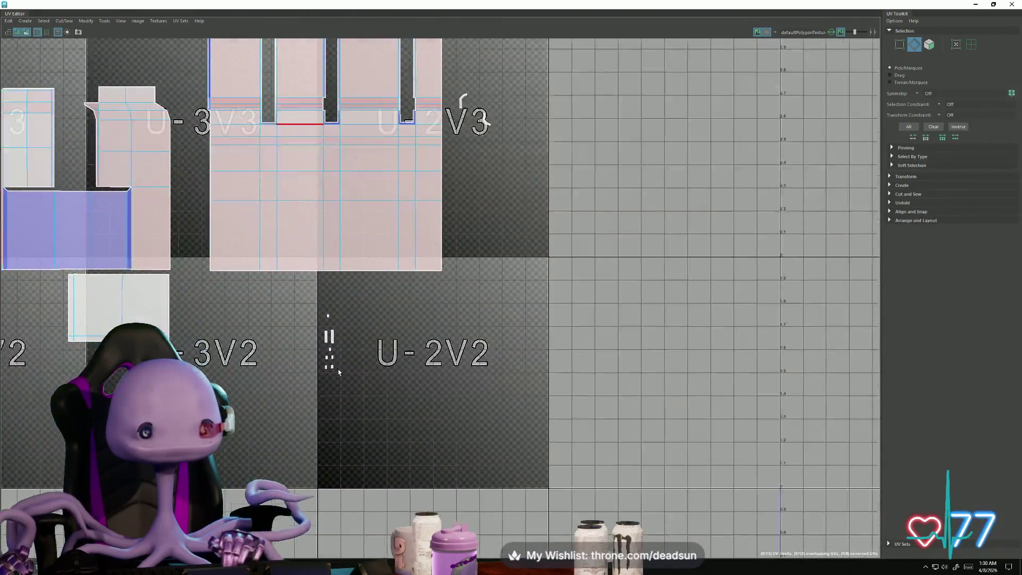
pyautogui.scroll(3, 329, 332)
pyautogui.scroll(1, 329, 333)
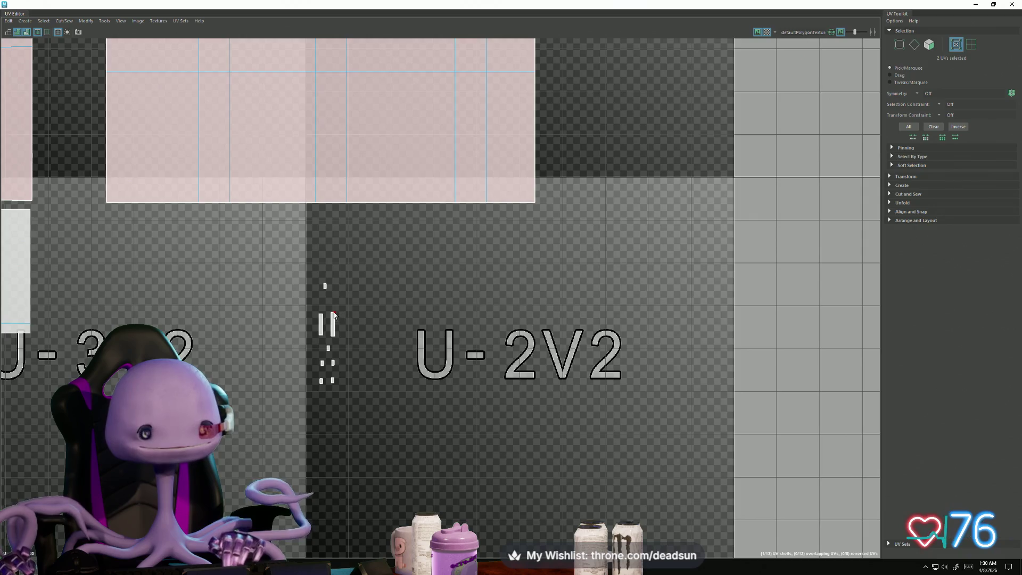
pyautogui.moveTo(277, 267); pyautogui.dragTo(310, 321)
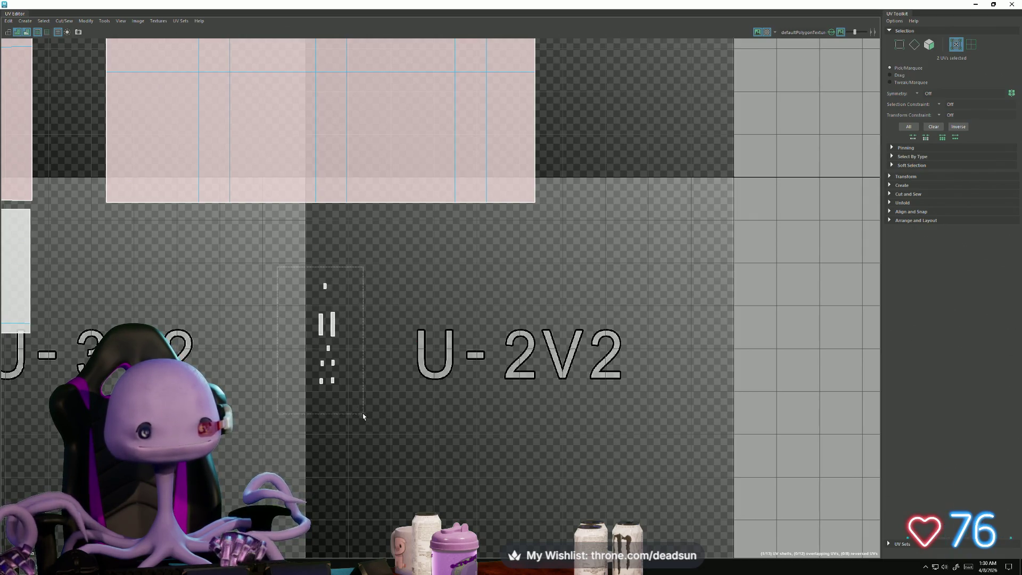
pyautogui.moveTo(363, 413); pyautogui.dragTo(364, 414)
# Step: Move the small pieces up into tile U-2V3 beside the notched shell
pyautogui.keyDown('alt'); pyautogui.moveTo(360, 316); pyautogui.dragTo(457, 480, button='middle'); pyautogui.keyUp('alt')
pyautogui.scroll(-3, 351, 373)
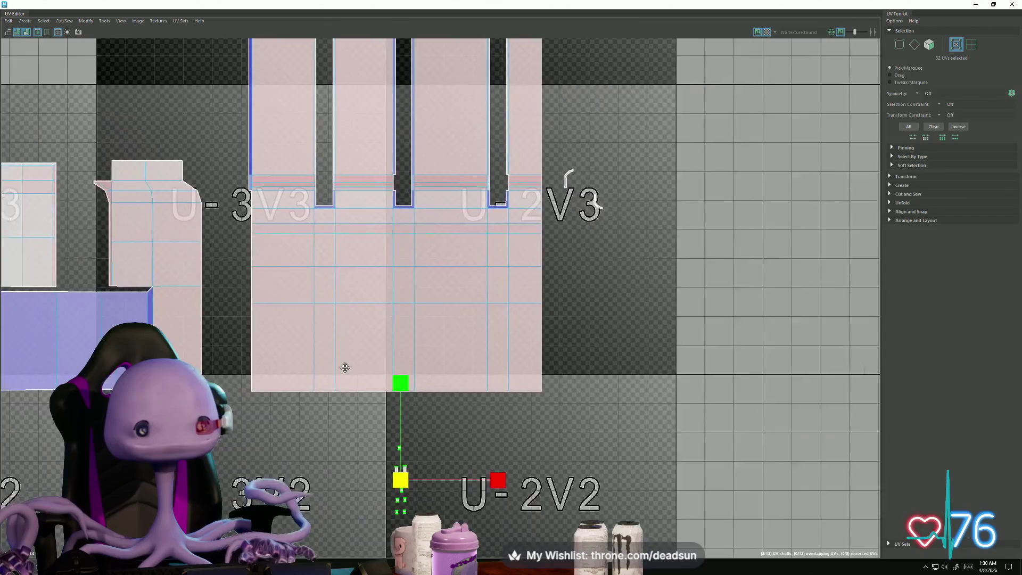
pyautogui.keyDown('alt'); pyautogui.moveTo(342, 365); pyautogui.dragTo(332, 400, button='middle'); pyautogui.keyUp('alt')
pyautogui.moveTo(396, 513)
pyautogui.mouseDown()
pyautogui.moveTo(570, 133)
pyautogui.moveTo(551, 171)
pyautogui.mouseUp()
pyautogui.scroll(5, 548, 171)
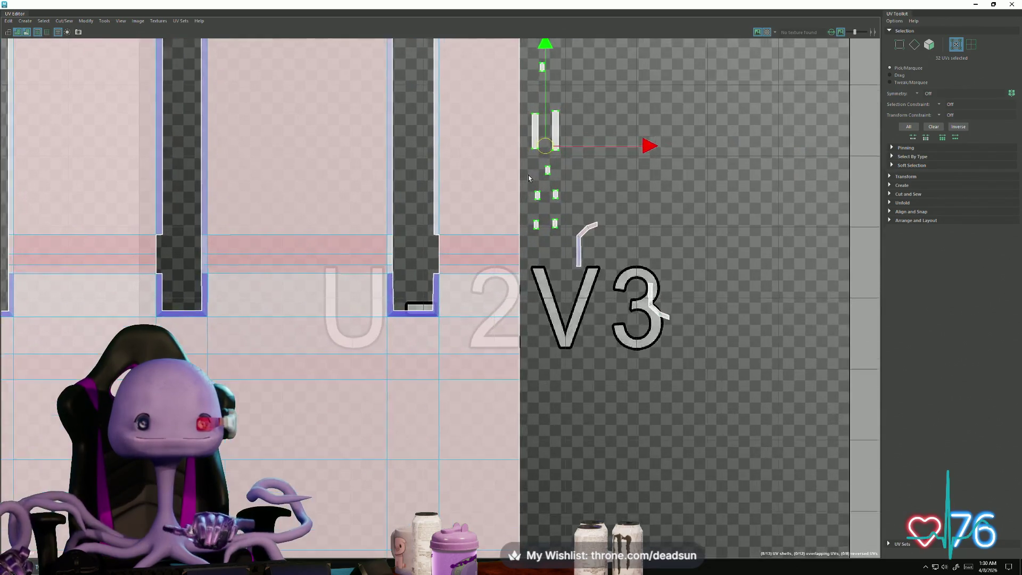
pyautogui.keyDown('alt'); pyautogui.moveTo(529, 179); pyautogui.dragTo(575, 360, button='right'); pyautogui.keyUp('alt')
pyautogui.scroll(3, 622, 346)
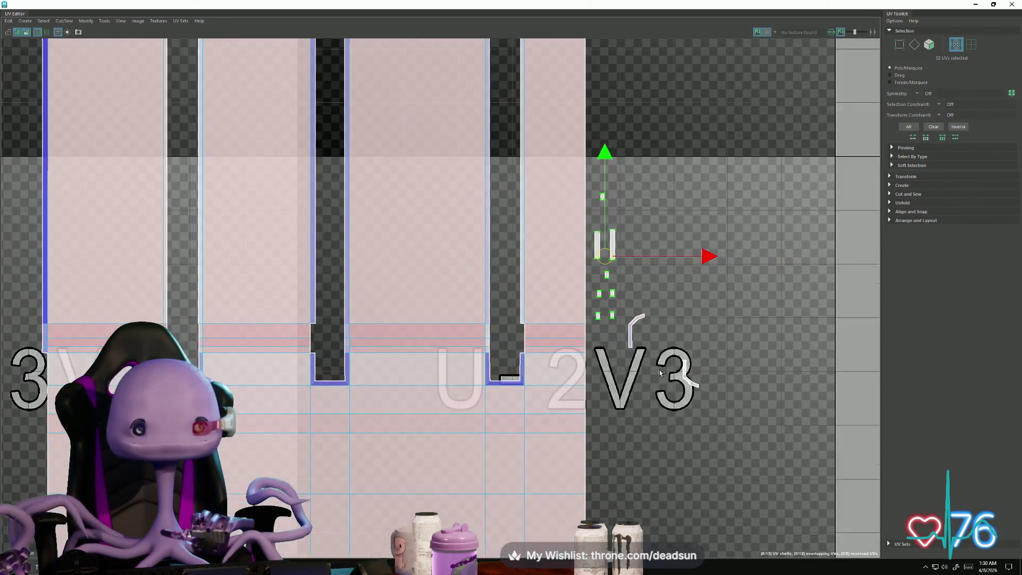
# Step: Pick an edge on the notched shell, then select the small strip piece's UVs
pyautogui.press('F10')
pyautogui.click(628, 340)
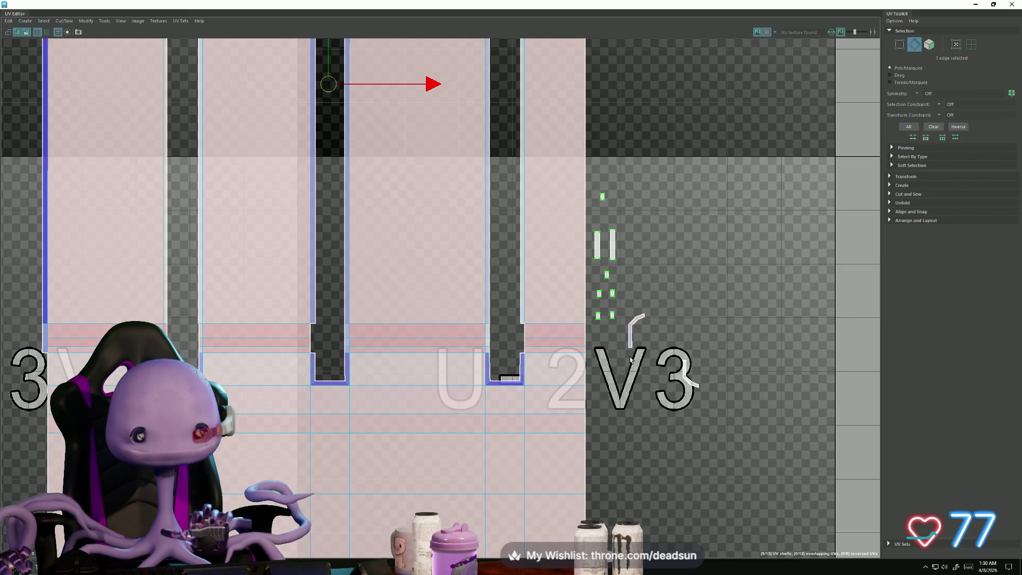
pyautogui.moveTo(629, 349); pyautogui.dragTo(631, 317, button='right')
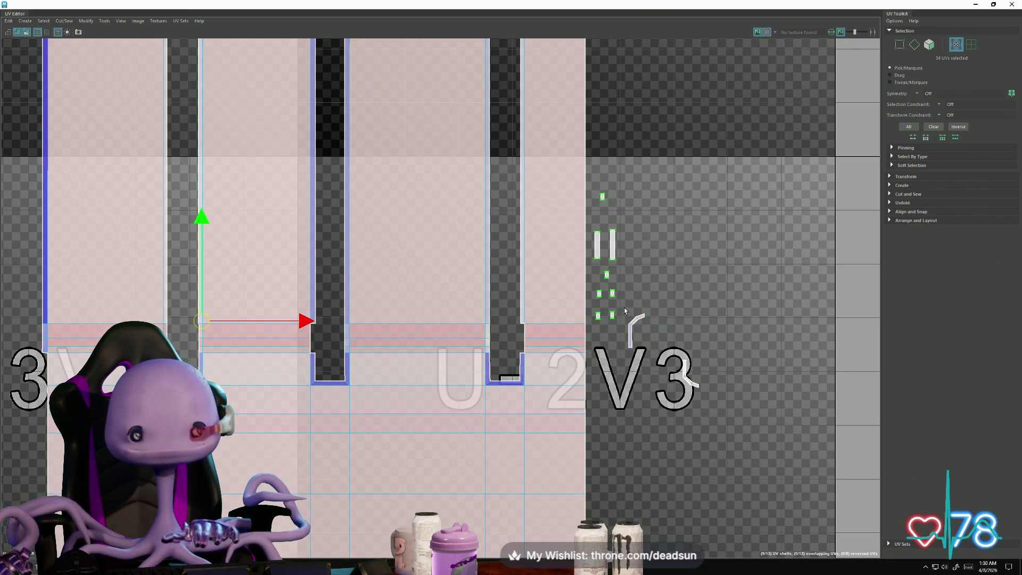
pyautogui.moveTo(653, 366); pyautogui.dragTo(656, 370)
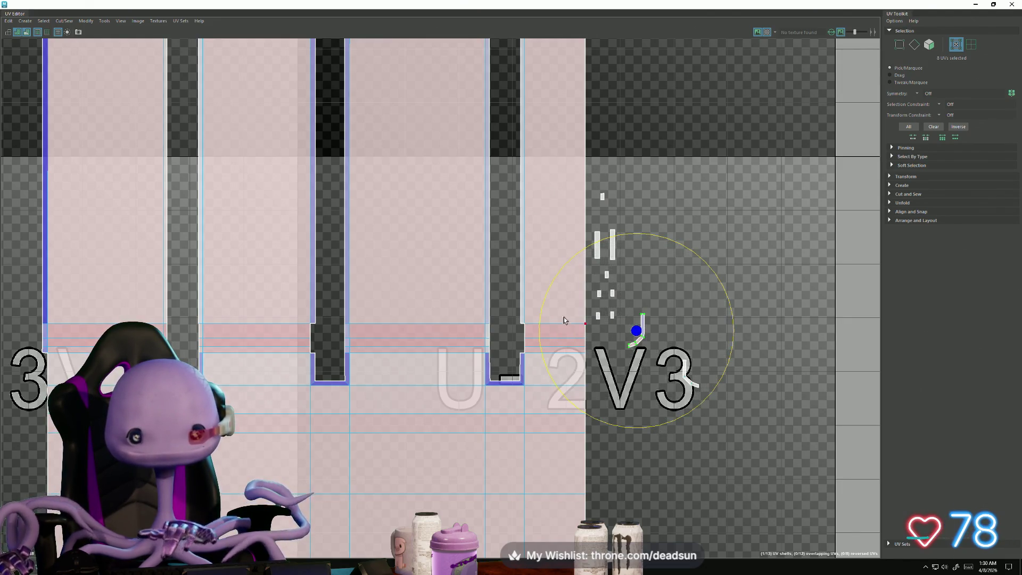
# Step: Move the small strip into the left notch, widen it and fit it against the notch edge
pyautogui.press('w')
pyautogui.moveTo(636, 331); pyautogui.dragTo(313, 340)
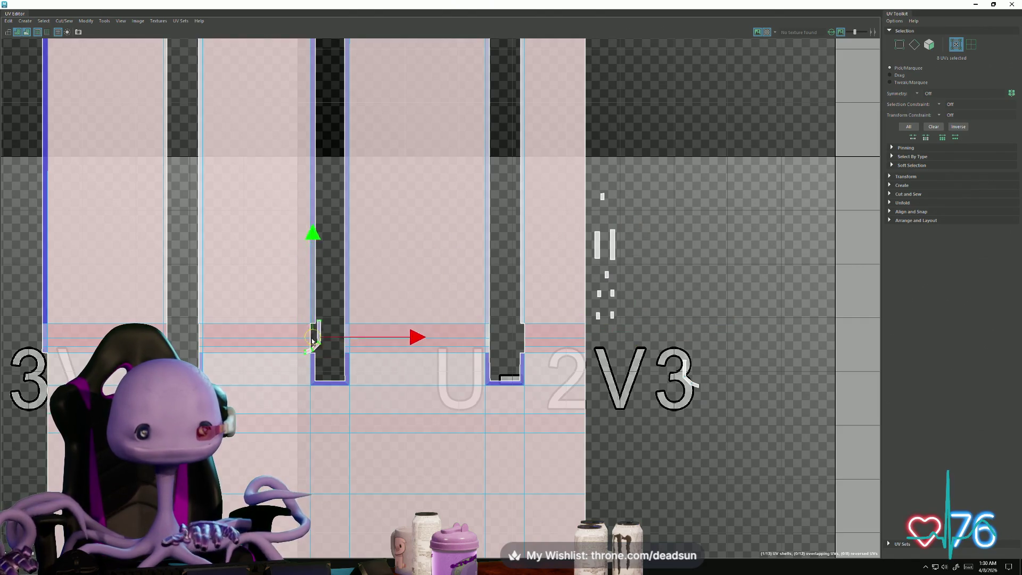
pyautogui.scroll(10, 305, 345)
pyautogui.press('r')
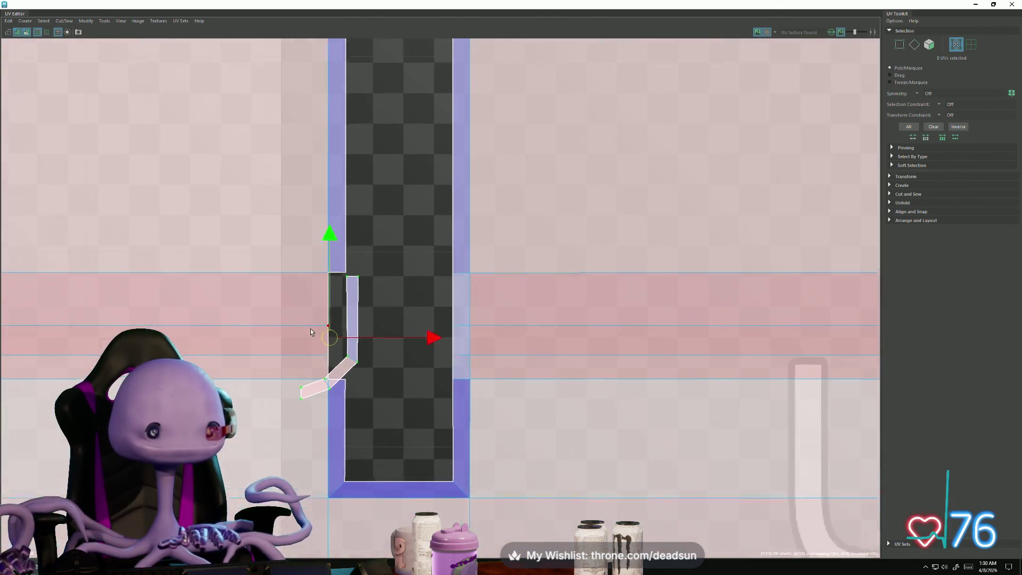
pyautogui.moveTo(334, 336); pyautogui.dragTo(340, 336)
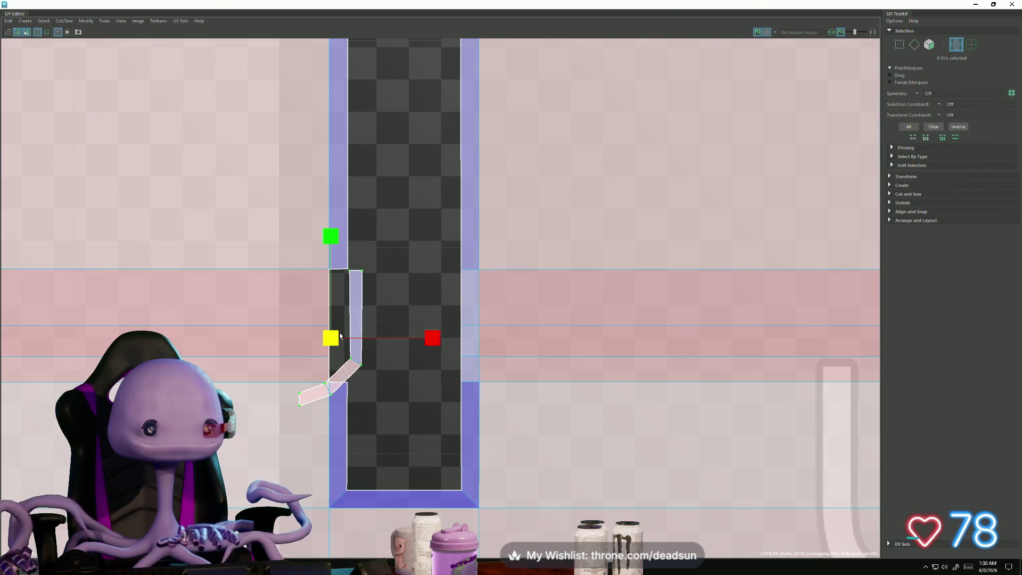
pyautogui.moveTo(438, 353); pyautogui.dragTo(473, 342)
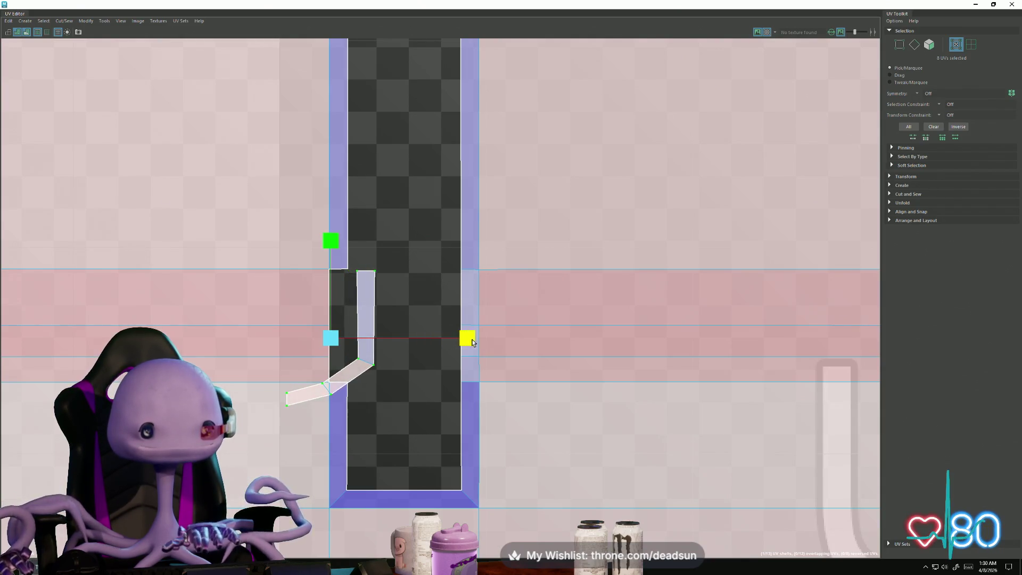
pyautogui.moveTo(339, 341); pyautogui.dragTo(302, 342)
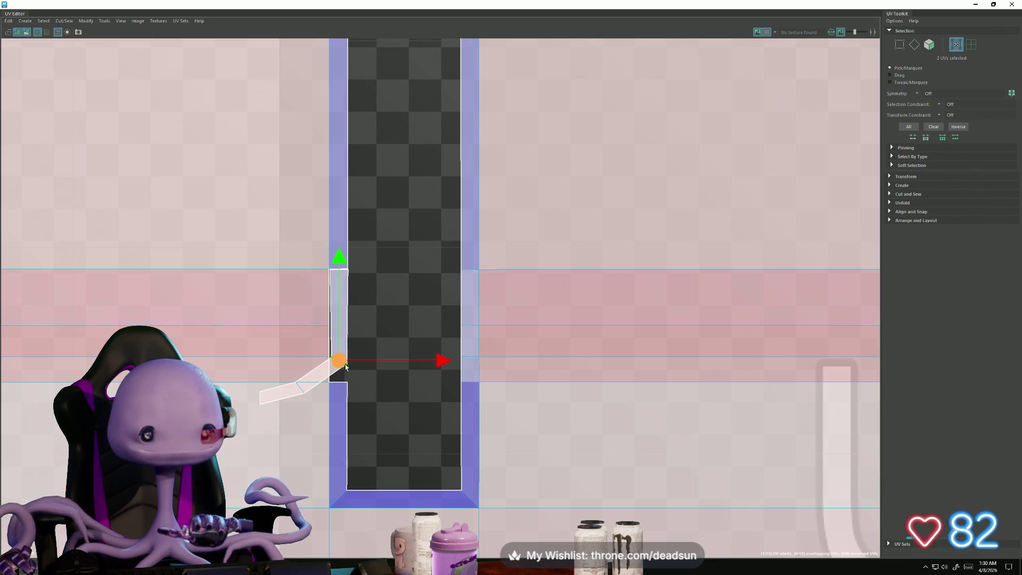
pyautogui.moveTo(339, 361)
pyautogui.mouseDown()
pyautogui.moveTo(338, 279)
pyautogui.moveTo(339, 355)
pyautogui.mouseUp()
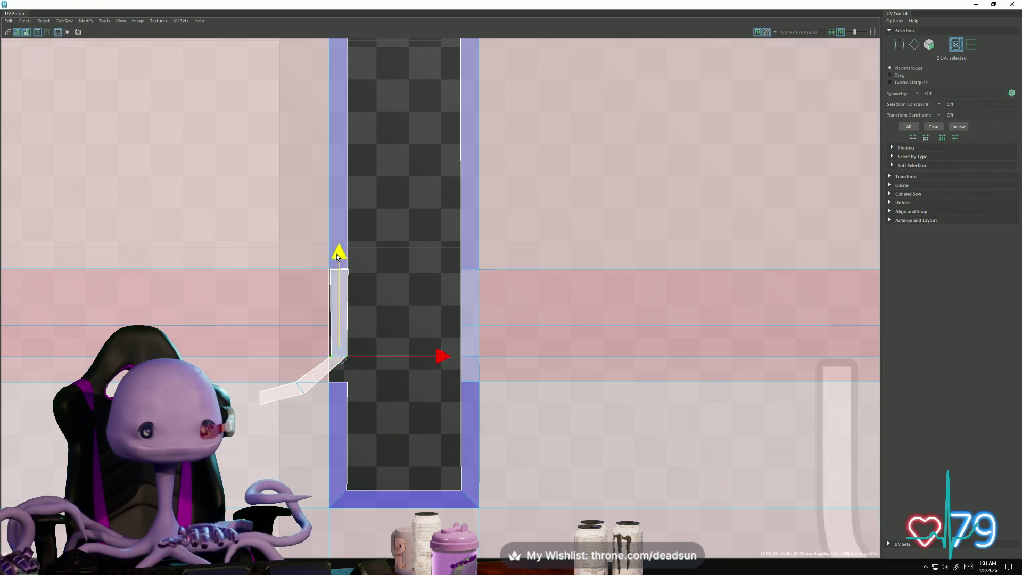
pyautogui.moveTo(336, 257); pyautogui.dragTo(335, 225)
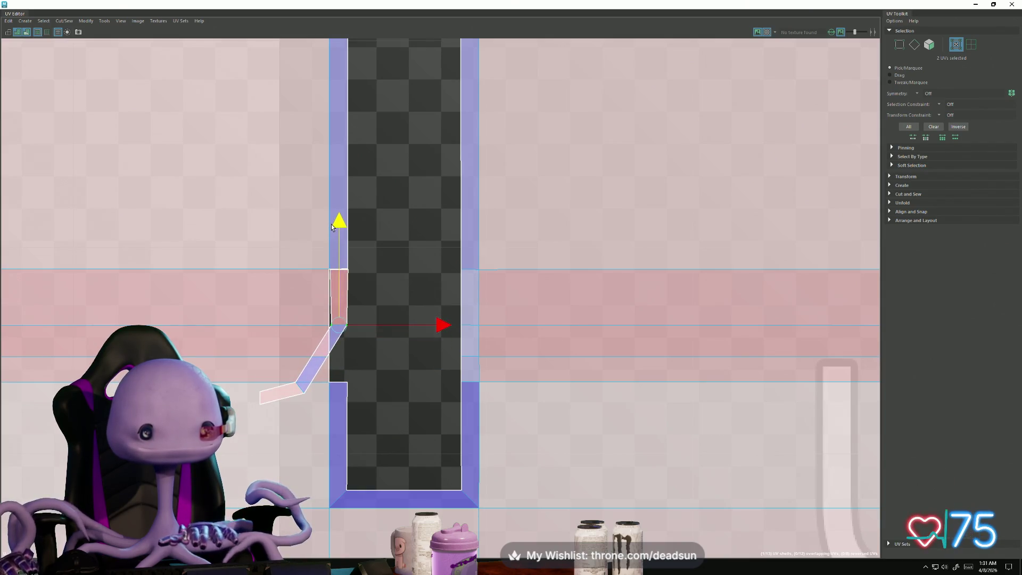
# Step: Rotate the bent flap's end point up toward the strip and squash it horizontally
pyautogui.moveTo(305, 413); pyautogui.dragTo(306, 414)
pyautogui.press('e')
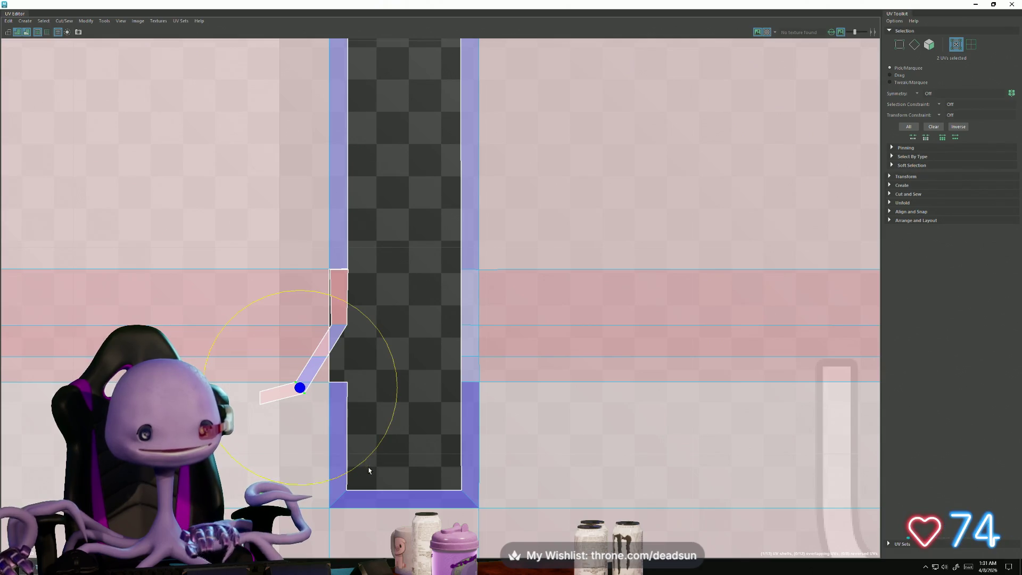
pyautogui.moveTo(361, 468); pyautogui.dragTo(378, 388)
pyautogui.press('w')
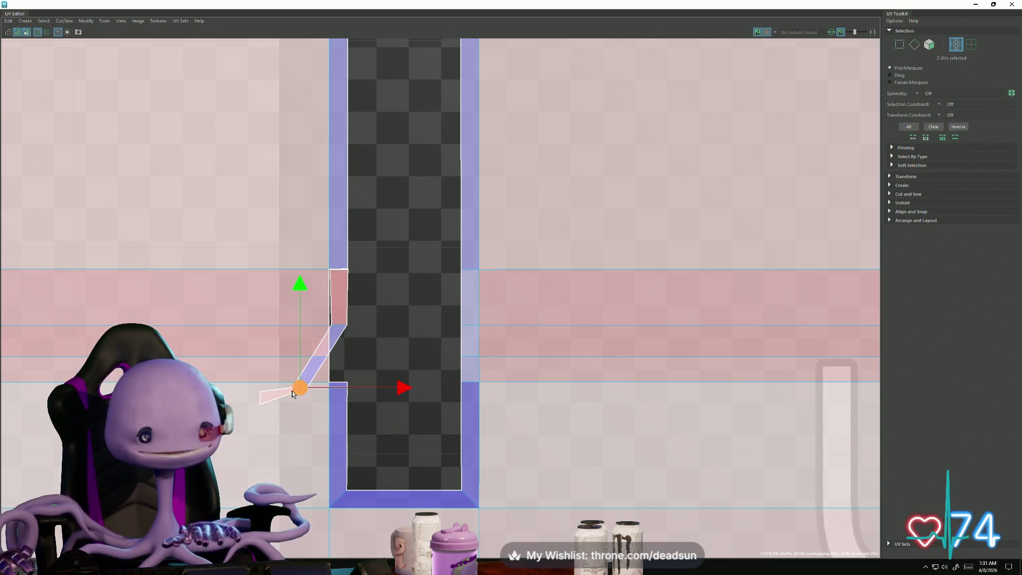
pyautogui.moveTo(300, 388); pyautogui.dragTo(338, 358)
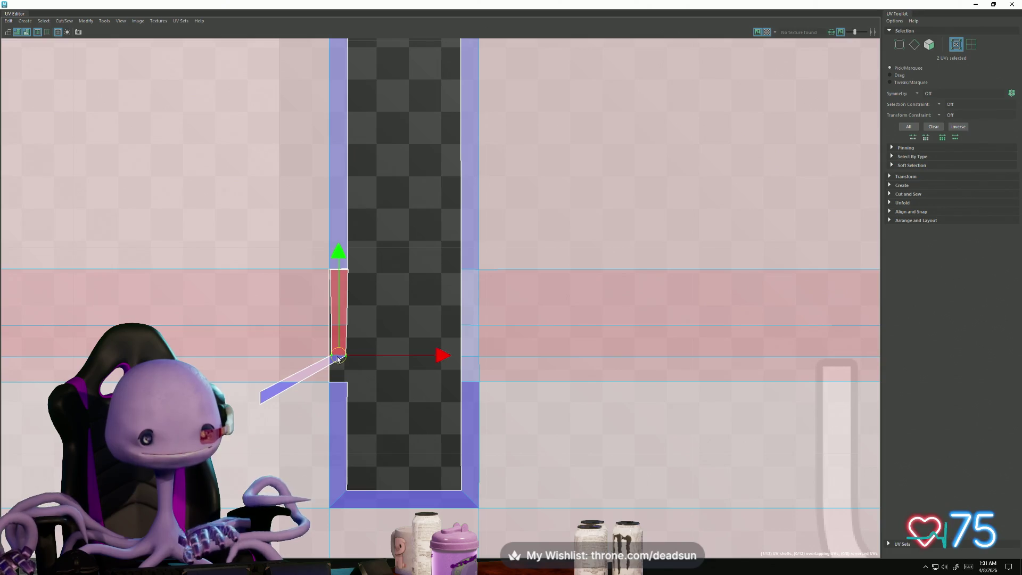
pyautogui.press('r')
pyautogui.moveTo(450, 359); pyautogui.dragTo(441, 360)
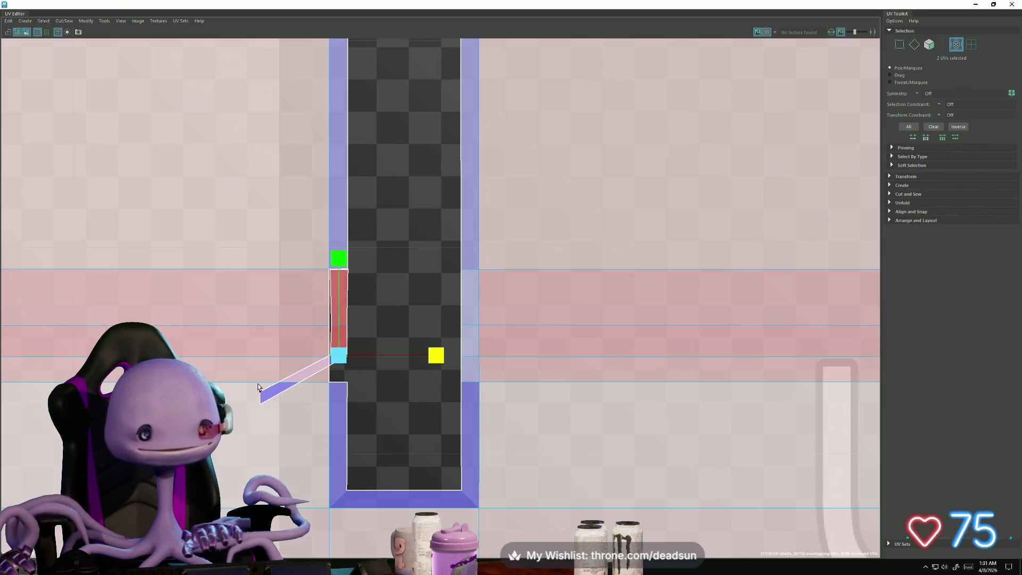
# Step: Move the flap's far end up beside the strip's corner
pyautogui.click(259, 397)
pyautogui.press('e')
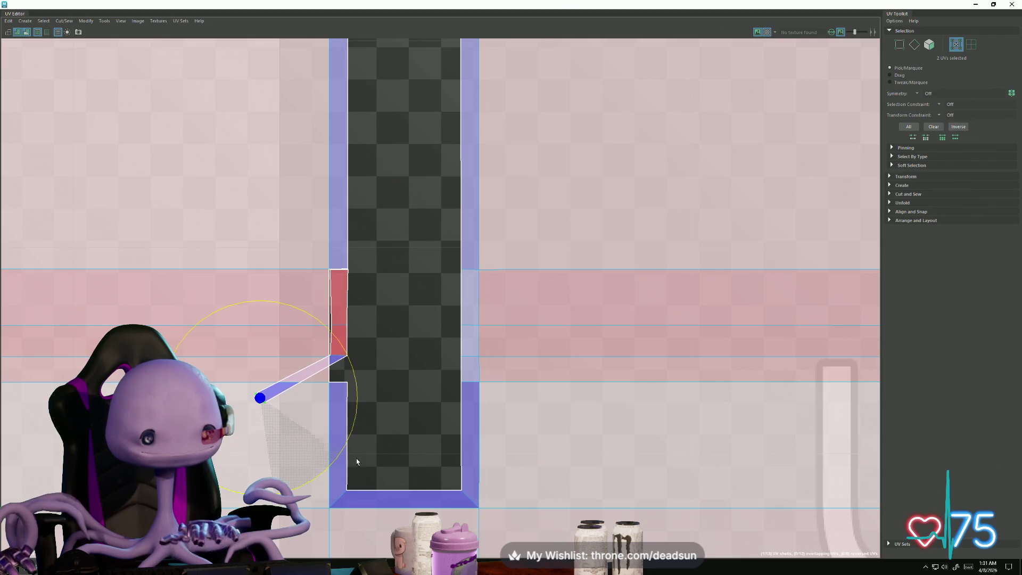
pyautogui.press('w')
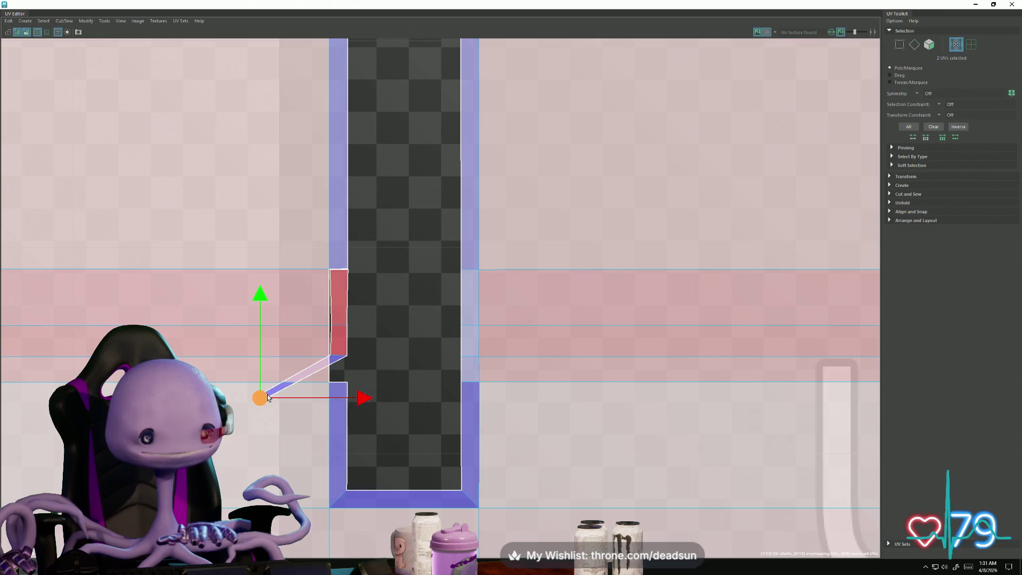
pyautogui.moveTo(260, 396)
pyautogui.mouseDown()
pyautogui.moveTo(331, 373)
pyautogui.moveTo(346, 378)
pyautogui.mouseUp()
pyautogui.press('r')
pyautogui.scroll(5, 346, 379)
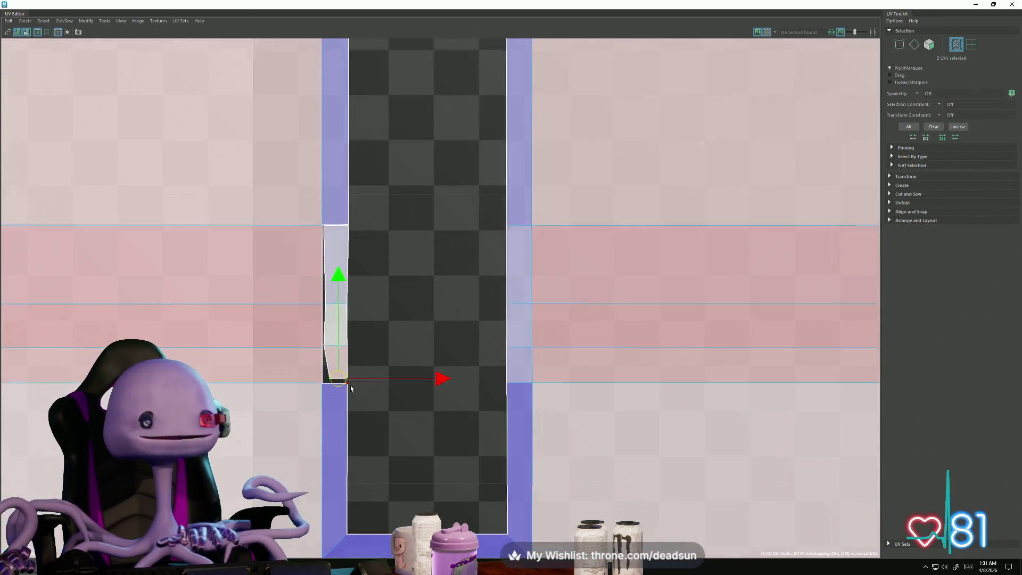
pyautogui.scroll(1, 330, 367)
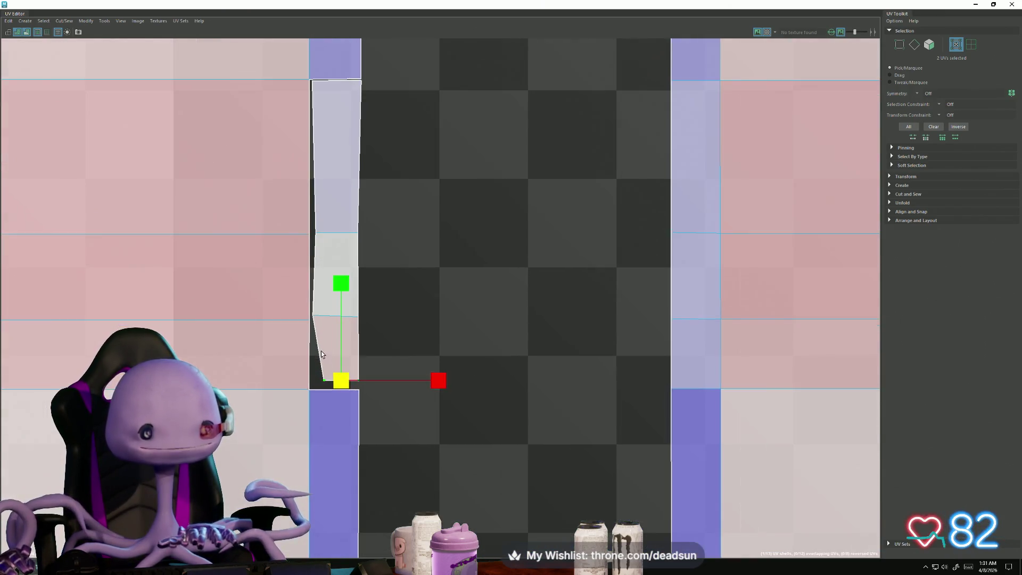
# Step: Square the strip by moving its bottom corner UV and top-left UV into place
pyautogui.click(324, 380)
pyautogui.press('w')
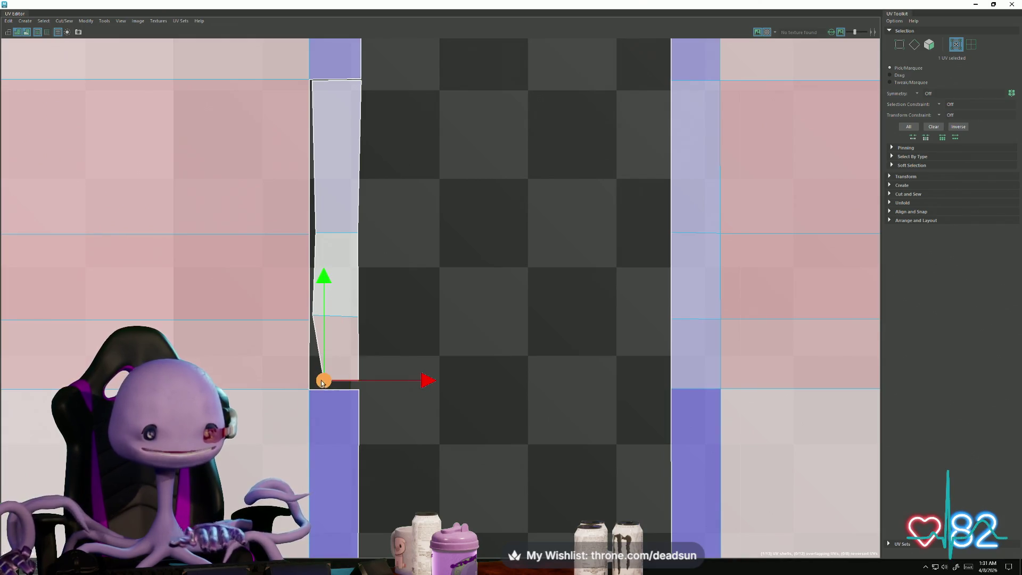
pyautogui.moveTo(330, 391); pyautogui.dragTo(317, 399)
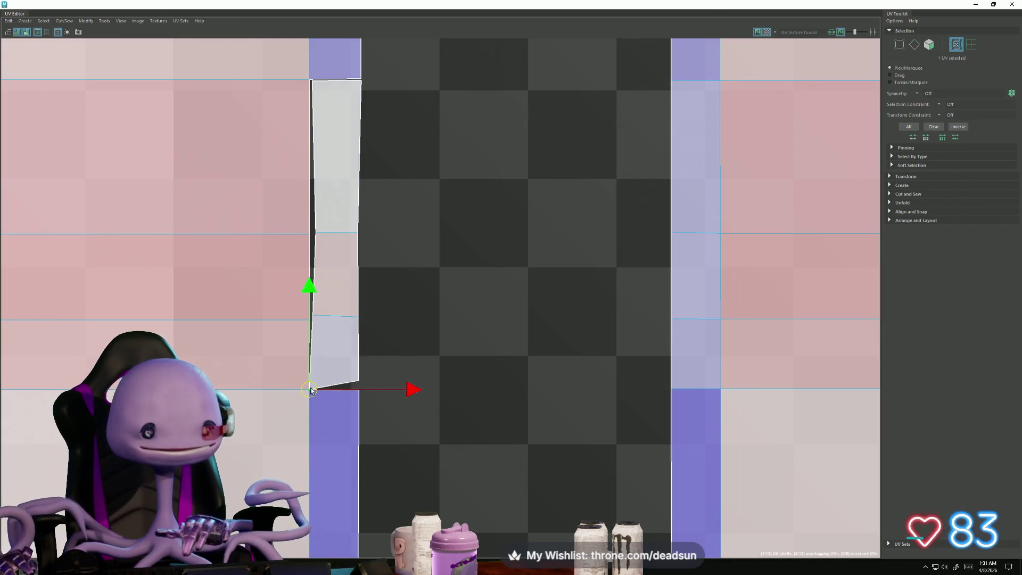
pyautogui.click(311, 320)
pyautogui.click(310, 235)
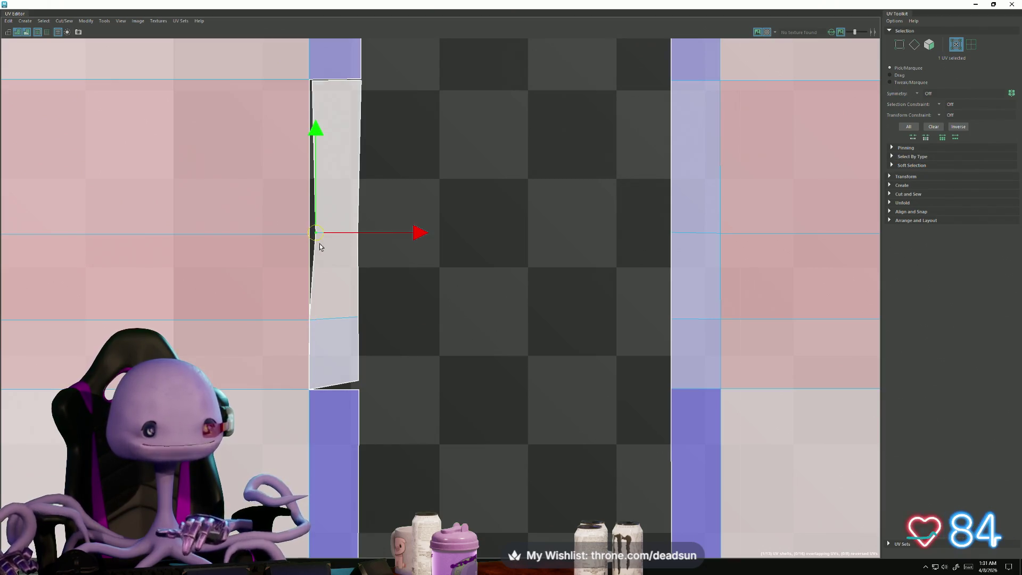
pyautogui.click(309, 80)
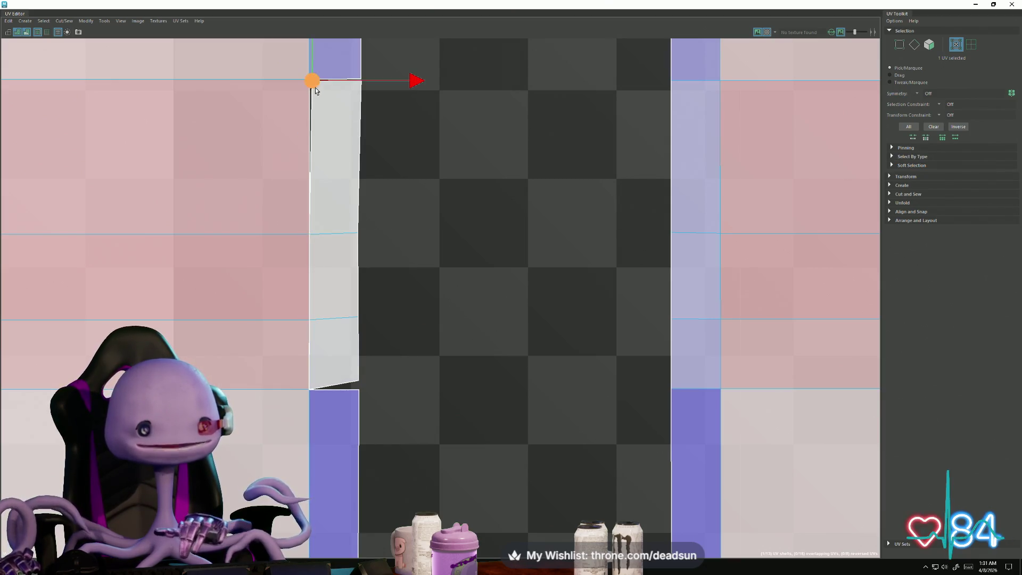
pyautogui.moveTo(360, 87); pyautogui.dragTo(354, 92)
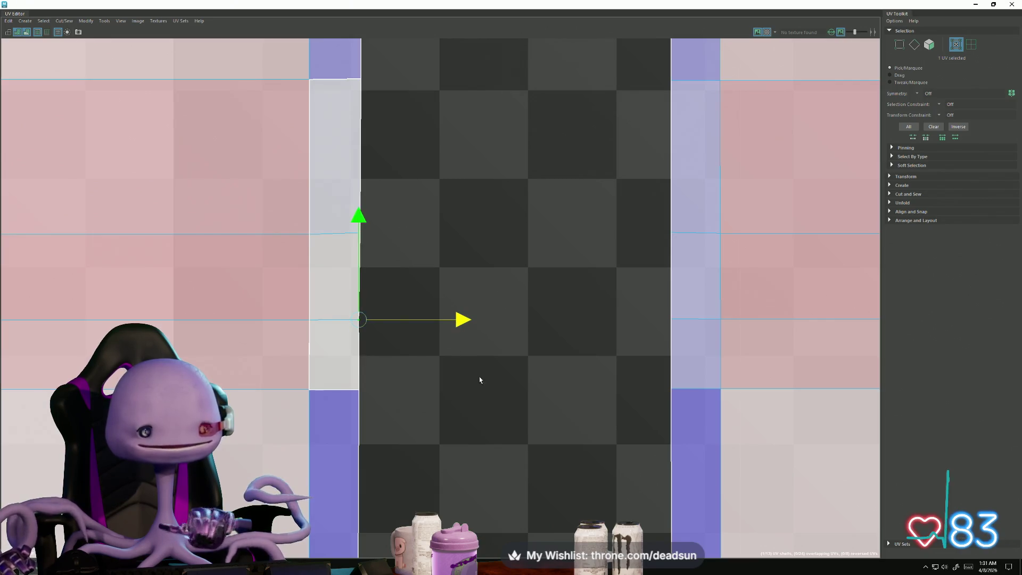
pyautogui.scroll(-3, 479, 380)
# Step: Select the horizontal edge loop and step the selection onto the loop to cut
pyautogui.moveTo(342, 264)
pyautogui.mouseDown(button='right')
pyautogui.moveTo(343, 213)
pyautogui.moveTo(359, 180)
pyautogui.mouseUp(button='right')
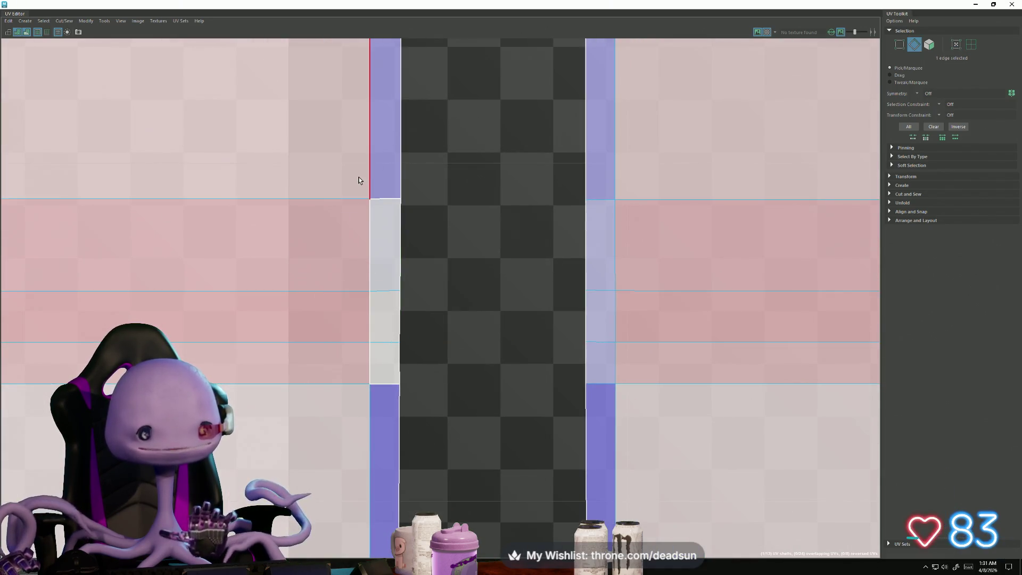
pyautogui.doubleClick(373, 384)
pyautogui.scroll(-2, 316, 351)
pyautogui.keyDown('alt'); pyautogui.moveTo(315, 352); pyautogui.dragTo(231, 333, button='middle'); pyautogui.keyUp('alt')
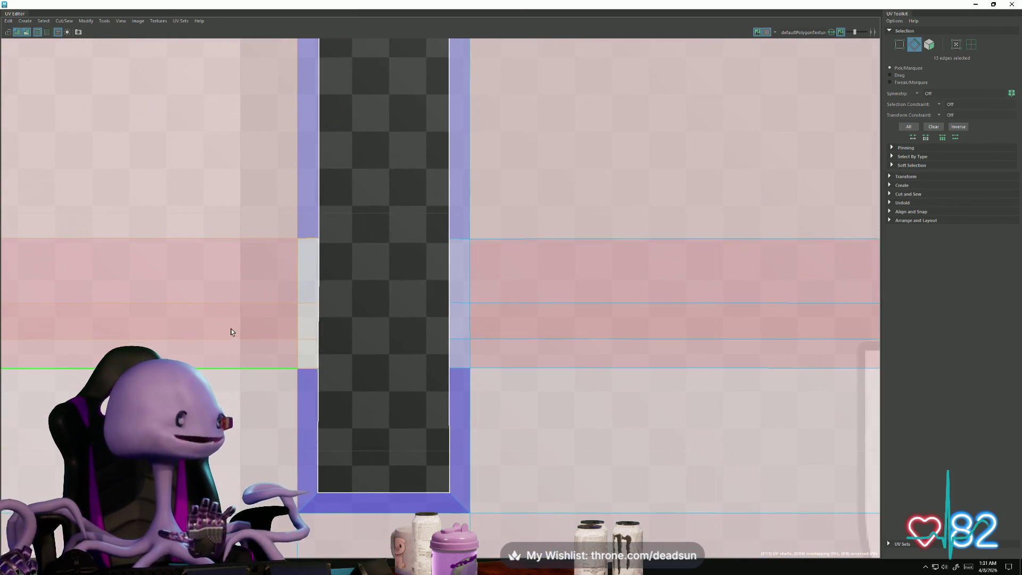
pyautogui.press('Up')
pyautogui.press('Left')
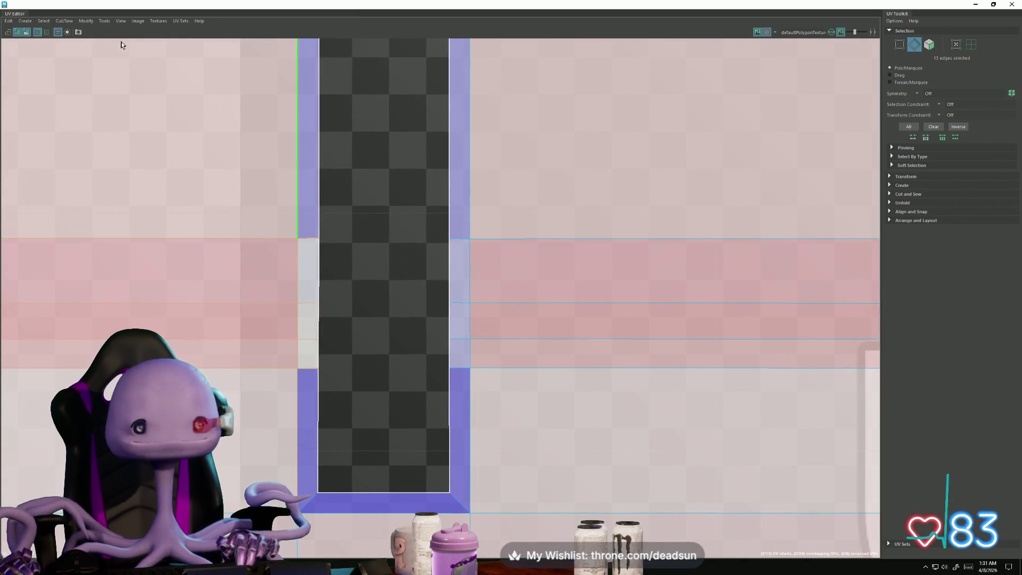
# Step: Cut the UVs along the selected loop with Cut/Sew > Cut and view the U2/V3 tiles
pyautogui.click(71, 20)
pyautogui.click(84, 98)
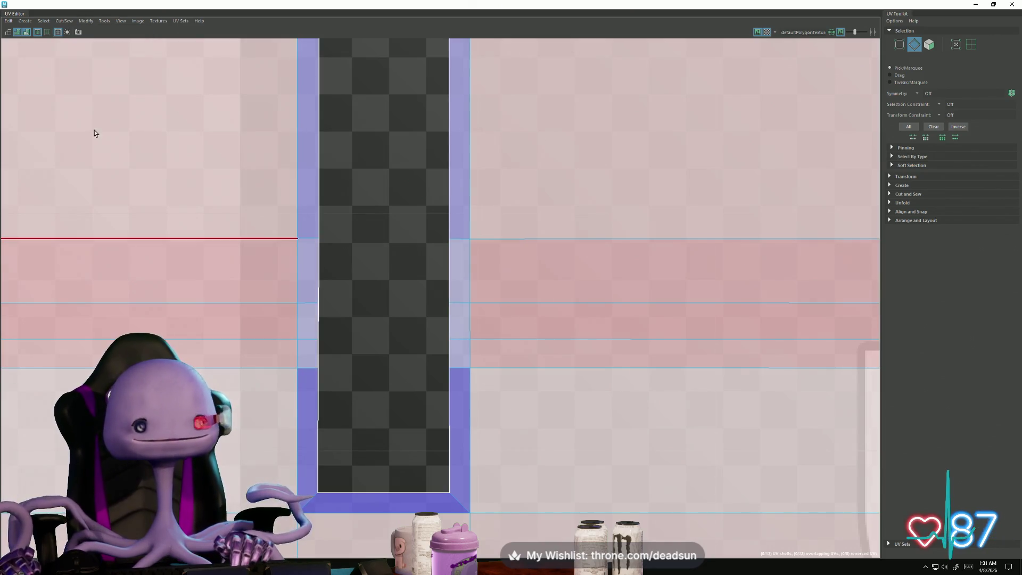
pyautogui.scroll(-2, 210, 264)
pyautogui.moveTo(210, 265)
pyautogui.keyDown('alt'); pyautogui.mouseDown(button='middle')
pyautogui.moveTo(235, 292)
pyautogui.moveTo(246, 274)
pyautogui.moveTo(220, 310)
pyautogui.mouseUp(button='middle'); pyautogui.keyUp('alt')
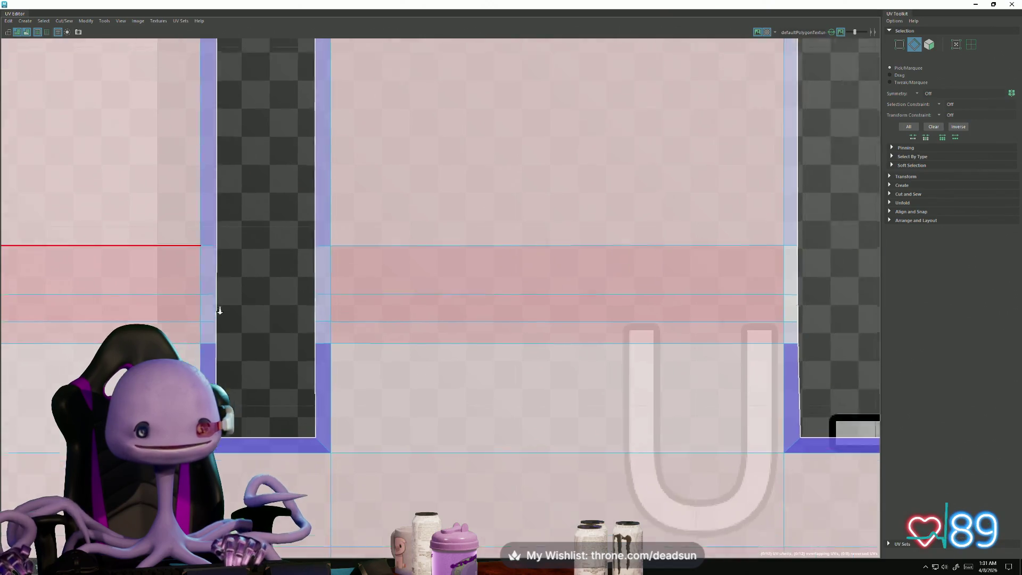
pyautogui.scroll(-3, 220, 311)
pyautogui.moveTo(359, 406)
pyautogui.keyDown('alt'); pyautogui.mouseDown(button='middle')
pyautogui.moveTo(411, 382)
pyautogui.moveTo(392, 370)
pyautogui.moveTo(232, 356)
pyautogui.mouseUp(button='middle'); pyautogui.keyUp('alt')
# Step: Select the loose flap's UVs in the V3 tile and slide them left toward the column
pyautogui.rightClick(612, 352)
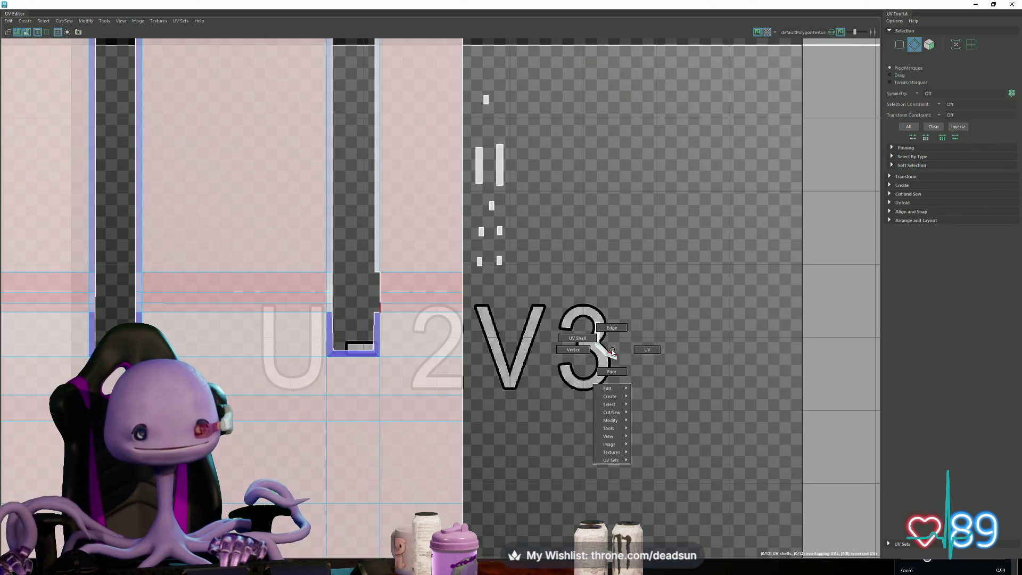
pyautogui.moveTo(622, 353); pyautogui.dragTo(611, 357, button='right')
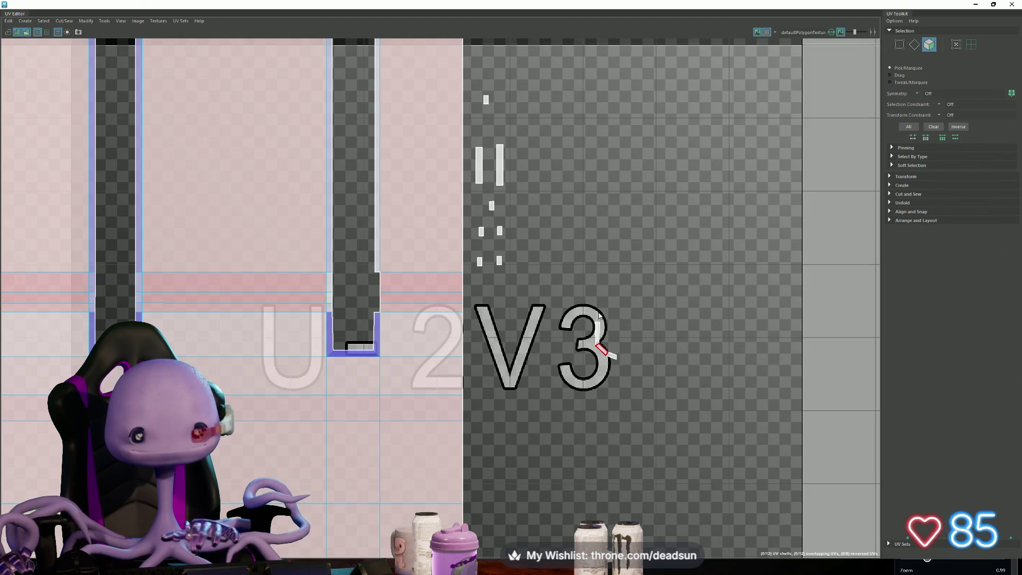
pyautogui.click(597, 339)
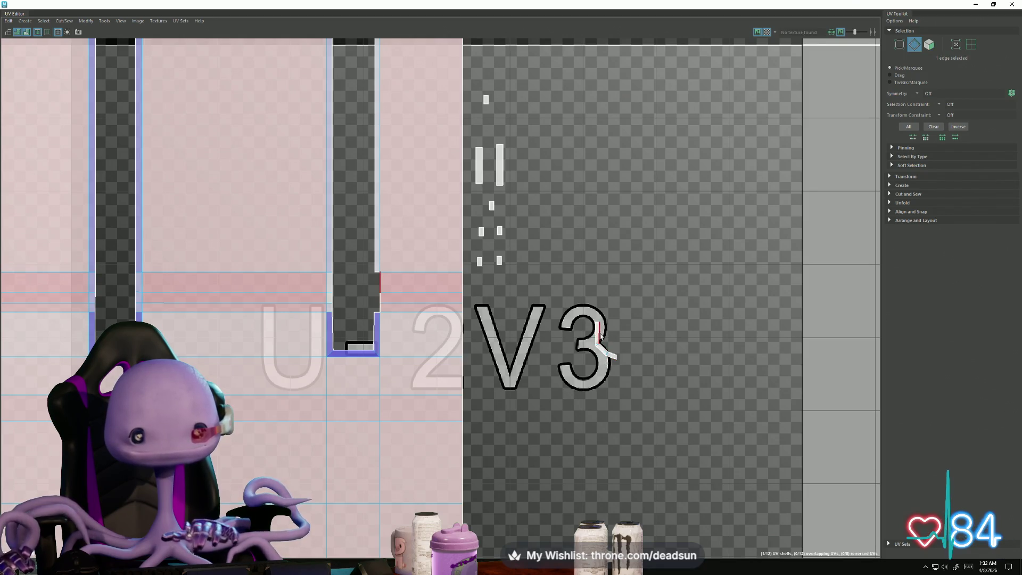
pyautogui.moveTo(608, 347); pyautogui.dragTo(616, 335, button='right')
pyautogui.press('w')
pyautogui.moveTo(602, 343); pyautogui.dragTo(378, 294)
# Step: Scale the flap up to match the neighbouring strip
pyautogui.scroll(3, 367, 288)
pyautogui.scroll(5, 384, 291)
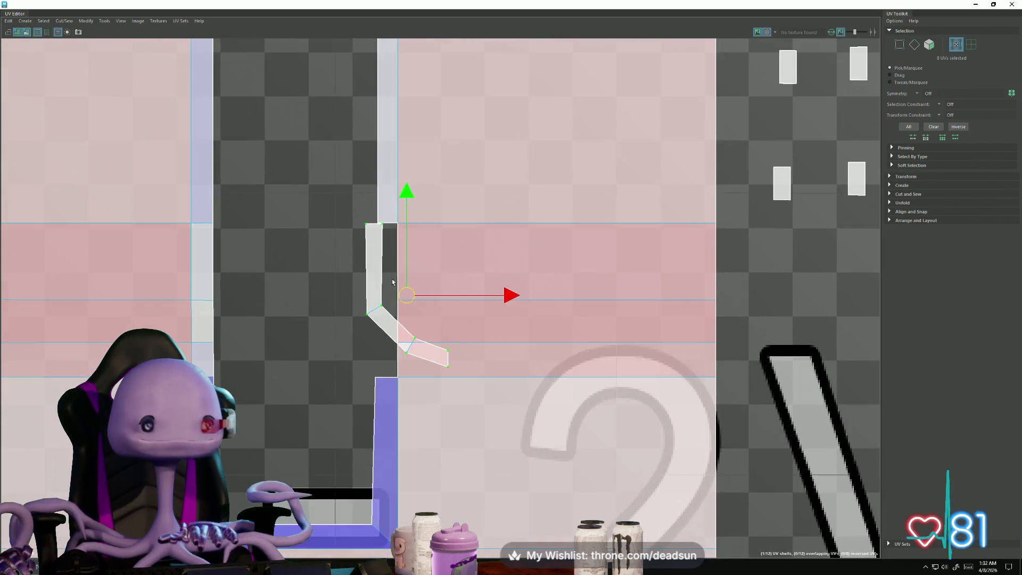
pyautogui.press('r')
pyautogui.moveTo(406, 291); pyautogui.dragTo(426, 297)
# Step: Move the flap's top and lower UVs onto the strip's edge and corner
pyautogui.press('q')
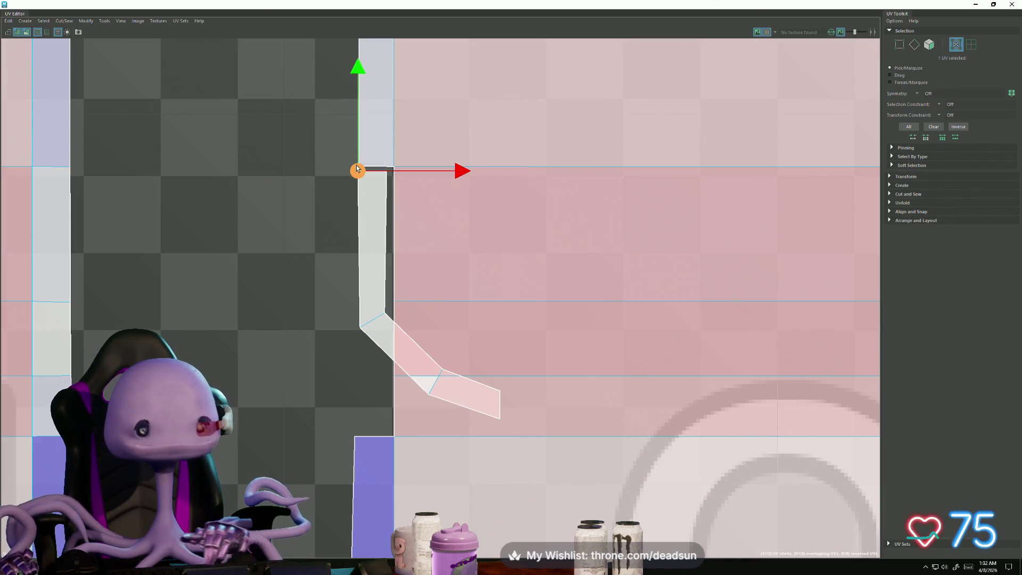
pyautogui.moveTo(357, 168); pyautogui.dragTo(394, 167)
pyautogui.click(387, 171)
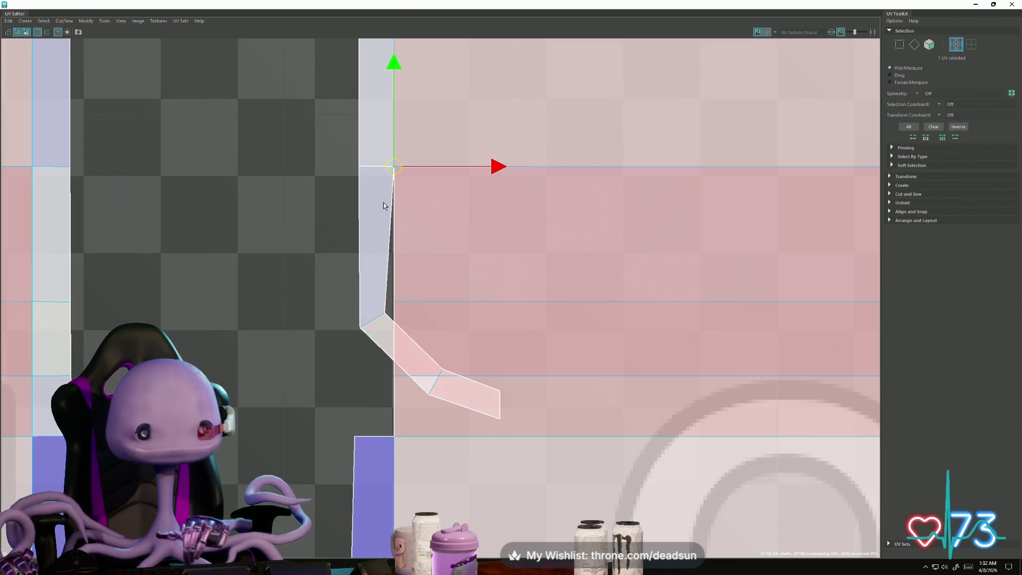
pyautogui.click(384, 312)
pyautogui.moveTo(383, 312)
pyautogui.mouseDown()
pyautogui.moveTo(392, 304)
pyautogui.moveTo(360, 327)
pyautogui.mouseUp()
pyautogui.moveTo(358, 227); pyautogui.dragTo(360, 201)
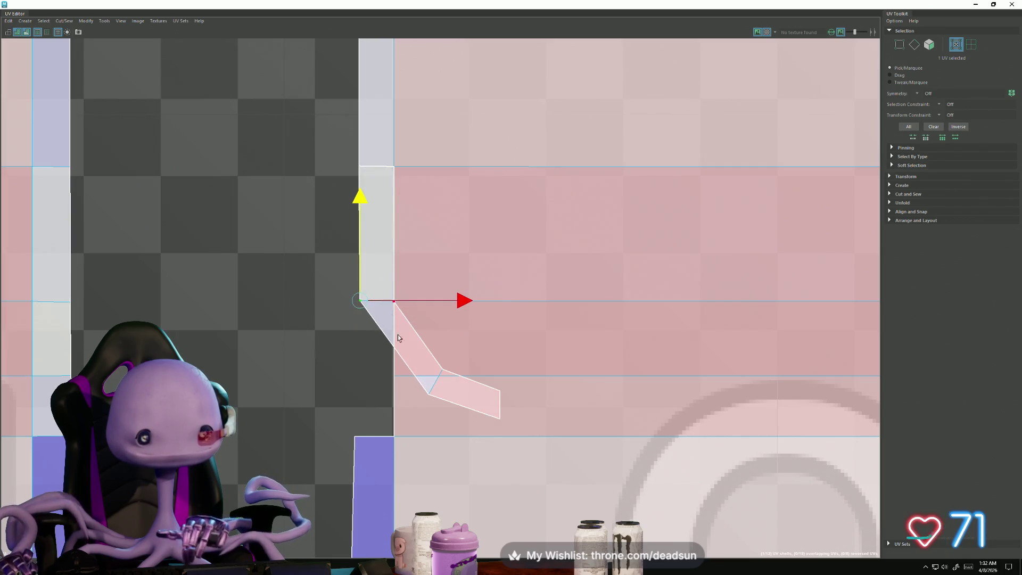
# Step: Rotate the flap's inner-corner UV pair horizontal and slide it against the column edge
pyautogui.moveTo(421, 361); pyautogui.dragTo(449, 413)
pyautogui.press('r')
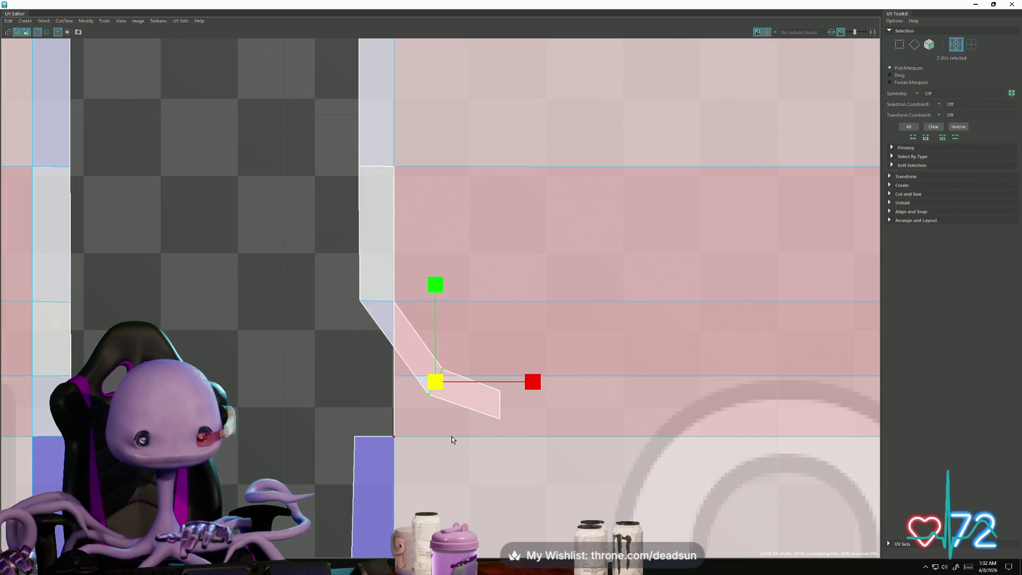
pyautogui.press('e')
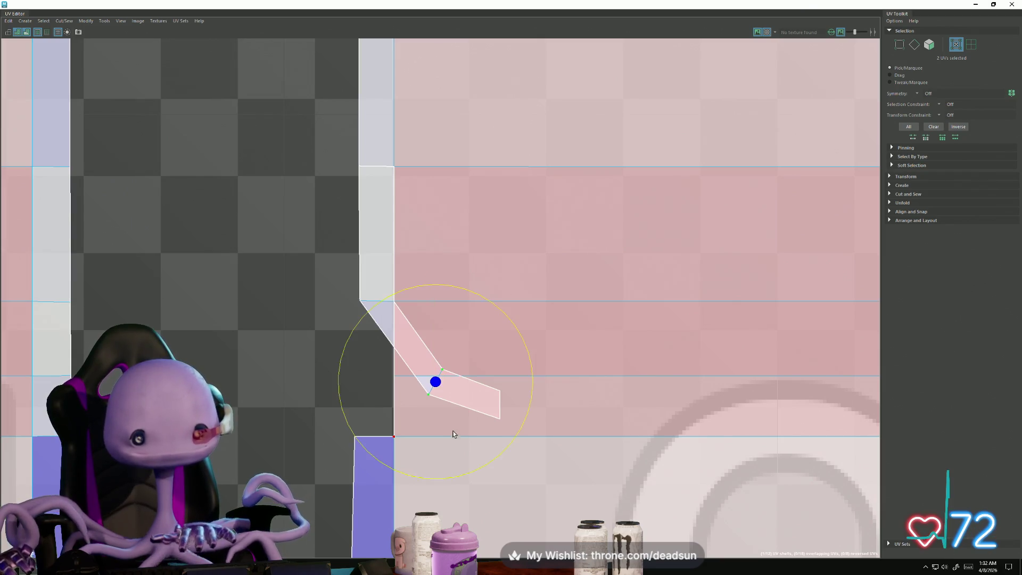
pyautogui.moveTo(448, 489)
pyautogui.mouseDown(button='middle')
pyautogui.moveTo(405, 482)
pyautogui.moveTo(340, 444)
pyautogui.mouseUp(button='middle')
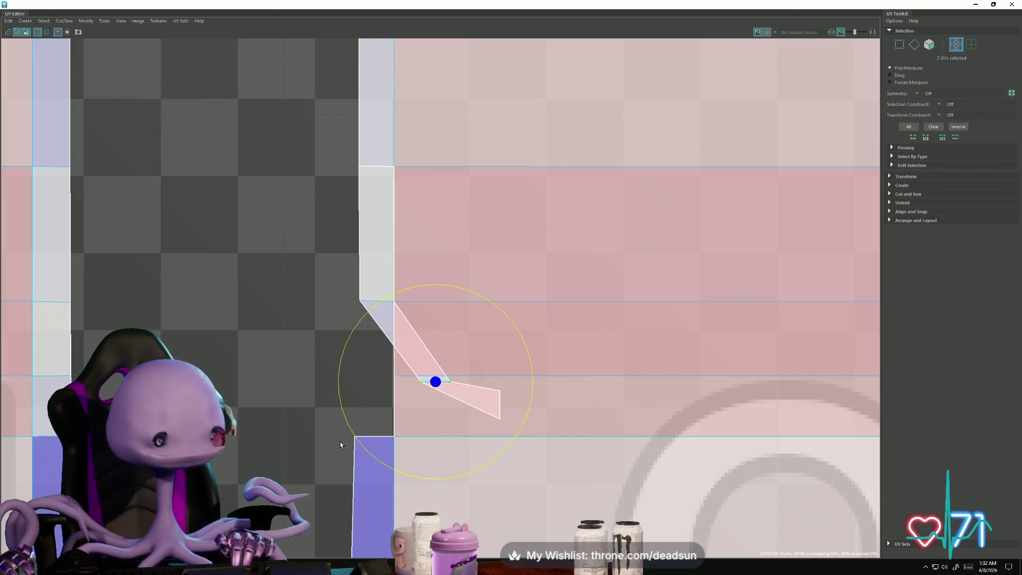
pyautogui.press('w')
pyautogui.moveTo(428, 388); pyautogui.dragTo(382, 381, button='middle')
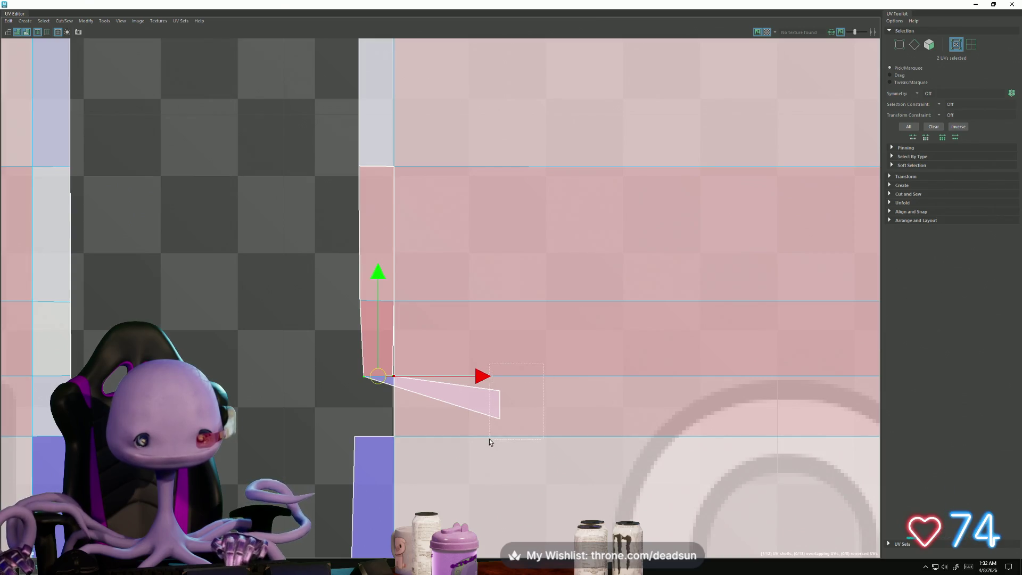
# Step: Rotate the flap's end UVs horizontal and move them onto the lower shell's corner
pyautogui.moveTo(487, 438); pyautogui.dragTo(513, 380)
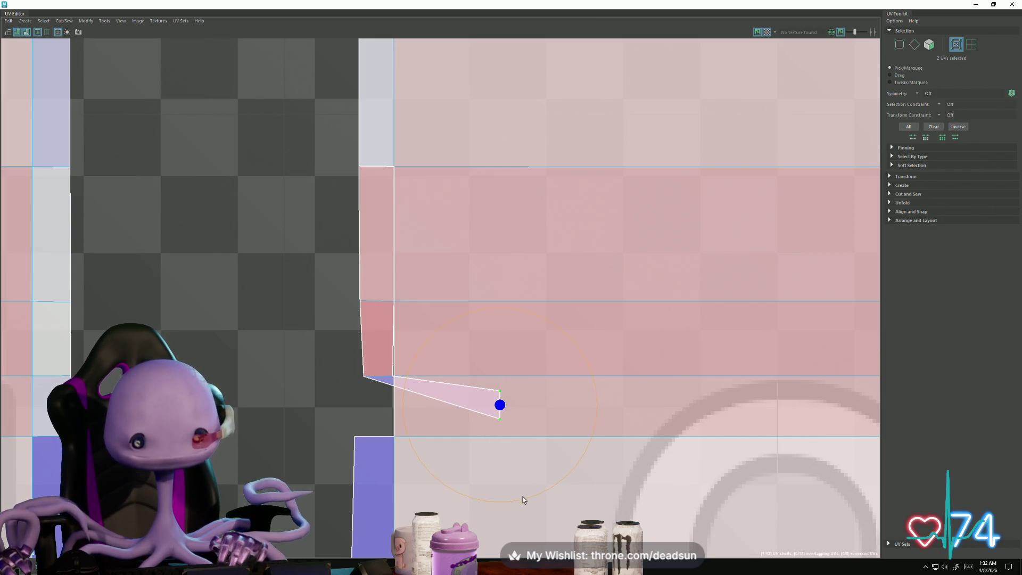
pyautogui.moveTo(523, 497)
pyautogui.mouseDown(button='middle')
pyautogui.moveTo(438, 485)
pyautogui.moveTo(363, 447)
pyautogui.mouseUp(button='middle')
pyautogui.press('w')
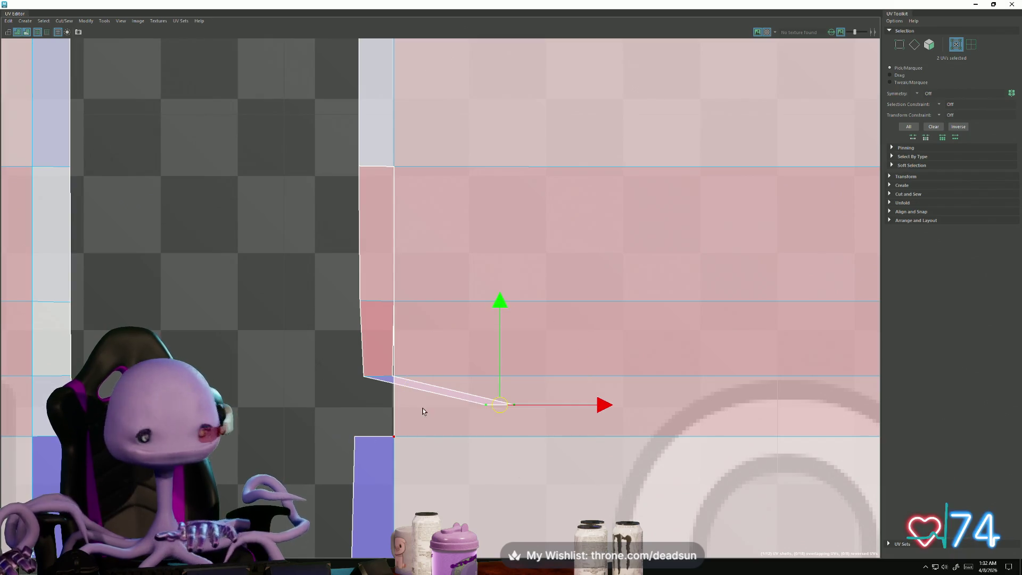
pyautogui.moveTo(500, 404)
pyautogui.mouseDown()
pyautogui.moveTo(388, 417)
pyautogui.moveTo(370, 429)
pyautogui.moveTo(378, 435)
pyautogui.moveTo(367, 427)
pyautogui.mouseUp()
# Step: Snap individual end UVs onto the shell's lower-right corner
pyautogui.rightClick(367, 428)
pyautogui.moveTo(394, 425); pyautogui.dragTo(395, 425, button='right')
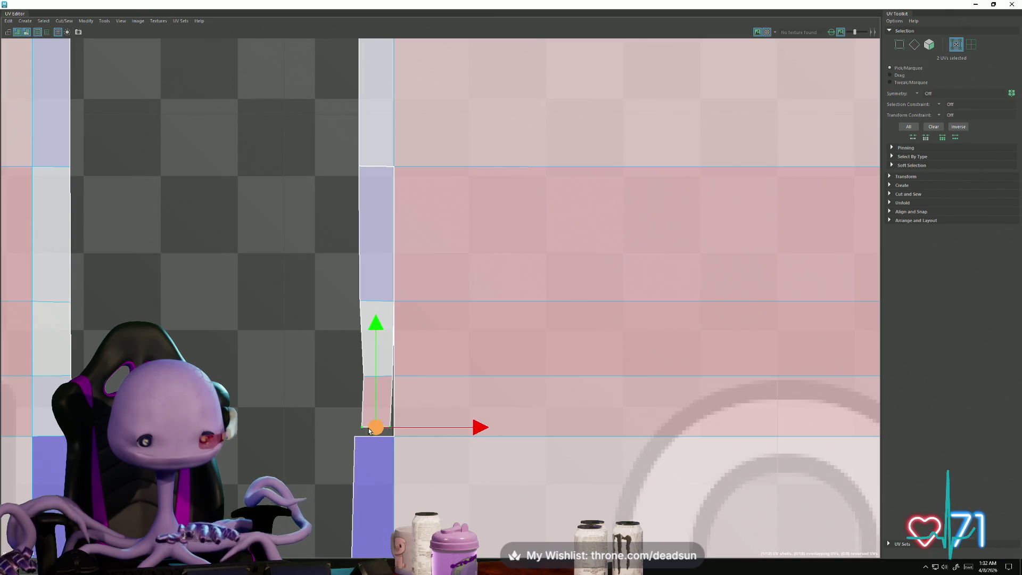
pyautogui.moveTo(357, 430); pyautogui.dragTo(351, 429, button='middle')
pyautogui.click(357, 426)
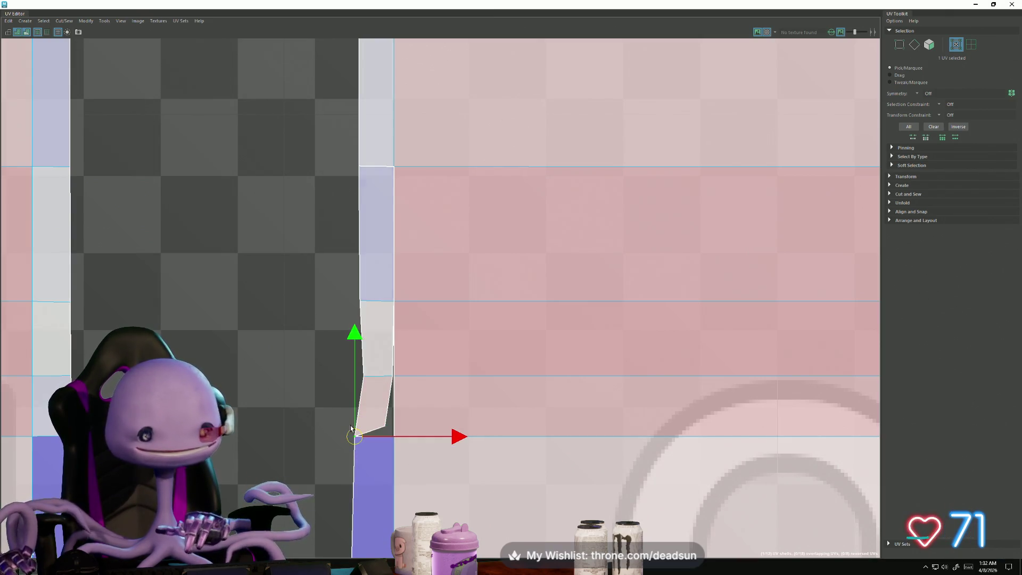
pyautogui.click(386, 430)
pyautogui.moveTo(364, 385); pyautogui.dragTo(372, 393, button='middle')
# Step: Line up the UVs along the strip's left side so the edge runs vertically
pyautogui.click(364, 376)
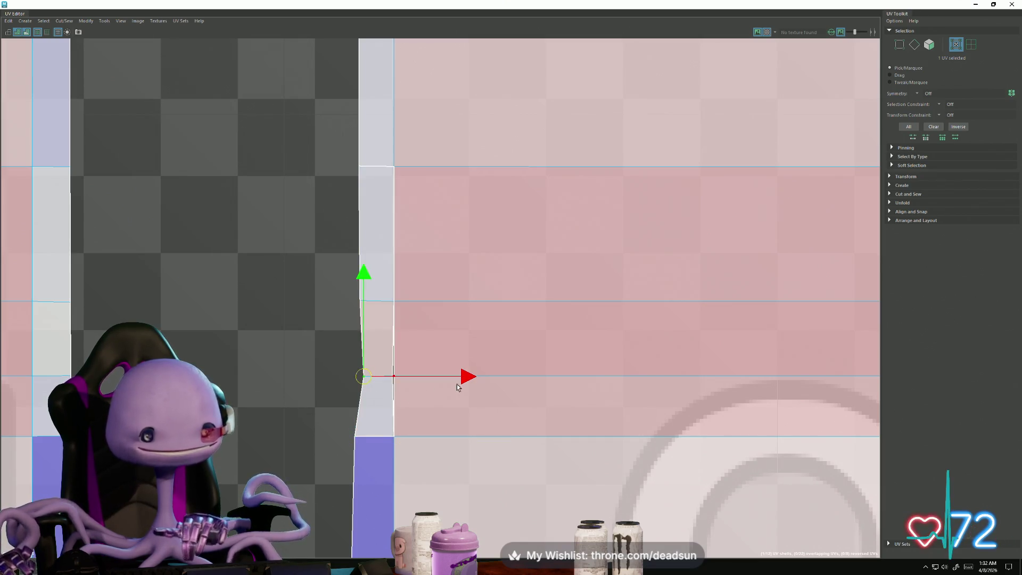
pyautogui.moveTo(458, 378); pyautogui.dragTo(452, 378)
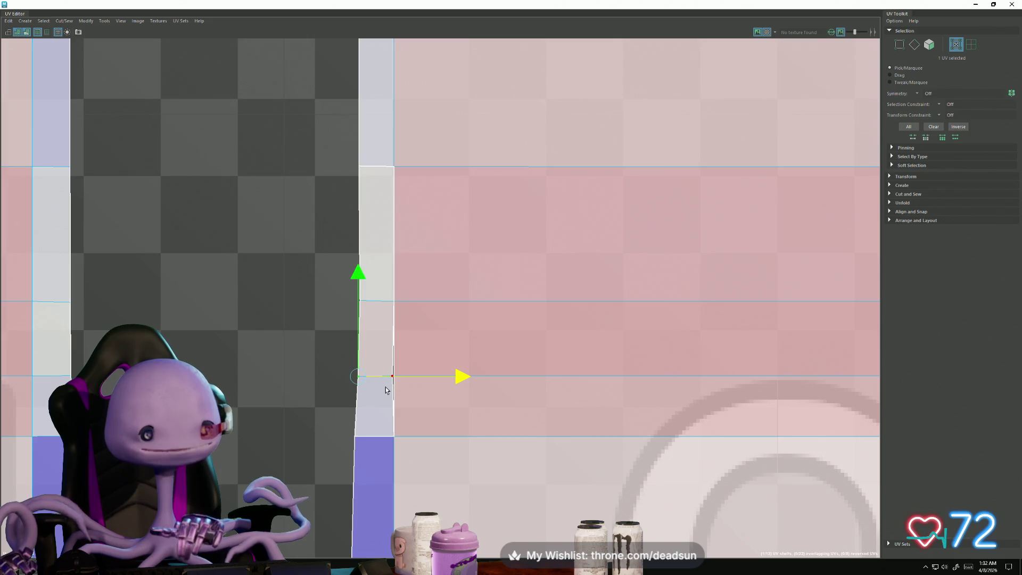
pyautogui.moveTo(384, 387); pyautogui.dragTo(386, 388, button='middle')
pyautogui.moveTo(479, 376); pyautogui.dragTo(481, 376)
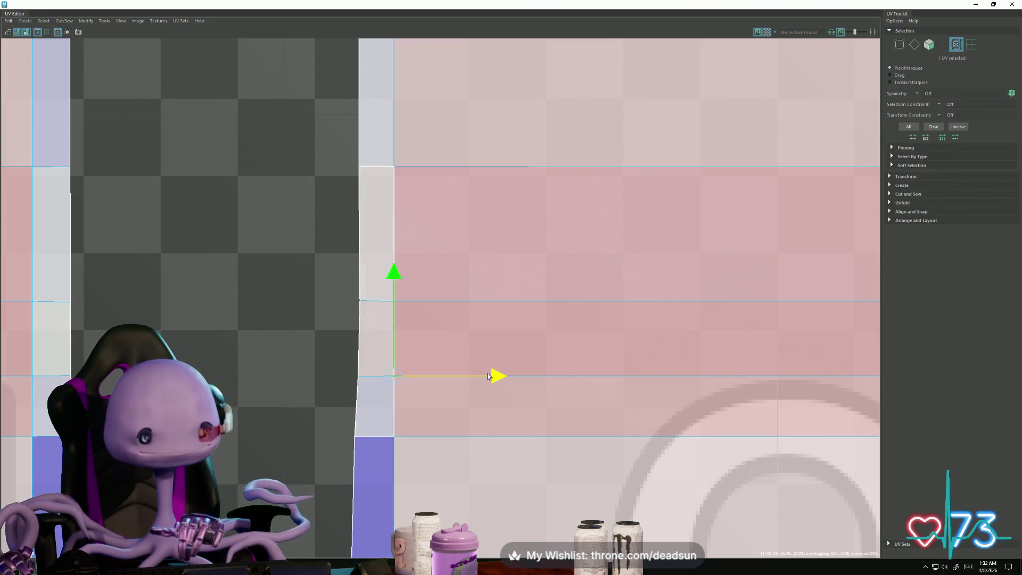
pyautogui.moveTo(331, 269); pyautogui.dragTo(365, 394)
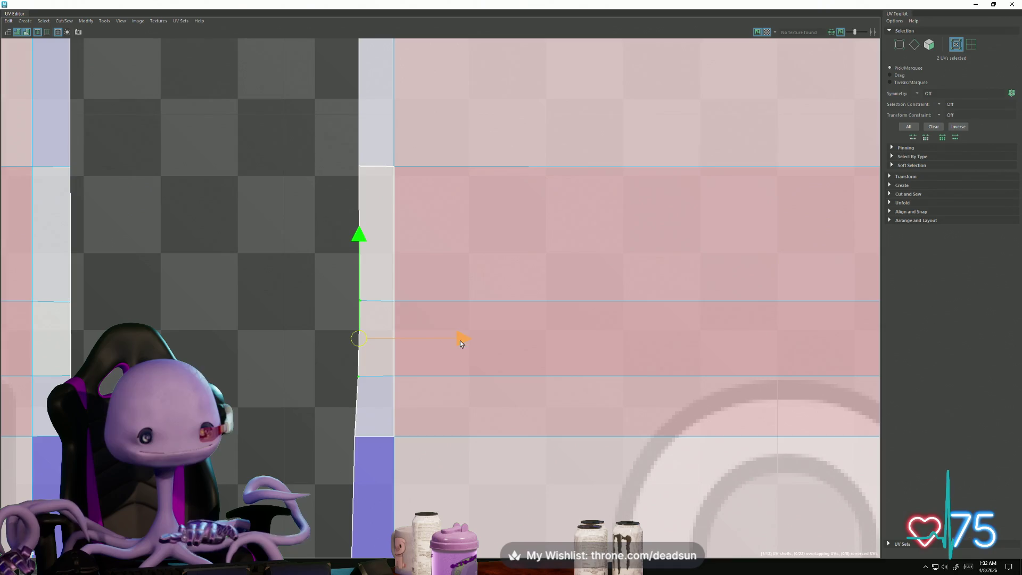
pyautogui.moveTo(461, 339); pyautogui.dragTo(458, 339)
# Step: Select the flap edges along the strip and shell top and sew them onto the main shell with Move and Sew
pyautogui.scroll(-5, 442, 404)
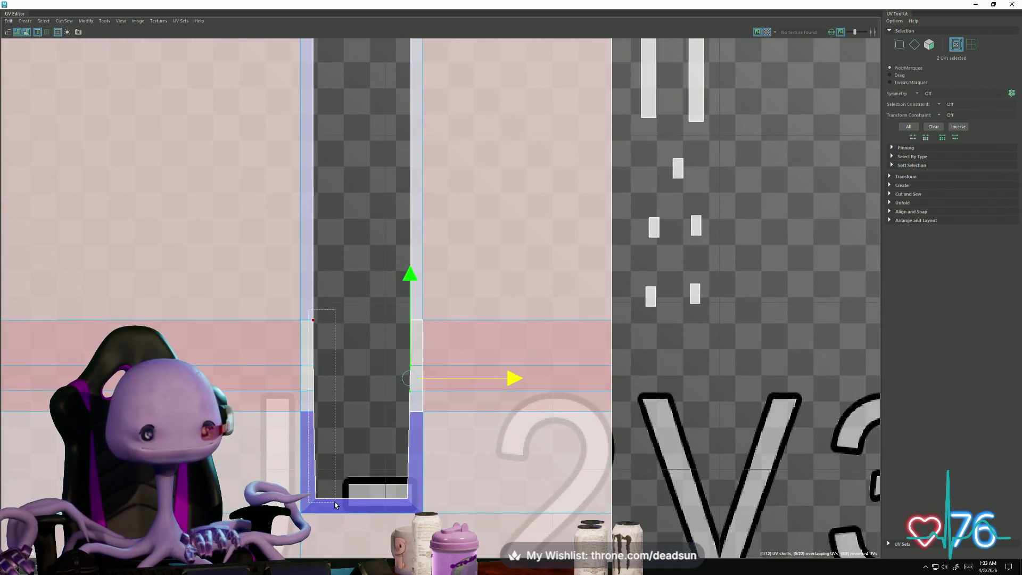
pyautogui.moveTo(330, 303); pyautogui.dragTo(277, 421)
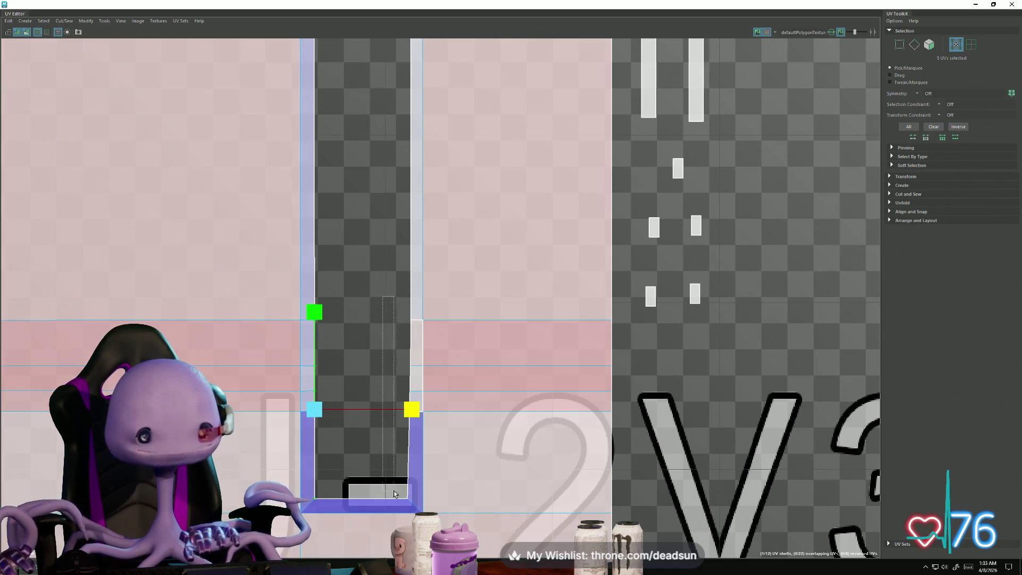
pyautogui.moveTo(379, 295)
pyautogui.keyDown('shift'); pyautogui.mouseDown()
pyautogui.moveTo(421, 479)
pyautogui.moveTo(471, 444)
pyautogui.mouseUp(); pyautogui.keyUp('shift')
pyautogui.click(505, 409)
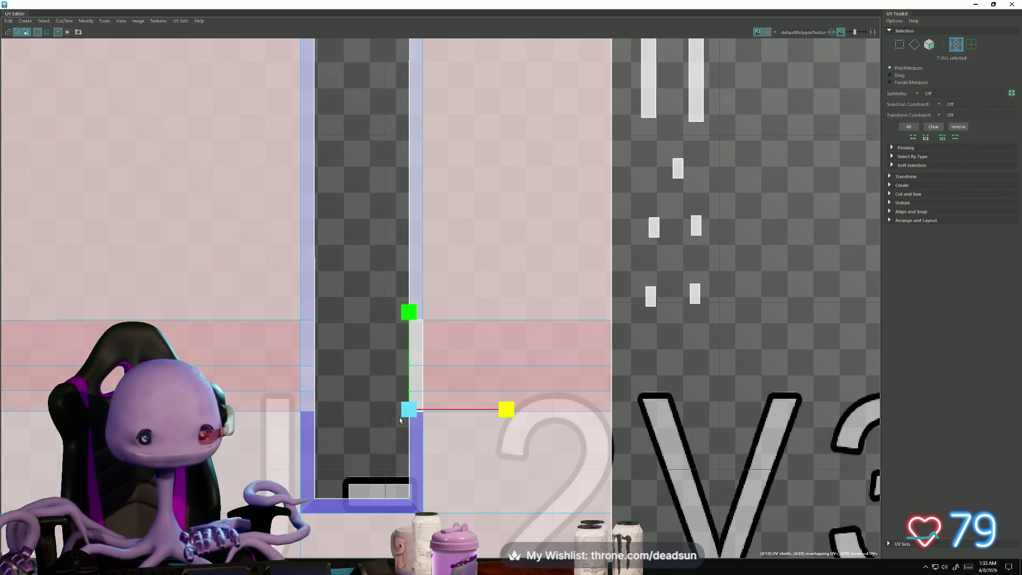
pyautogui.scroll(-3, 476, 418)
pyautogui.keyDown('alt'); pyautogui.moveTo(321, 350); pyautogui.dragTo(308, 430, button='middle'); pyautogui.keyUp('alt')
pyautogui.scroll(2, 308, 430)
pyautogui.keyDown('alt'); pyautogui.moveTo(494, 484); pyautogui.dragTo(464, 360, button='middle'); pyautogui.keyUp('alt')
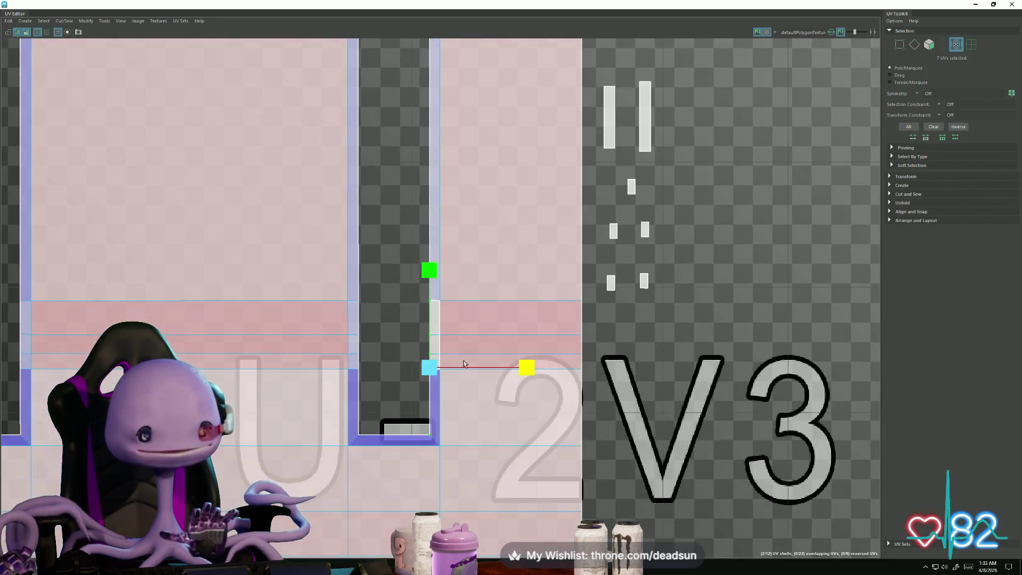
pyautogui.press('F10')
pyautogui.moveTo(467, 280); pyautogui.dragTo(435, 380)
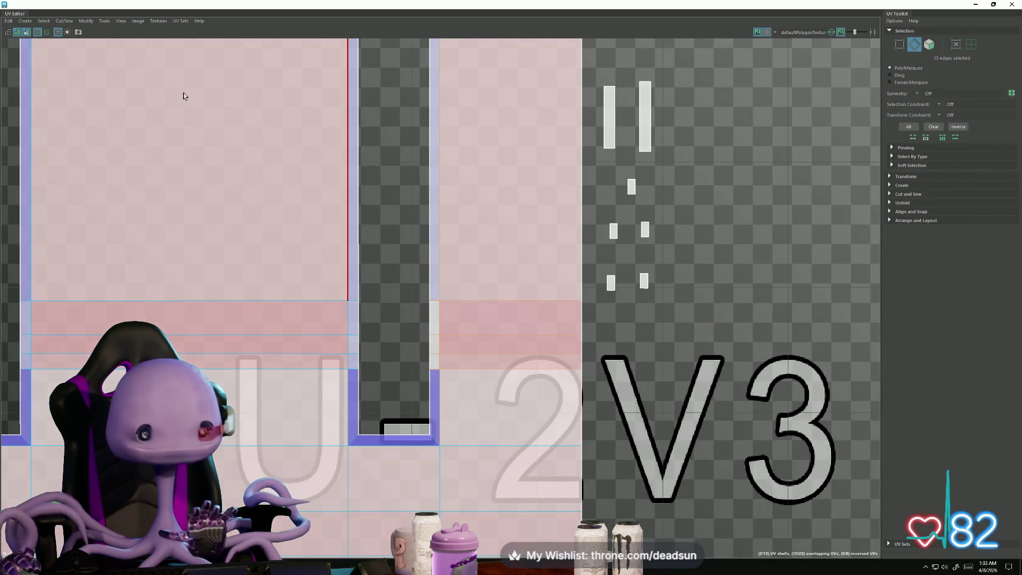
pyautogui.click(63, 22)
pyautogui.click(78, 97)
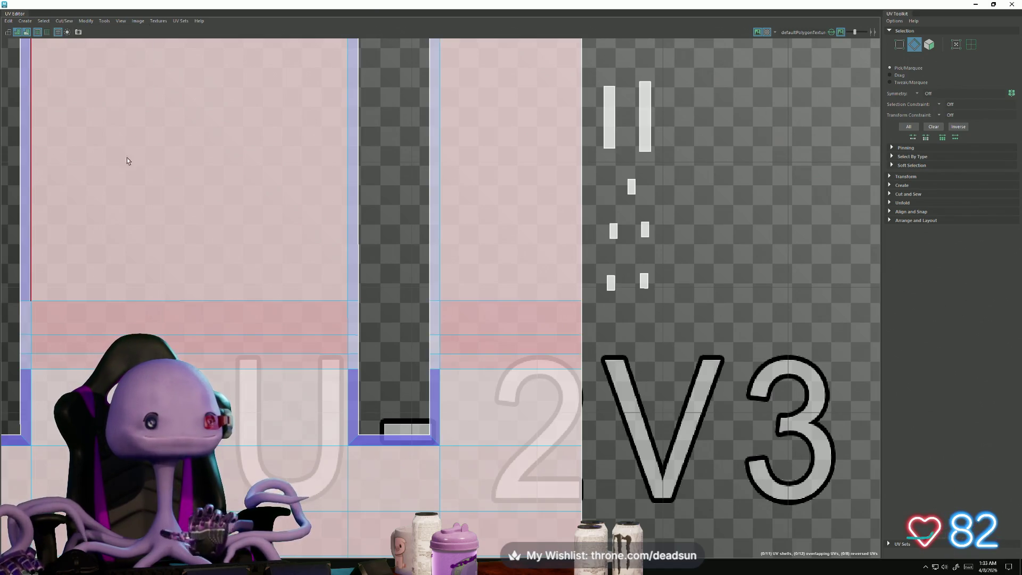
# Step: In UV shell mode, move the small loose UV cluster up beside the shell's top, into tile U-2V4
pyautogui.scroll(-2, 86, 205)
pyautogui.keyDown('alt'); pyautogui.moveTo(332, 312); pyautogui.dragTo(350, 413, button='middle'); pyautogui.keyUp('alt')
pyautogui.scroll(-4, 350, 413)
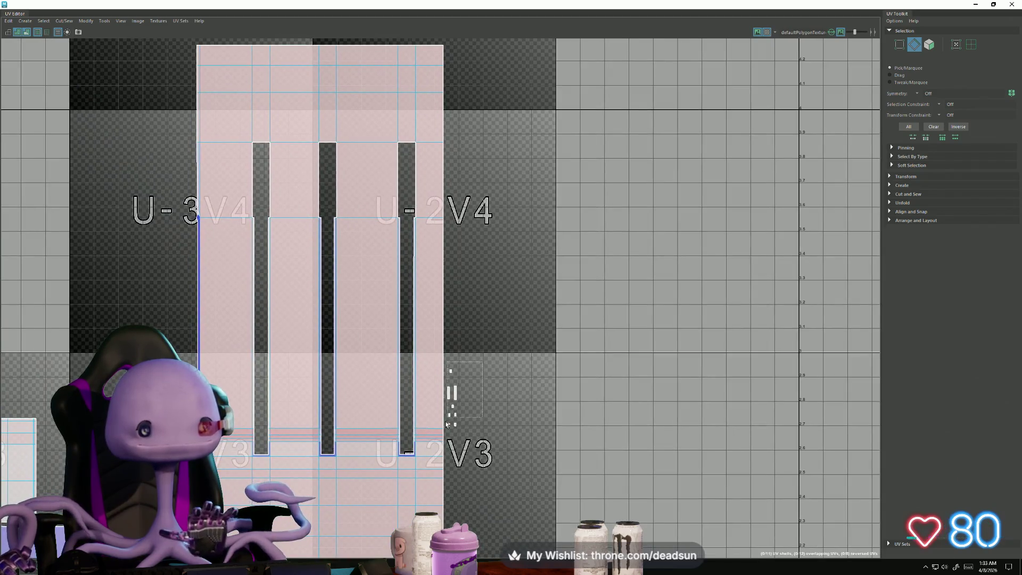
pyautogui.moveTo(453, 361)
pyautogui.mouseDown()
pyautogui.moveTo(444, 454)
pyautogui.moveTo(445, 401)
pyautogui.mouseUp()
pyautogui.moveTo(445, 403); pyautogui.dragTo(493, 366, button='right')
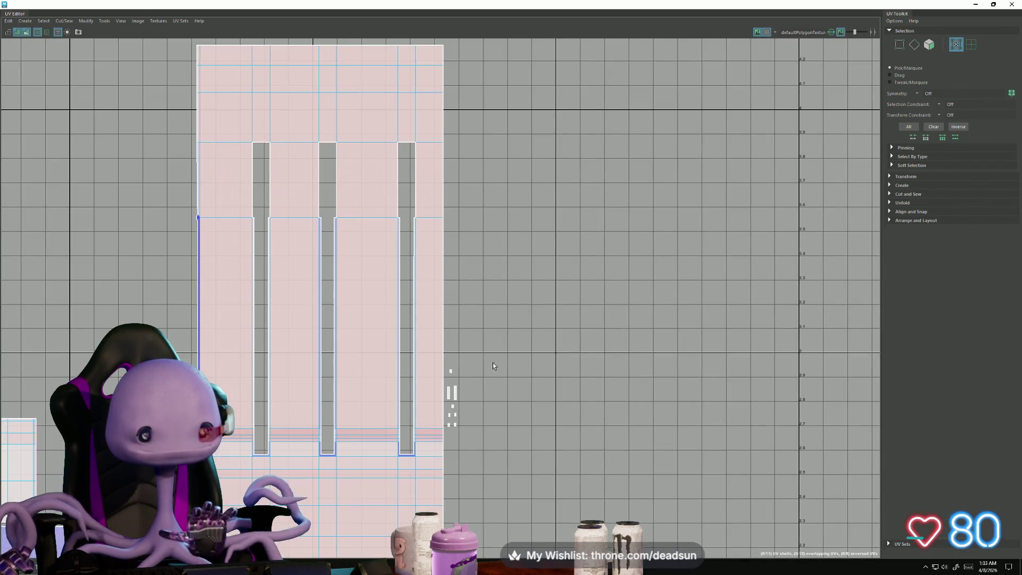
pyautogui.moveTo(443, 435); pyautogui.dragTo(445, 437)
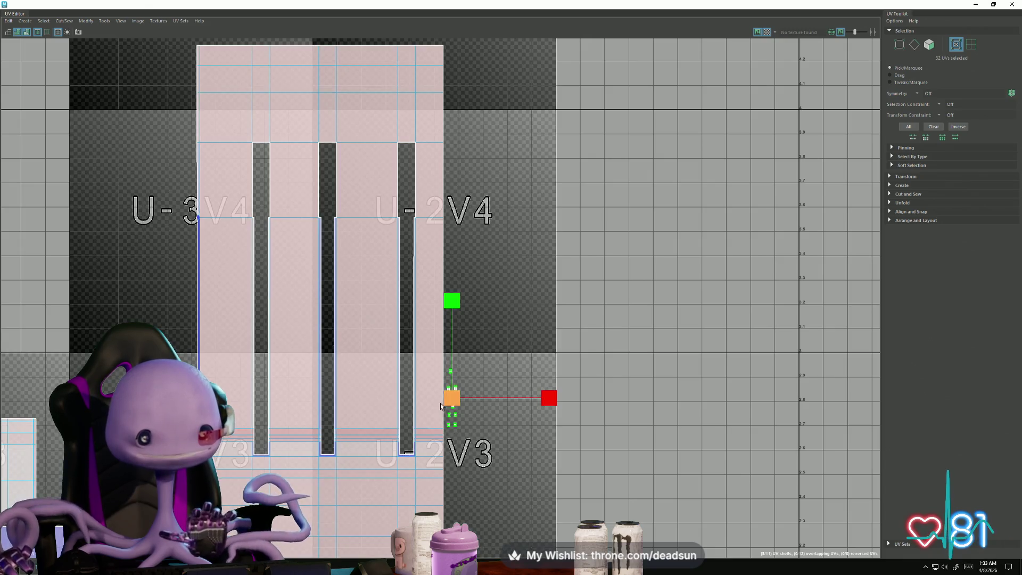
pyautogui.moveTo(454, 399); pyautogui.dragTo(465, 166)
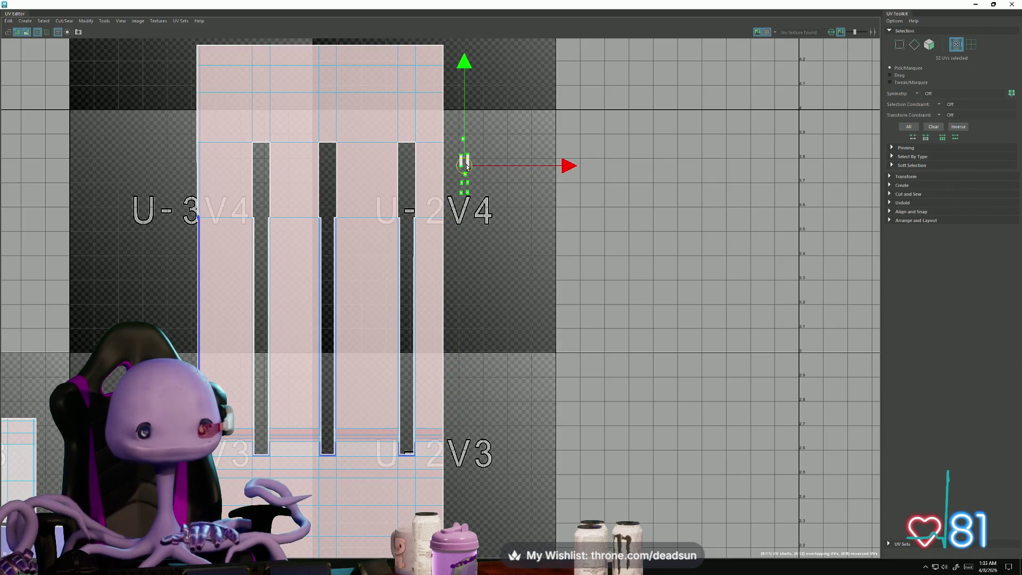
pyautogui.scroll(4, 234, 160)
pyautogui.scroll(1, 235, 144)
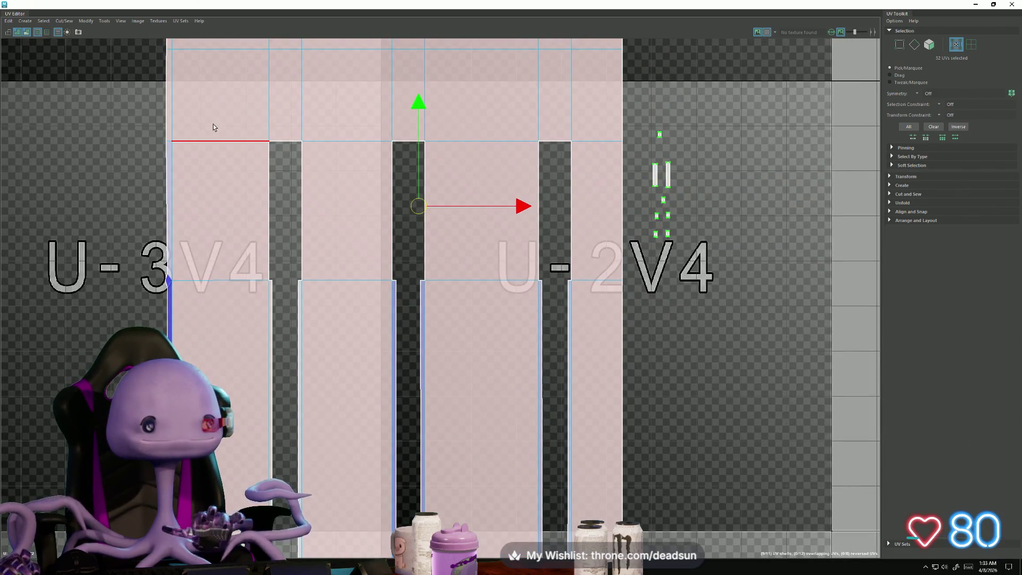
# Step: Select the notch top edges and raise them slightly
pyautogui.keyDown('shift'); pyautogui.click(208, 136); pyautogui.keyUp('shift')
pyautogui.keyDown('alt'); pyautogui.moveTo(209, 135); pyautogui.dragTo(139, 200, button='middle'); pyautogui.keyUp('alt')
pyautogui.scroll(2, 235, 244)
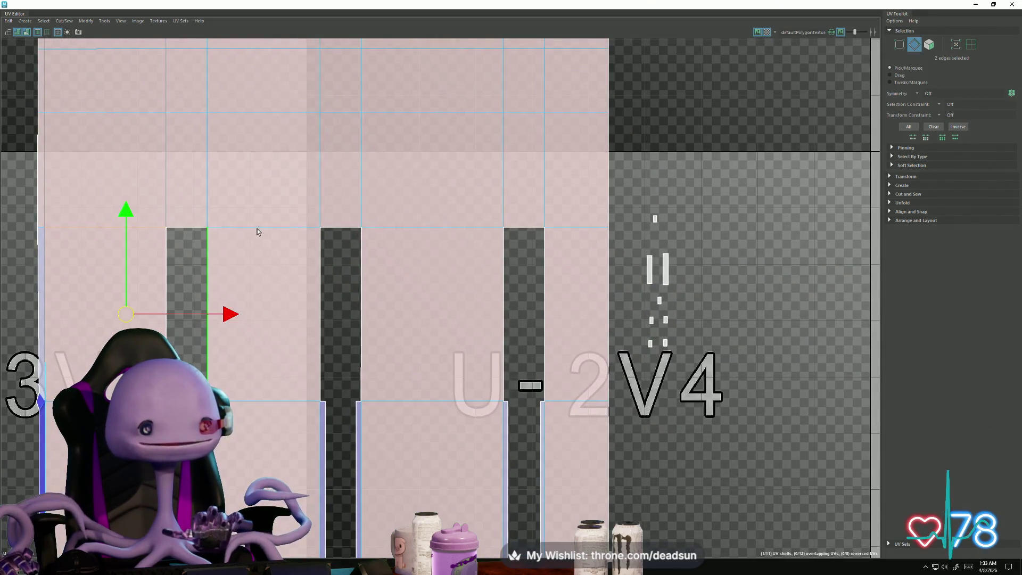
pyautogui.keyDown('shift'); pyautogui.click(273, 228); pyautogui.keyUp('shift')
pyautogui.keyDown('shift'); pyautogui.click(386, 229); pyautogui.keyUp('shift')
pyautogui.keyDown('shift'); pyautogui.click(578, 228); pyautogui.keyUp('shift')
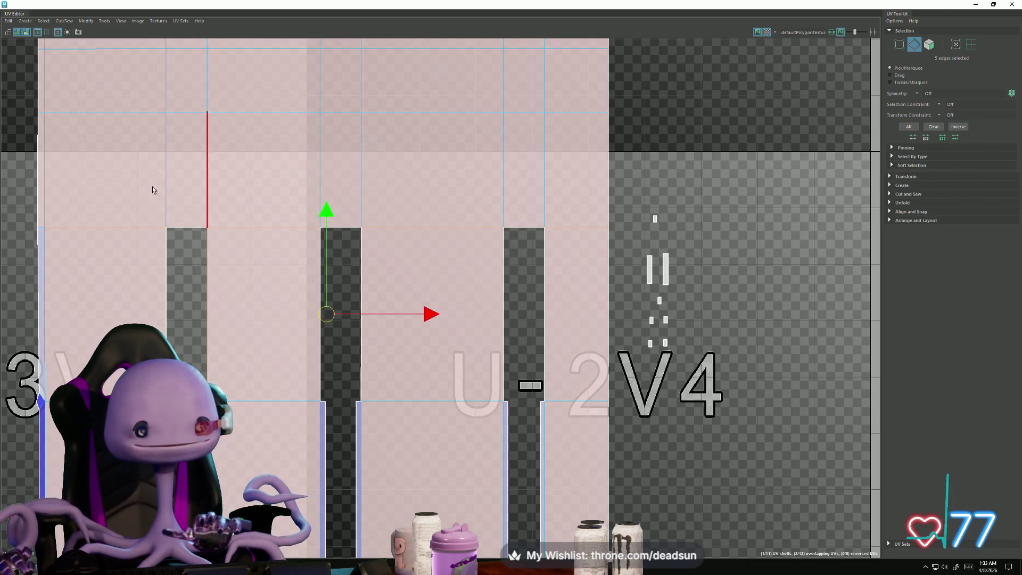
pyautogui.keyDown('shift'); pyautogui.click(38, 225); pyautogui.keyUp('shift')
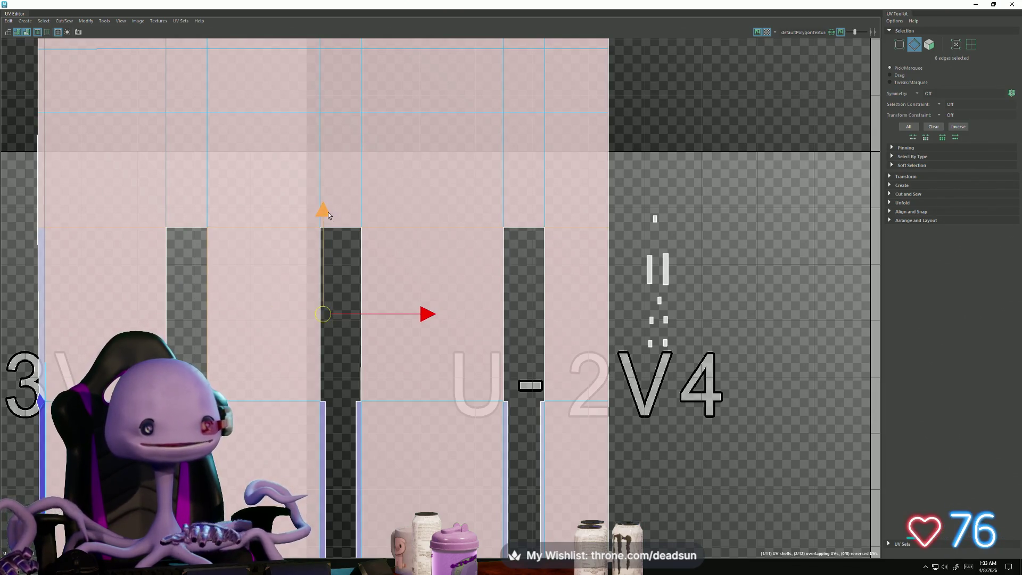
pyautogui.moveTo(328, 212); pyautogui.dragTo(317, 204)
pyautogui.hotkey('ctrl', 'z')
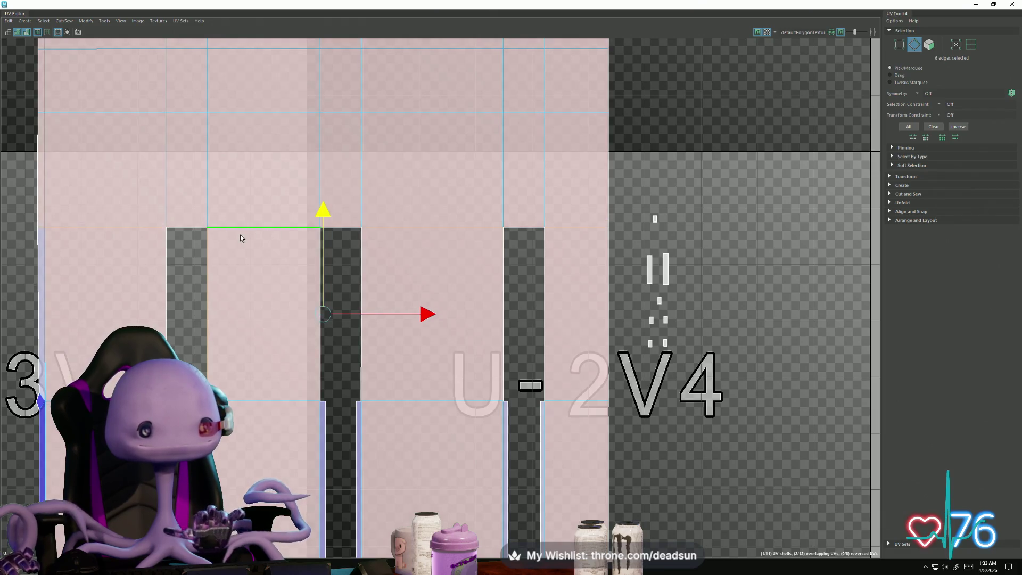
pyautogui.scroll(2, 290, 254)
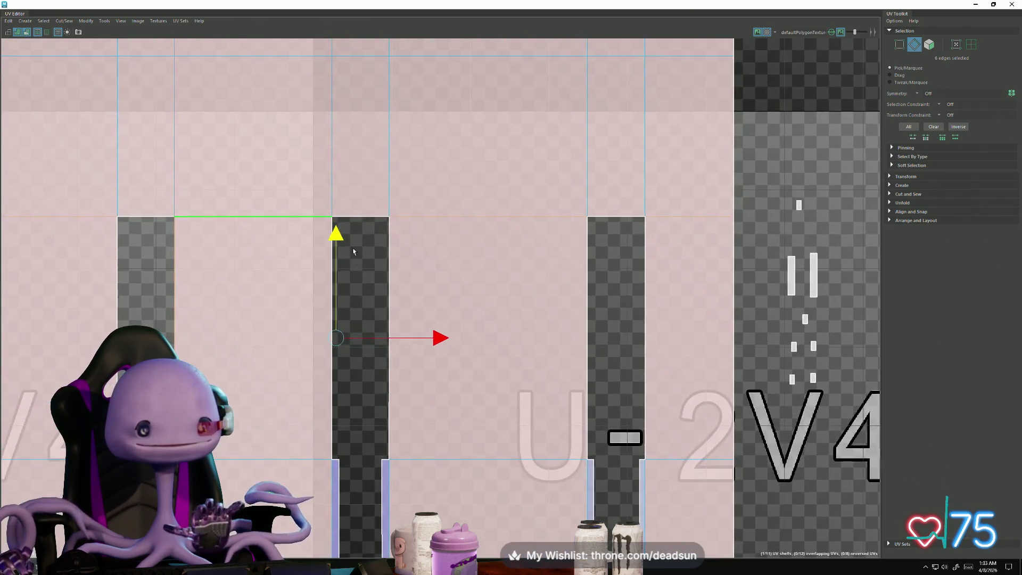
pyautogui.moveTo(336, 236); pyautogui.dragTo(342, 226)
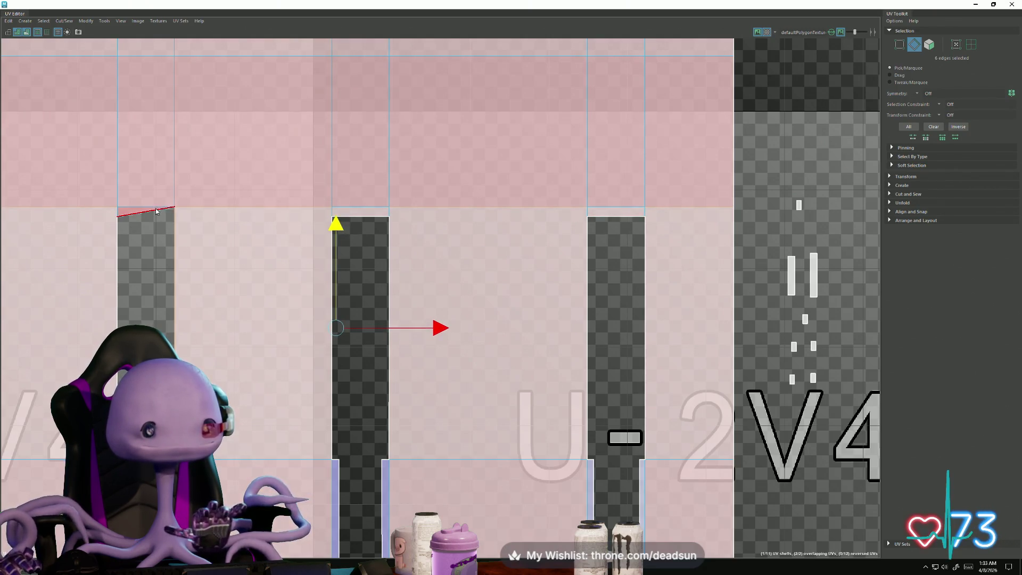
# Step: Adjust the left notch's top corner UVs and lower its top edge into place
pyautogui.press('F12')
pyautogui.moveTo(183, 200); pyautogui.dragTo(149, 214)
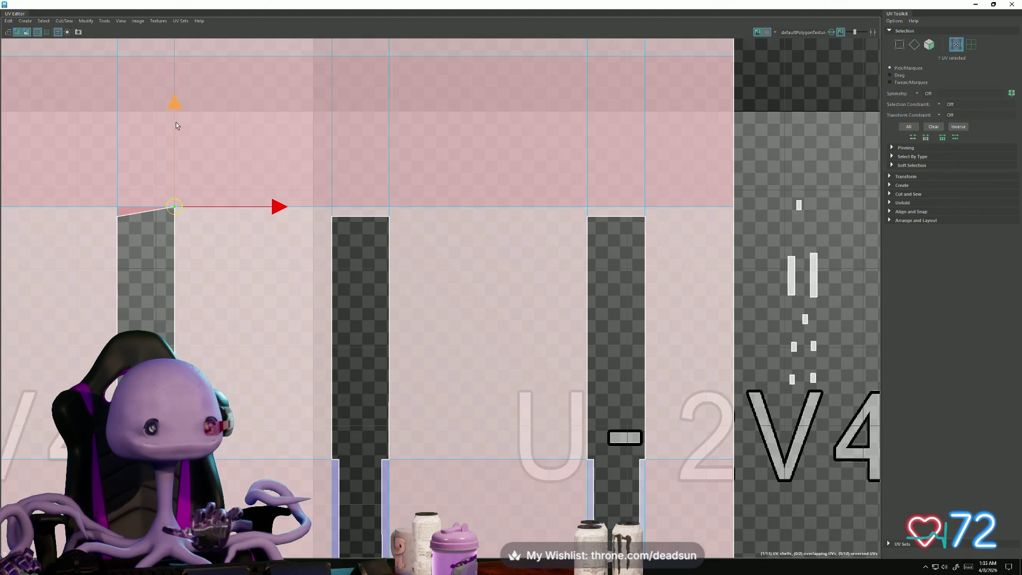
pyautogui.click(115, 218)
pyautogui.press('F10')
pyautogui.click(146, 214)
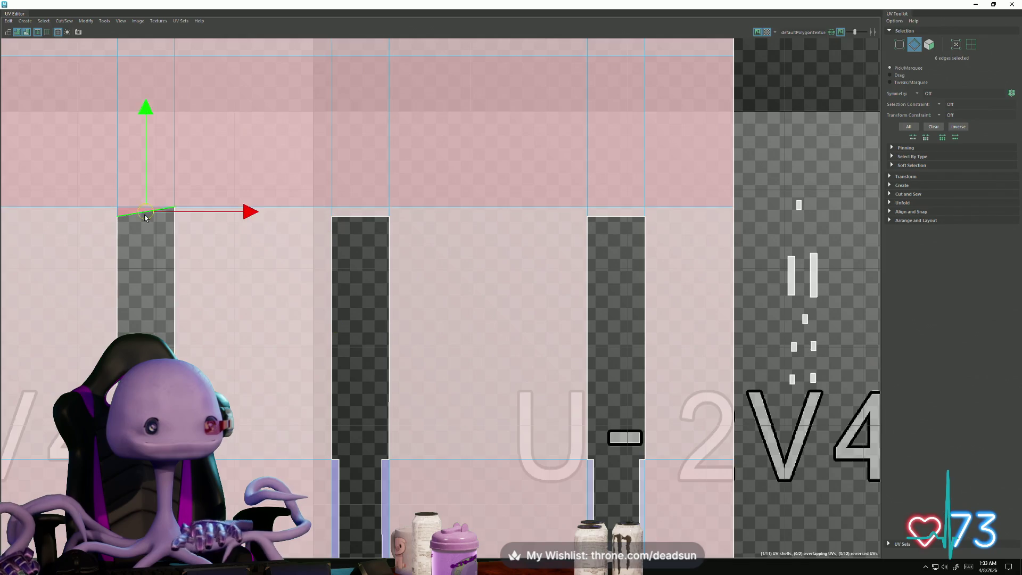
pyautogui.moveTo(149, 115); pyautogui.dragTo(149, 123)
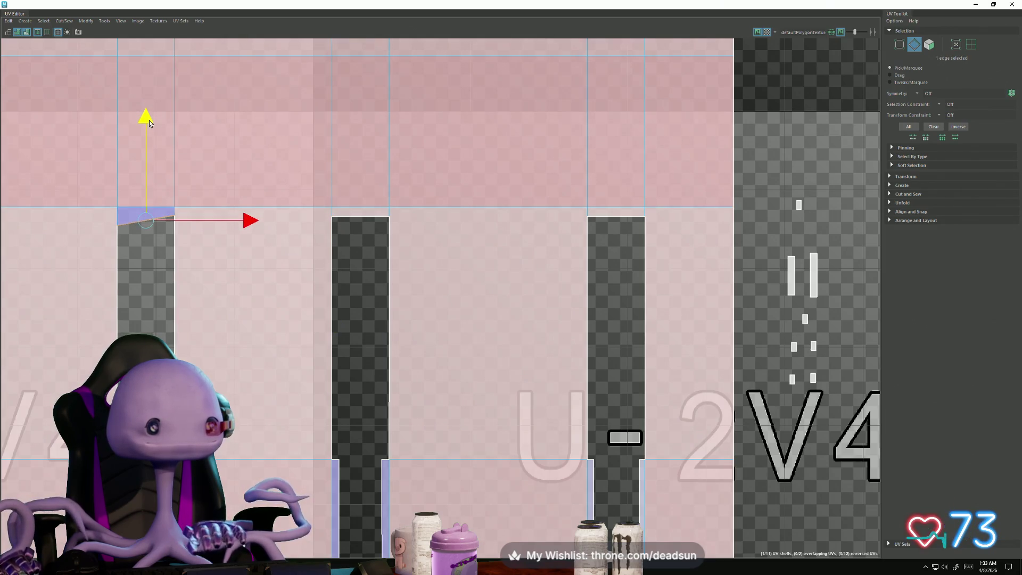
# Step: Scale the three notch top edges flat in V so they sit at one height
pyautogui.keyDown('shift'); pyautogui.click(366, 222); pyautogui.keyUp('shift')
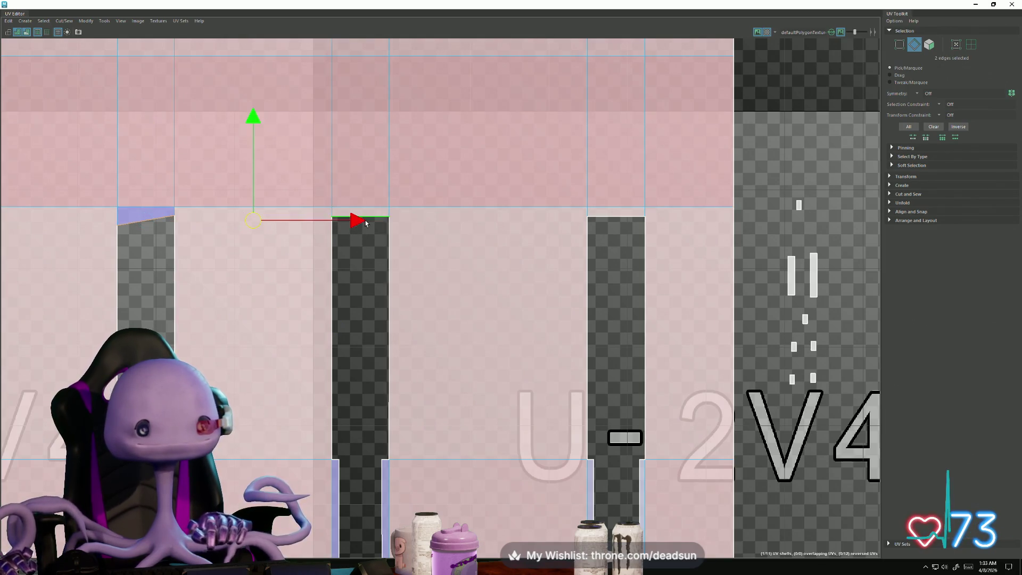
pyautogui.keyDown('shift'); pyautogui.click(608, 218); pyautogui.keyUp('shift')
pyautogui.press('r')
pyautogui.moveTo(387, 127); pyautogui.dragTo(364, 224)
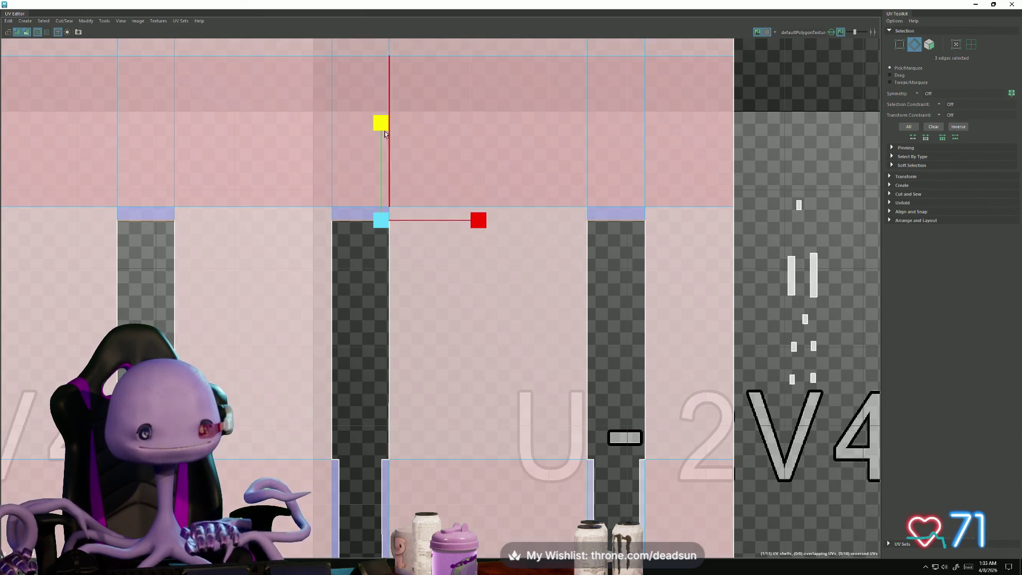
# Step: Select the row of UVs along the notch tops and lower it slightly into line
pyautogui.press('w')
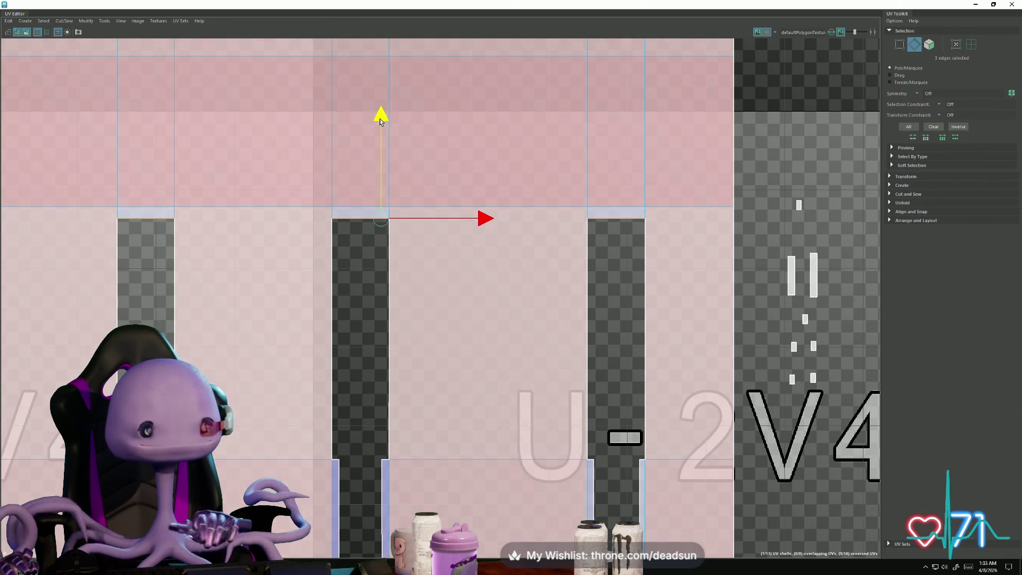
pyautogui.keyDown('alt'); pyautogui.moveTo(382, 117); pyautogui.dragTo(96, 206, button='right'); pyautogui.keyUp('alt')
pyautogui.moveTo(623, 247); pyautogui.dragTo(647, 248)
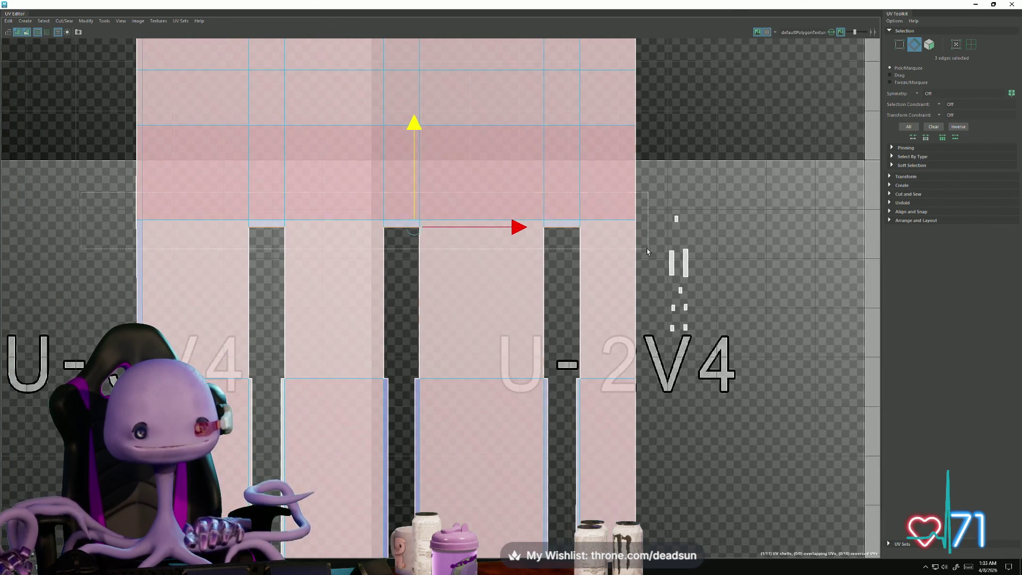
pyautogui.moveTo(559, 224); pyautogui.dragTo(586, 250, button='right')
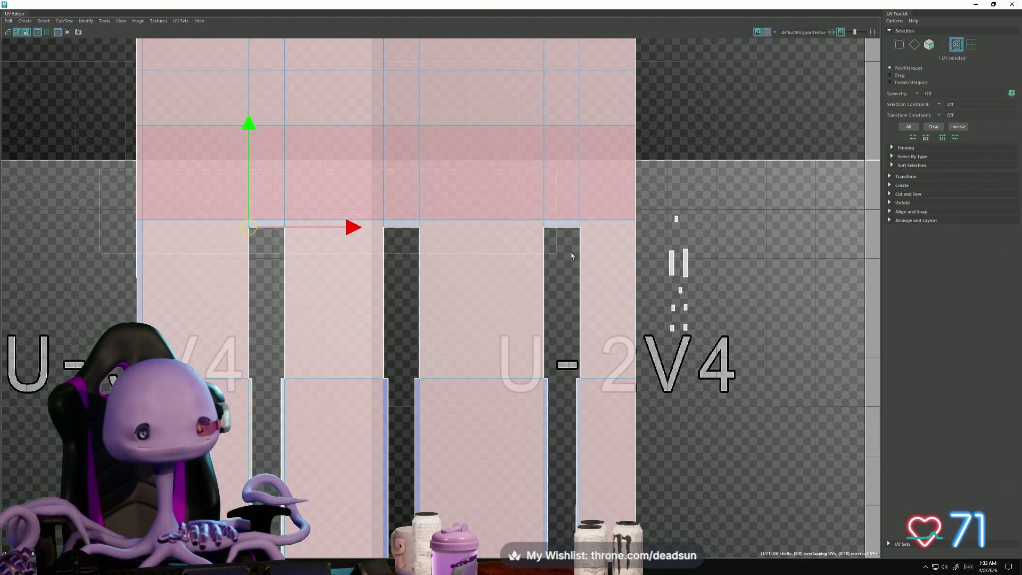
pyautogui.moveTo(650, 262); pyautogui.dragTo(650, 260)
pyautogui.moveTo(384, 114); pyautogui.dragTo(384, 125)
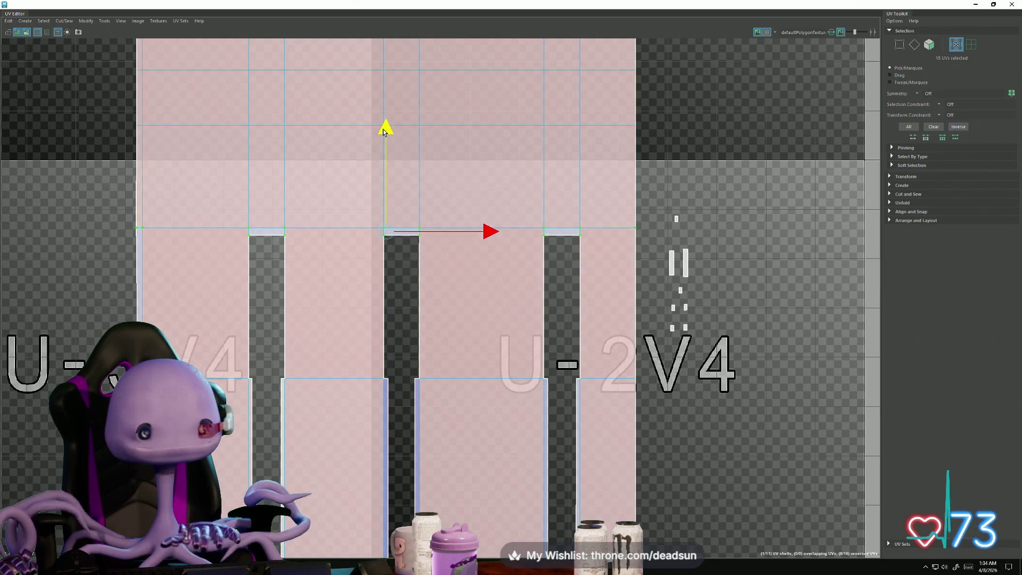
# Step: Select the shell's top three UV rows and nudge them up slightly
pyautogui.scroll(-1, 319, 270)
pyautogui.scroll(-5, 320, 269)
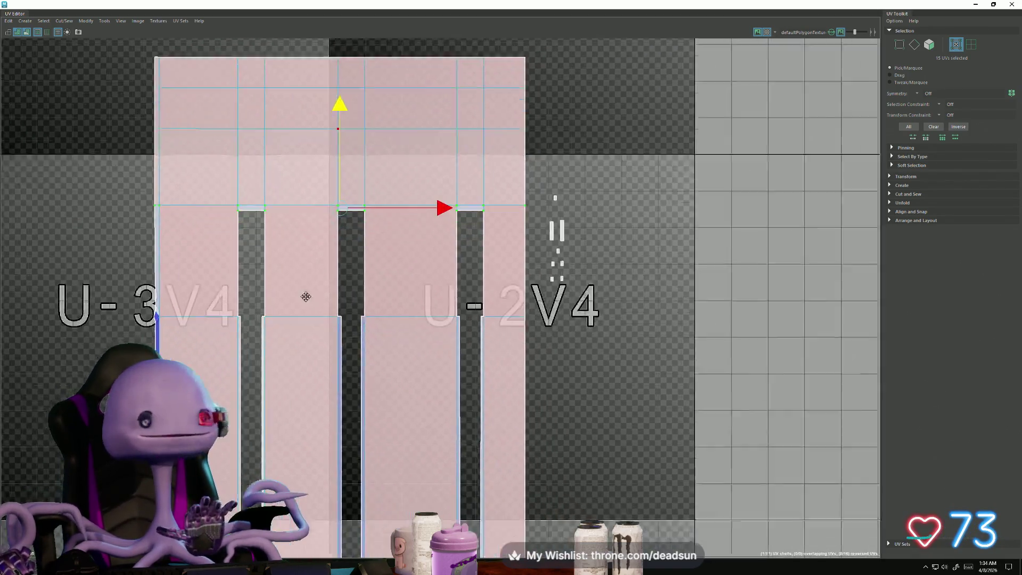
pyautogui.scroll(-2, 319, 268)
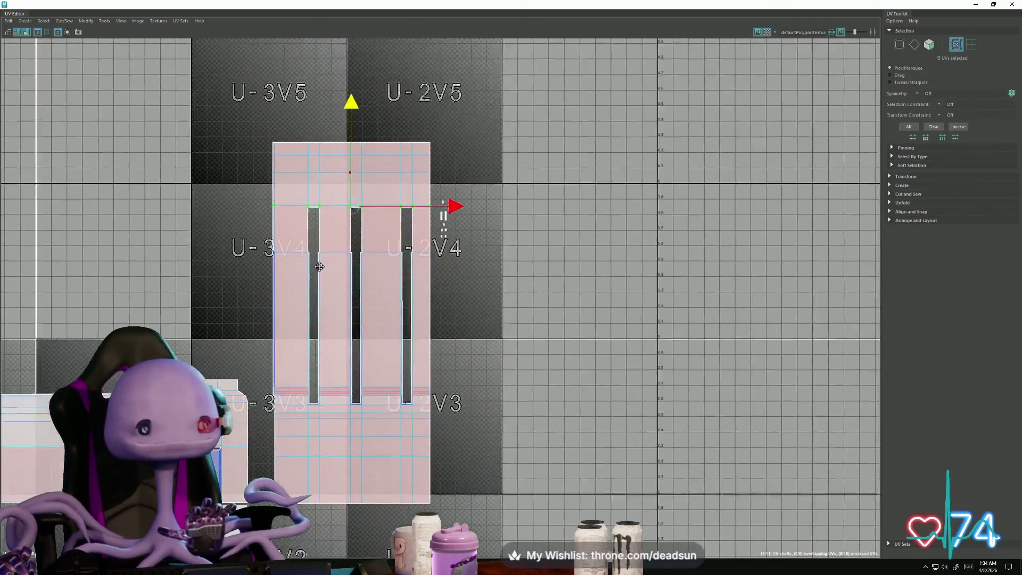
pyautogui.keyDown('alt'); pyautogui.moveTo(319, 267); pyautogui.dragTo(316, 347, button='middle'); pyautogui.keyUp('alt')
pyautogui.scroll(2, 284, 246)
pyautogui.moveTo(350, 207)
pyautogui.mouseDown()
pyautogui.moveTo(351, 195)
pyautogui.moveTo(351, 208)
pyautogui.mouseUp()
pyautogui.moveTo(203, 189); pyautogui.dragTo(229, 204)
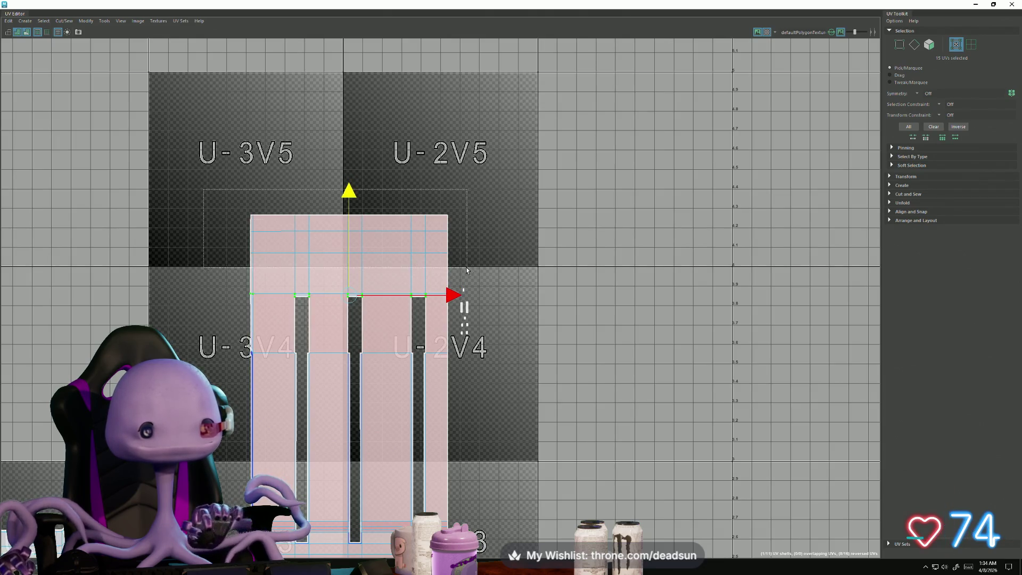
pyautogui.moveTo(466, 269); pyautogui.dragTo(466, 268)
pyautogui.moveTo(347, 135); pyautogui.dragTo(347, 132)
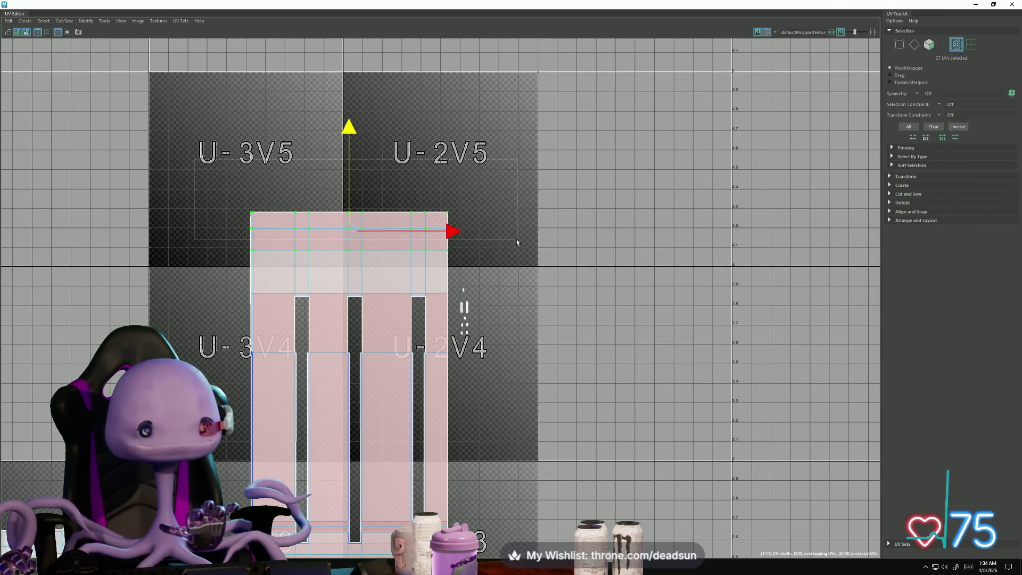
# Step: Raise and flatten the top two UV rows into one straight, level upper edge
pyautogui.moveTo(517, 242); pyautogui.dragTo(517, 240)
pyautogui.moveTo(349, 118); pyautogui.dragTo(349, 116)
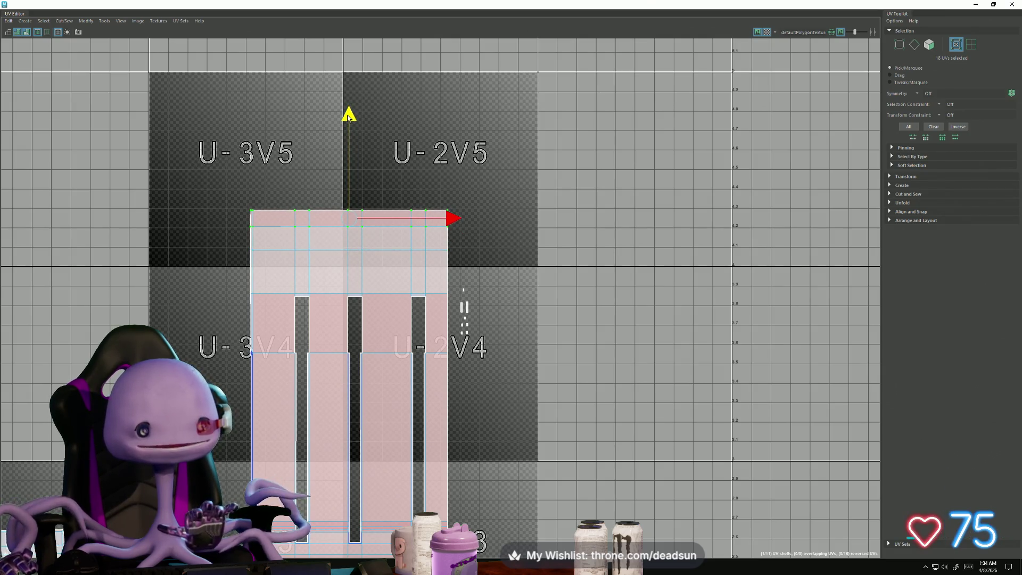
pyautogui.keyDown('shift'); pyautogui.moveTo(348, 117); pyautogui.dragTo(488, 217, button='right'); pyautogui.keyUp('shift')
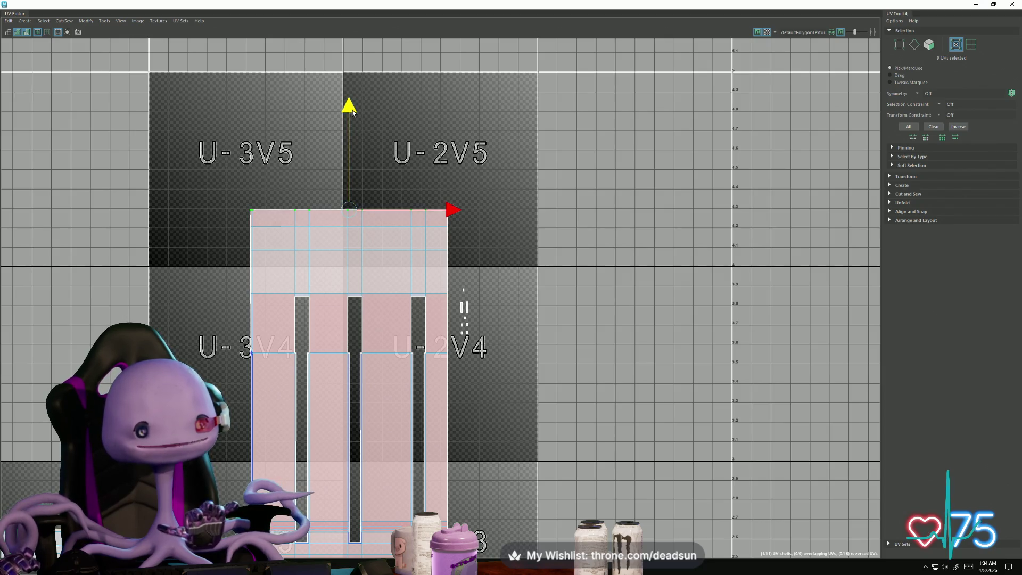
pyautogui.moveTo(353, 112); pyautogui.dragTo(352, 110)
pyautogui.scroll(8, 267, 257)
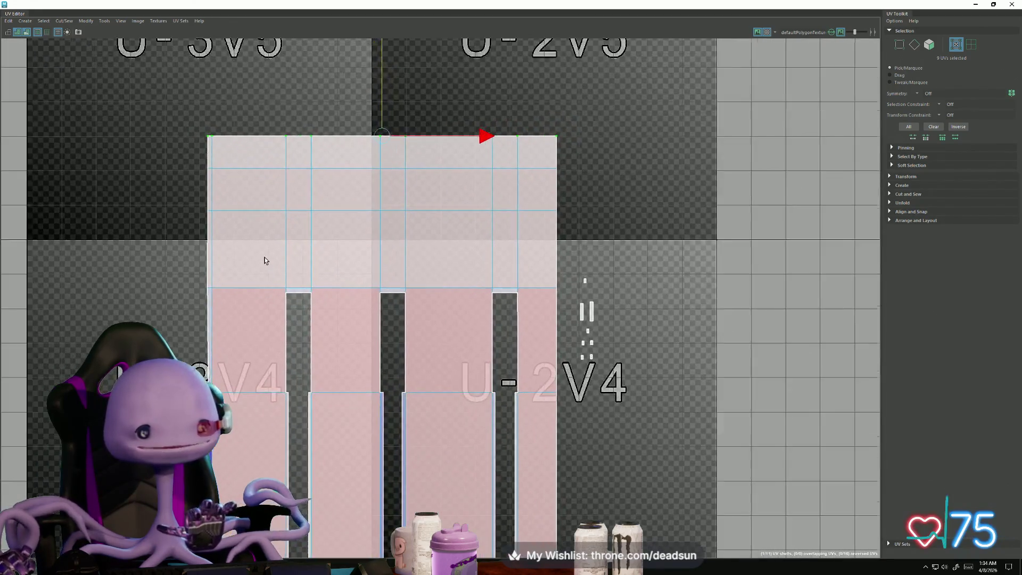
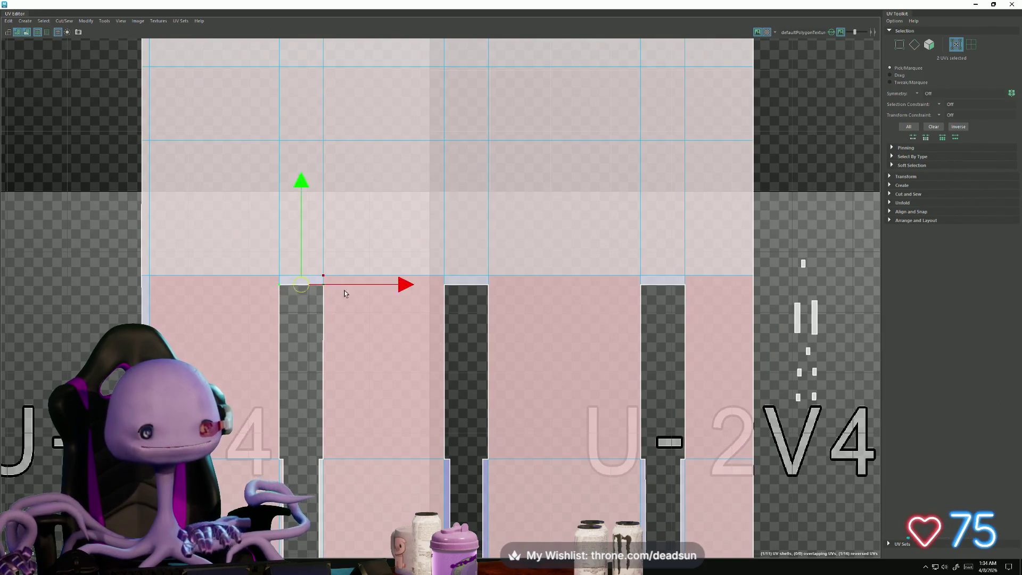
# Step: Scale the column-top UVs inward to narrow the tapered tops of the strips
pyautogui.press('r')
pyautogui.moveTo(388, 285); pyautogui.dragTo(366, 282)
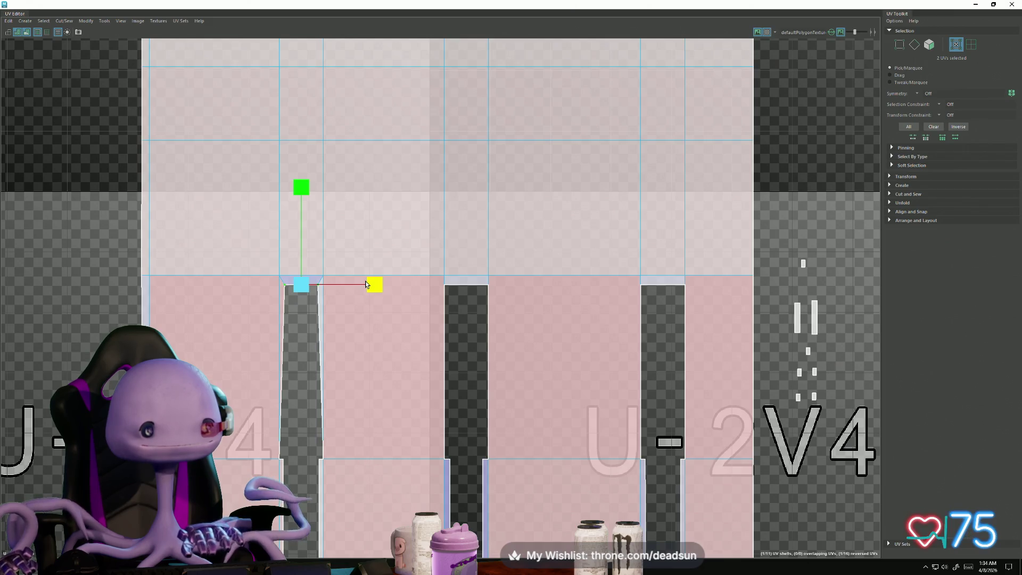
pyautogui.moveTo(522, 311)
pyautogui.mouseDown()
pyautogui.moveTo(550, 284)
pyautogui.moveTo(534, 287)
pyautogui.mouseUp()
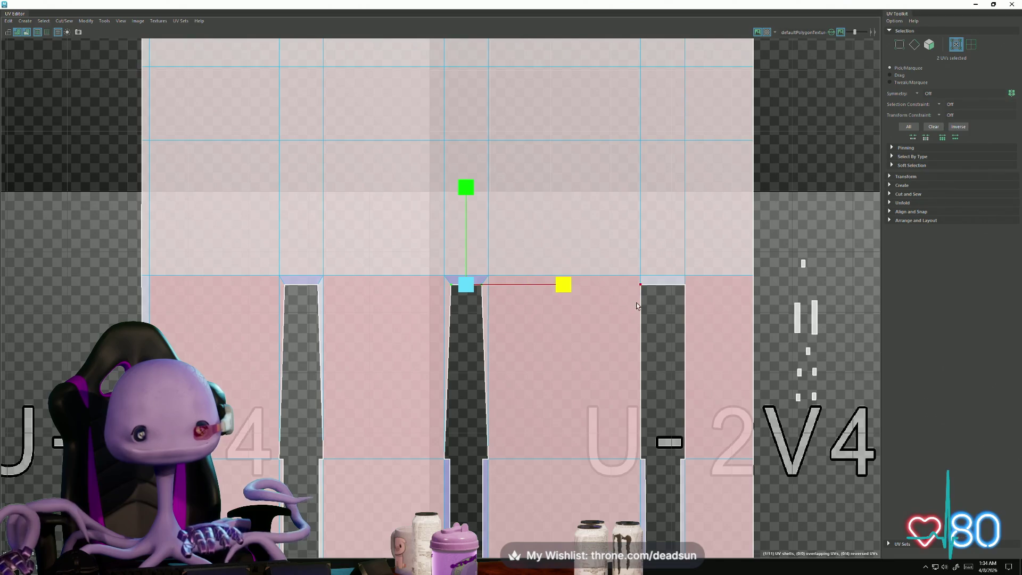
pyautogui.moveTo(655, 295)
pyautogui.mouseDown()
pyautogui.moveTo(761, 314)
pyautogui.moveTo(724, 308)
pyautogui.moveTo(735, 290)
pyautogui.moveTo(726, 290)
pyautogui.mouseUp()
pyautogui.moveTo(414, 398)
pyautogui.keyDown('alt'); pyautogui.mouseDown(button='middle')
pyautogui.moveTo(447, 310)
pyautogui.moveTo(468, 362)
pyautogui.mouseUp(button='middle'); pyautogui.keyUp('alt')
pyautogui.scroll(2, 346, 266)
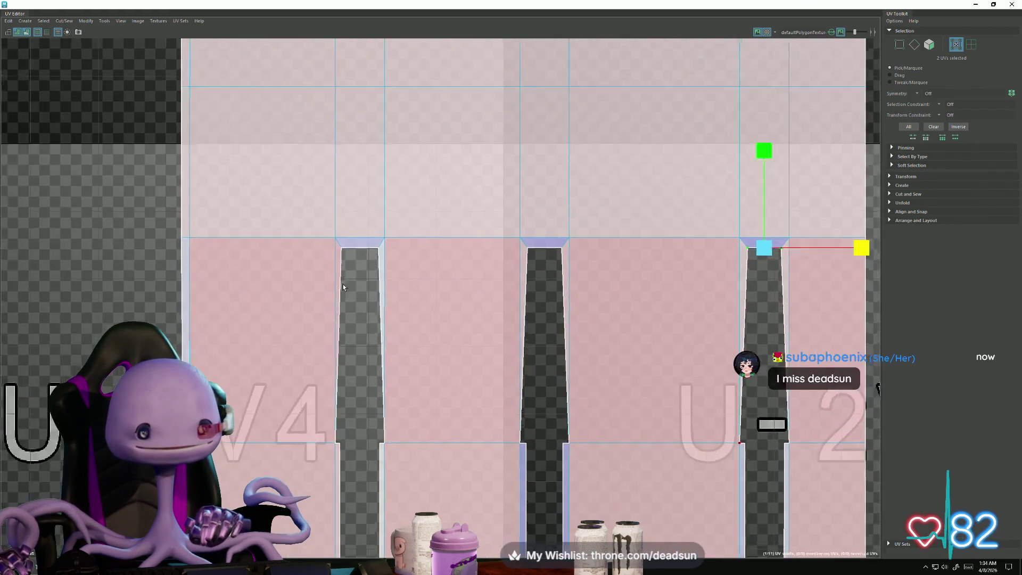
pyautogui.hotkey('ctrl', 'z')
# Step: Select each strip's two side edges and scale the three columns inward to match
pyautogui.press('F10')
pyautogui.click(335, 319)
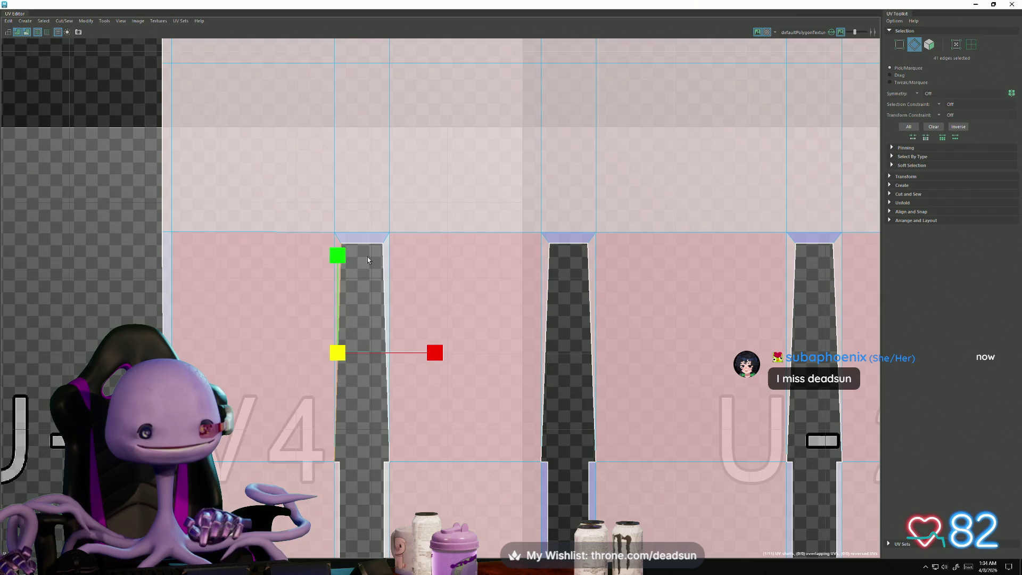
pyautogui.keyDown('shift'); pyautogui.click(389, 346); pyautogui.keyUp('shift')
pyautogui.moveTo(455, 353); pyautogui.dragTo(439, 357)
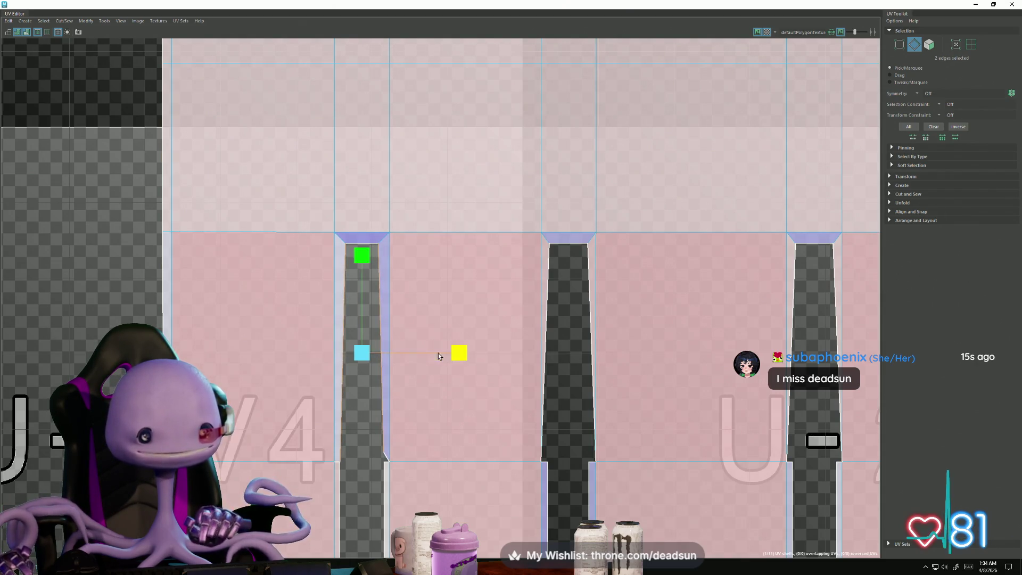
pyautogui.keyDown('alt'); pyautogui.moveTo(549, 288); pyautogui.dragTo(469, 301, button='middle'); pyautogui.keyUp('alt')
pyautogui.click(469, 301)
pyautogui.keyDown('shift'); pyautogui.click(509, 298); pyautogui.keyUp('shift')
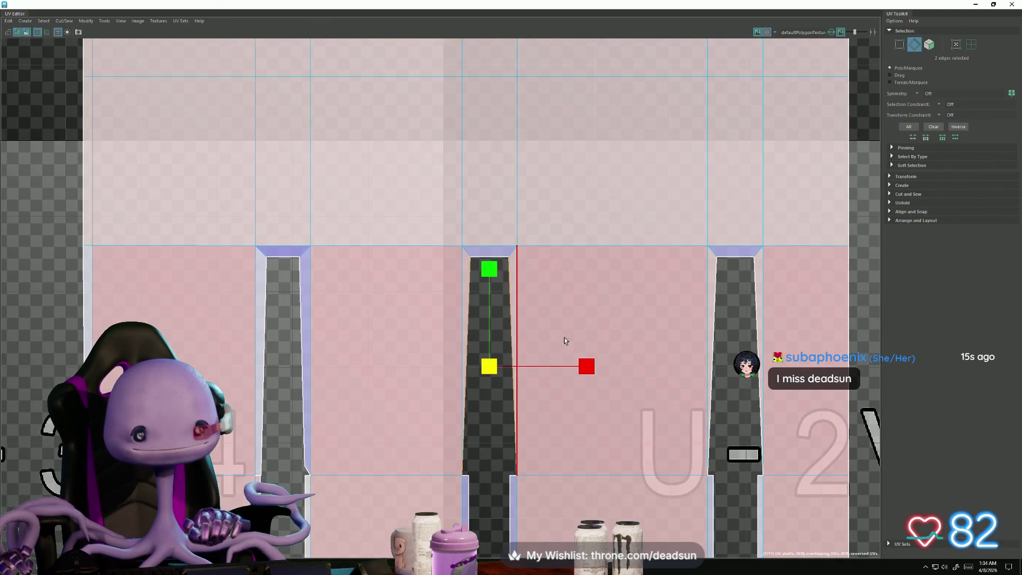
pyautogui.moveTo(586, 365); pyautogui.dragTo(565, 364)
pyautogui.keyDown('alt'); pyautogui.moveTo(564, 365); pyautogui.dragTo(341, 334, button='middle'); pyautogui.keyUp('alt')
pyautogui.click(535, 272)
pyautogui.keyDown('shift'); pyautogui.click(492, 298); pyautogui.keyUp('shift')
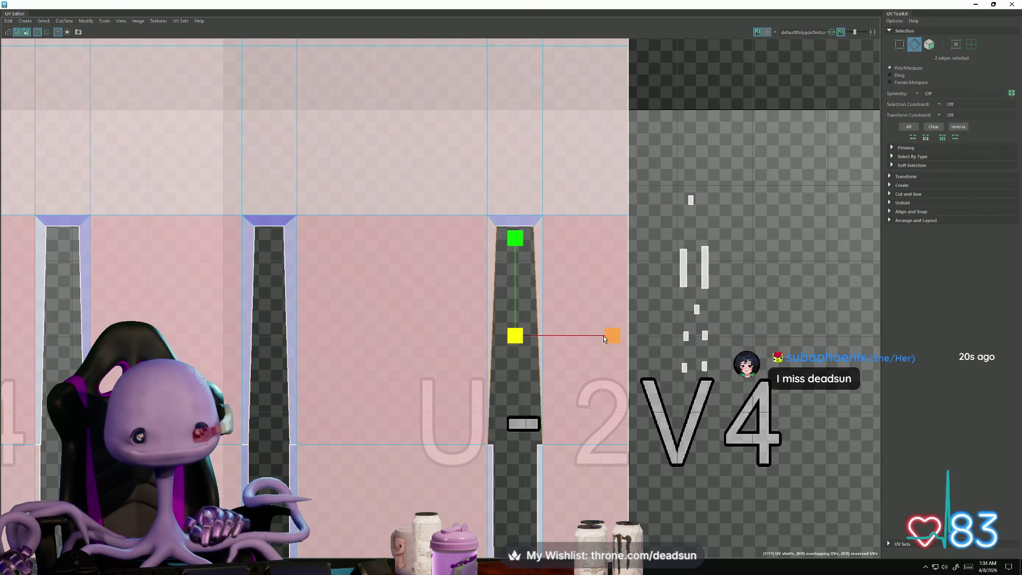
pyautogui.moveTo(612, 336); pyautogui.dragTo(587, 340)
# Step: Straighten the tapered top UVs of the right, middle and left columns
pyautogui.moveTo(506, 241); pyautogui.dragTo(479, 222, button='right')
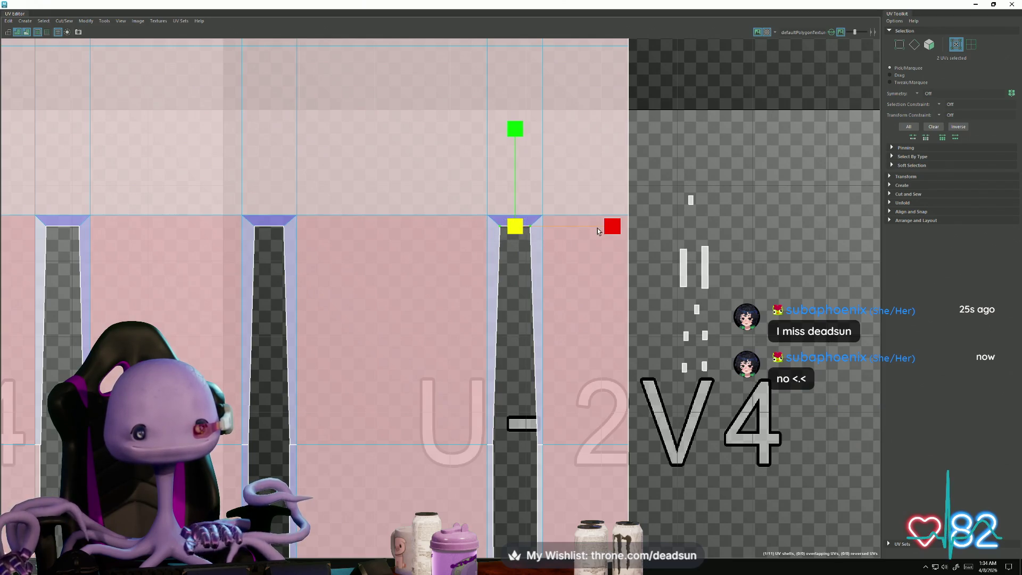
pyautogui.moveTo(549, 244)
pyautogui.mouseDown()
pyautogui.moveTo(615, 232)
pyautogui.moveTo(640, 239)
pyautogui.mouseUp()
pyautogui.keyDown('alt'); pyautogui.moveTo(215, 277); pyautogui.dragTo(370, 313, button='middle'); pyautogui.keyUp('alt')
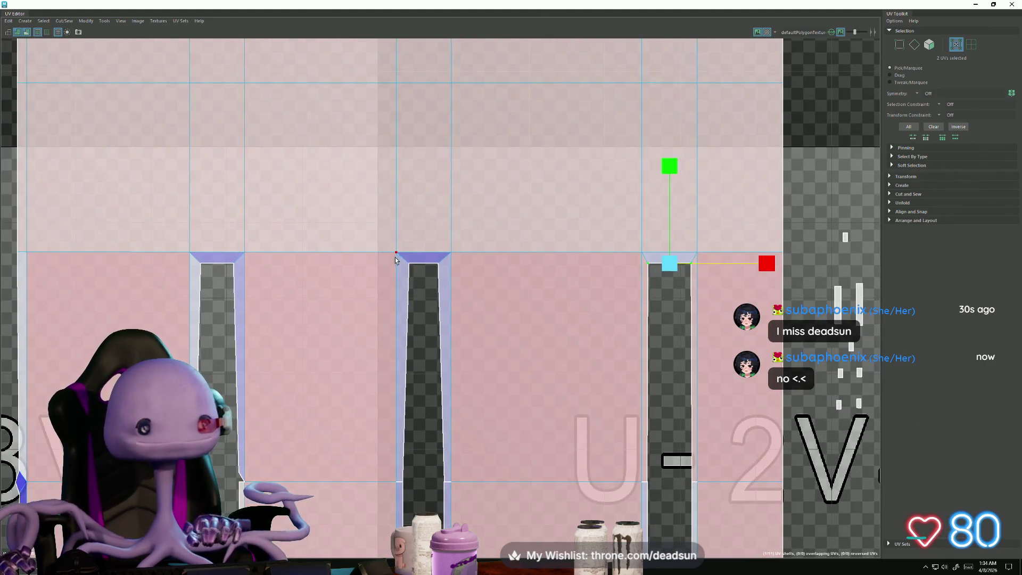
pyautogui.moveTo(396, 260); pyautogui.dragTo(551, 264)
pyautogui.keyDown('alt'); pyautogui.moveTo(182, 269); pyautogui.dragTo(304, 287, button='middle'); pyautogui.keyUp('alt')
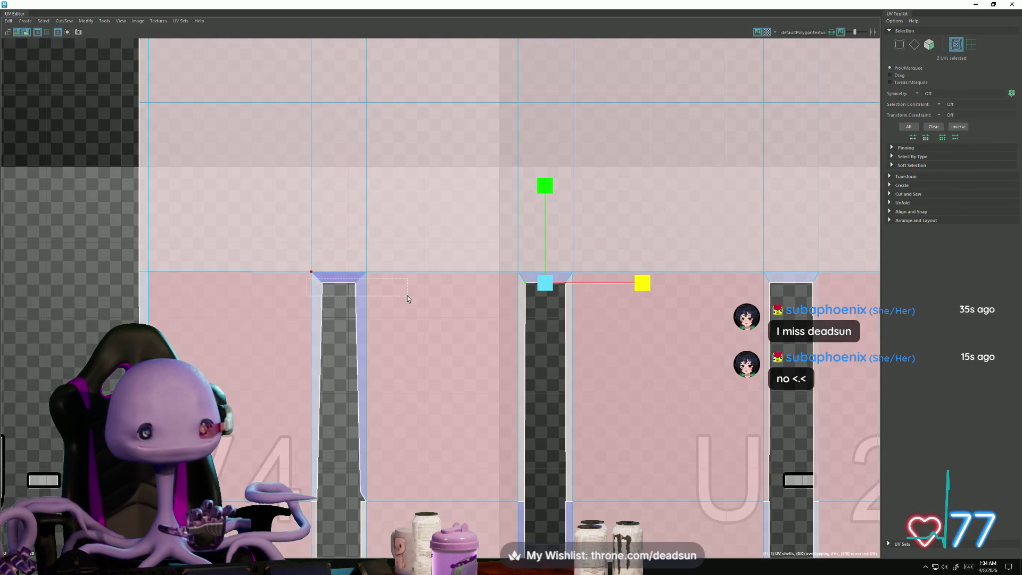
pyautogui.moveTo(409, 299)
pyautogui.mouseDown()
pyautogui.moveTo(410, 282)
pyautogui.moveTo(455, 289)
pyautogui.mouseUp()
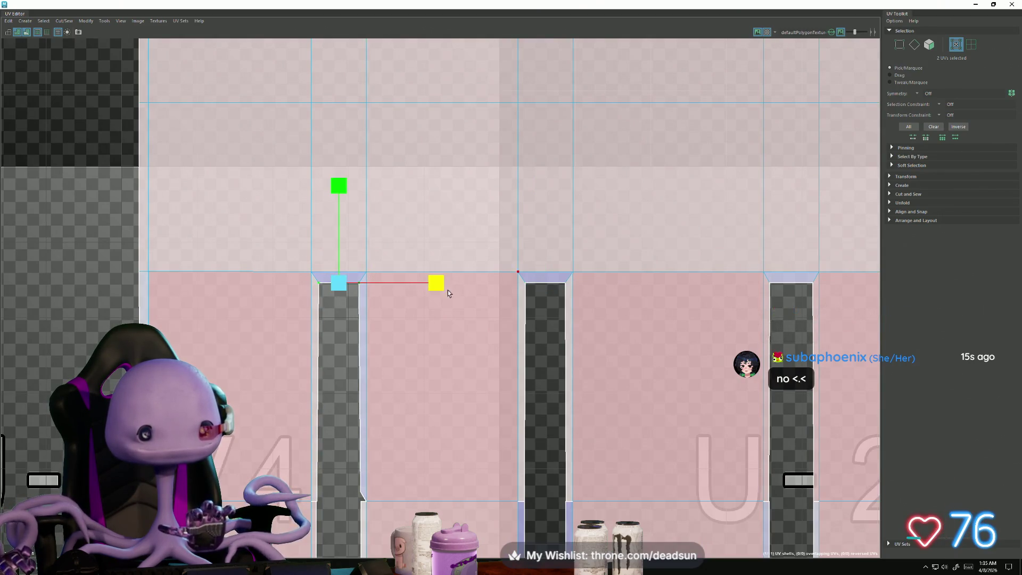
# Step: Shift the 3V4 shell's corner UVs sideways into line and select the stray corner UV
pyautogui.keyDown('alt'); pyautogui.moveTo(449, 289); pyautogui.dragTo(333, 278, button='middle'); pyautogui.keyUp('alt')
pyautogui.scroll(5, 333, 278)
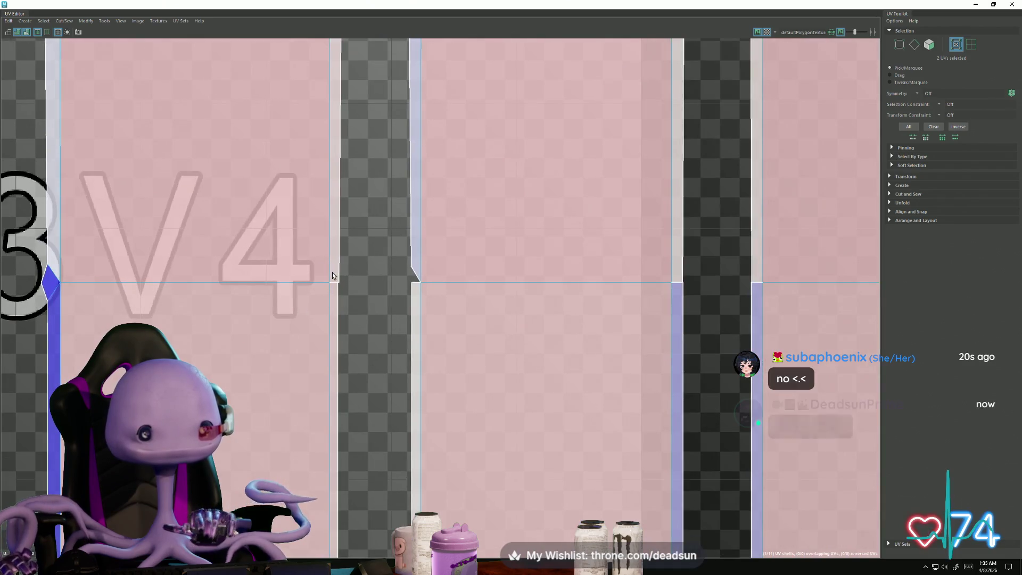
pyautogui.moveTo(332, 276); pyautogui.dragTo(330, 277, button='right')
pyautogui.moveTo(331, 276); pyautogui.dragTo(352, 298)
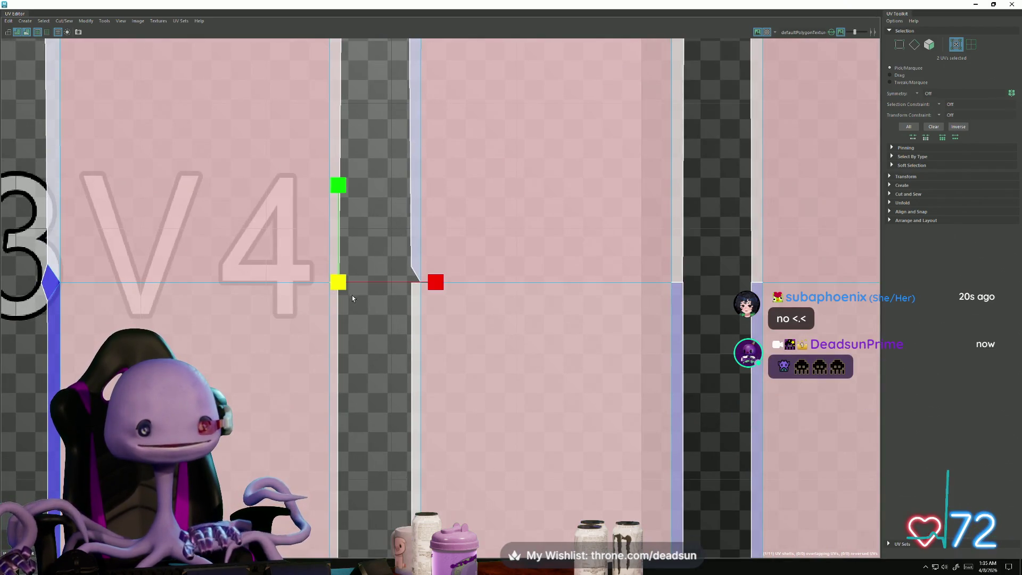
pyautogui.moveTo(434, 283); pyautogui.dragTo(267, 282)
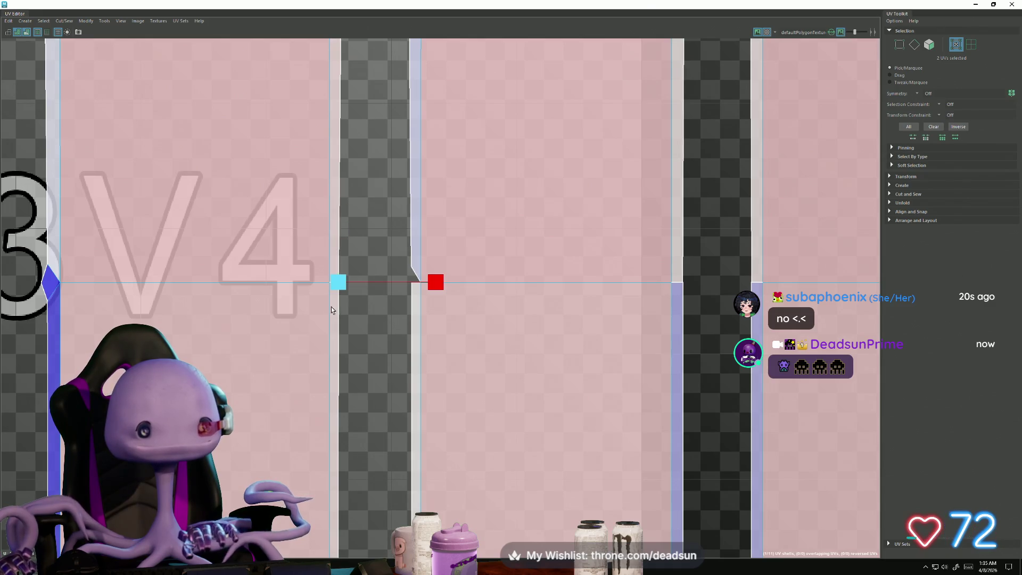
pyautogui.click(410, 265)
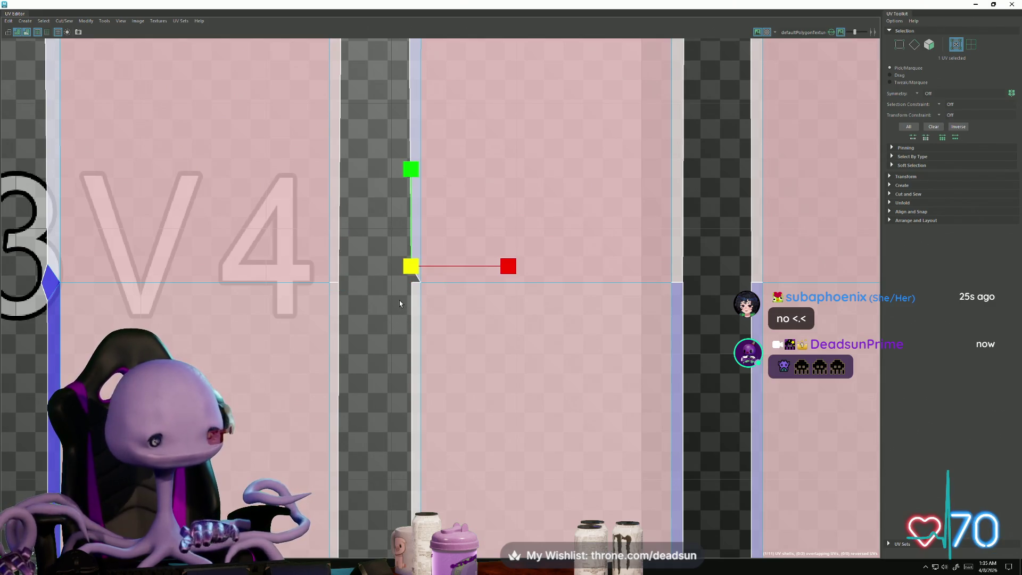
# Step: Move the stray corner UV level with the panel edge and nudge the six column-top UVs up
pyautogui.press('w')
pyautogui.moveTo(411, 264); pyautogui.dragTo(411, 279)
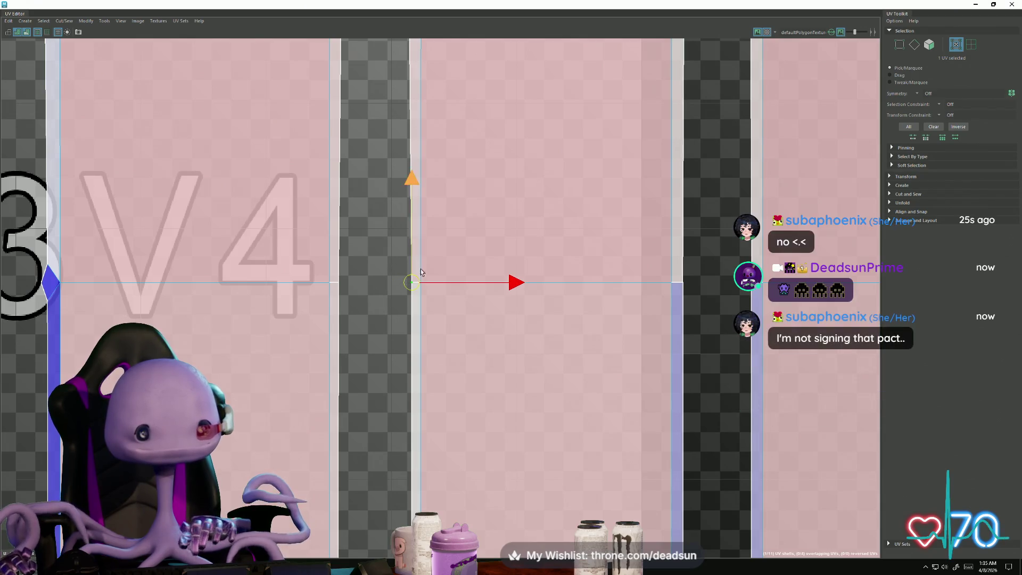
pyautogui.moveTo(522, 349)
pyautogui.keyDown('alt'); pyautogui.mouseDown(button='middle')
pyautogui.moveTo(240, 367)
pyautogui.moveTo(185, 360)
pyautogui.mouseUp(button='middle'); pyautogui.keyUp('alt')
pyautogui.scroll(-1, 373, 319)
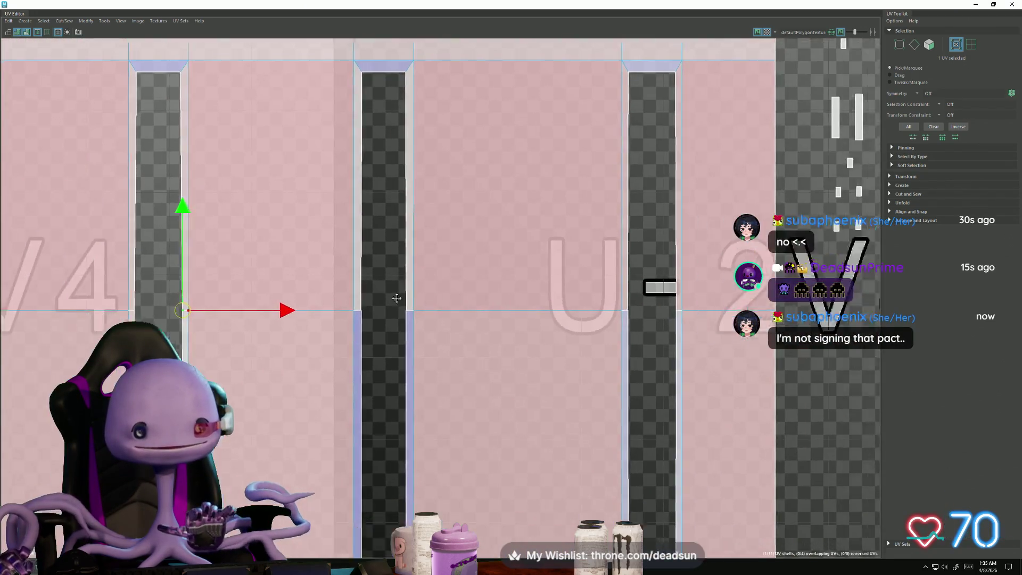
pyautogui.moveTo(433, 300)
pyautogui.keyDown('alt'); pyautogui.mouseDown(button='middle')
pyautogui.moveTo(373, 319)
pyautogui.moveTo(402, 332)
pyautogui.mouseUp(button='middle'); pyautogui.keyUp('alt')
pyautogui.keyDown('alt'); pyautogui.moveTo(278, 302); pyautogui.dragTo(356, 332, button='middle'); pyautogui.keyUp('alt')
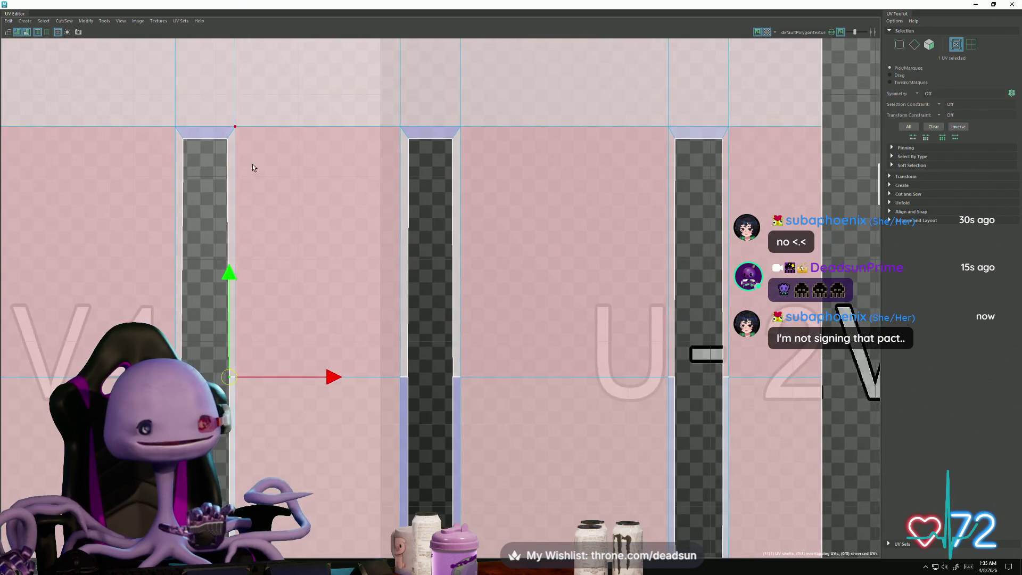
pyautogui.moveTo(728, 204); pyautogui.dragTo(727, 204)
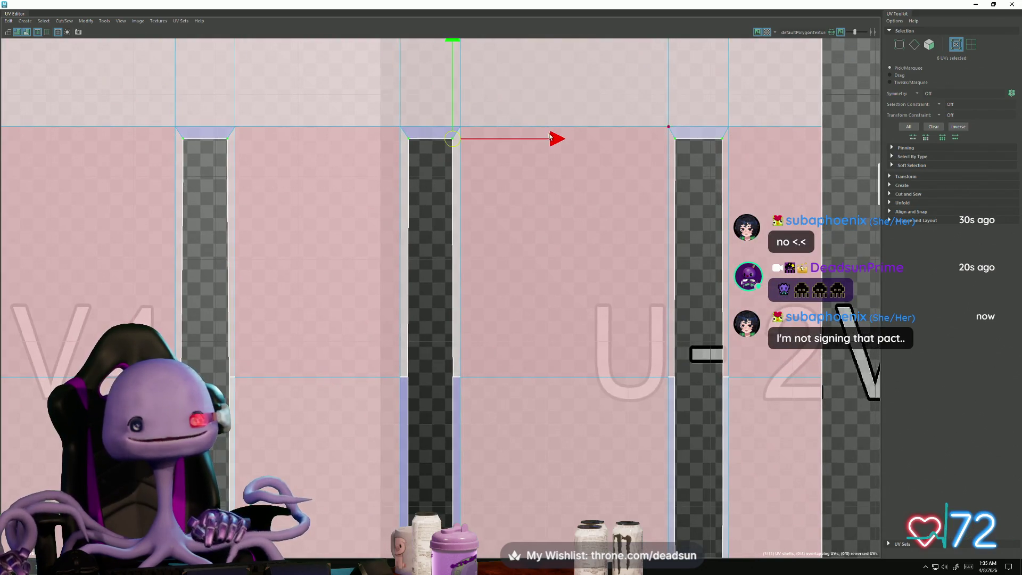
pyautogui.moveTo(450, 40); pyautogui.dragTo(449, 37)
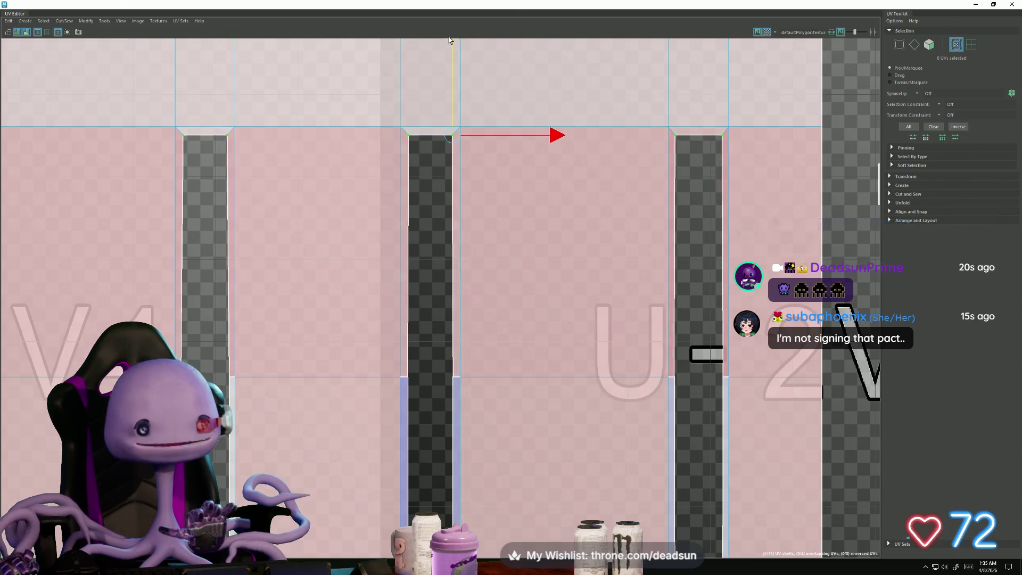
# Step: Select the shared border edges between the strips and panels for sewing
pyautogui.keyDown('alt'); pyautogui.moveTo(347, 187); pyautogui.dragTo(403, 114, button='middle'); pyautogui.keyUp('alt')
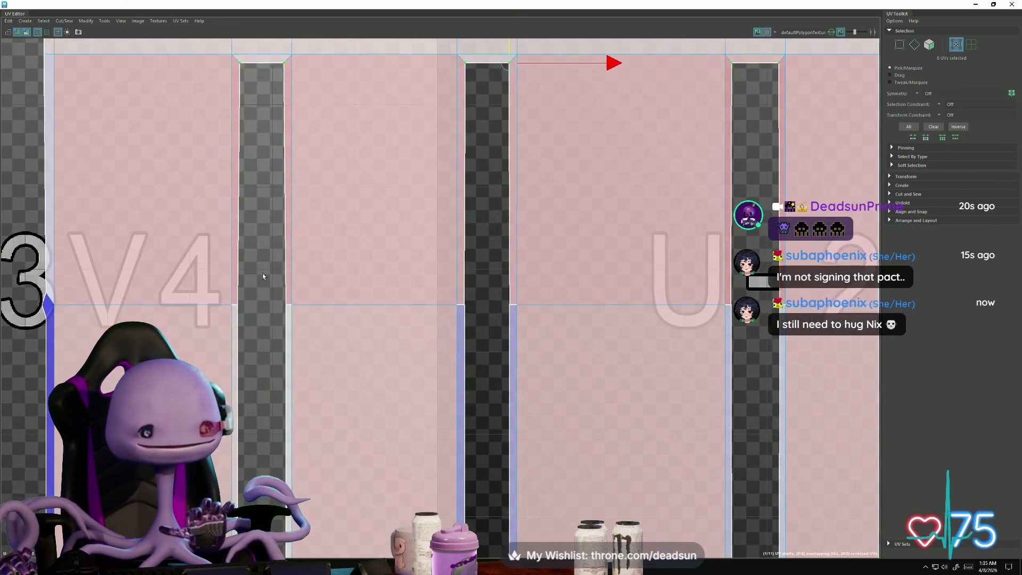
pyautogui.moveTo(238, 305); pyautogui.dragTo(223, 311, button='right')
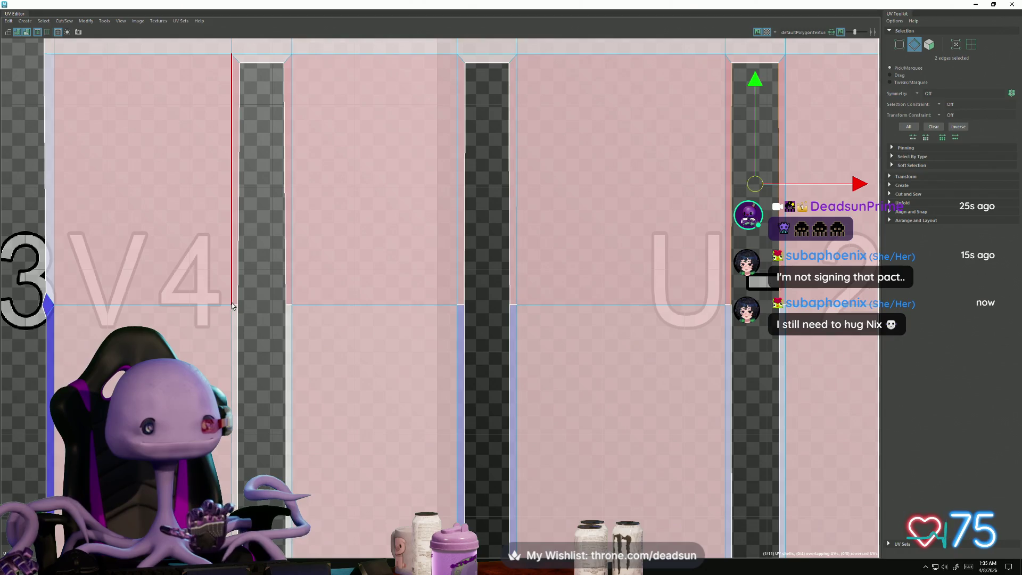
pyautogui.click(235, 306)
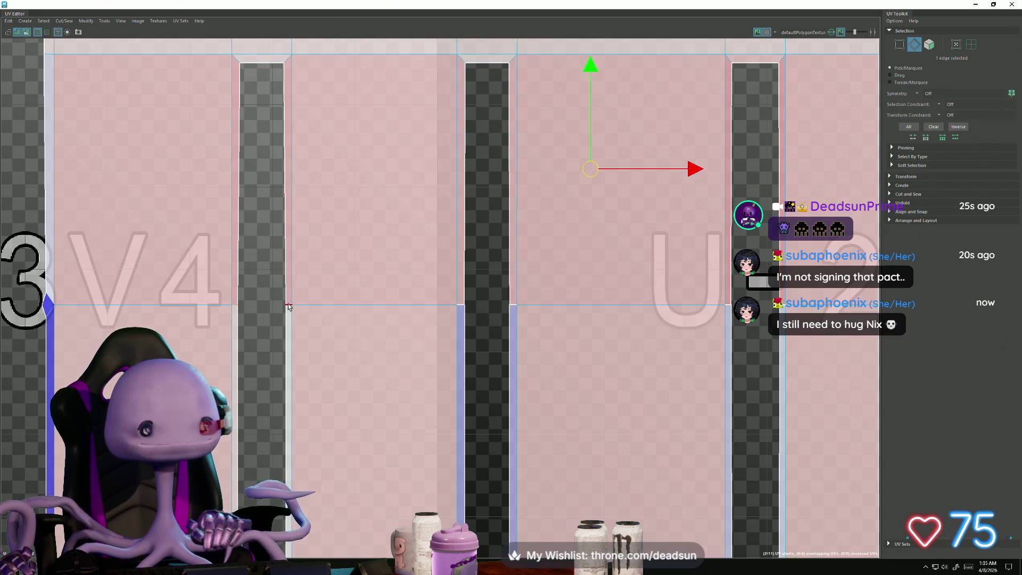
pyautogui.keyDown('shift'); pyautogui.click(514, 306); pyautogui.keyUp('shift')
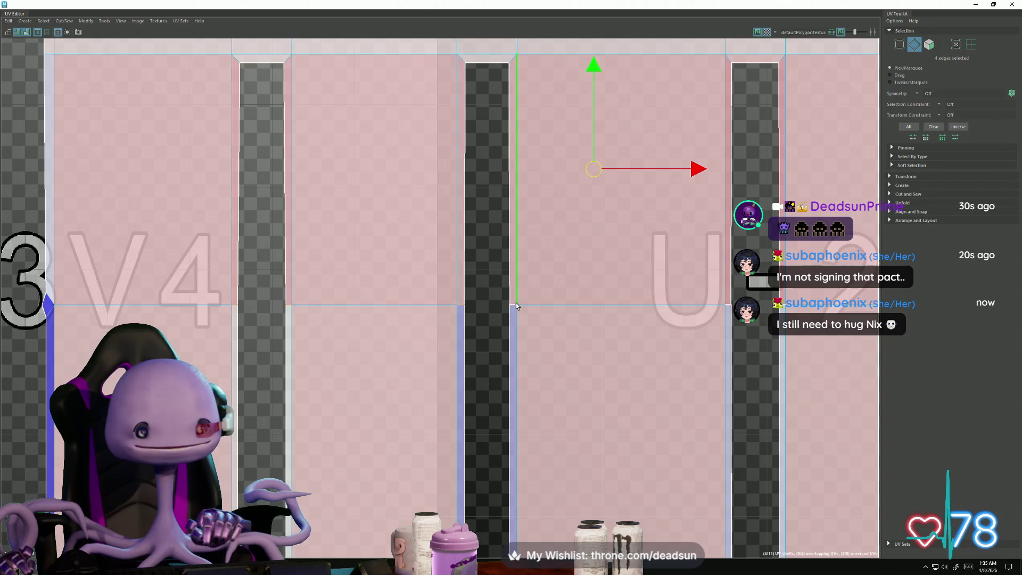
pyautogui.keyDown('shift'); pyautogui.click(727, 308); pyautogui.keyUp('shift')
pyautogui.keyDown('shift'); pyautogui.click(786, 309); pyautogui.keyUp('shift')
# Step: Try Sew, undo it, then use Move and Sew to join the strips to the panels
pyautogui.scroll(-4, 631, 327)
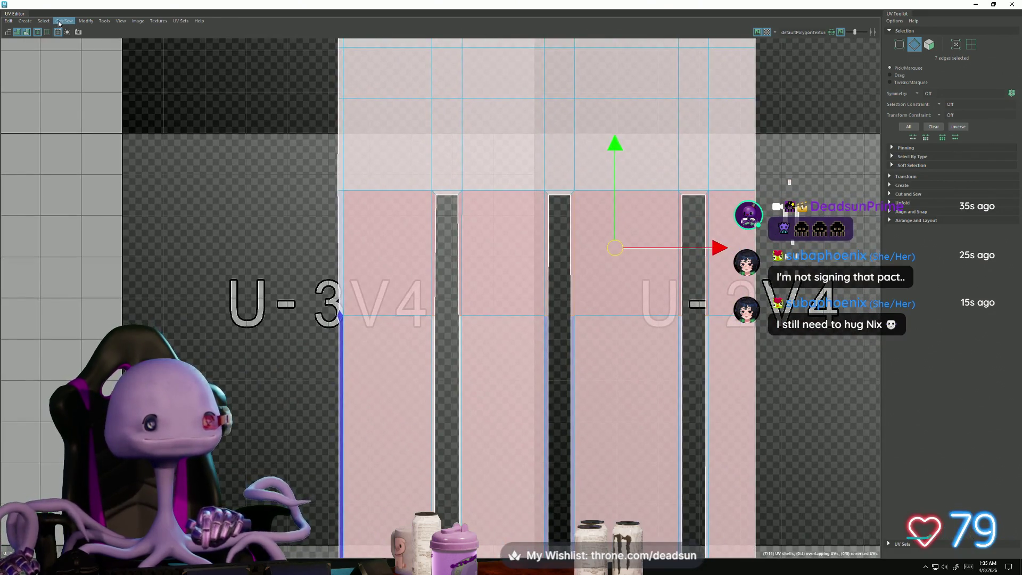
pyautogui.click(64, 20)
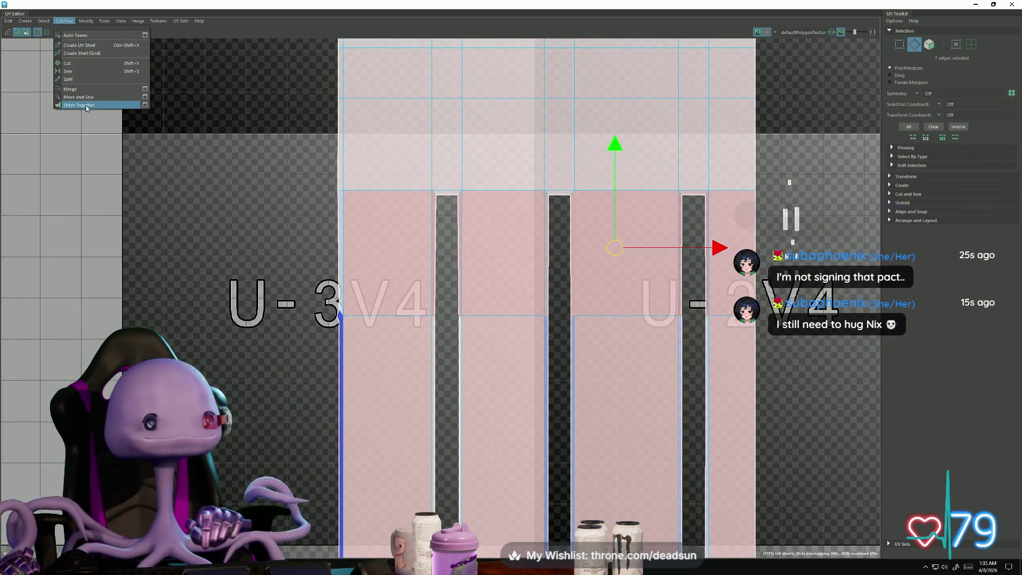
pyautogui.click(105, 107)
pyautogui.hotkey('ctrl', 'z')
pyautogui.scroll(4, 462, 327)
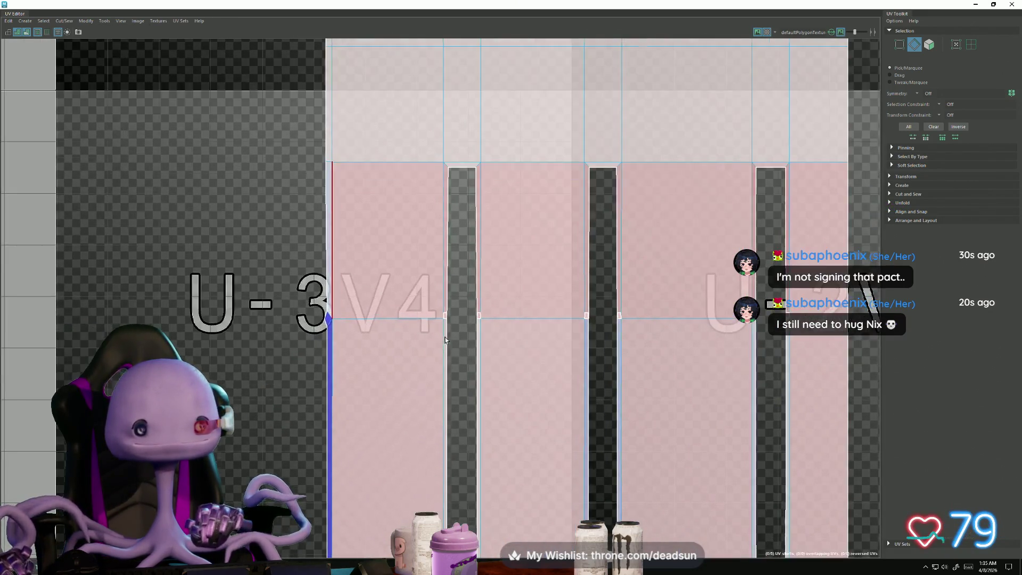
pyautogui.keyDown('alt'); pyautogui.moveTo(493, 331); pyautogui.dragTo(201, 319, button='middle'); pyautogui.keyUp('alt')
pyautogui.click(63, 21)
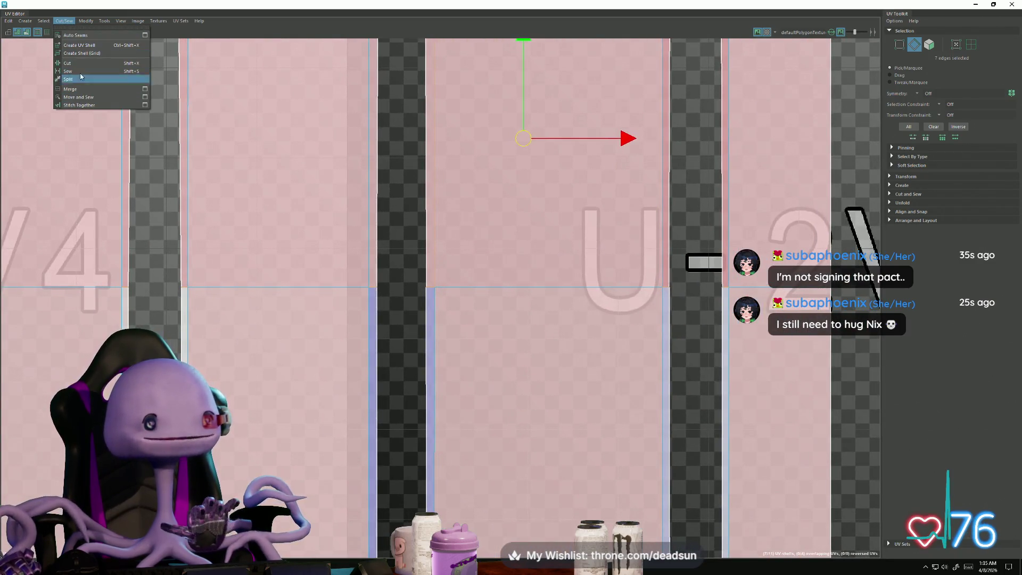
pyautogui.click(76, 97)
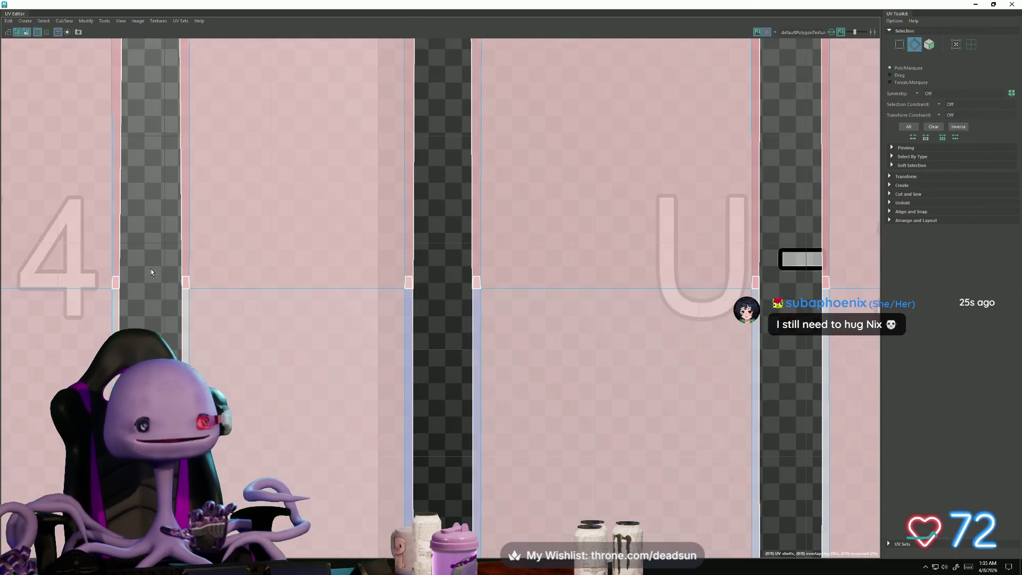
# Step: Clear the edge selection and pick the small face's right edge and adjoining strip edge
pyautogui.scroll(3, 160, 287)
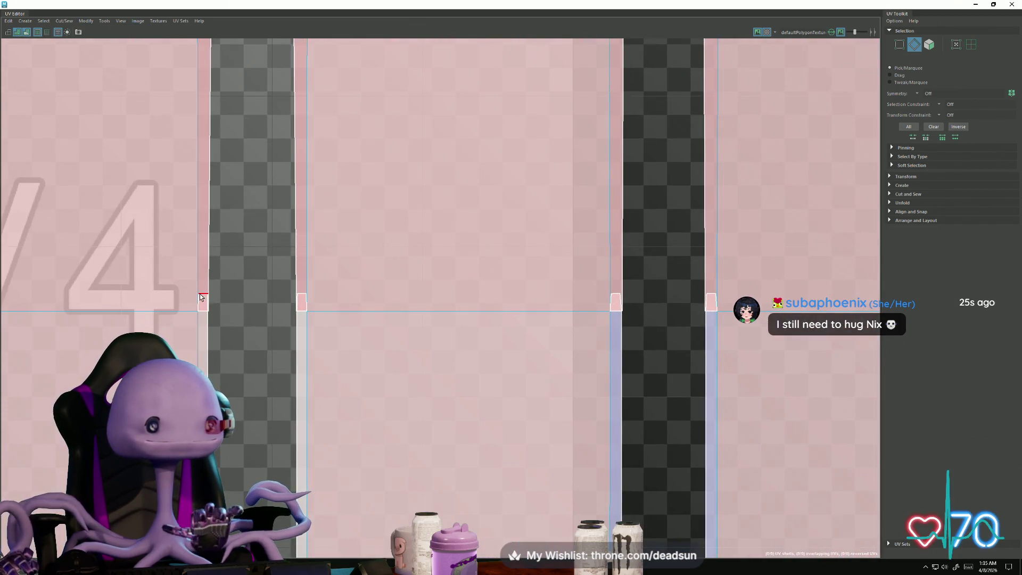
pyautogui.scroll(3, 200, 294)
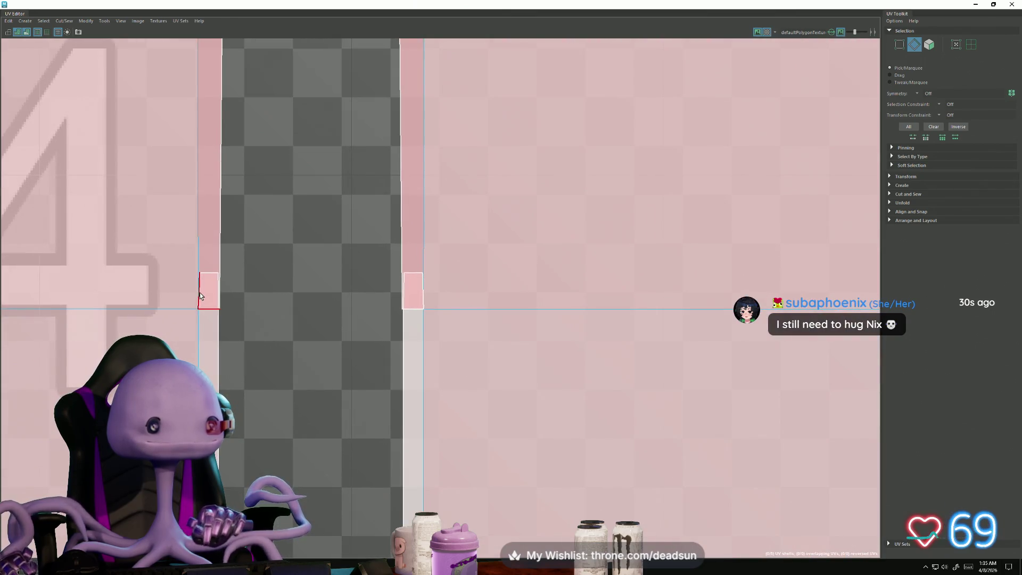
pyautogui.click(255, 334)
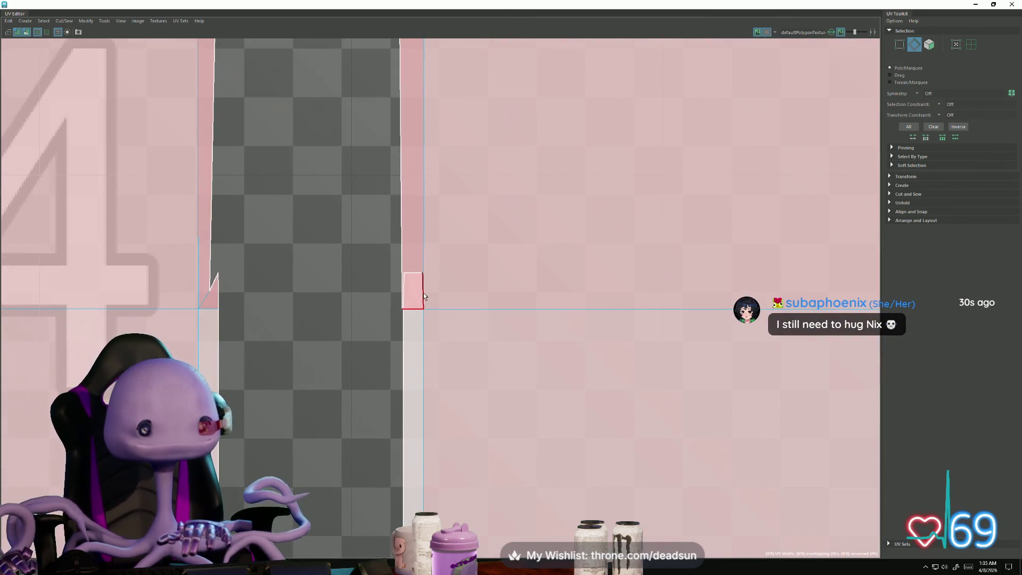
pyautogui.moveTo(471, 343)
pyautogui.keyDown('alt'); pyautogui.mouseDown(button='middle')
pyautogui.moveTo(263, 345)
pyautogui.moveTo(433, 315)
pyautogui.mouseUp(button='middle'); pyautogui.keyUp('alt')
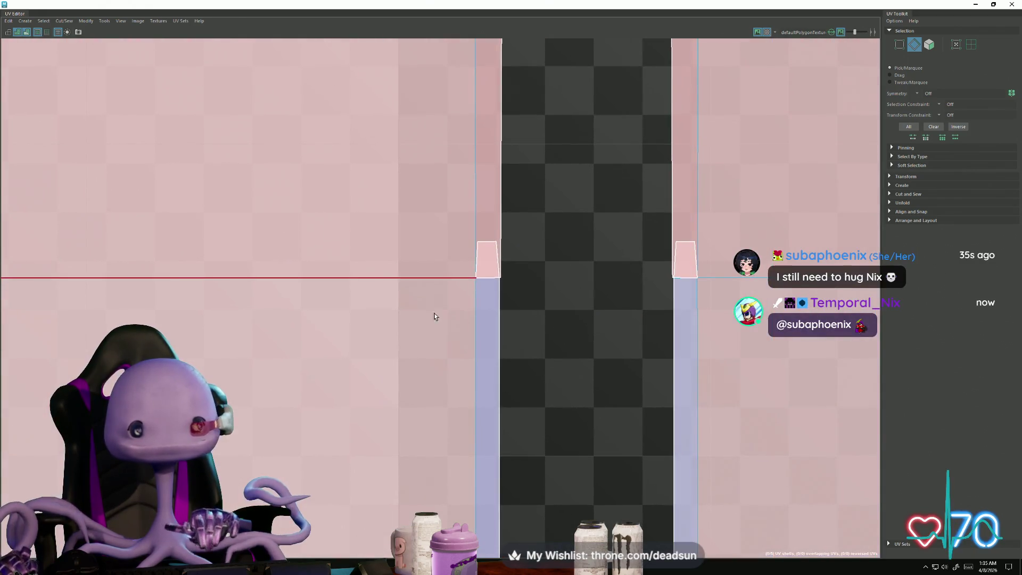
pyautogui.click(697, 263)
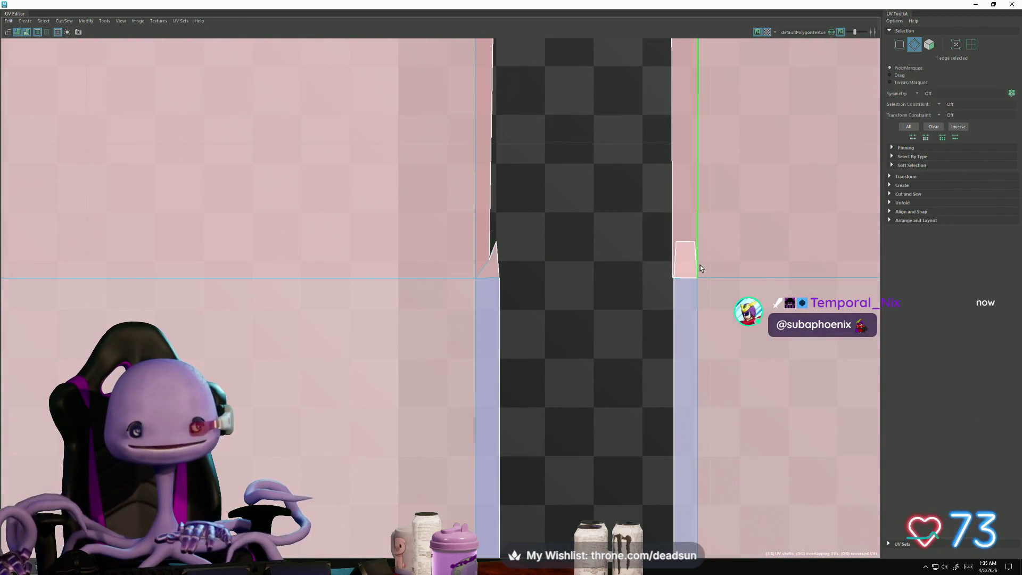
pyautogui.click(674, 308)
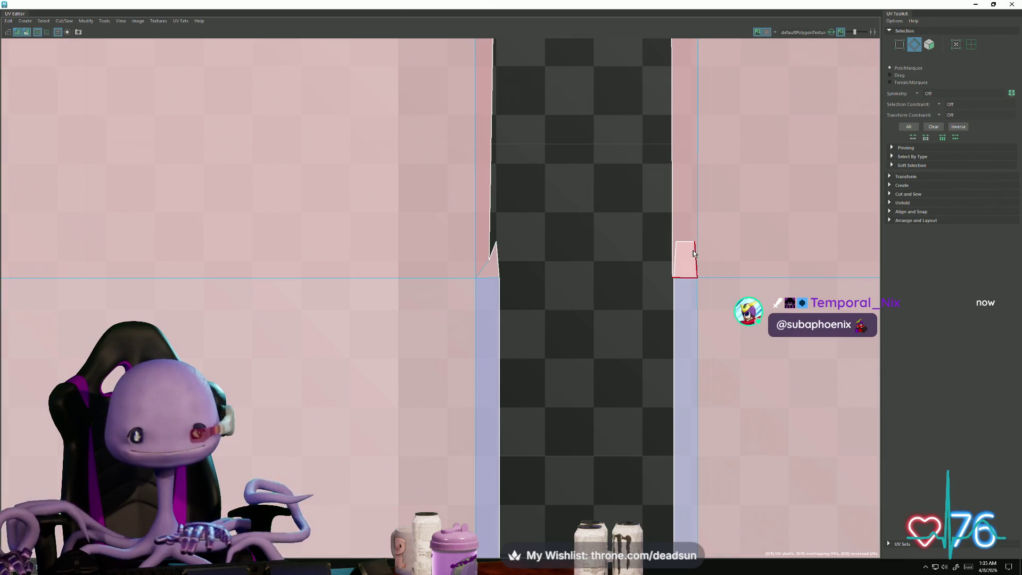
# Step: Select the spike corner UVs at the strip bases and move them down slightly along V
pyautogui.moveTo(679, 309); pyautogui.dragTo(615, 239, button='right')
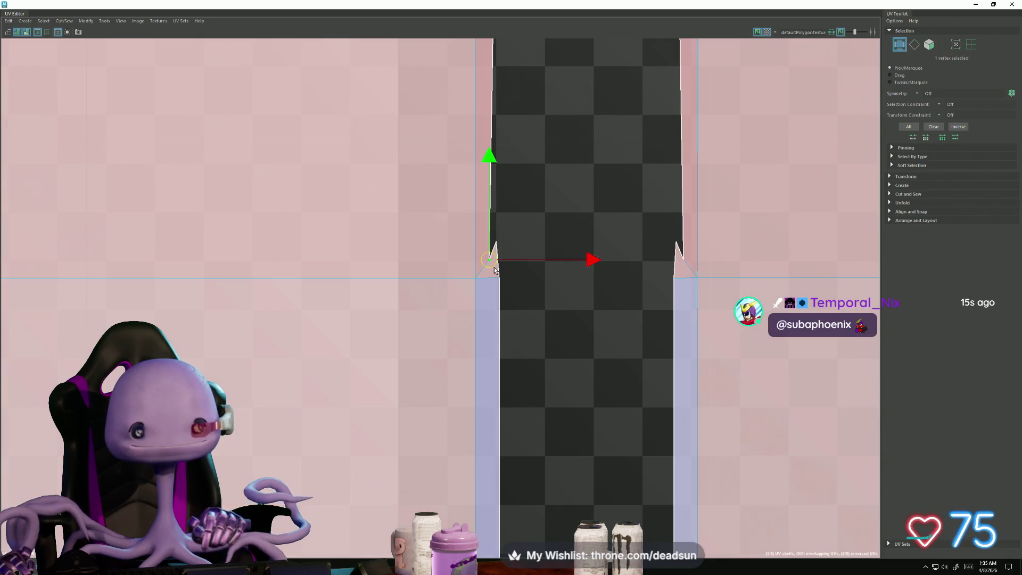
pyautogui.keyDown('shift'); pyautogui.moveTo(495, 281); pyautogui.dragTo(490, 305); pyautogui.keyUp('shift')
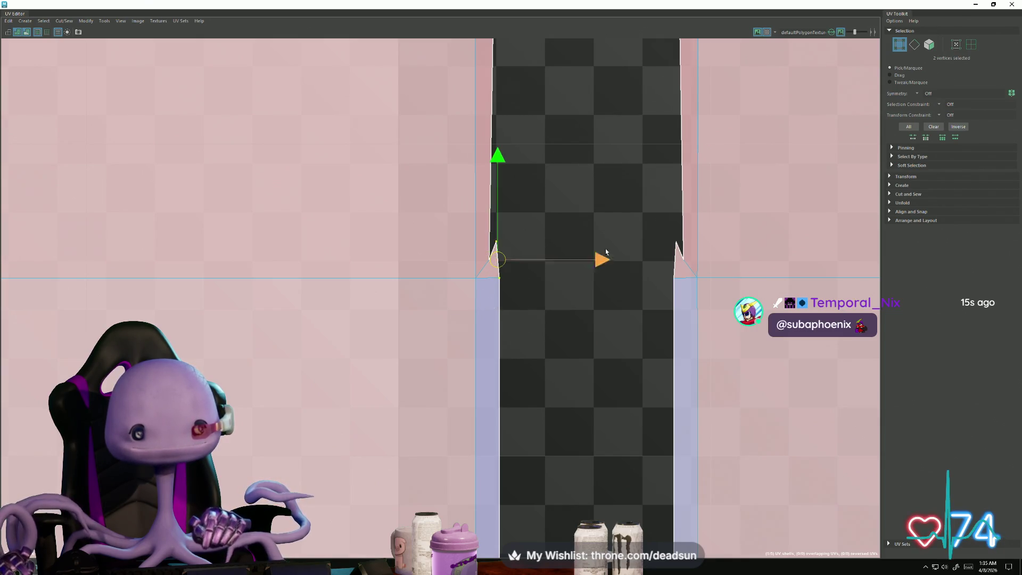
pyautogui.keyDown('shift'); pyautogui.moveTo(680, 290); pyautogui.dragTo(679, 290); pyautogui.keyUp('shift')
pyautogui.scroll(-2, 427, 296)
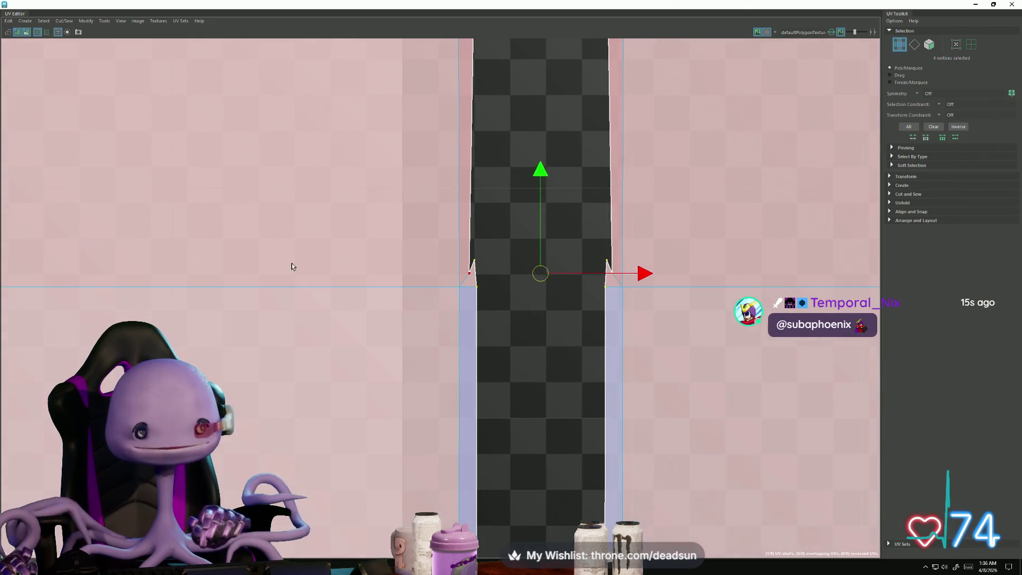
pyautogui.keyDown('alt'); pyautogui.moveTo(570, 281); pyautogui.dragTo(767, 272, button='middle'); pyautogui.keyUp('alt')
pyautogui.keyDown('shift'); pyautogui.moveTo(424, 302); pyautogui.dragTo(424, 302); pyautogui.keyUp('shift')
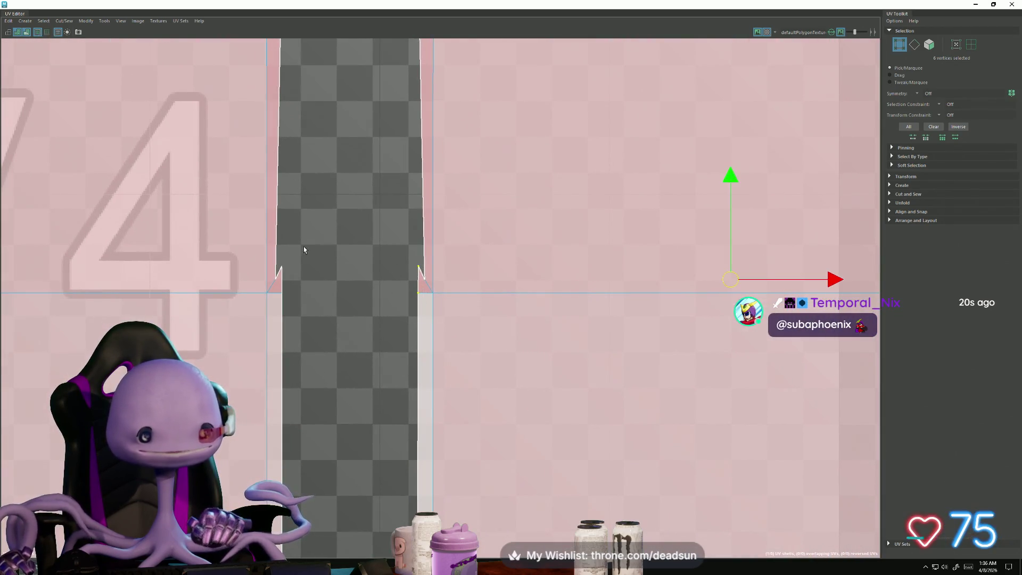
pyautogui.scroll(-3, 417, 359)
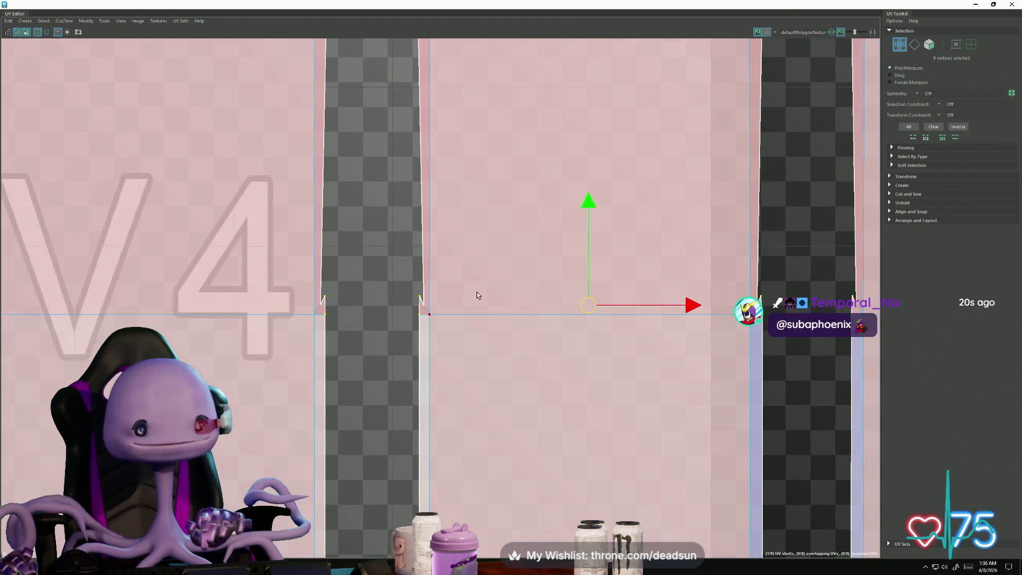
pyautogui.moveTo(593, 207); pyautogui.dragTo(593, 218)
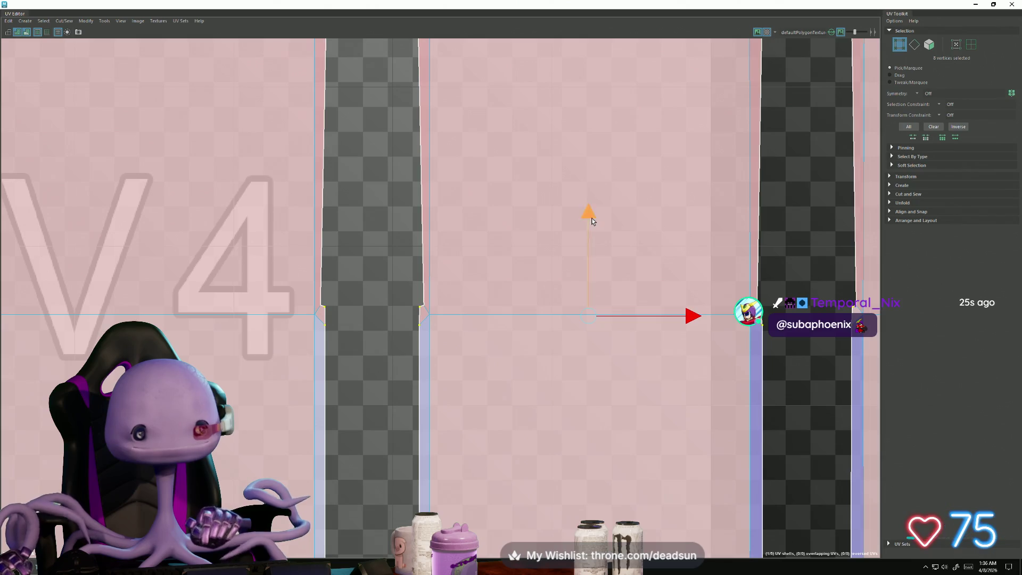
# Step: Select four more strip-base corner UVs and nudge them upward into line
pyautogui.moveTo(586, 215)
pyautogui.keyDown('alt'); pyautogui.mouseDown(button='middle')
pyautogui.moveTo(534, 275)
pyautogui.moveTo(453, 301)
pyautogui.mouseUp(button='middle'); pyautogui.keyUp('alt')
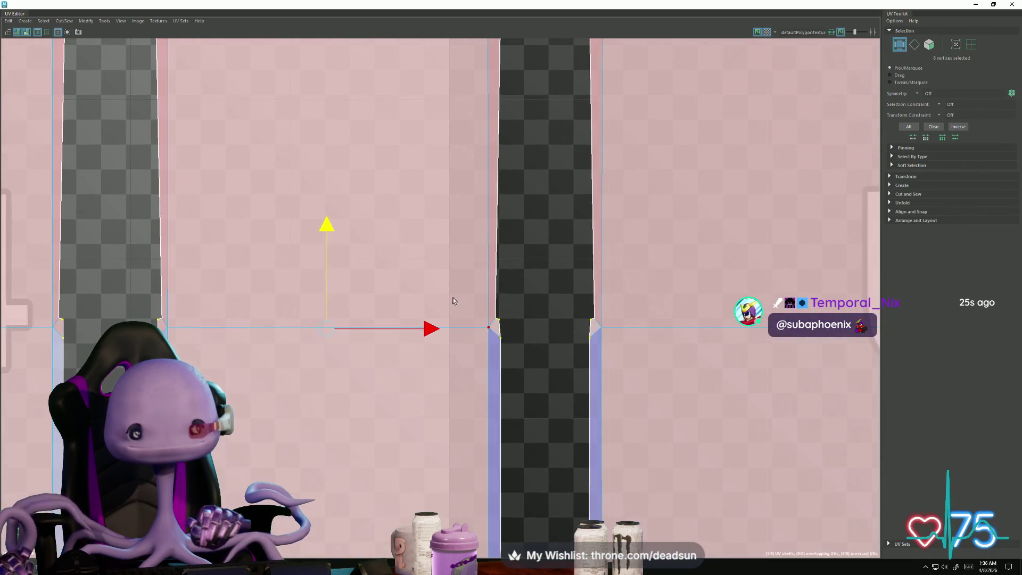
pyautogui.click(597, 319)
pyautogui.keyDown('shift'); pyautogui.click(495, 316); pyautogui.keyUp('shift')
pyautogui.keyDown('alt'); pyautogui.moveTo(256, 323); pyautogui.dragTo(463, 326, button='middle'); pyautogui.keyUp('alt')
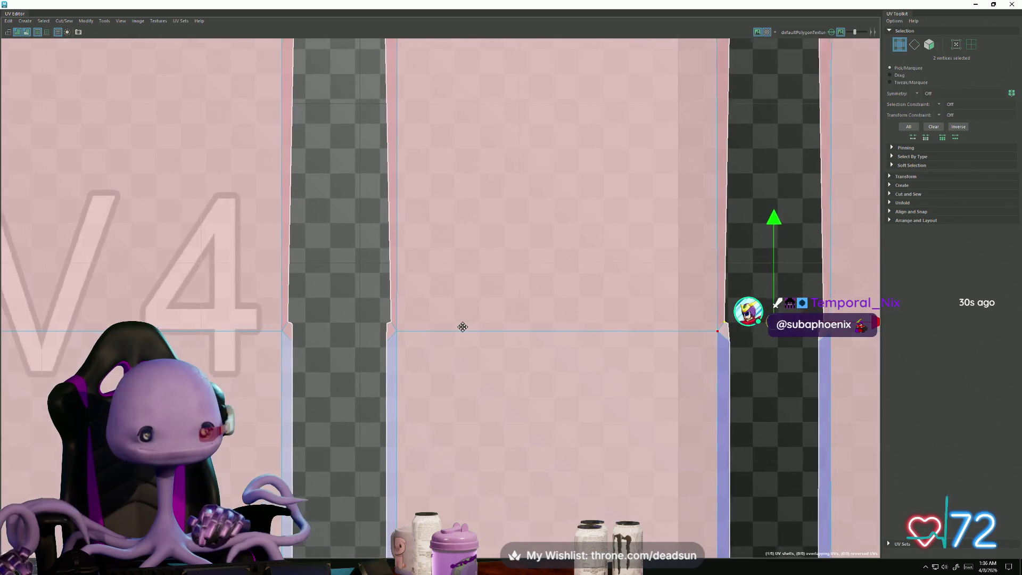
pyautogui.keyDown('shift'); pyautogui.click(286, 321); pyautogui.keyUp('shift')
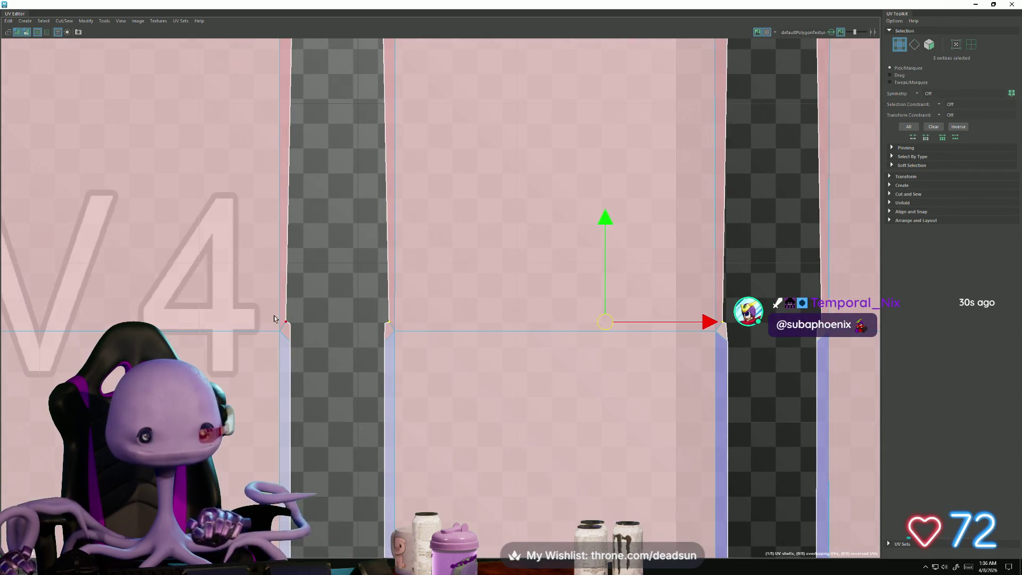
pyautogui.keyDown('shift'); pyautogui.click(388, 322); pyautogui.keyUp('shift')
pyautogui.scroll(-3, 413, 321)
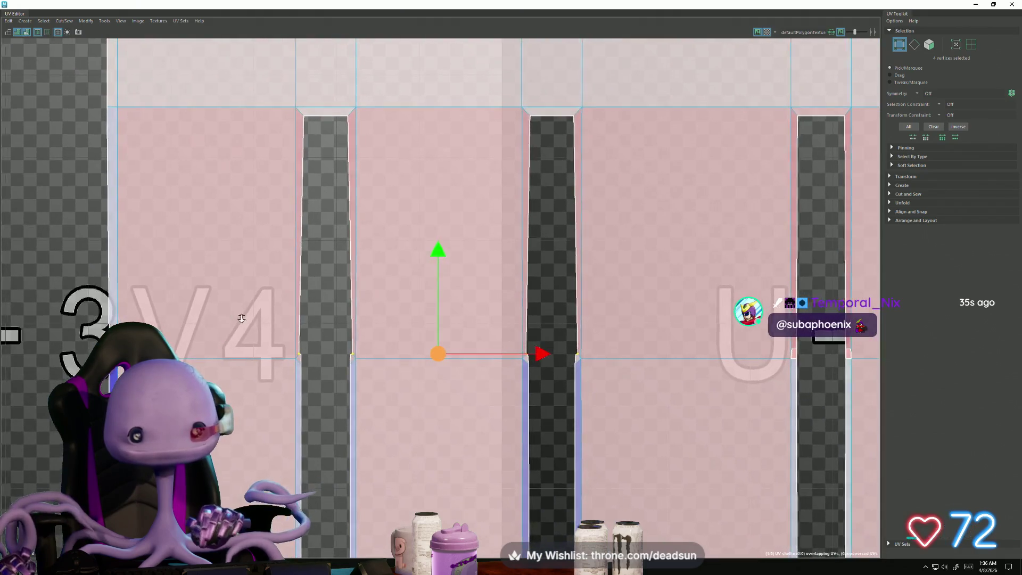
pyautogui.scroll(1, 487, 337)
pyautogui.keyDown('alt'); pyautogui.moveTo(486, 338); pyautogui.dragTo(350, 283, button='middle'); pyautogui.keyUp('alt')
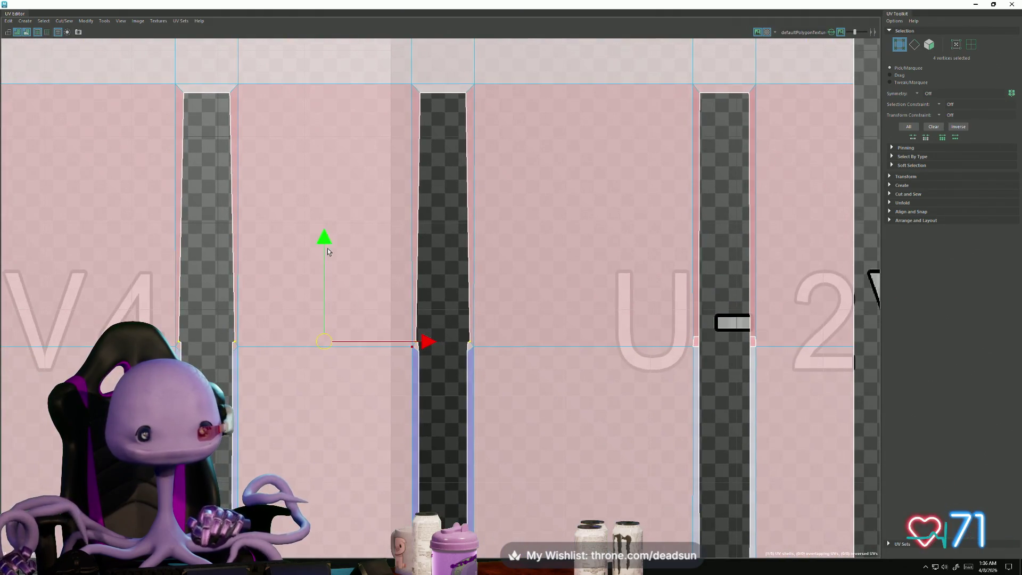
pyautogui.moveTo(327, 243); pyautogui.dragTo(330, 238)
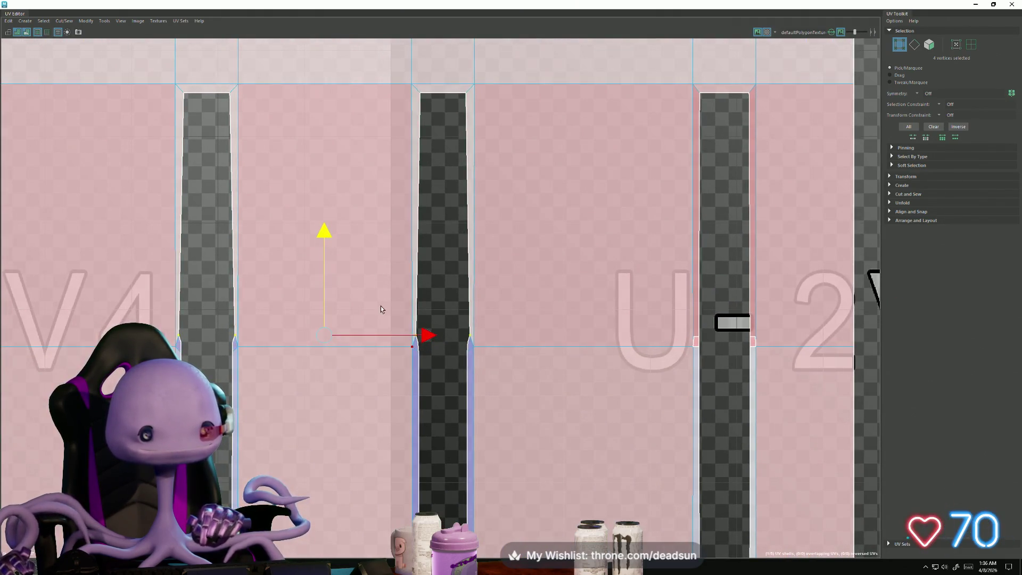
pyautogui.keyDown('alt'); pyautogui.moveTo(381, 309); pyautogui.dragTo(389, 262, button='middle'); pyautogui.keyUp('alt')
pyautogui.scroll(5, 388, 272)
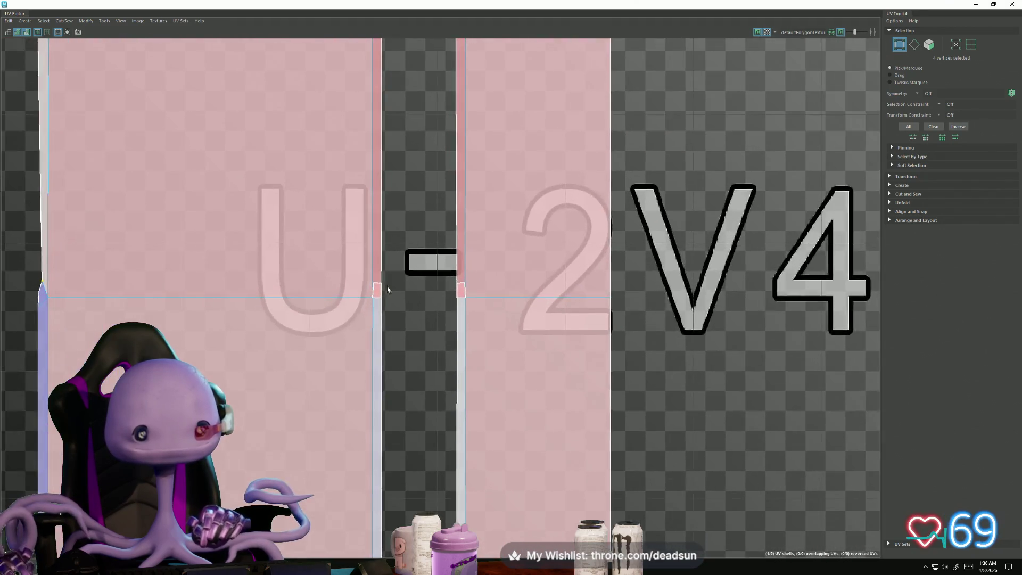
pyautogui.scroll(5, 388, 287)
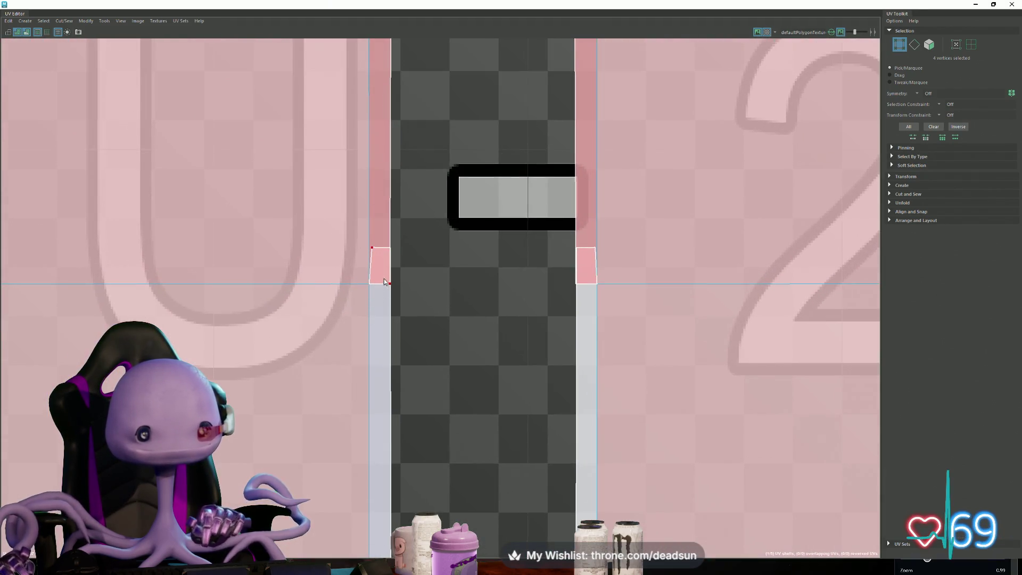
# Step: Straighten the two selected edges of the narrow strip
pyautogui.press('F10')
pyautogui.click(370, 266)
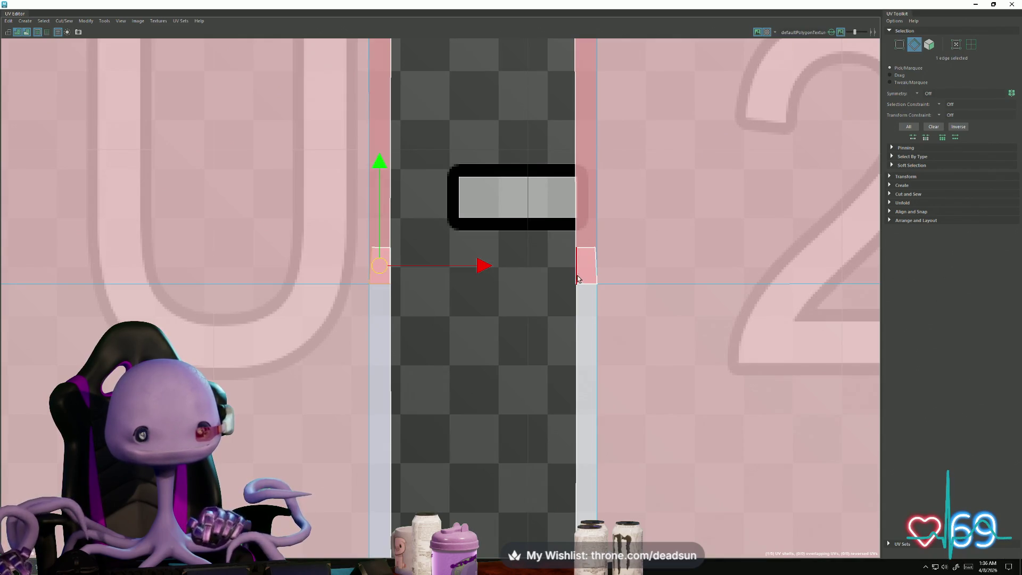
pyautogui.keyDown('shift'); pyautogui.click(578, 277); pyautogui.keyUp('shift')
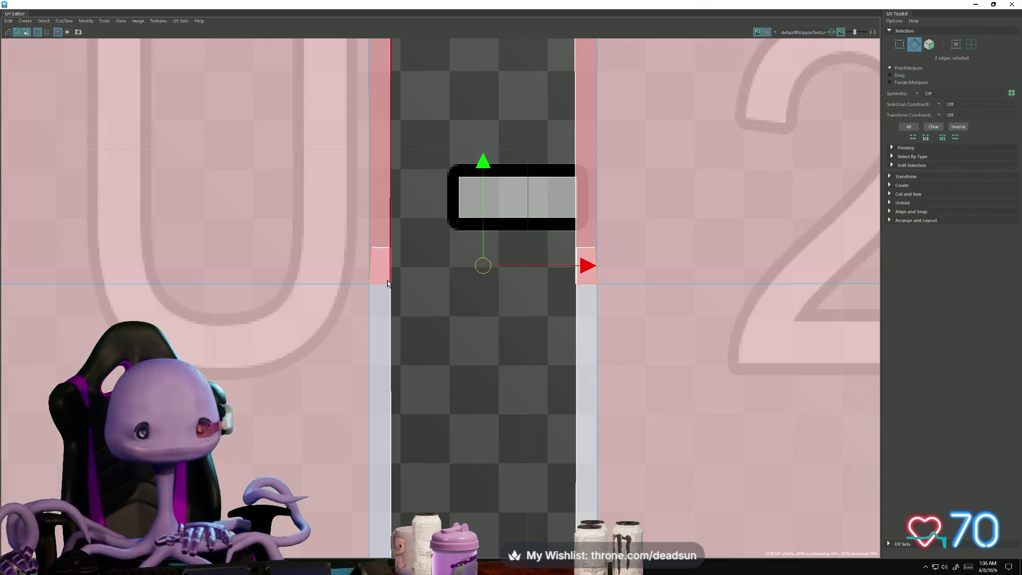
pyautogui.click(85, 21)
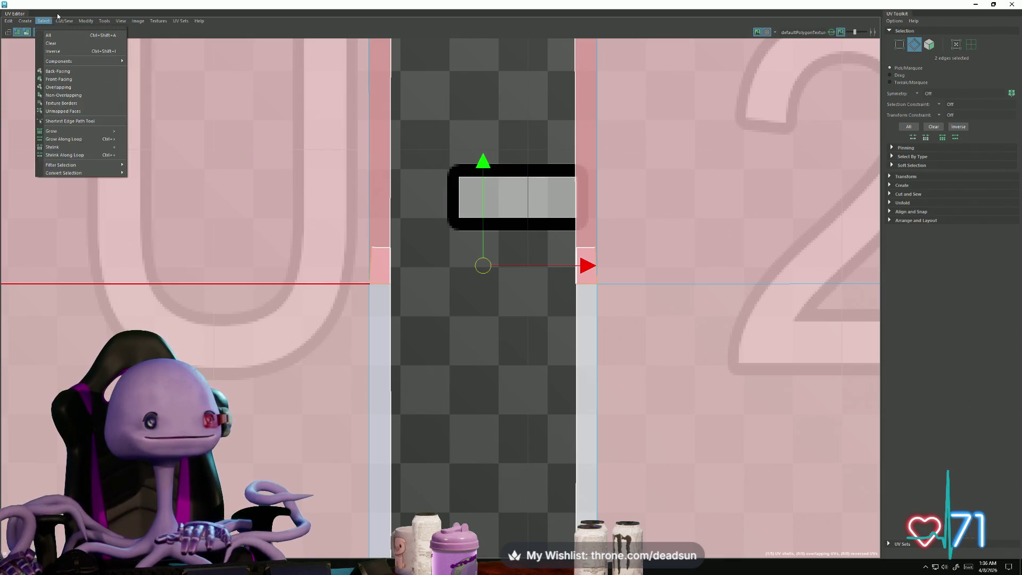
pyautogui.click(93, 96)
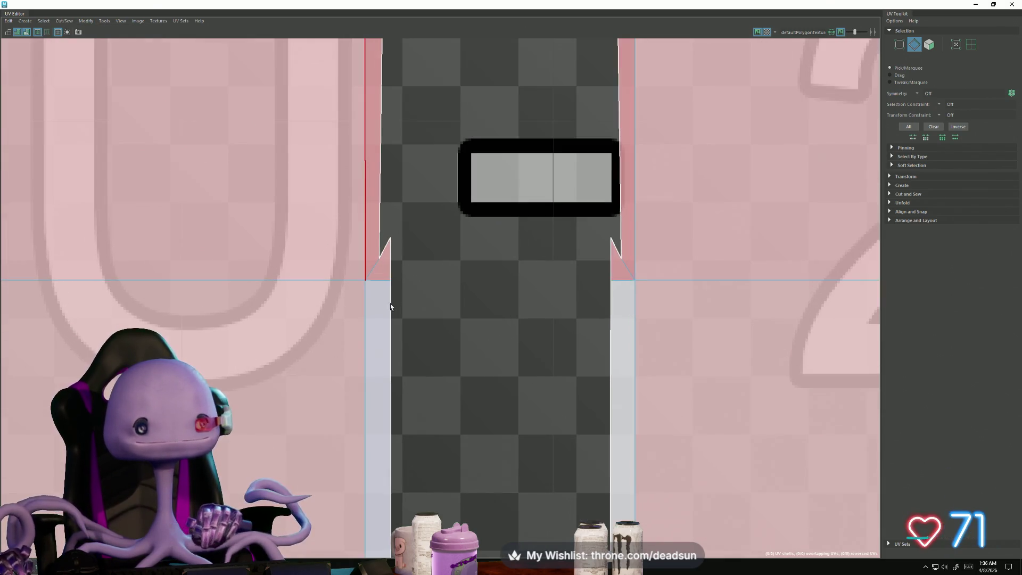
pyautogui.scroll(2, 390, 303)
# Step: Move the strip's two corner UVs up and scale them narrower horizontally
pyautogui.press('F12')
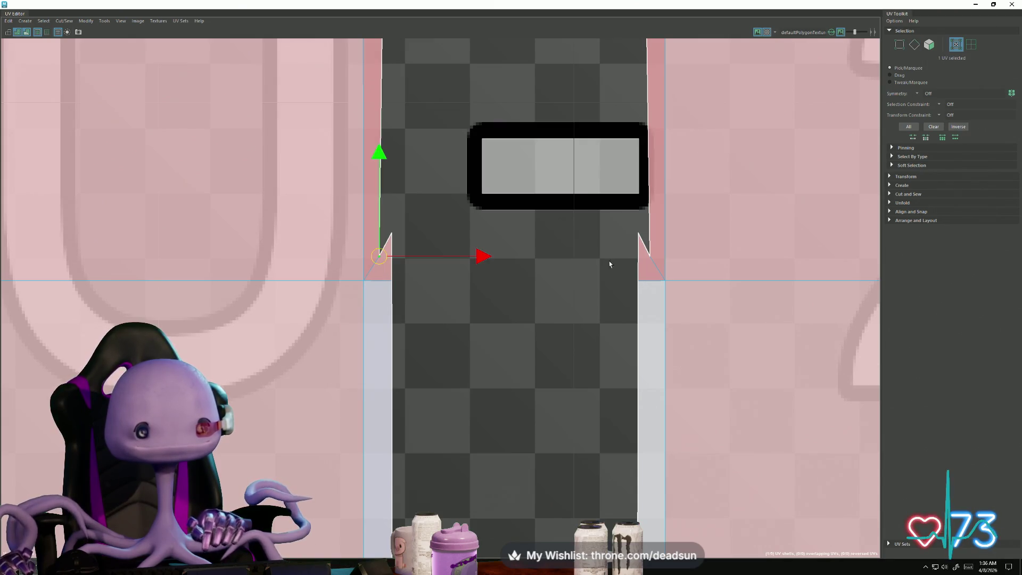
pyautogui.keyDown('shift'); pyautogui.click(649, 255); pyautogui.keyUp('shift')
pyautogui.scroll(-3, 584, 261)
pyautogui.keyDown('alt'); pyautogui.moveTo(493, 258); pyautogui.dragTo(405, 335, button='middle'); pyautogui.keyUp('alt')
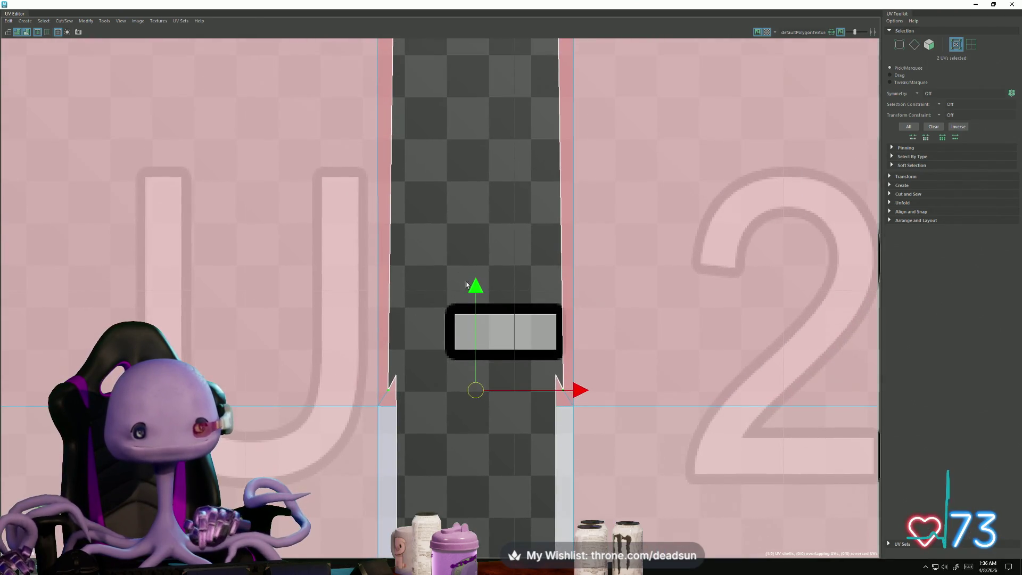
pyautogui.moveTo(467, 285); pyautogui.dragTo(469, 267)
pyautogui.press('r')
pyautogui.moveTo(574, 359); pyautogui.dragTo(568, 356)
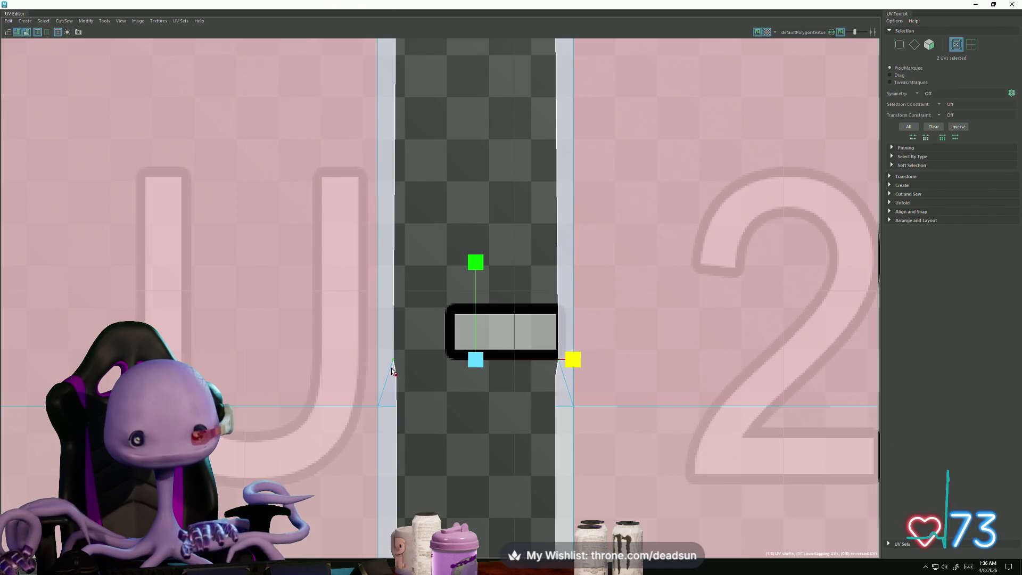
# Step: Adjust the strip's lower UV row, moving it down and back, then reselect its six UVs
pyautogui.moveTo(393, 371); pyautogui.dragTo(559, 387)
pyautogui.press('w')
pyautogui.moveTo(475, 274); pyautogui.dragTo(473, 298)
pyautogui.moveTo(391, 400); pyautogui.dragTo(549, 442)
pyautogui.moveTo(480, 315)
pyautogui.mouseDown()
pyautogui.moveTo(477, 334)
pyautogui.moveTo(478, 317)
pyautogui.mouseUp()
pyautogui.keyDown('alt'); pyautogui.moveTo(477, 320); pyautogui.dragTo(8, 270, button='right'); pyautogui.keyUp('alt')
pyautogui.keyDown('alt'); pyautogui.moveTo(369, 382); pyautogui.dragTo(286, 361, button='middle'); pyautogui.keyUp('alt')
pyautogui.moveTo(286, 360)
pyautogui.keyDown('alt'); pyautogui.mouseDown(button='right')
pyautogui.moveTo(130, 270)
pyautogui.moveTo(438, 392)
pyautogui.mouseUp(button='right'); pyautogui.keyUp('alt')
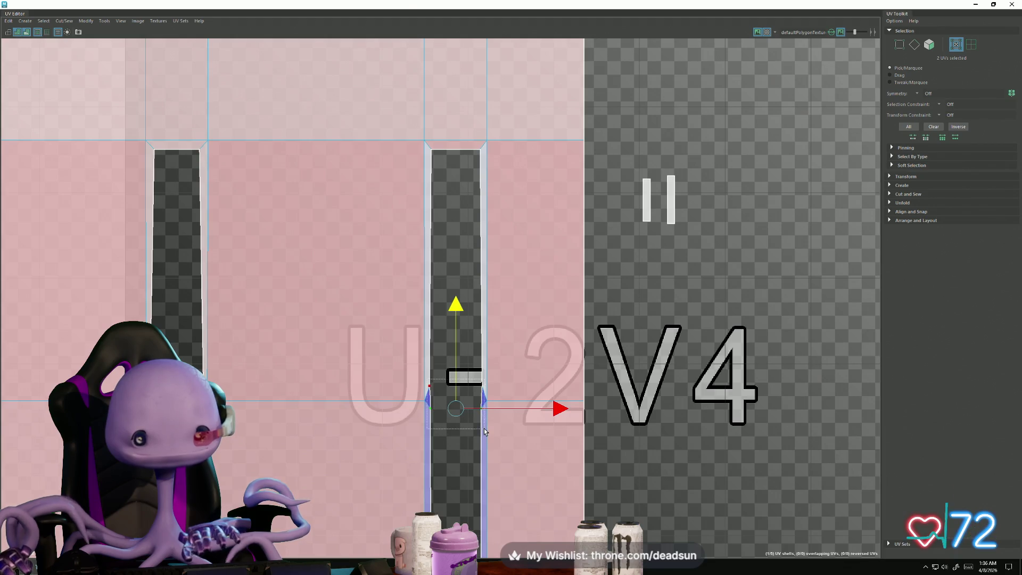
pyautogui.moveTo(485, 431); pyautogui.dragTo(485, 431)
pyautogui.press('r')
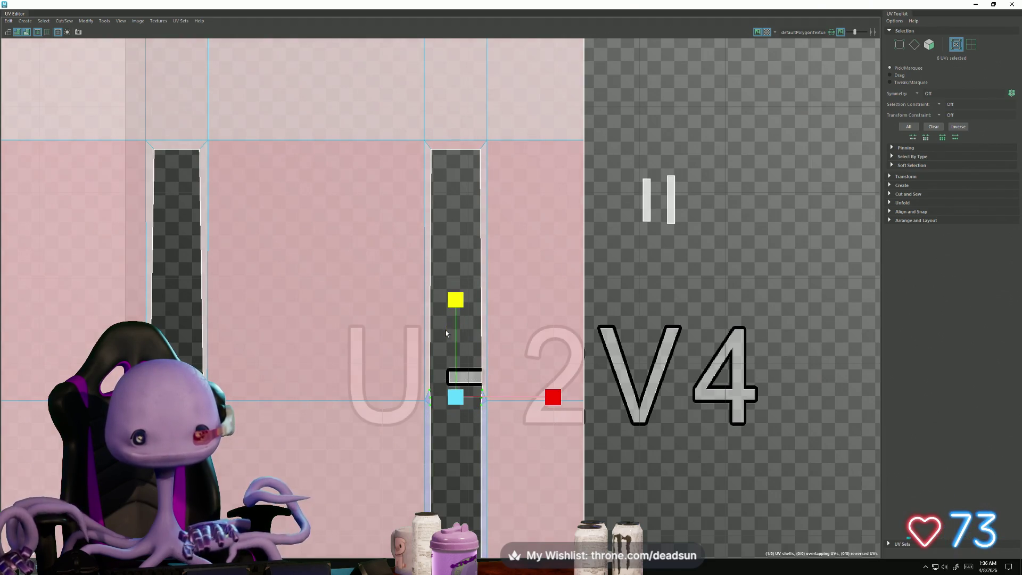
pyautogui.keyDown('alt'); pyautogui.moveTo(447, 334); pyautogui.dragTo(394, 314, button='right'); pyautogui.keyUp('alt')
pyautogui.keyDown('alt'); pyautogui.moveTo(394, 314); pyautogui.dragTo(408, 306, button='middle'); pyautogui.keyUp('alt')
# Step: Move the panel's top UV row down slightly and its middle row down further
pyautogui.keyDown('alt'); pyautogui.moveTo(385, 282); pyautogui.dragTo(12, 237, button='right'); pyautogui.keyUp('alt')
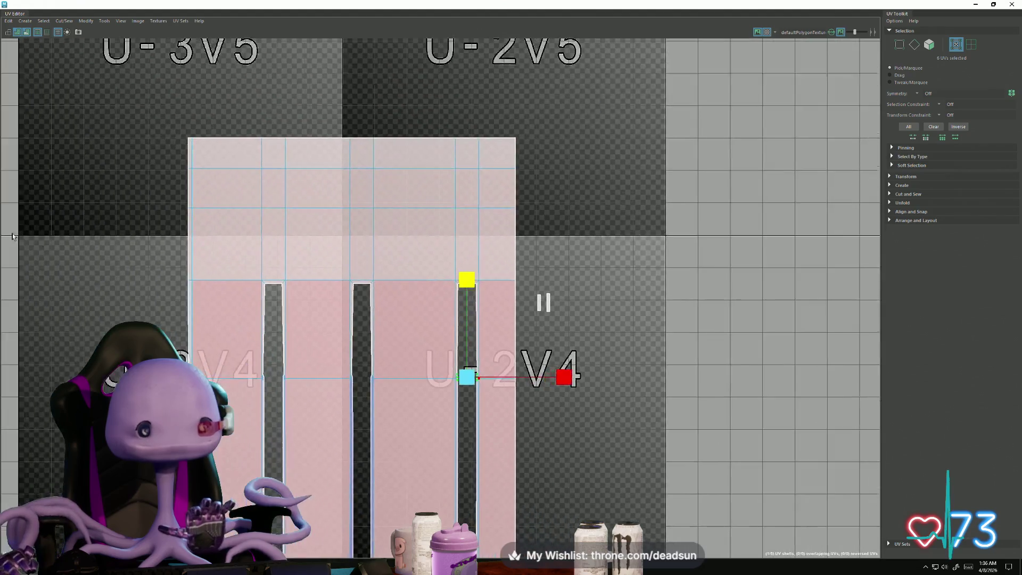
pyautogui.scroll(-1, 261, 314)
pyautogui.moveTo(521, 318); pyautogui.dragTo(497, 306)
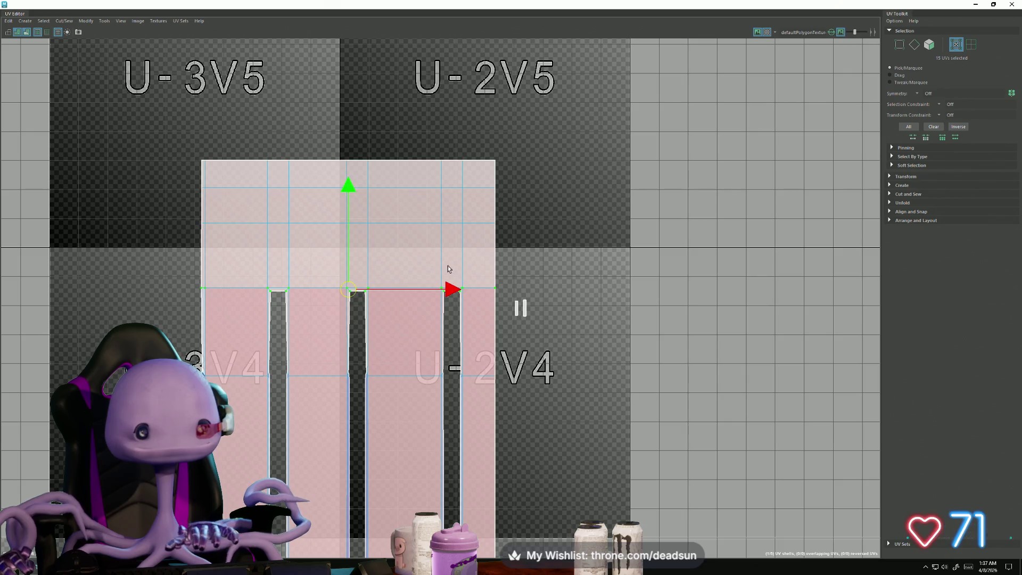
pyautogui.moveTo(345, 191); pyautogui.dragTo(344, 190)
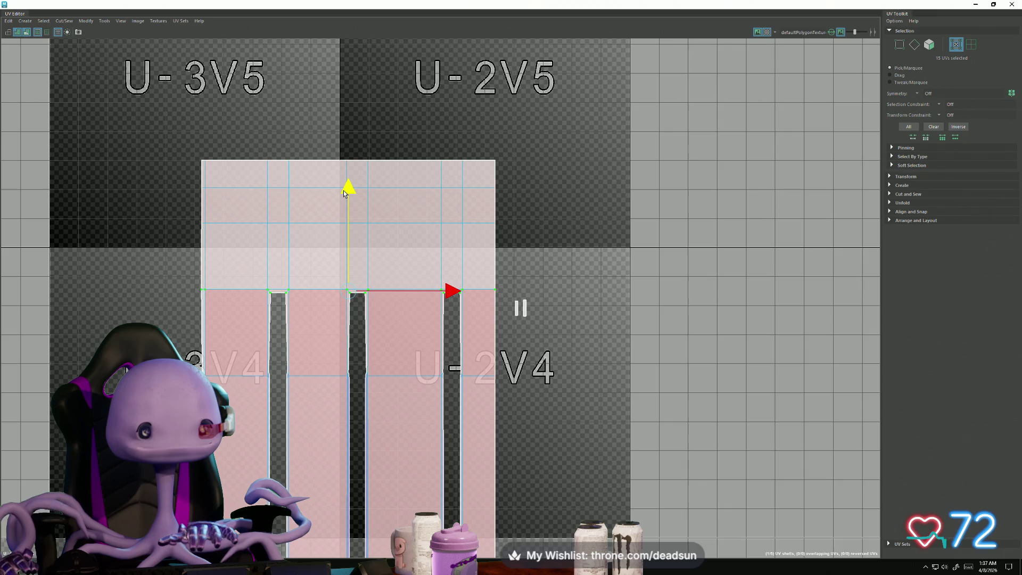
pyautogui.moveTo(511, 439); pyautogui.dragTo(512, 438)
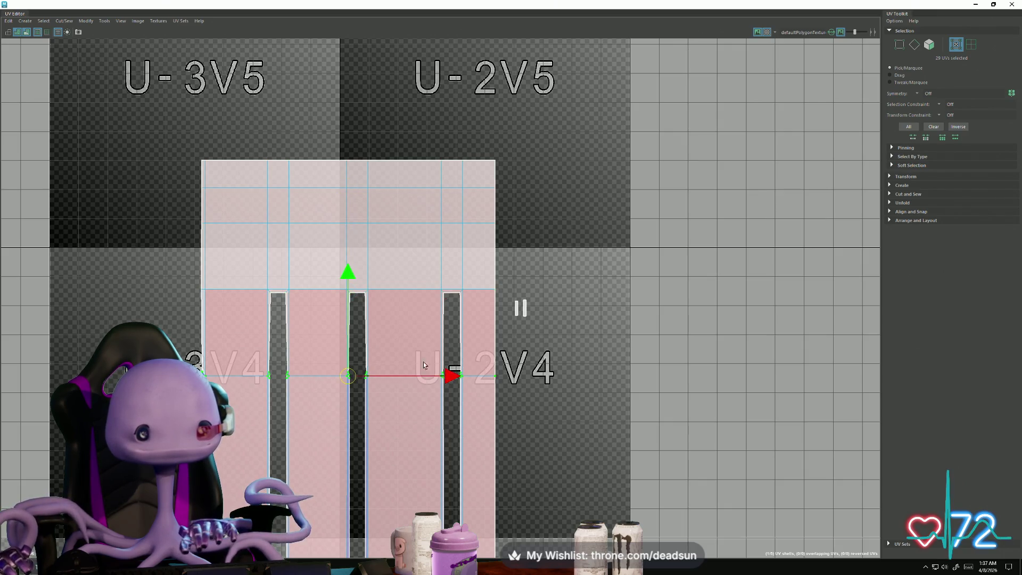
pyautogui.moveTo(346, 276); pyautogui.dragTo(344, 289)
# Step: Select the shell's lower UV block in the V3 tiles and lower it along V
pyautogui.keyDown('alt'); pyautogui.moveTo(315, 393); pyautogui.dragTo(263, 194, button='middle'); pyautogui.keyUp('alt')
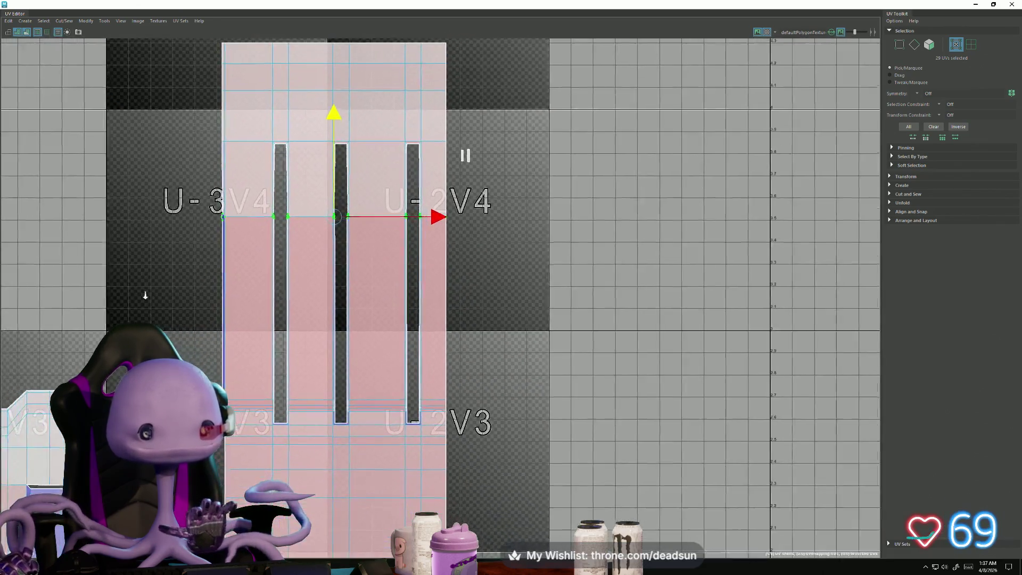
pyautogui.scroll(-2, 341, 216)
pyautogui.scroll(-1, 340, 216)
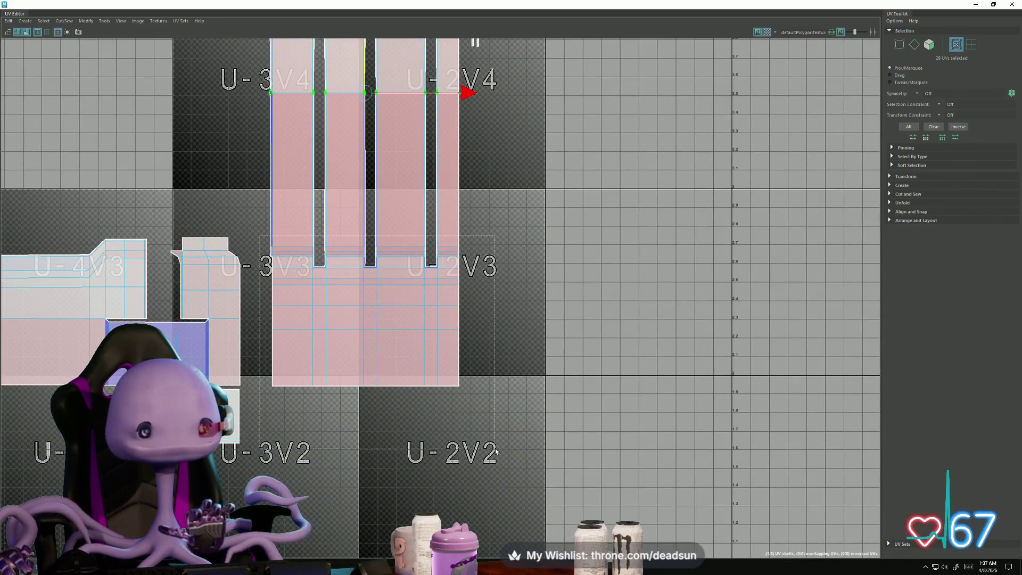
pyautogui.keyDown('alt'); pyautogui.moveTo(273, 243); pyautogui.dragTo(289, 272, button='middle'); pyautogui.keyUp('alt')
pyautogui.moveTo(277, 269); pyautogui.dragTo(415, 360)
pyautogui.keyDown('alt'); pyautogui.moveTo(415, 361); pyautogui.dragTo(440, 447, button='middle'); pyautogui.keyUp('alt')
pyautogui.moveTo(409, 330); pyautogui.dragTo(409, 351)
pyautogui.keyDown('alt'); pyautogui.moveTo(371, 405); pyautogui.dragTo(344, 302, button='middle'); pyautogui.keyUp('alt')
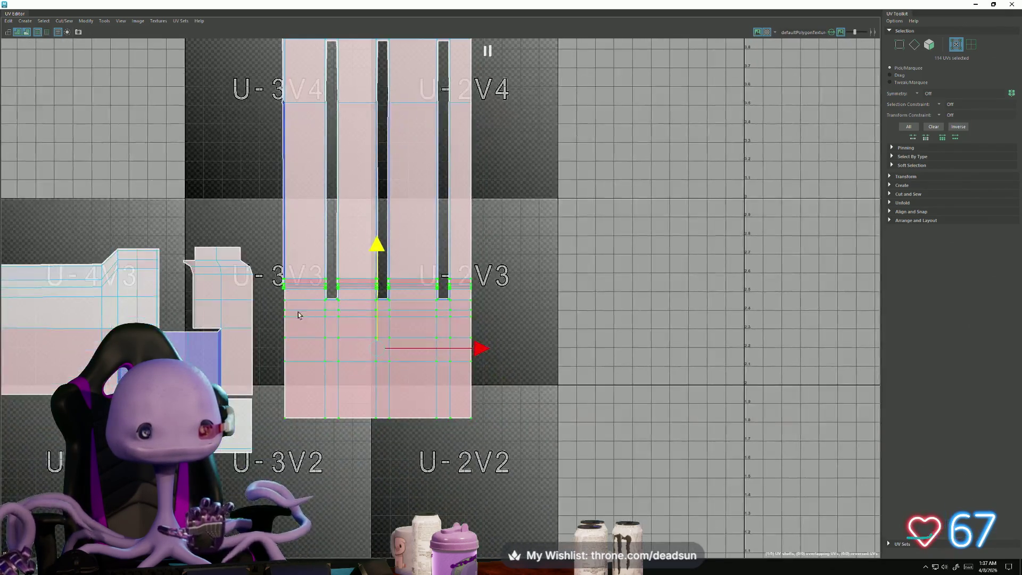
# Step: Space out the UV rows below the slots, lowering progressively smaller row selections down to the bottom row
pyautogui.scroll(3, 276, 290)
pyautogui.moveTo(275, 292); pyautogui.dragTo(555, 474)
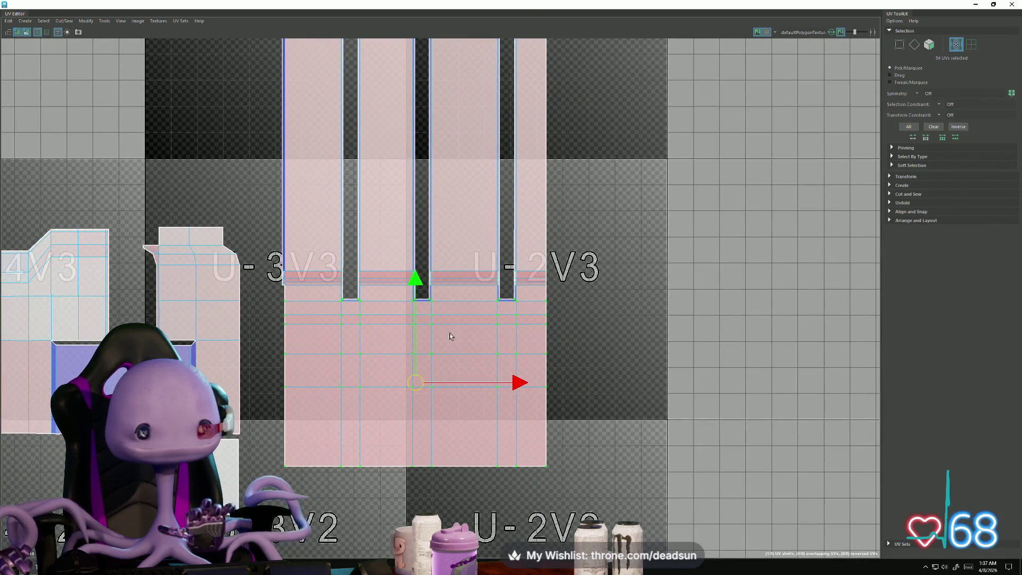
pyautogui.moveTo(415, 274); pyautogui.dragTo(411, 283)
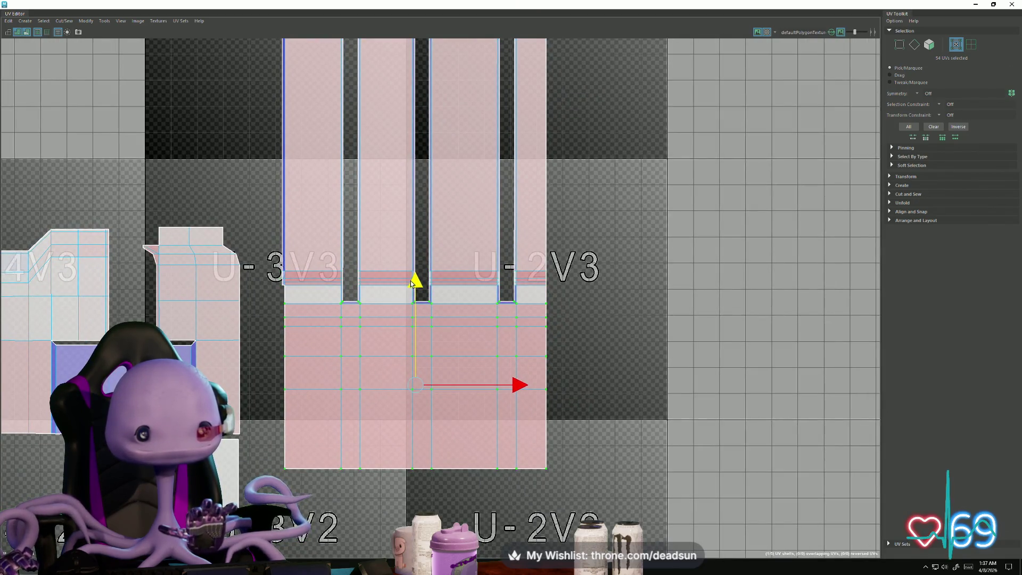
pyautogui.moveTo(282, 312)
pyautogui.mouseDown()
pyautogui.moveTo(298, 338)
pyautogui.moveTo(559, 523)
pyautogui.mouseUp()
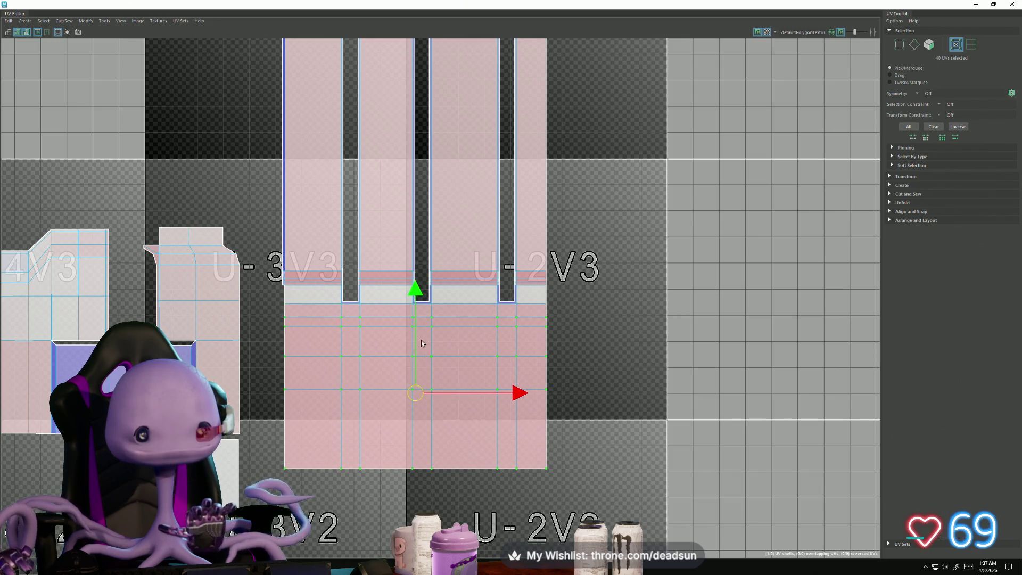
pyautogui.moveTo(418, 294); pyautogui.dragTo(418, 297)
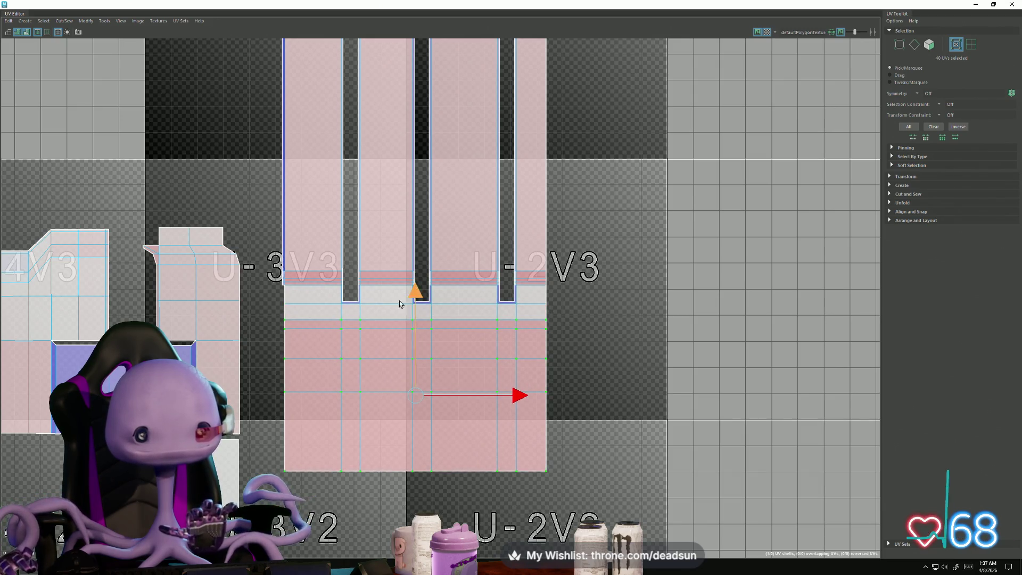
pyautogui.moveTo(279, 325)
pyautogui.mouseDown()
pyautogui.moveTo(526, 460)
pyautogui.moveTo(556, 503)
pyautogui.mouseUp()
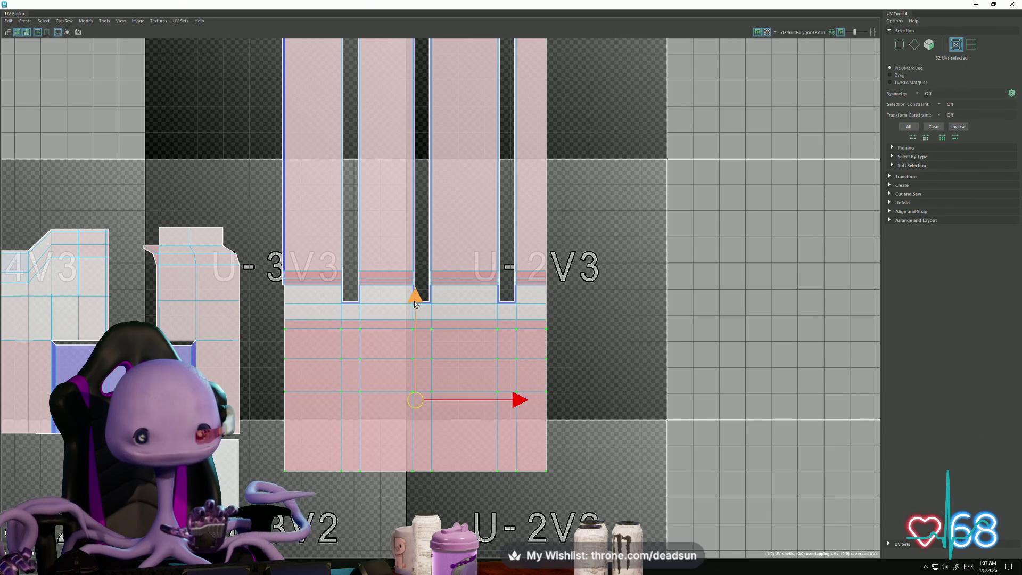
pyautogui.moveTo(414, 300); pyautogui.dragTo(414, 302)
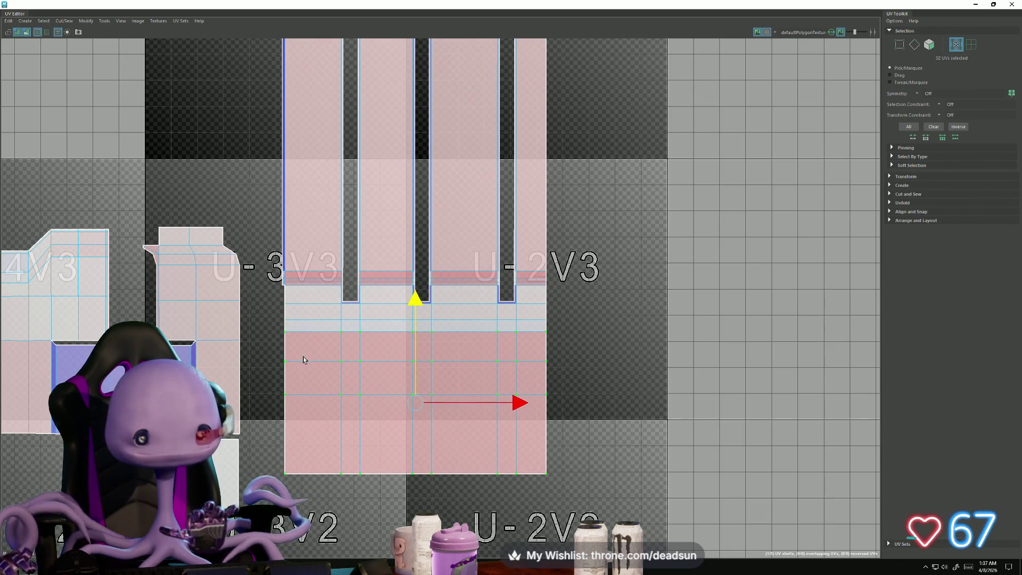
pyautogui.moveTo(276, 349)
pyautogui.mouseDown()
pyautogui.moveTo(376, 414)
pyautogui.moveTo(553, 484)
pyautogui.mouseUp()
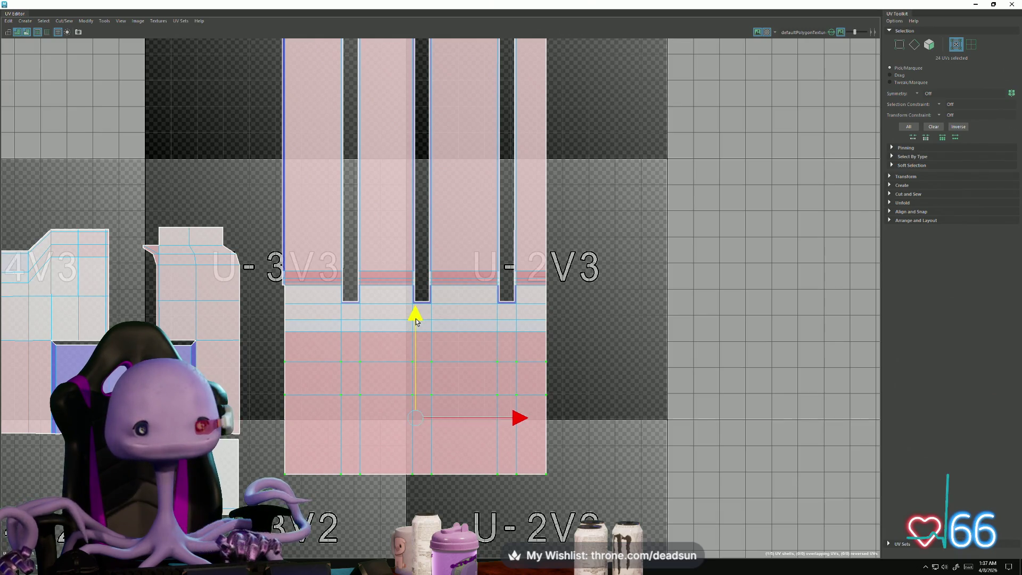
pyautogui.moveTo(417, 318); pyautogui.dragTo(416, 325)
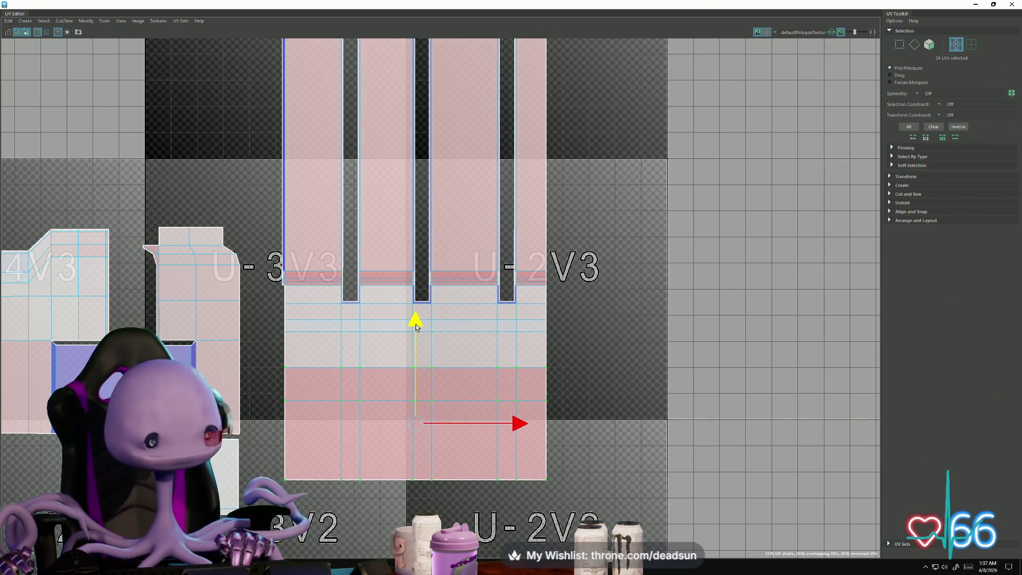
pyautogui.keyDown('ctrl'); pyautogui.moveTo(274, 383); pyautogui.dragTo(554, 354); pyautogui.keyUp('ctrl')
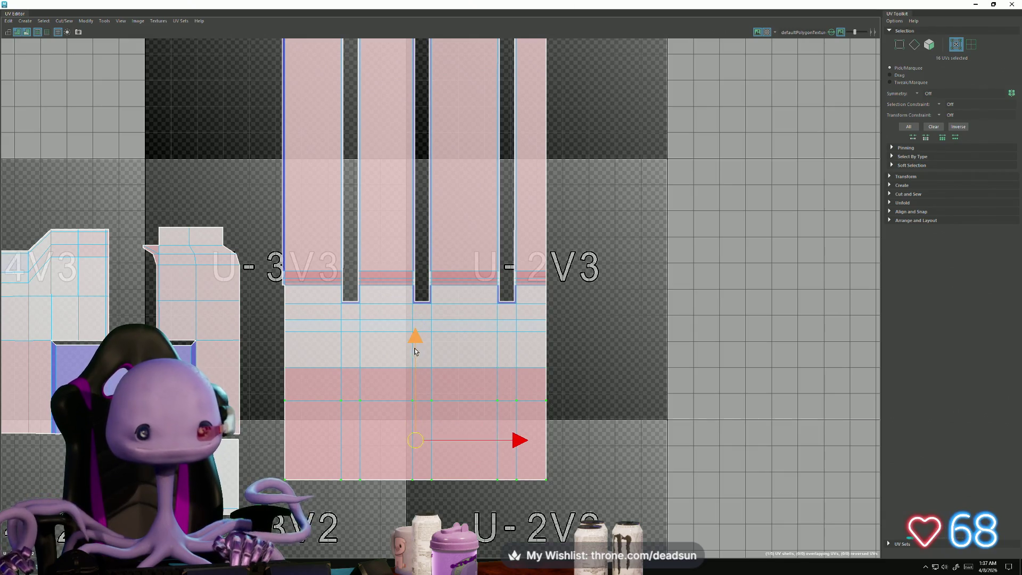
pyautogui.moveTo(416, 346); pyautogui.dragTo(416, 354)
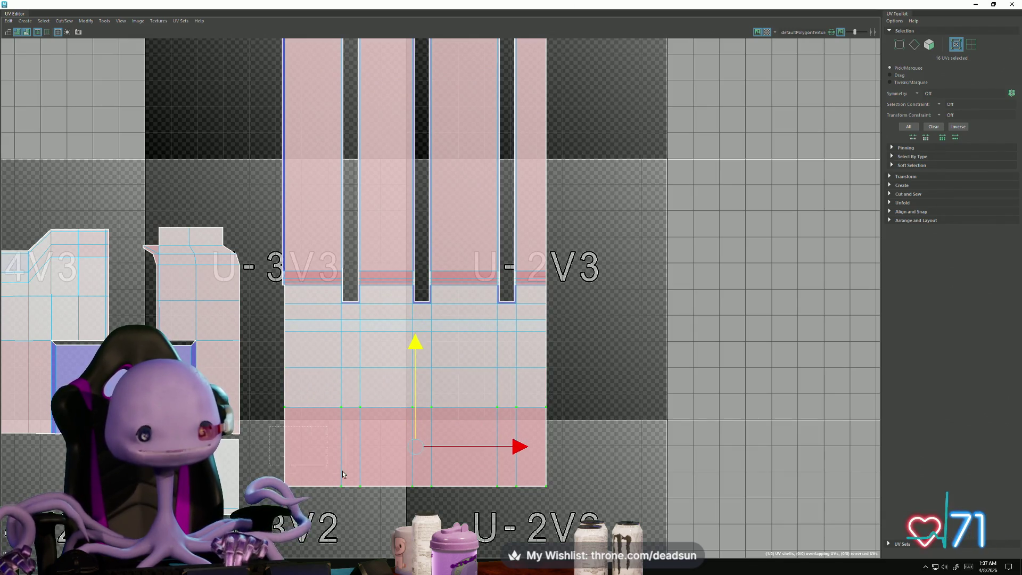
pyautogui.keyDown('ctrl'); pyautogui.moveTo(272, 396); pyautogui.dragTo(556, 418); pyautogui.keyUp('ctrl')
pyautogui.moveTo(415, 388); pyautogui.dragTo(415, 396)
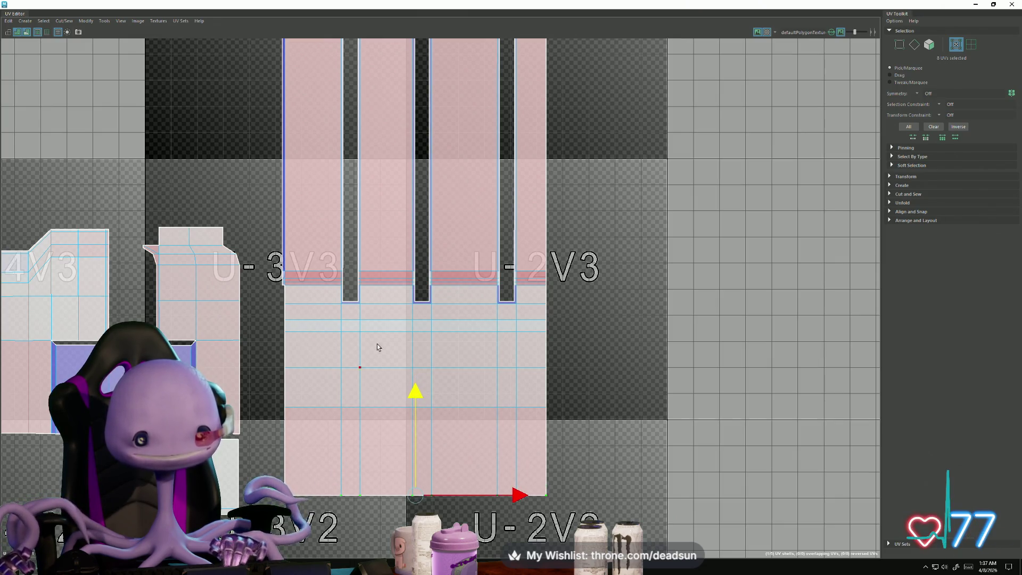
# Step: Raise the shell's top UV rows slightly and review the overall row spacing
pyautogui.scroll(1, 365, 293)
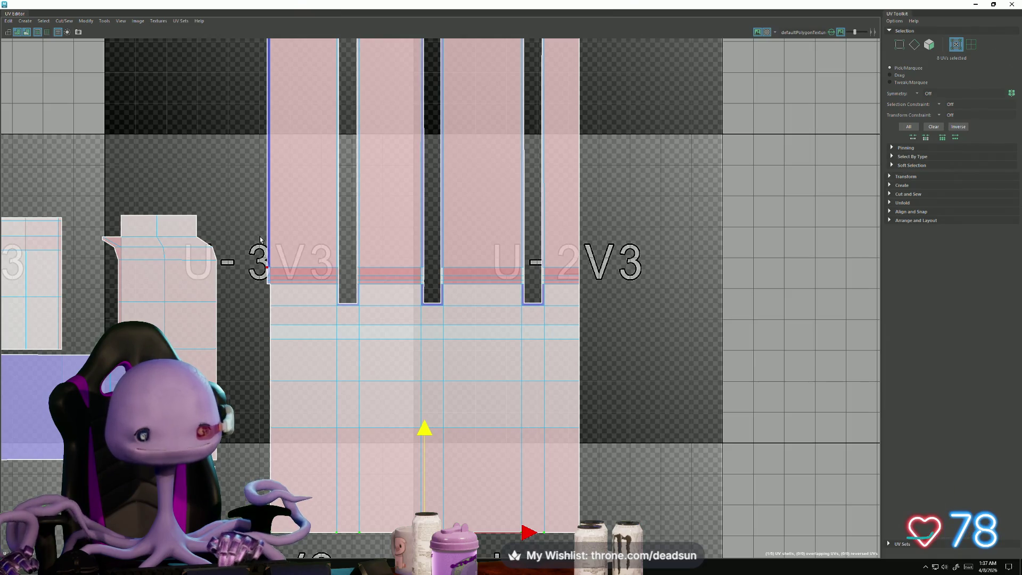
pyautogui.moveTo(270, 247); pyautogui.dragTo(604, 297)
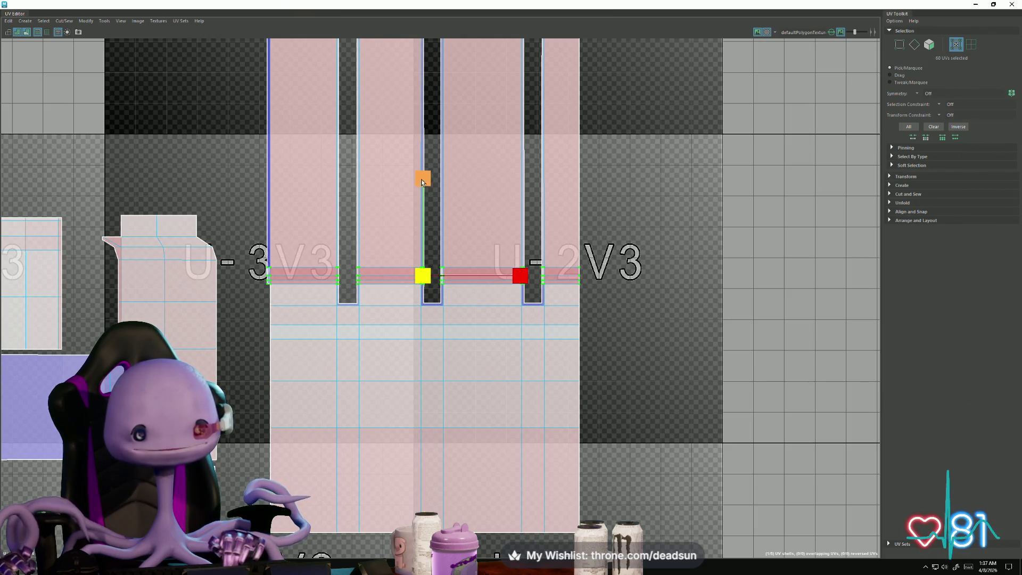
pyautogui.moveTo(424, 178)
pyautogui.keyDown('alt'); pyautogui.mouseDown(button='middle')
pyautogui.moveTo(422, 236)
pyautogui.moveTo(477, 402)
pyautogui.mouseUp(button='middle'); pyautogui.keyUp('alt')
pyautogui.scroll(-2, 477, 402)
pyautogui.moveTo(292, 137); pyautogui.dragTo(556, 224)
pyautogui.moveTo(440, 116); pyautogui.dragTo(440, 113)
pyautogui.keyDown('shift'); pyautogui.moveTo(234, 295); pyautogui.dragTo(630, 344); pyautogui.keyUp('shift')
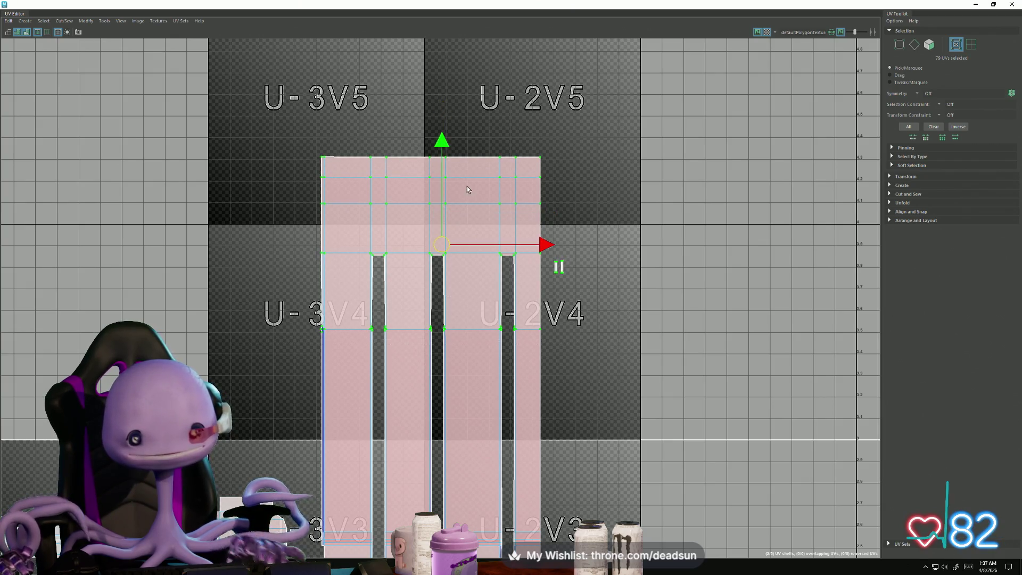
pyautogui.keyDown('ctrl'); pyautogui.moveTo(546, 257); pyautogui.dragTo(532, 245); pyautogui.keyUp('ctrl')
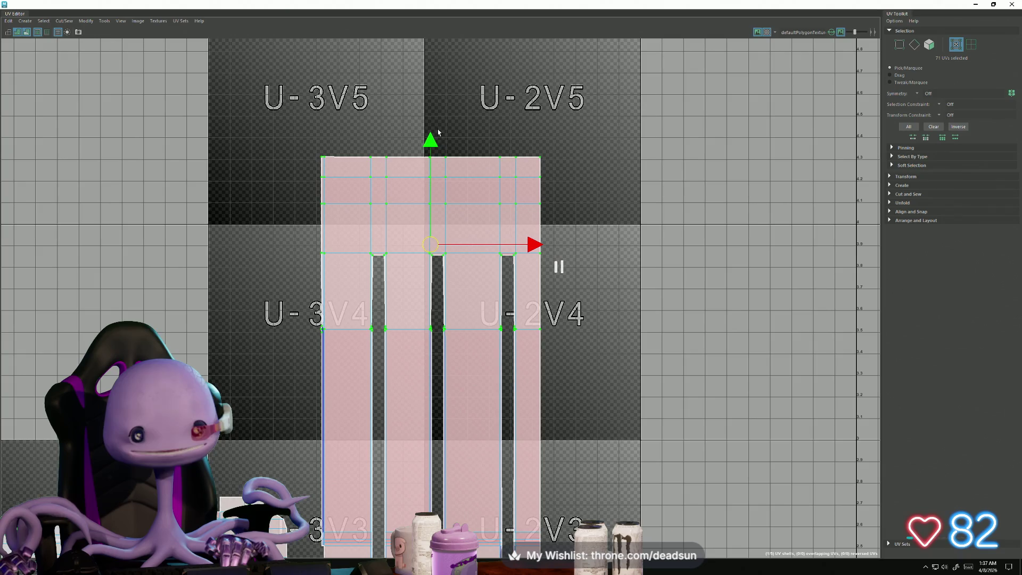
pyautogui.moveTo(435, 140); pyautogui.dragTo(434, 138)
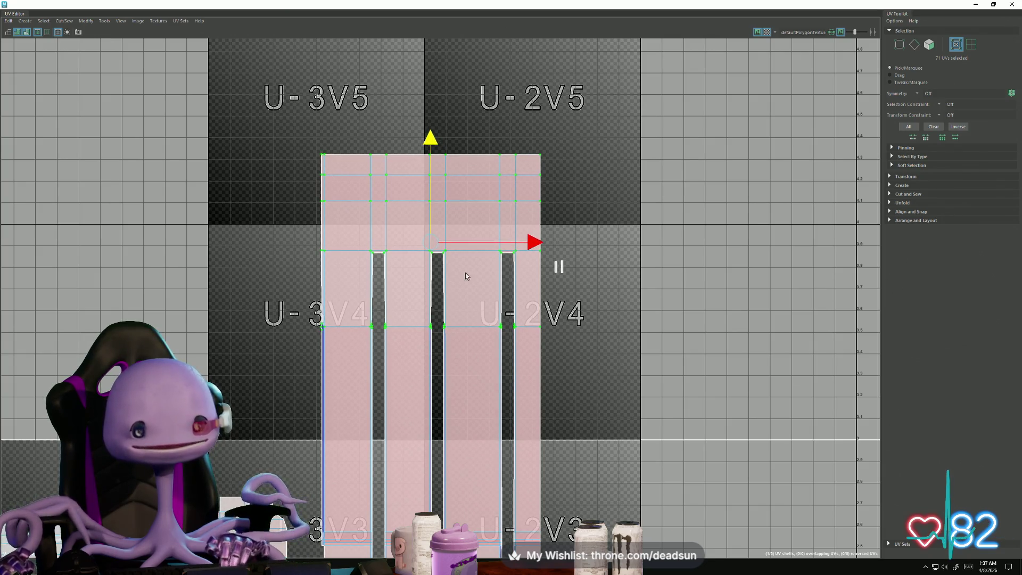
pyautogui.scroll(3, 394, 325)
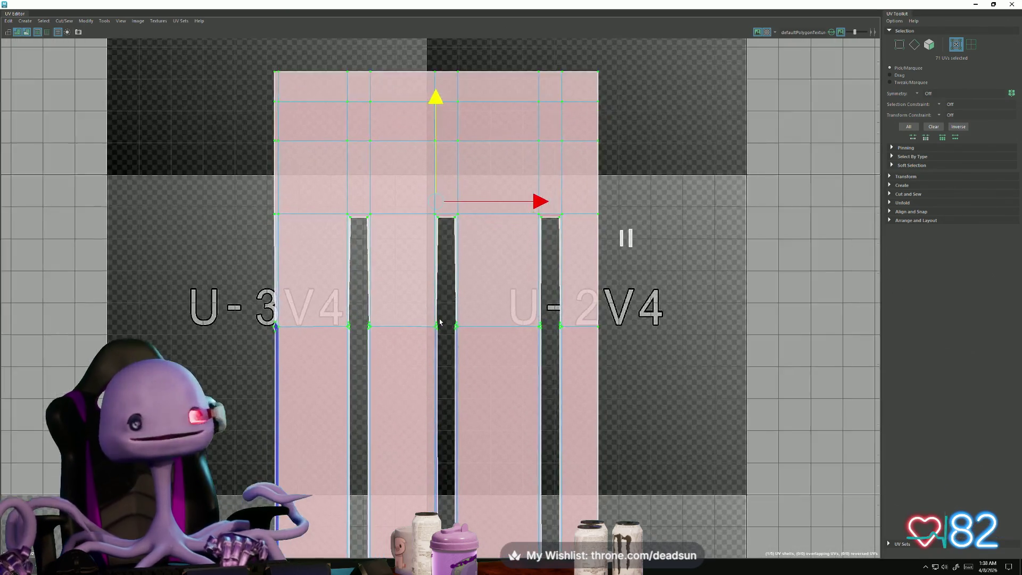
pyautogui.keyDown('alt'); pyautogui.moveTo(498, 347); pyautogui.dragTo(450, 416, button='middle'); pyautogui.keyUp('alt')
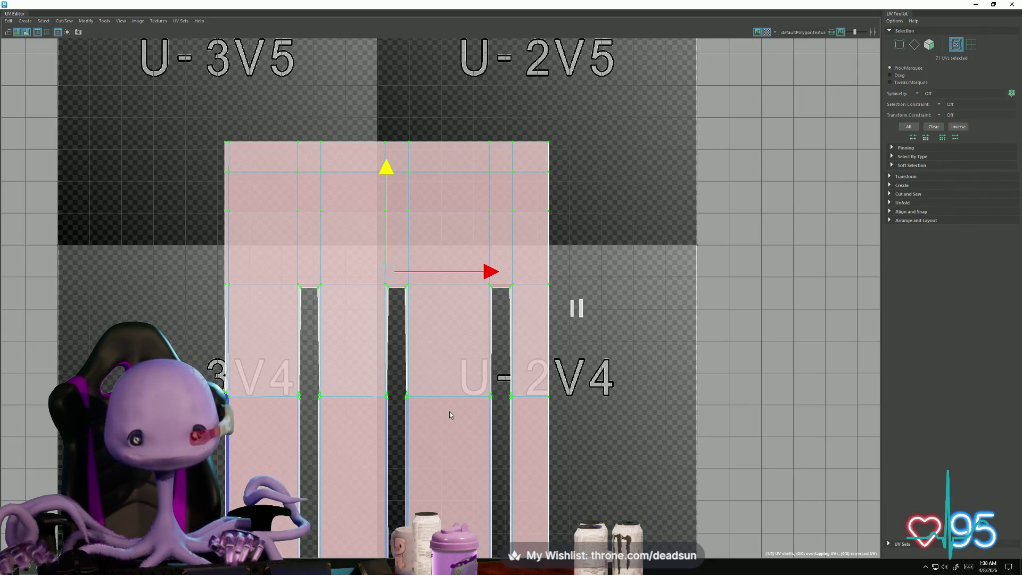
pyautogui.moveTo(407, 322)
pyautogui.keyDown('alt'); pyautogui.mouseDown(button='middle')
pyautogui.moveTo(414, 345)
pyautogui.moveTo(339, 297)
pyautogui.mouseUp(button='middle'); pyautogui.keyUp('alt')
pyautogui.keyDown('alt'); pyautogui.moveTo(339, 296); pyautogui.dragTo(282, 296, button='right'); pyautogui.keyUp('alt')
pyautogui.moveTo(281, 297)
pyautogui.keyDown('alt'); pyautogui.mouseDown(button='middle')
pyautogui.moveTo(269, 298)
pyautogui.moveTo(273, 324)
pyautogui.mouseUp(button='middle'); pyautogui.keyUp('alt')
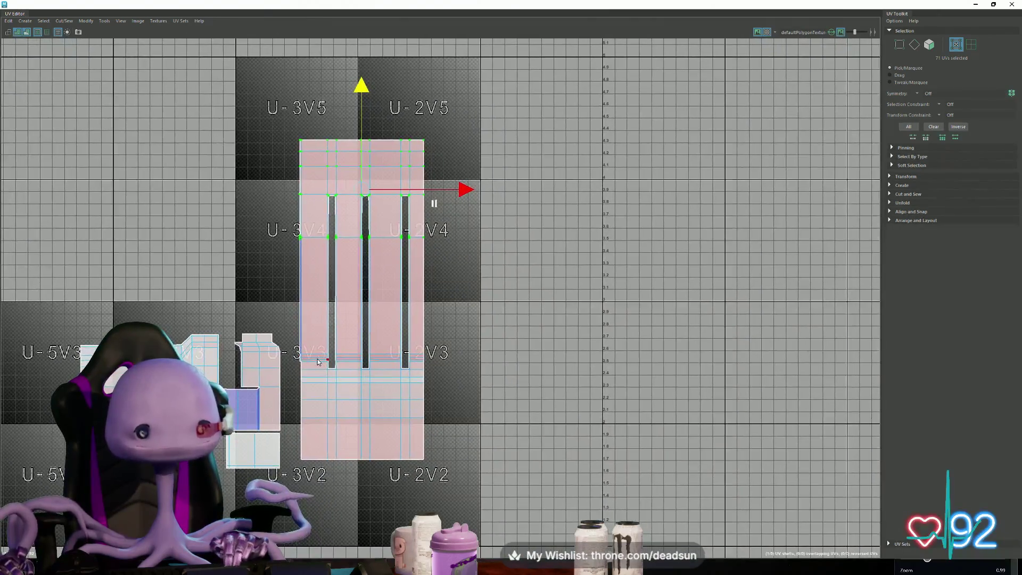
# Step: Shift the whole wall panel shell slightly left and down, then select the small 8-UV shell
pyautogui.doubleClick(323, 362)
pyautogui.moveTo(361, 307); pyautogui.dragTo(345, 312)
pyautogui.scroll(5, 426, 206)
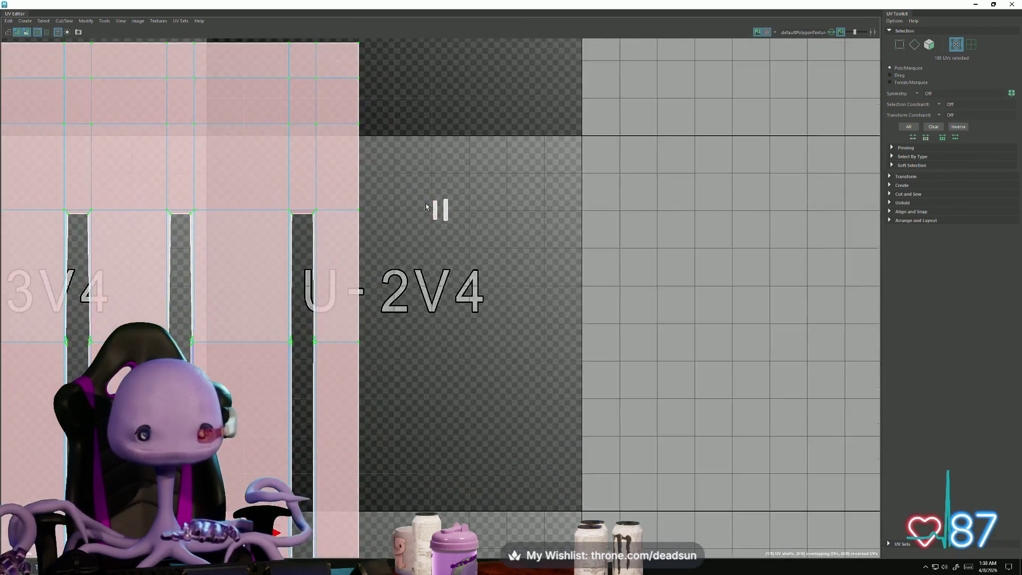
pyautogui.scroll(1, 426, 207)
pyautogui.moveTo(426, 207); pyautogui.dragTo(468, 213, button='right')
pyautogui.click(440, 210)
pyautogui.scroll(-4, 488, 356)
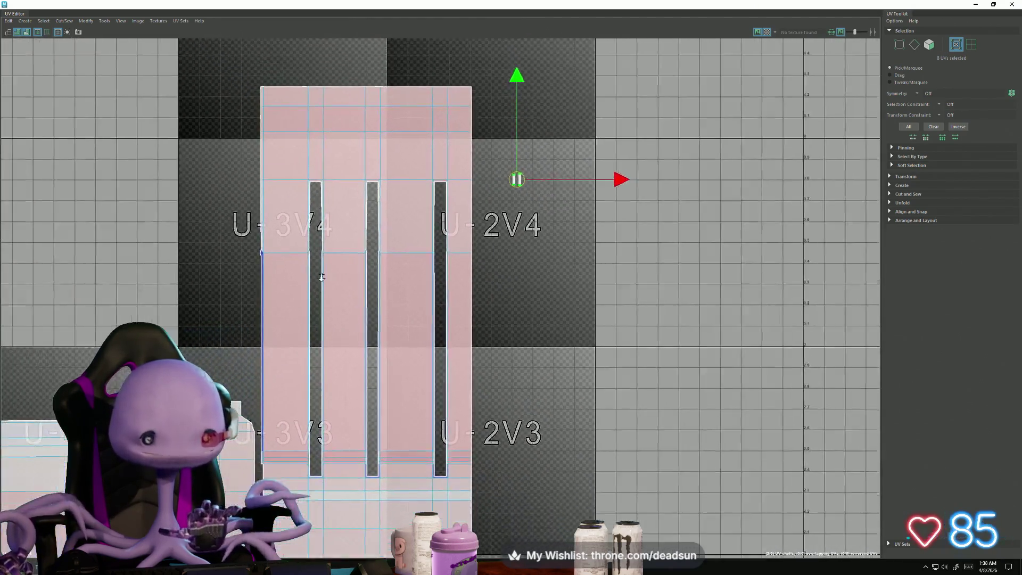
# Step: Switch to edge selection, view tiles U-3V4 and U-2V4, and close the UV Editor
pyautogui.hotkey('ctrl', 'F10')
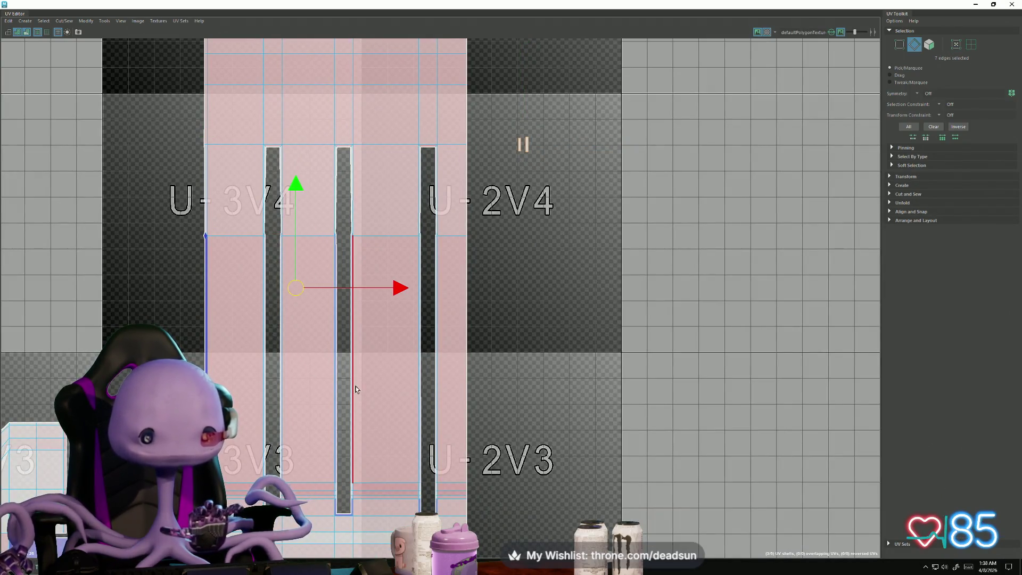
pyautogui.keyDown('alt'); pyautogui.moveTo(279, 405); pyautogui.dragTo(433, 242, button='middle'); pyautogui.keyUp('alt')
pyautogui.scroll(3, 354, 358)
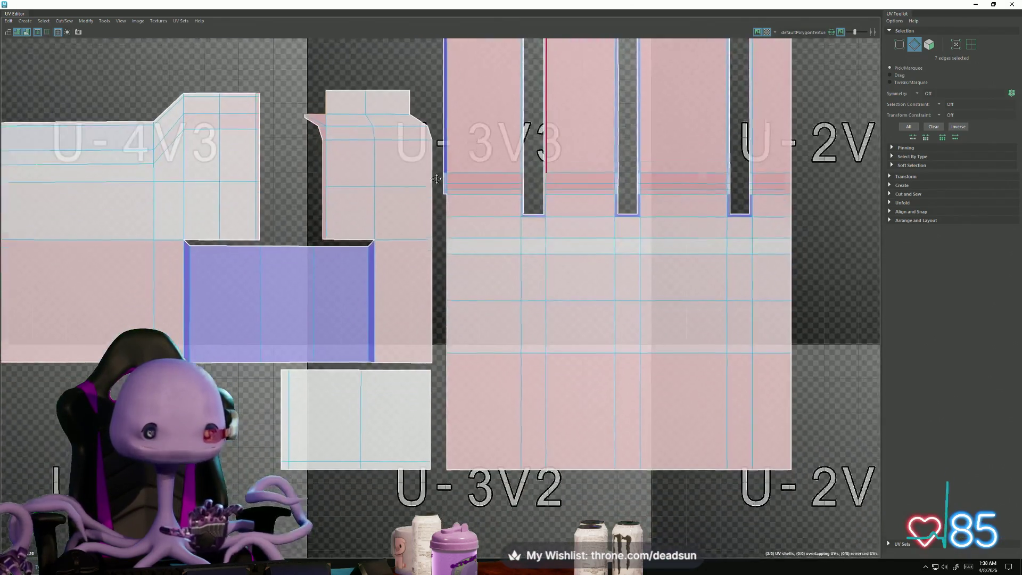
pyautogui.moveTo(436, 179)
pyautogui.keyDown('alt'); pyautogui.mouseDown(button='middle')
pyautogui.moveTo(408, 251)
pyautogui.moveTo(455, 245)
pyautogui.moveTo(417, 319)
pyautogui.moveTo(432, 256)
pyautogui.moveTo(324, 314)
pyautogui.moveTo(217, 269)
pyautogui.moveTo(75, 250)
pyautogui.moveTo(32, 176)
pyautogui.moveTo(1, 76)
pyautogui.mouseUp(button='middle'); pyautogui.keyUp('alt')
pyautogui.scroll(-3, 432, 256)
pyautogui.scroll(-5, 217, 269)
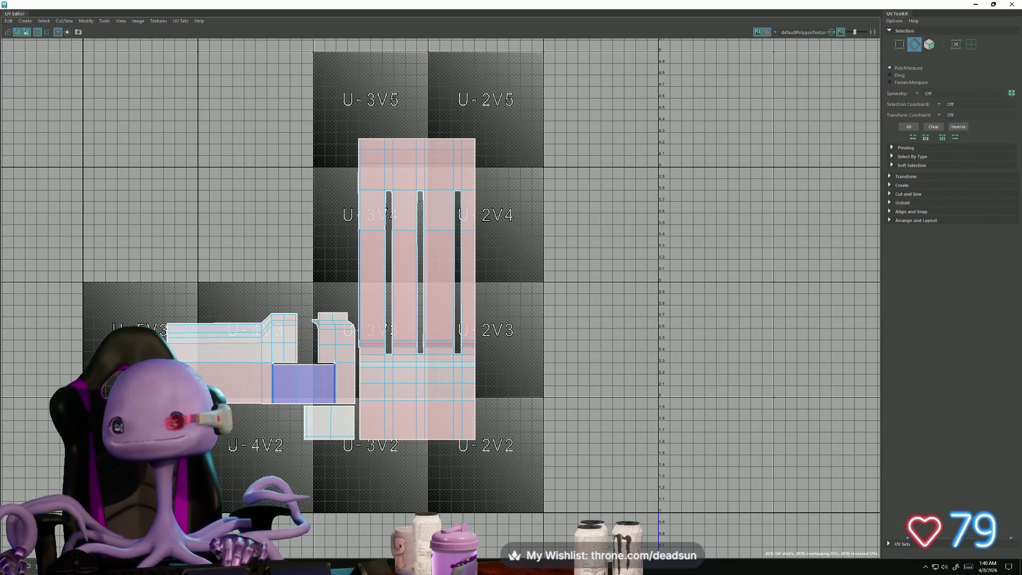
pyautogui.click(1012, 4)
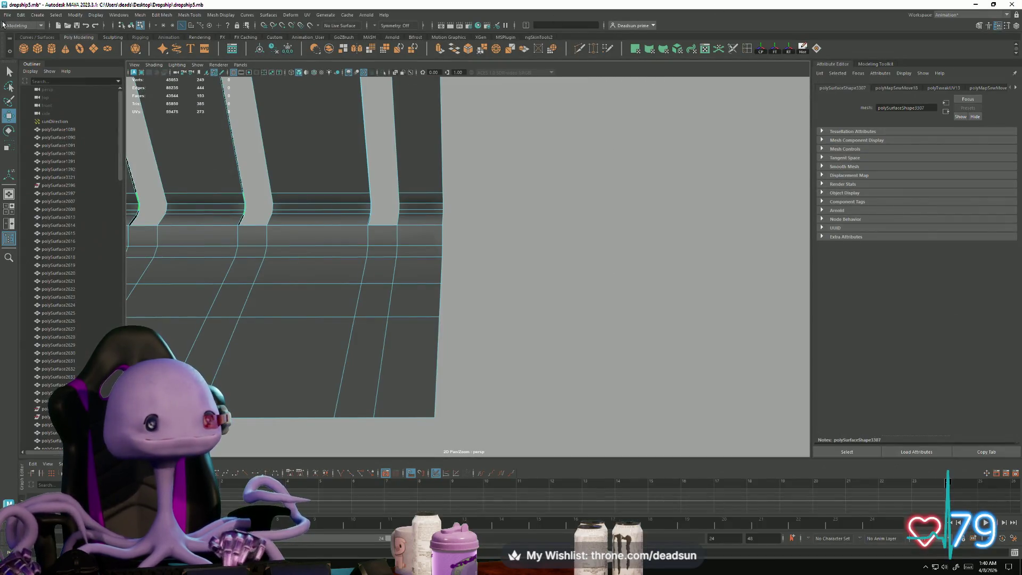
pyautogui.click(7, 14)
pyautogui.click(24, 45)
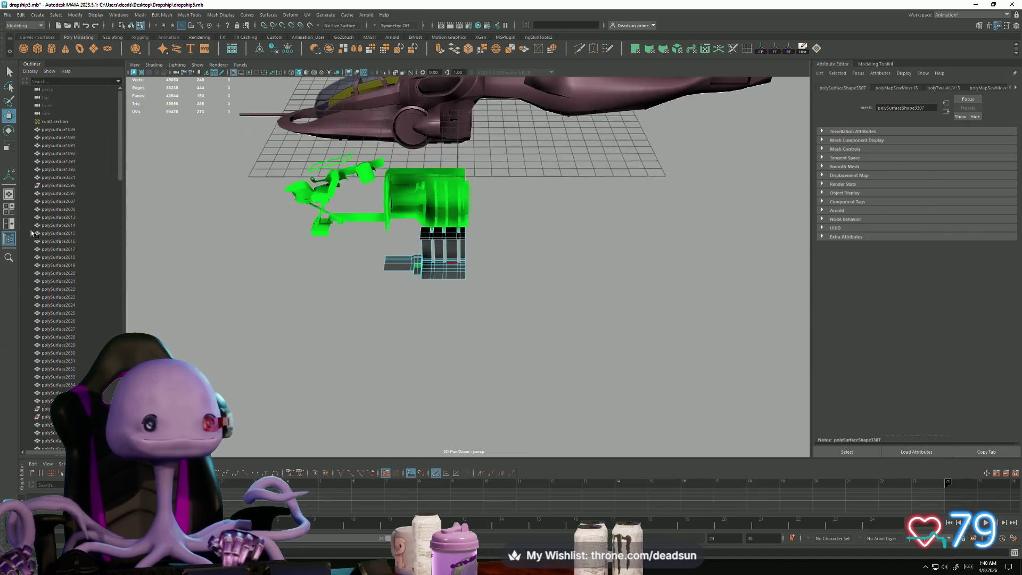
pyautogui.moveTo(330, 292)
pyautogui.keyDown('alt'); pyautogui.mouseDown(button='right')
pyautogui.moveTo(752, 311)
pyautogui.moveTo(335, 297)
pyautogui.moveTo(256, 268)
pyautogui.moveTo(456, 425)
pyautogui.moveTo(380, 362)
pyautogui.mouseUp(button='right'); pyautogui.keyUp('alt')
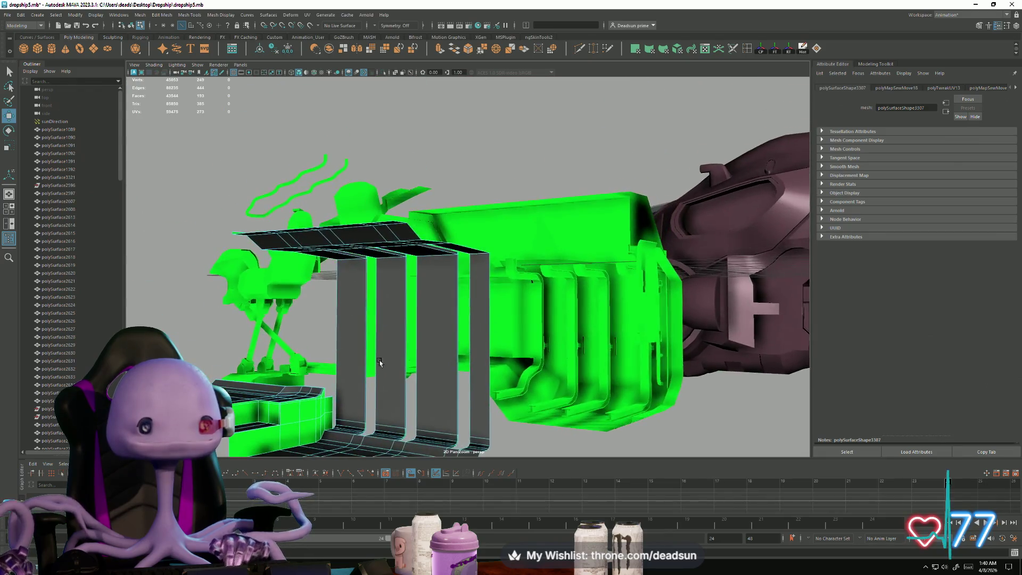
pyautogui.keyDown('alt'); pyautogui.moveTo(379, 362); pyautogui.dragTo(378, 301); pyautogui.keyUp('alt')
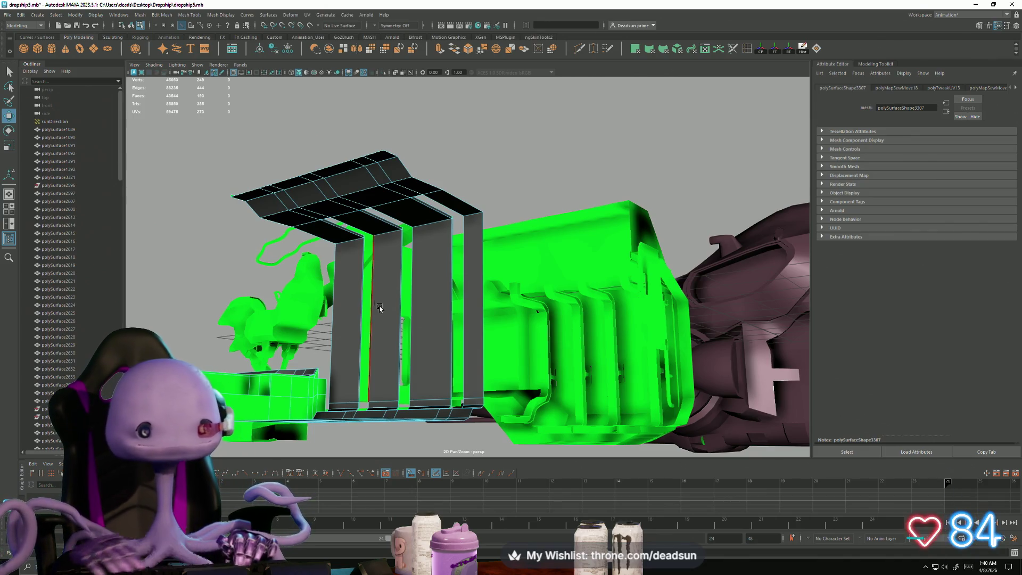
pyautogui.moveTo(379, 308)
pyautogui.keyDown('alt'); pyautogui.mouseDown()
pyautogui.moveTo(359, 317)
pyautogui.moveTo(408, 322)
pyautogui.mouseUp(); pyautogui.keyUp('alt')
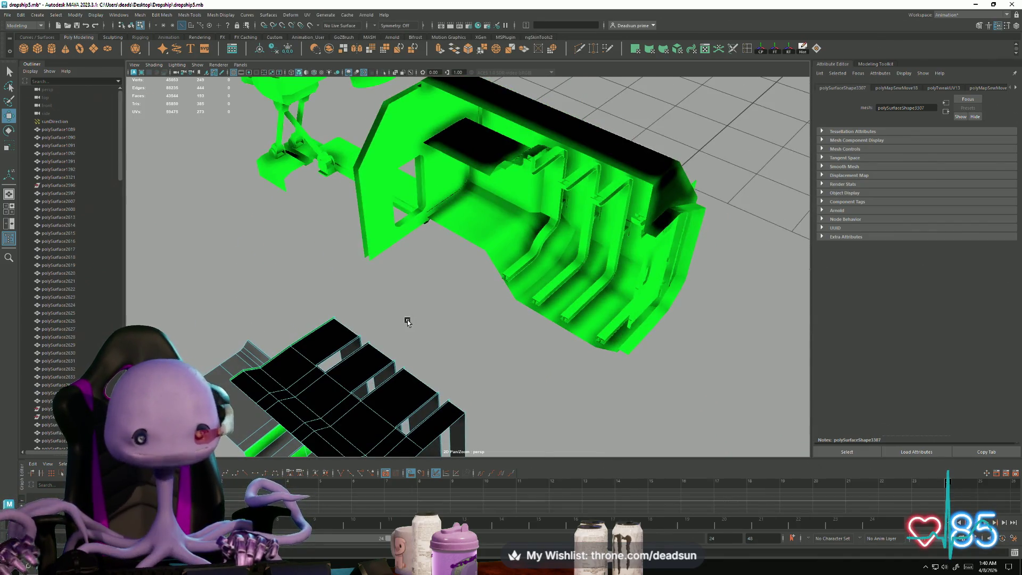
pyautogui.keyDown('alt'); pyautogui.moveTo(466, 190); pyautogui.dragTo(308, 273, button='right'); pyautogui.keyUp('alt')
pyautogui.moveTo(308, 274)
pyautogui.keyDown('alt'); pyautogui.mouseDown()
pyautogui.moveTo(283, 283)
pyautogui.moveTo(287, 323)
pyautogui.moveTo(336, 367)
pyautogui.moveTo(373, 342)
pyautogui.moveTo(388, 313)
pyautogui.moveTo(413, 341)
pyautogui.moveTo(392, 260)
pyautogui.moveTo(382, 288)
pyautogui.mouseUp(); pyautogui.keyUp('alt')
pyautogui.keyDown('alt'); pyautogui.moveTo(392, 339); pyautogui.dragTo(406, 254); pyautogui.keyUp('alt')
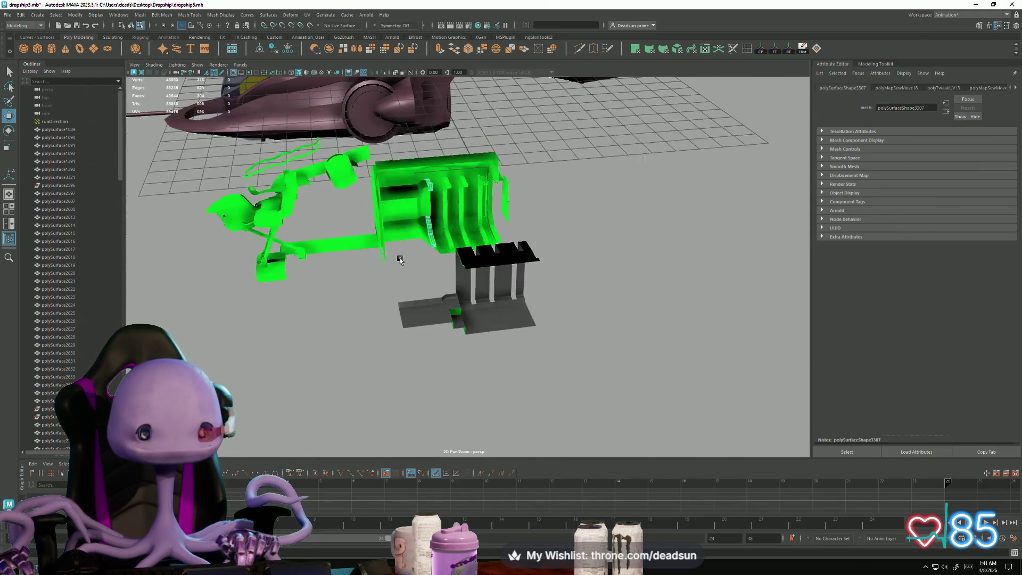
pyautogui.moveTo(424, 353)
pyautogui.keyDown('alt'); pyautogui.mouseDown()
pyautogui.moveTo(417, 379)
pyautogui.moveTo(463, 379)
pyautogui.moveTo(468, 393)
pyautogui.mouseUp(); pyautogui.keyUp('alt')
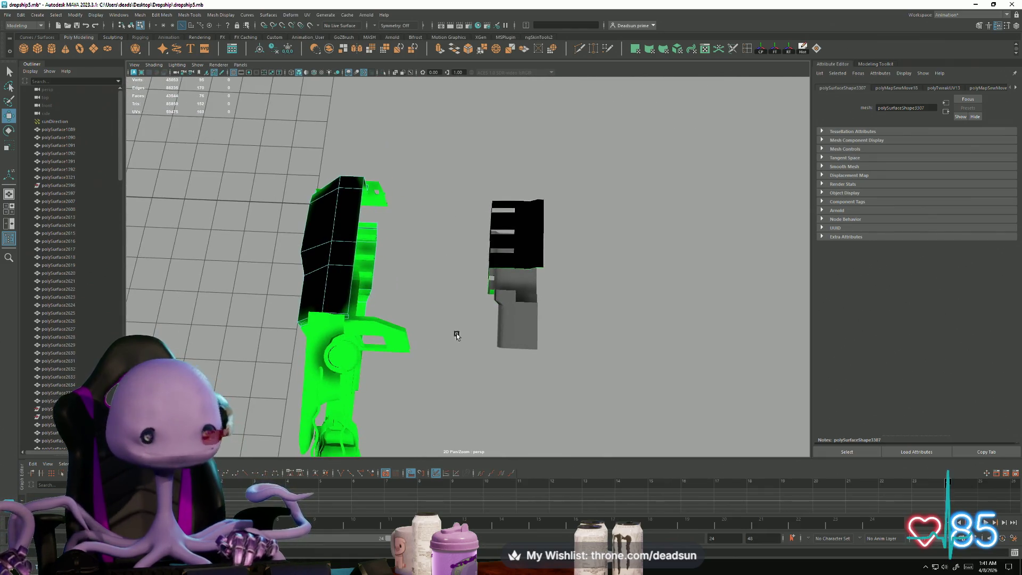
pyautogui.moveTo(502, 355)
pyautogui.keyDown('alt'); pyautogui.mouseDown()
pyautogui.moveTo(441, 334)
pyautogui.moveTo(463, 319)
pyautogui.mouseUp(); pyautogui.keyUp('alt')
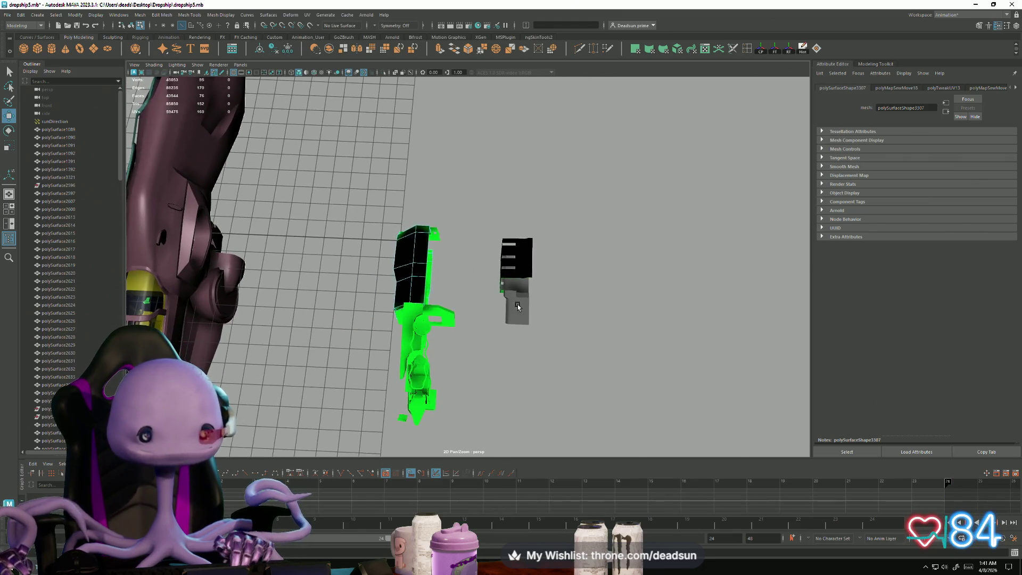
# Step: Slide an edge of the grey wall panel, then select the panel as a whole object
pyautogui.click(502, 278)
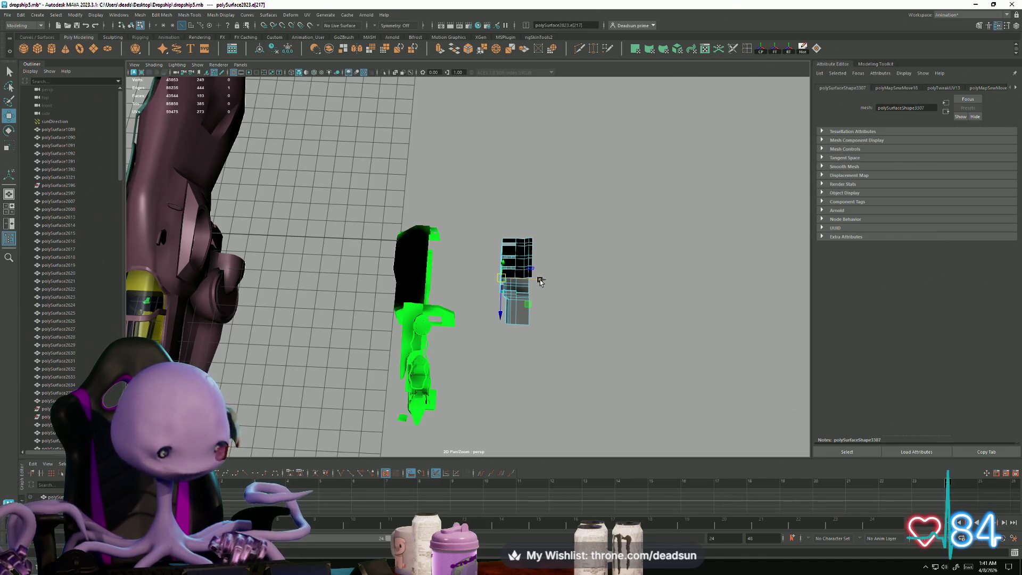
pyautogui.moveTo(539, 280)
pyautogui.mouseDown()
pyautogui.moveTo(487, 281)
pyautogui.moveTo(518, 288)
pyautogui.mouseUp()
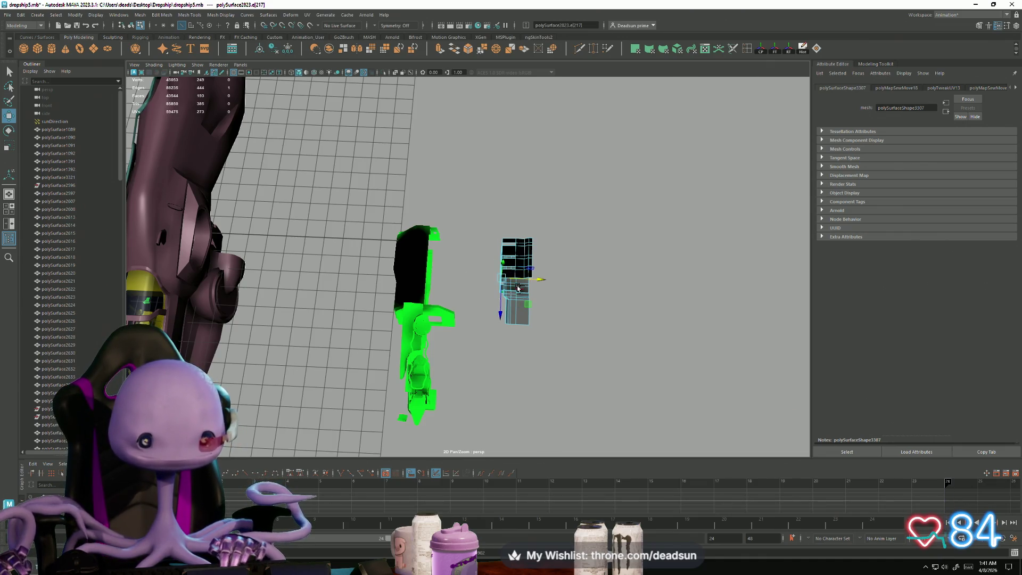
pyautogui.moveTo(518, 288); pyautogui.dragTo(598, 235, button='right')
pyautogui.click(524, 259)
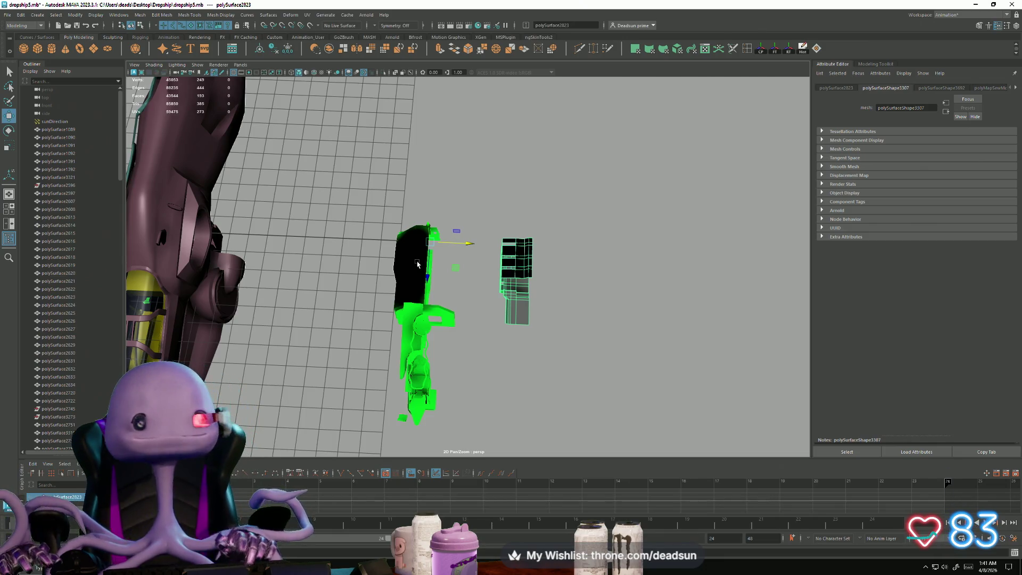
# Step: Move the grey panel's pivot onto its edge using pivot edit mode (D)
pyautogui.scroll(5, 425, 189)
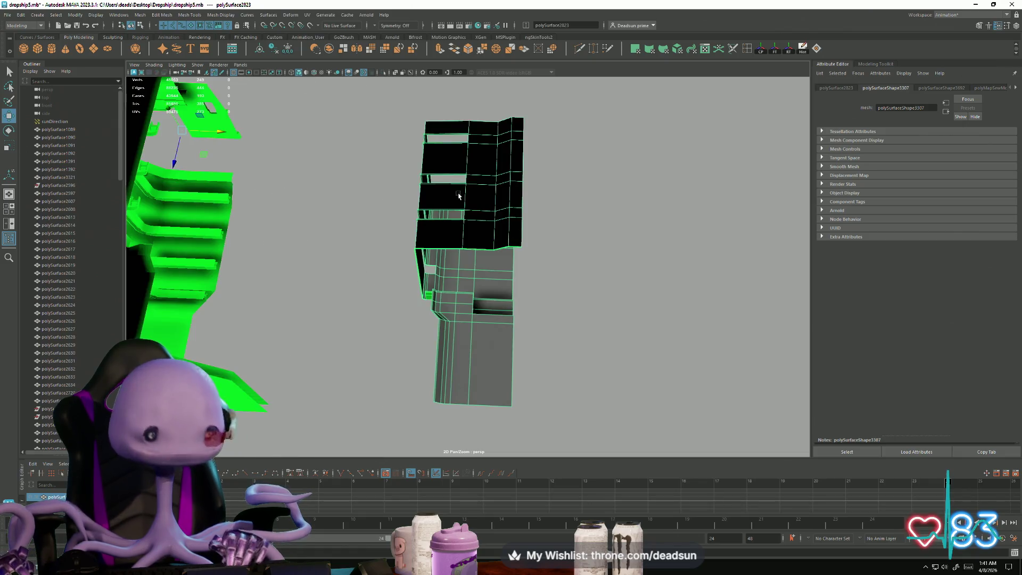
pyautogui.scroll(-8, 271, 285)
pyautogui.moveTo(476, 332)
pyautogui.keyDown('alt'); pyautogui.mouseDown()
pyautogui.moveTo(473, 317)
pyautogui.moveTo(563, 338)
pyautogui.moveTo(543, 326)
pyautogui.mouseUp(); pyautogui.keyUp('alt')
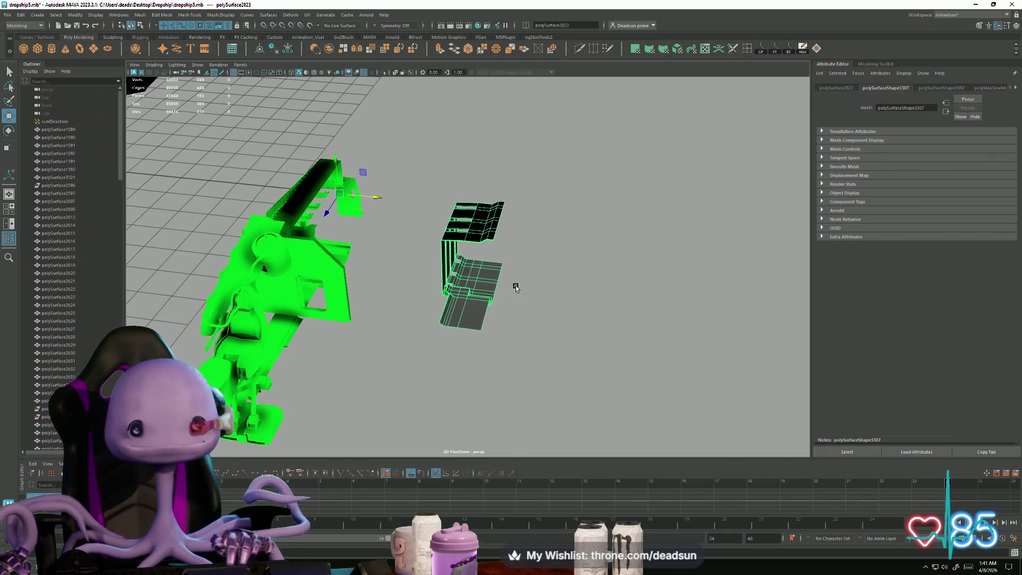
pyautogui.press('d')
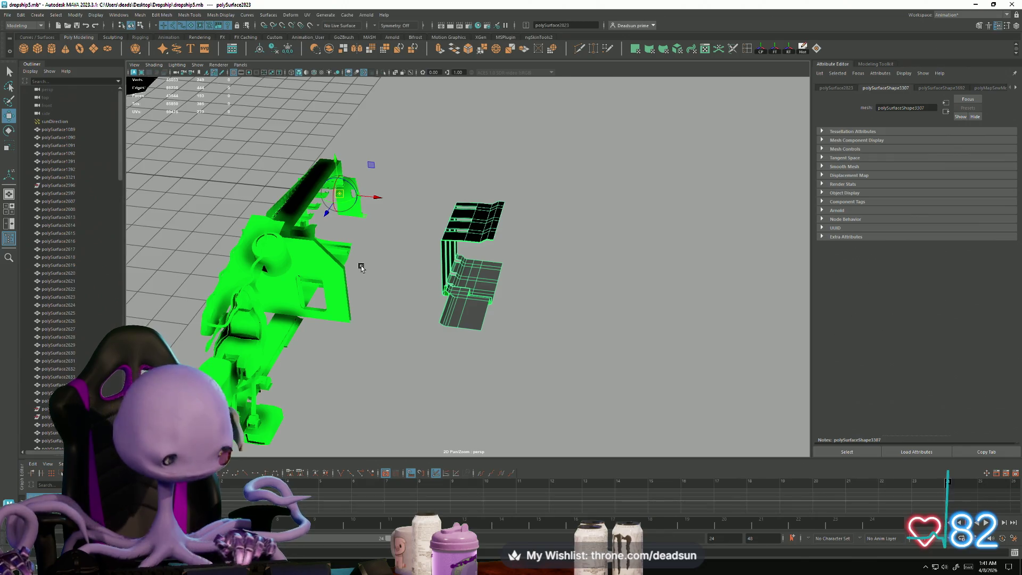
pyautogui.moveTo(339, 193)
pyautogui.mouseDown()
pyautogui.moveTo(442, 295)
pyautogui.moveTo(496, 289)
pyautogui.mouseUp()
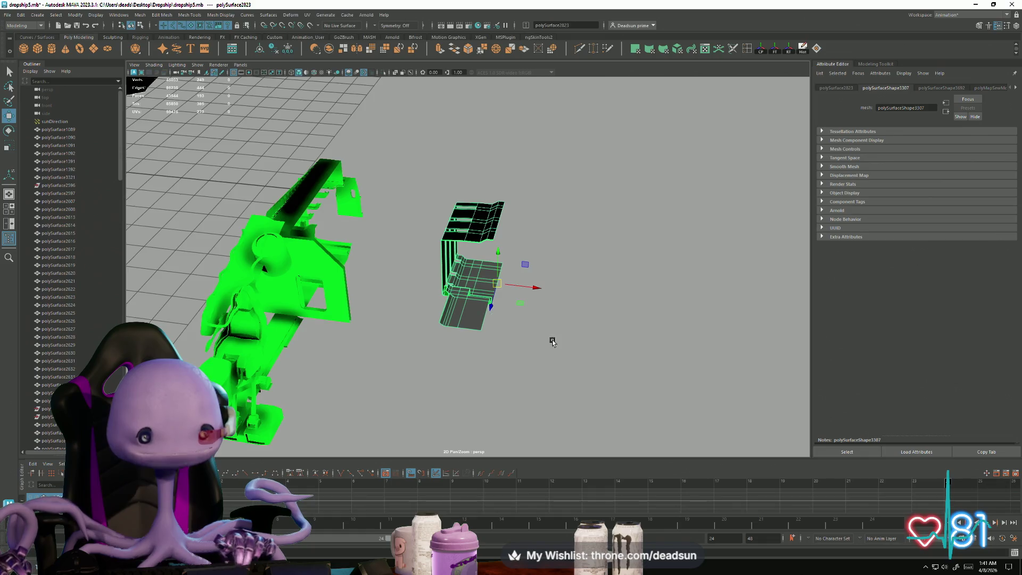
# Step: Orbit to a side view and select the dark piece of the green model
pyautogui.moveTo(552, 342)
pyautogui.keyDown('alt'); pyautogui.mouseDown()
pyautogui.moveTo(392, 263)
pyautogui.moveTo(431, 319)
pyautogui.moveTo(422, 358)
pyautogui.moveTo(419, 295)
pyautogui.moveTo(552, 342)
pyautogui.mouseUp(); pyautogui.keyUp('alt')
pyautogui.click(371, 241)
pyautogui.scroll(6, 400, 317)
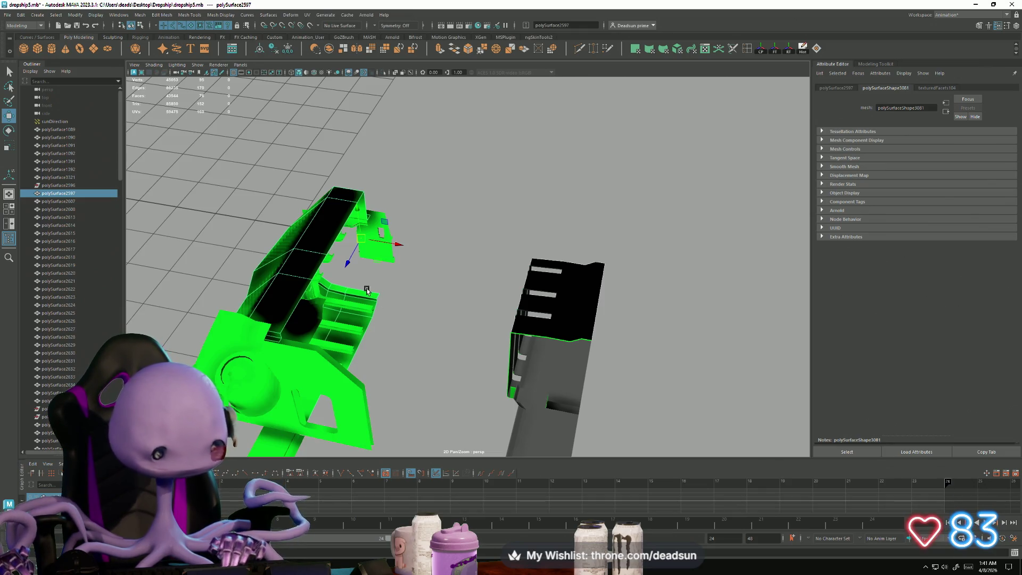
# Step: Snap the dark piece's pivot to a lower mesh vertex, then orbit to the ship's side
pyautogui.press('d')
pyautogui.press('v')
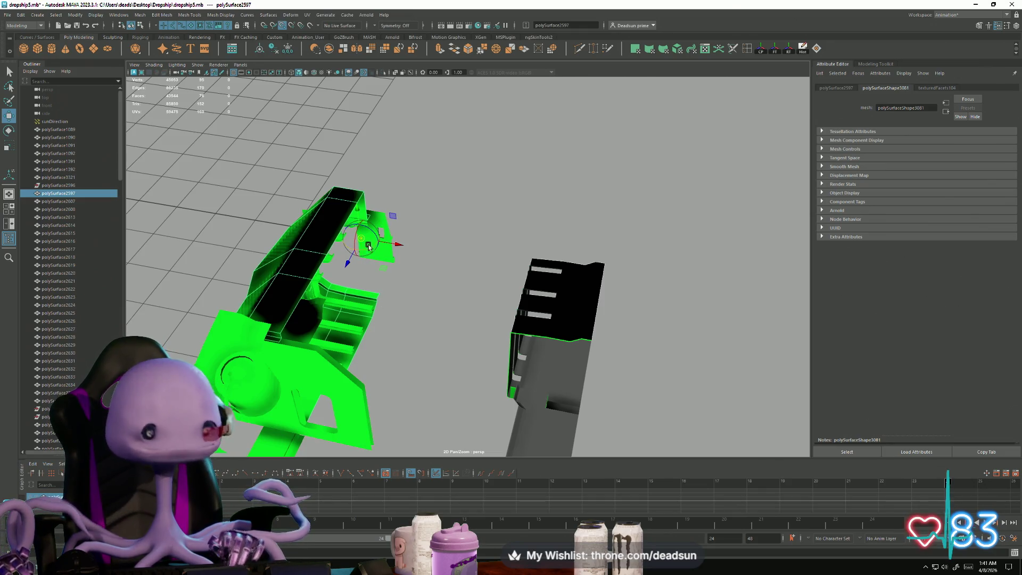
pyautogui.moveTo(361, 239); pyautogui.dragTo(377, 327)
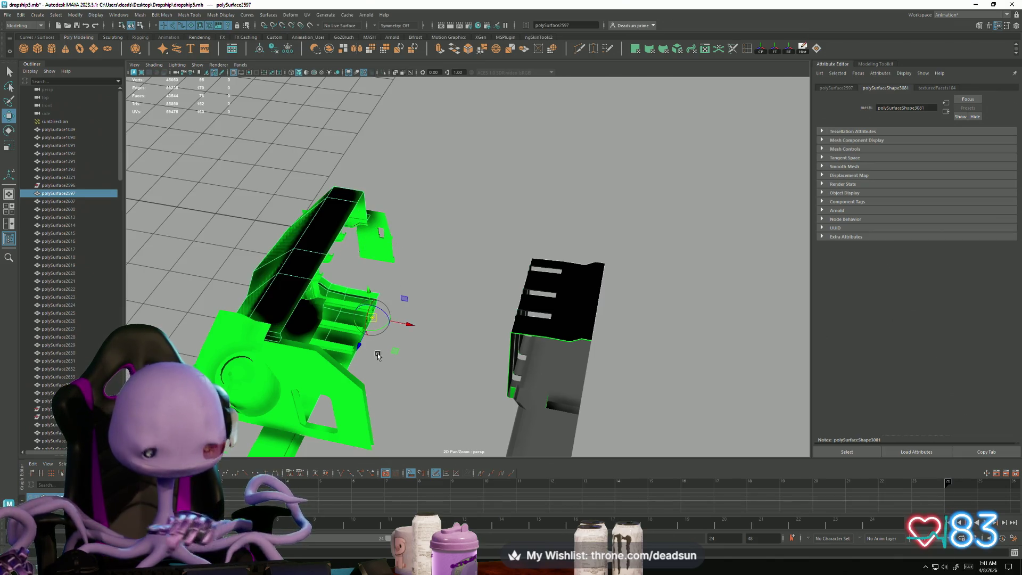
pyautogui.press('d')
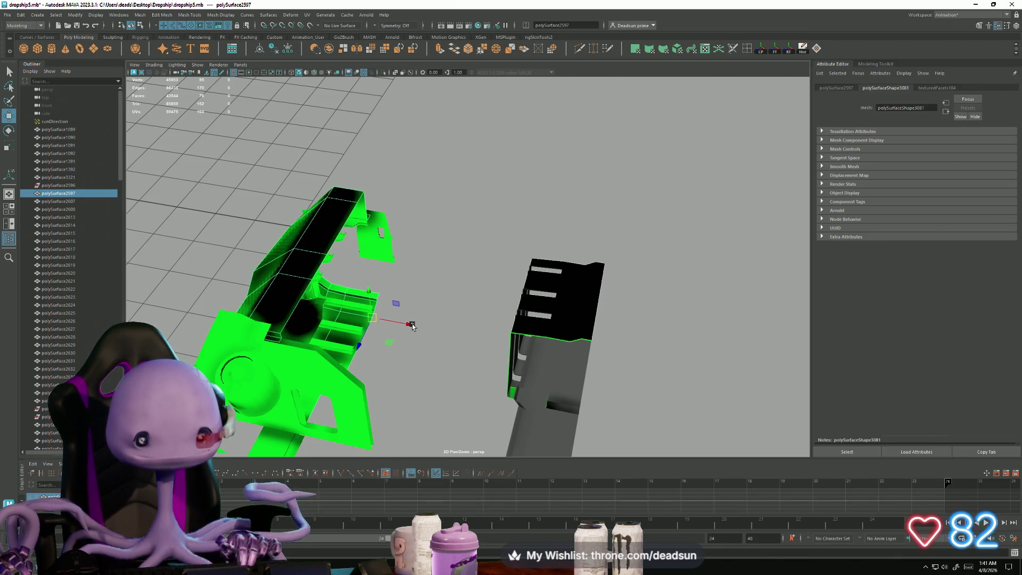
pyautogui.moveTo(412, 325)
pyautogui.keyDown('alt'); pyautogui.mouseDown()
pyautogui.moveTo(422, 342)
pyautogui.moveTo(430, 338)
pyautogui.moveTo(419, 334)
pyautogui.moveTo(471, 315)
pyautogui.moveTo(553, 339)
pyautogui.moveTo(544, 350)
pyautogui.moveTo(450, 356)
pyautogui.moveTo(465, 358)
pyautogui.moveTo(400, 333)
pyautogui.moveTo(422, 319)
pyautogui.moveTo(531, 373)
pyautogui.moveTo(591, 387)
pyautogui.moveTo(434, 384)
pyautogui.moveTo(454, 409)
pyautogui.moveTo(447, 393)
pyautogui.moveTo(411, 387)
pyautogui.moveTo(324, 389)
pyautogui.mouseUp(); pyautogui.keyUp('alt')
pyautogui.scroll(5, 458, 357)
pyautogui.scroll(5, 453, 340)
pyautogui.moveTo(502, 380)
pyautogui.keyDown('alt'); pyautogui.mouseDown()
pyautogui.moveTo(486, 367)
pyautogui.moveTo(490, 379)
pyautogui.moveTo(468, 385)
pyautogui.moveTo(394, 390)
pyautogui.mouseUp(); pyautogui.keyUp('alt')
pyautogui.keyDown('alt'); pyautogui.moveTo(395, 390); pyautogui.dragTo(449, 395, button='right'); pyautogui.keyUp('alt')
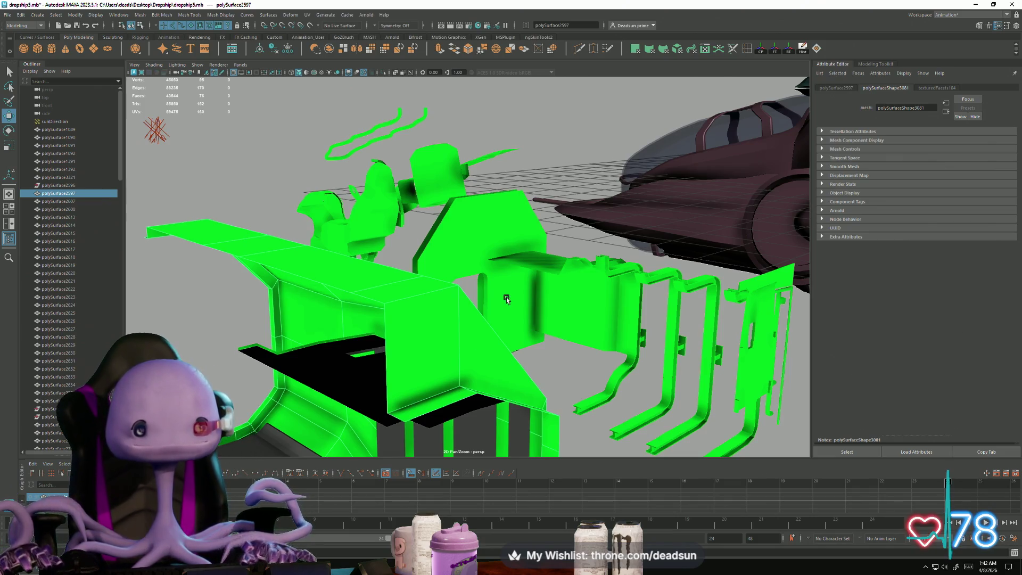
pyautogui.moveTo(507, 299)
pyautogui.keyDown('alt'); pyautogui.mouseDown()
pyautogui.moveTo(304, 371)
pyautogui.moveTo(452, 401)
pyautogui.moveTo(458, 344)
pyautogui.mouseUp(); pyautogui.keyUp('alt')
pyautogui.click(377, 311)
pyautogui.moveTo(377, 311)
pyautogui.mouseDown(button='right')
pyautogui.moveTo(391, 511)
pyautogui.moveTo(436, 492)
pyautogui.mouseUp(button='right')
pyautogui.click(413, 429)
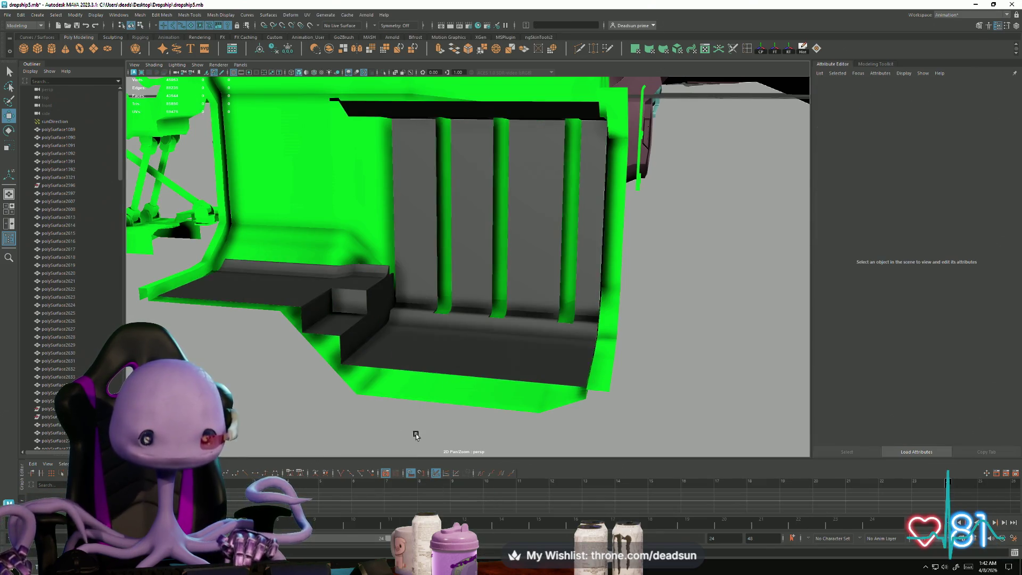
pyautogui.moveTo(413, 429)
pyautogui.keyDown('alt'); pyautogui.mouseDown()
pyautogui.moveTo(318, 376)
pyautogui.moveTo(375, 350)
pyautogui.mouseUp(); pyautogui.keyUp('alt')
pyautogui.click(375, 349)
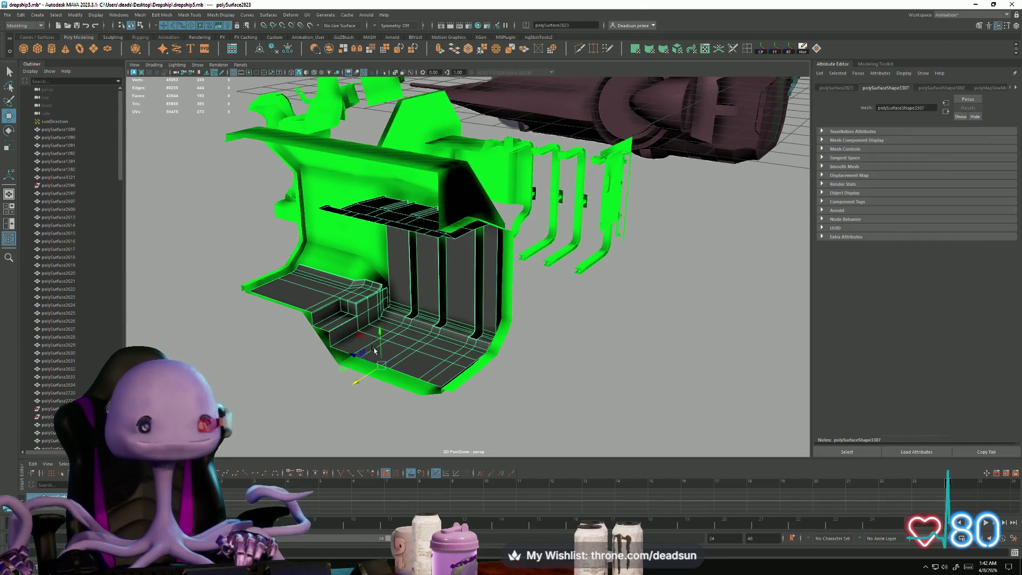
pyautogui.scroll(6, 372, 385)
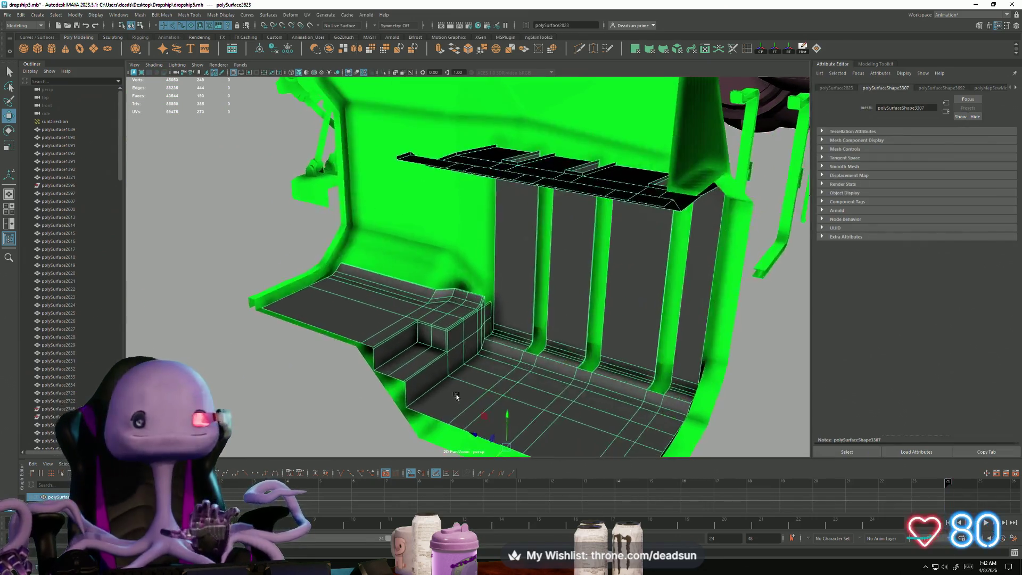
pyautogui.click(338, 391)
pyautogui.scroll(-5, 338, 391)
pyautogui.moveTo(338, 391)
pyautogui.keyDown('alt'); pyautogui.mouseDown()
pyautogui.moveTo(388, 385)
pyautogui.moveTo(383, 400)
pyautogui.mouseUp(); pyautogui.keyUp('alt')
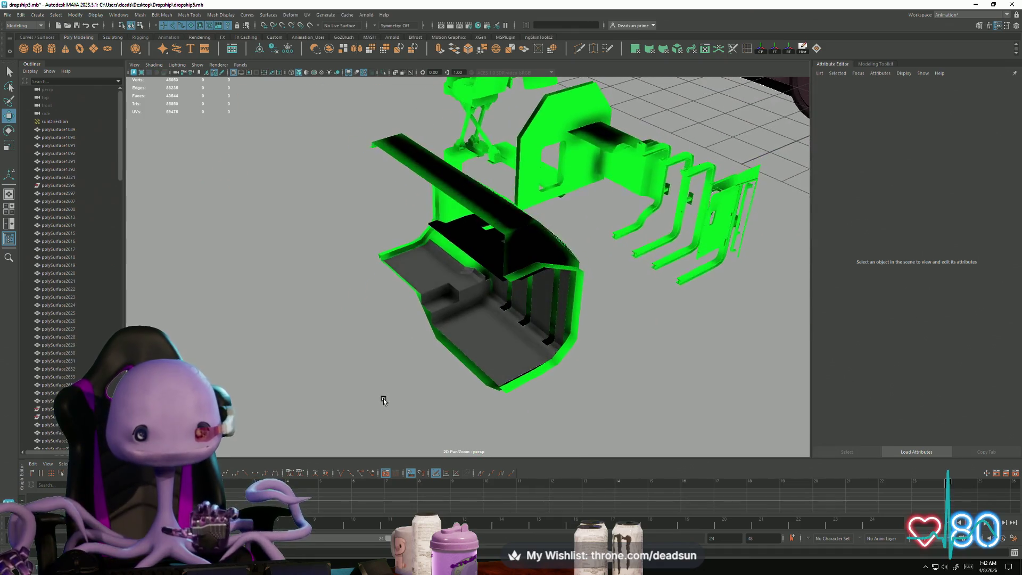
pyautogui.click(631, 195)
pyautogui.moveTo(583, 322)
pyautogui.keyDown('alt'); pyautogui.mouseDown()
pyautogui.moveTo(577, 342)
pyautogui.moveTo(612, 322)
pyautogui.moveTo(655, 318)
pyautogui.moveTo(650, 337)
pyautogui.moveTo(634, 331)
pyautogui.moveTo(628, 249)
pyautogui.moveTo(552, 348)
pyautogui.moveTo(585, 364)
pyautogui.mouseUp(); pyautogui.keyUp('alt')
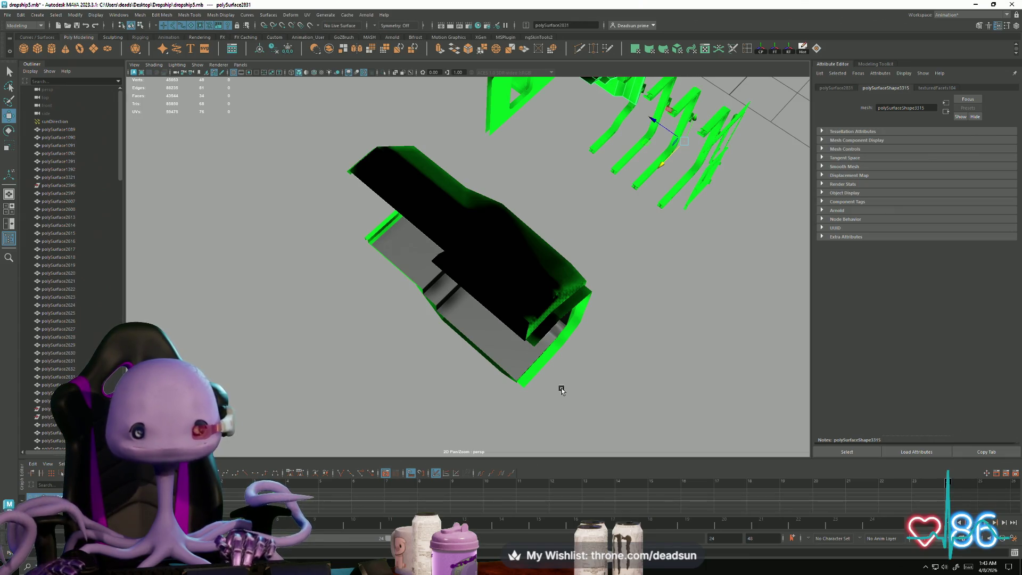
pyautogui.moveTo(576, 383)
pyautogui.keyDown('alt'); pyautogui.mouseDown()
pyautogui.moveTo(650, 434)
pyautogui.moveTo(553, 394)
pyautogui.moveTo(536, 440)
pyautogui.moveTo(538, 343)
pyautogui.moveTo(490, 391)
pyautogui.moveTo(525, 407)
pyautogui.moveTo(473, 377)
pyautogui.moveTo(554, 413)
pyautogui.moveTo(511, 388)
pyautogui.moveTo(533, 351)
pyautogui.moveTo(548, 383)
pyautogui.moveTo(573, 394)
pyautogui.moveTo(534, 369)
pyautogui.moveTo(554, 385)
pyautogui.moveTo(415, 358)
pyautogui.moveTo(632, 388)
pyautogui.moveTo(446, 350)
pyautogui.moveTo(537, 344)
pyautogui.moveTo(377, 343)
pyautogui.mouseUp(); pyautogui.keyUp('alt')
pyautogui.click(490, 391)
pyautogui.moveTo(485, 337)
pyautogui.keyDown('alt'); pyautogui.mouseDown()
pyautogui.moveTo(474, 326)
pyautogui.moveTo(388, 333)
pyautogui.moveTo(398, 344)
pyautogui.moveTo(366, 348)
pyautogui.moveTo(399, 337)
pyautogui.moveTo(532, 358)
pyautogui.moveTo(500, 333)
pyautogui.moveTo(397, 408)
pyautogui.moveTo(423, 379)
pyautogui.moveTo(402, 362)
pyautogui.moveTo(421, 358)
pyautogui.moveTo(538, 381)
pyautogui.moveTo(421, 312)
pyautogui.moveTo(555, 325)
pyautogui.moveTo(407, 248)
pyautogui.moveTo(419, 213)
pyautogui.moveTo(411, 182)
pyautogui.moveTo(361, 235)
pyautogui.moveTo(407, 250)
pyautogui.moveTo(352, 217)
pyautogui.moveTo(343, 225)
pyautogui.mouseUp(); pyautogui.keyUp('alt')
pyautogui.moveTo(343, 225)
pyautogui.keyDown('alt'); pyautogui.mouseDown(button='right')
pyautogui.moveTo(383, 256)
pyautogui.moveTo(403, 377)
pyautogui.moveTo(353, 335)
pyautogui.mouseUp(button='right'); pyautogui.keyUp('alt')
pyautogui.moveTo(353, 335)
pyautogui.keyDown('alt'); pyautogui.mouseDown()
pyautogui.moveTo(362, 486)
pyautogui.moveTo(364, 422)
pyautogui.mouseUp(); pyautogui.keyUp('alt')
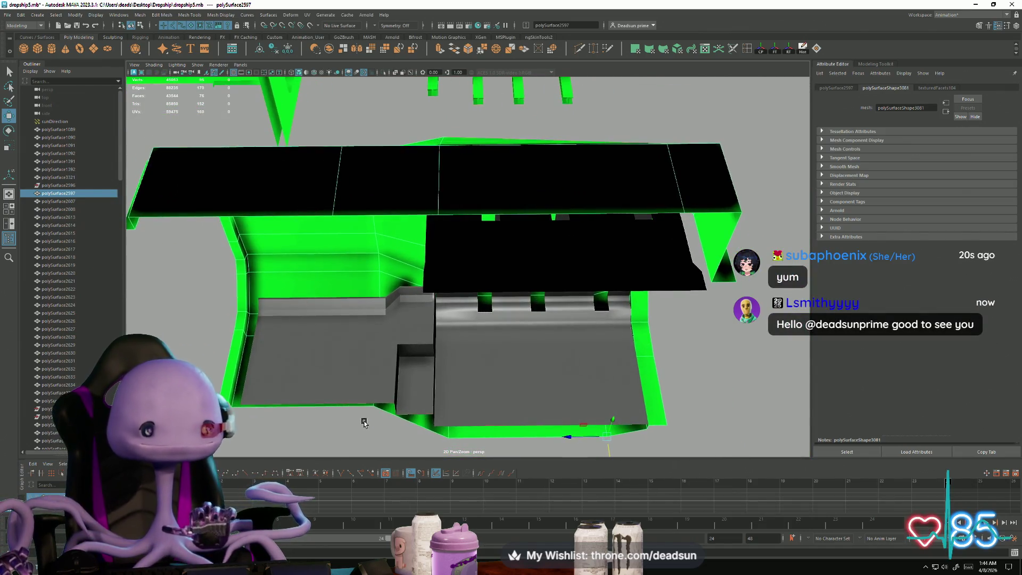
# Step: Switch the section to face mode, pick an interior wall face, then return to object selection
pyautogui.rightClick(330, 263)
pyautogui.click(327, 287)
pyautogui.click(330, 285)
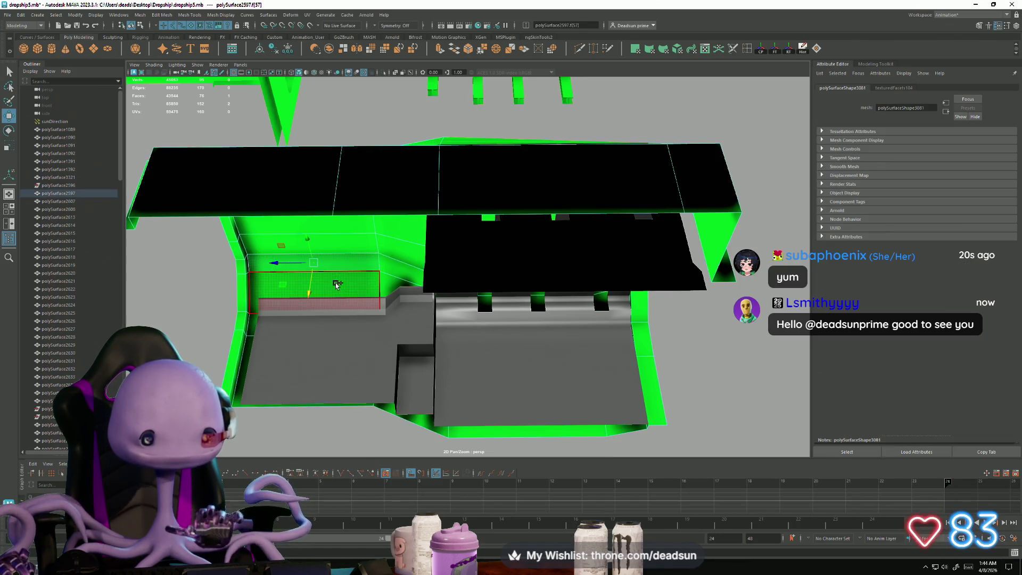
pyautogui.moveTo(468, 338)
pyautogui.keyDown('alt'); pyautogui.mouseDown()
pyautogui.moveTo(413, 310)
pyautogui.moveTo(417, 297)
pyautogui.mouseUp(); pyautogui.keyUp('alt')
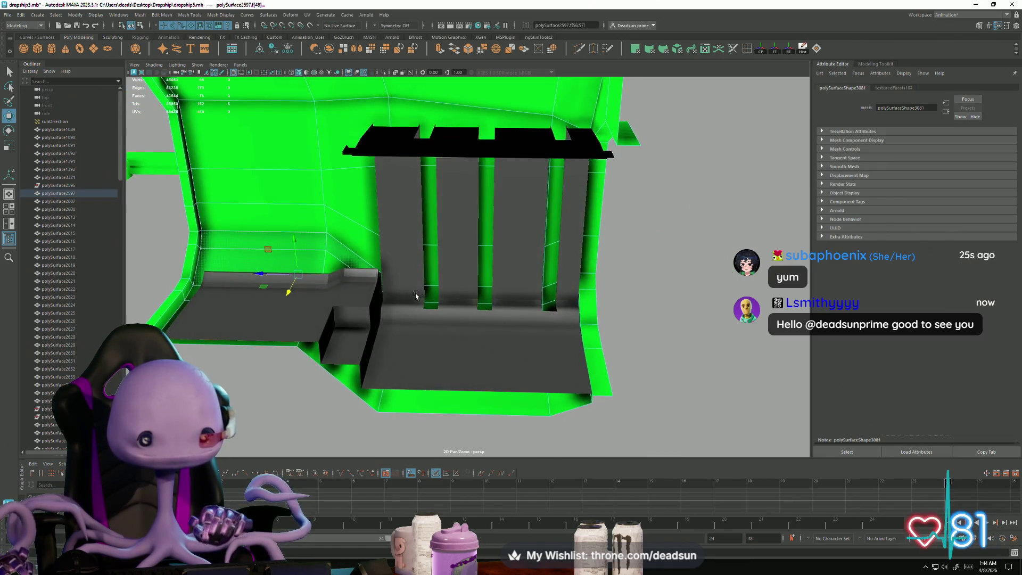
pyautogui.moveTo(468, 347)
pyautogui.keyDown('alt'); pyautogui.mouseDown()
pyautogui.moveTo(366, 351)
pyautogui.moveTo(372, 391)
pyautogui.mouseUp(); pyautogui.keyUp('alt')
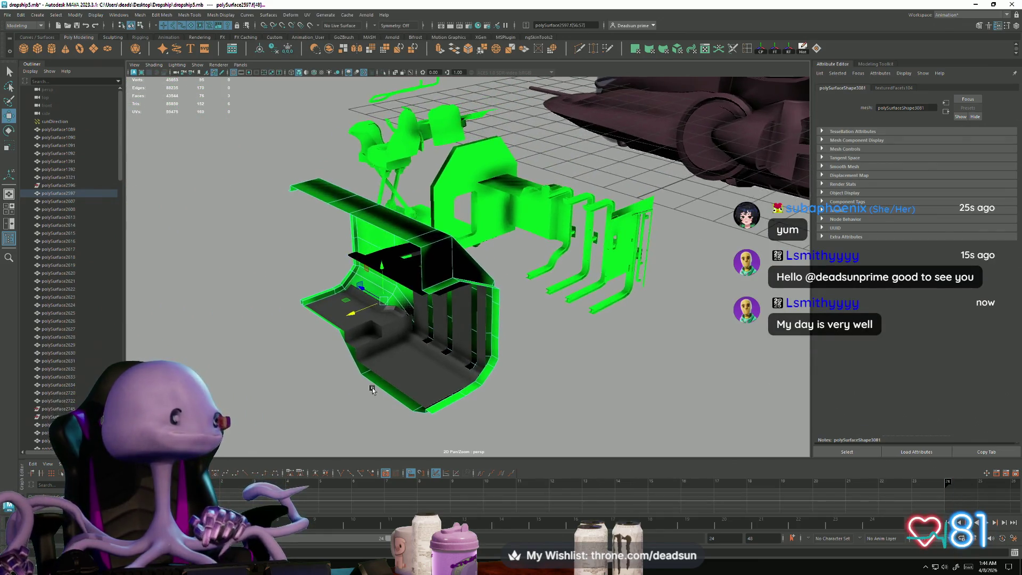
pyautogui.moveTo(432, 236); pyautogui.dragTo(451, 235, button='right')
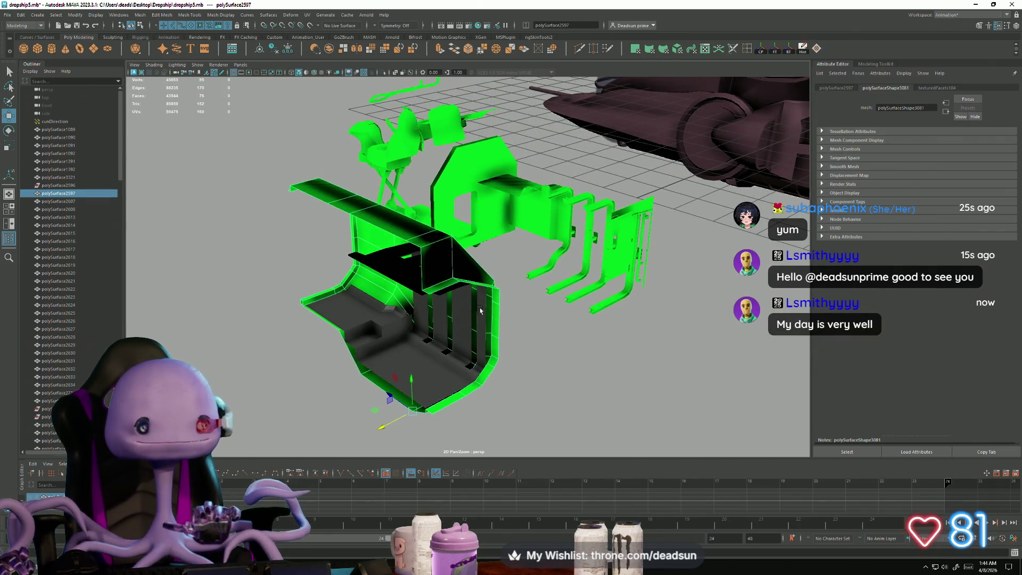
# Step: Select the two top faces of the curved C-shaped wall piece in face mode
pyautogui.moveTo(480, 311)
pyautogui.keyDown('alt'); pyautogui.mouseDown()
pyautogui.moveTo(397, 407)
pyautogui.moveTo(617, 257)
pyautogui.moveTo(469, 420)
pyautogui.moveTo(417, 349)
pyautogui.mouseUp(); pyautogui.keyUp('alt')
pyautogui.scroll(6, 469, 421)
pyautogui.scroll(6, 408, 370)
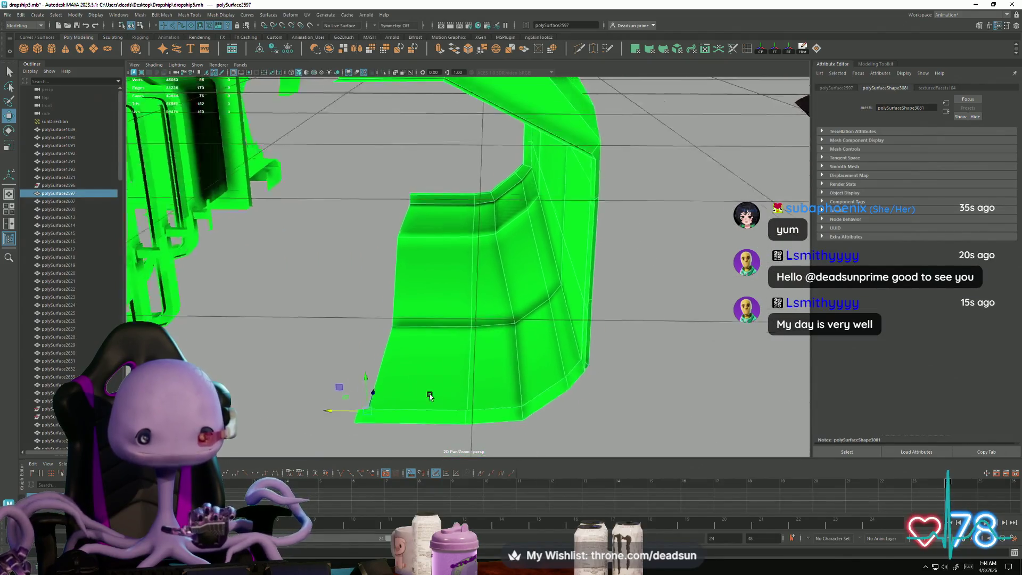
pyautogui.keyDown('alt'); pyautogui.moveTo(429, 396); pyautogui.dragTo(402, 285); pyautogui.keyUp('alt')
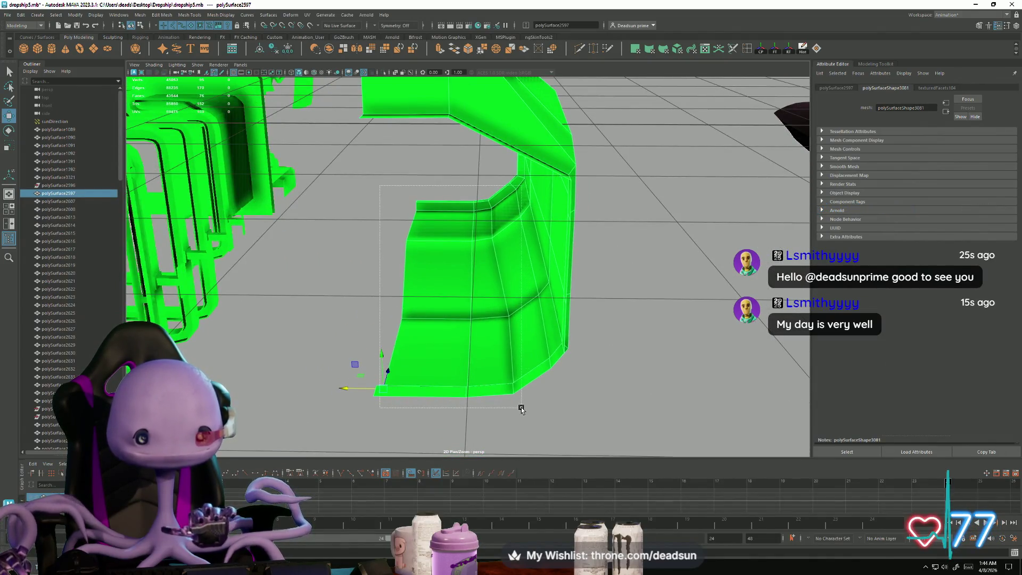
pyautogui.moveTo(521, 409); pyautogui.dragTo(521, 408)
pyautogui.moveTo(463, 319); pyautogui.dragTo(463, 351, button='right')
pyautogui.click(492, 213)
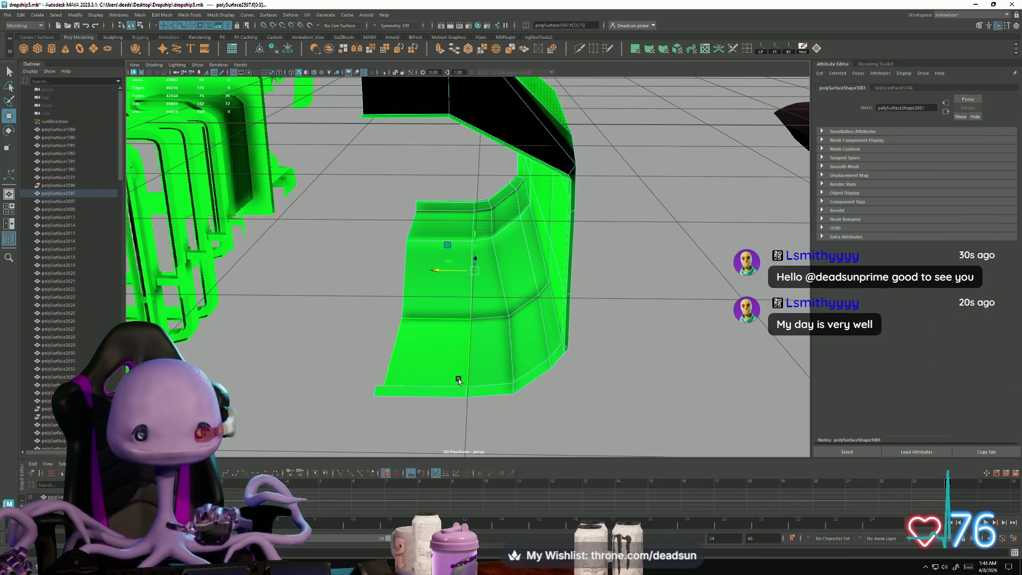
pyautogui.moveTo(459, 382)
pyautogui.keyDown('alt'); pyautogui.mouseDown()
pyautogui.moveTo(562, 388)
pyautogui.moveTo(404, 426)
pyautogui.moveTo(483, 422)
pyautogui.moveTo(506, 408)
pyautogui.moveTo(509, 365)
pyautogui.moveTo(501, 392)
pyautogui.moveTo(405, 410)
pyautogui.moveTo(394, 423)
pyautogui.moveTo(597, 394)
pyautogui.moveTo(486, 317)
pyautogui.mouseUp(); pyautogui.keyUp('alt')
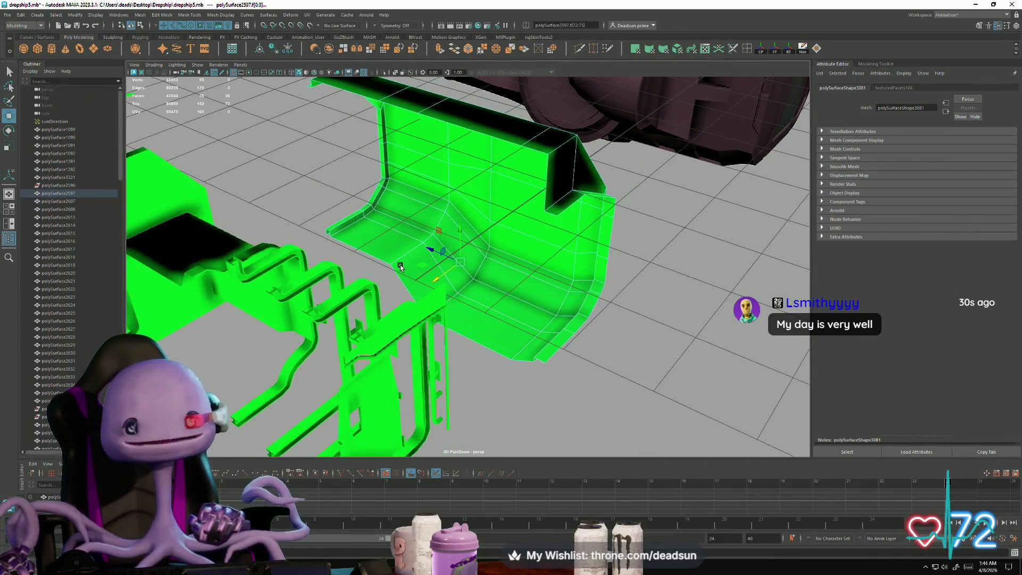
pyautogui.moveTo(401, 266)
pyautogui.keyDown('alt'); pyautogui.mouseDown()
pyautogui.moveTo(405, 250)
pyautogui.moveTo(410, 298)
pyautogui.mouseUp(); pyautogui.keyUp('alt')
# Step: Open the UV Editor from the UV menu and dock it beside the 3D view
pyautogui.click(308, 15)
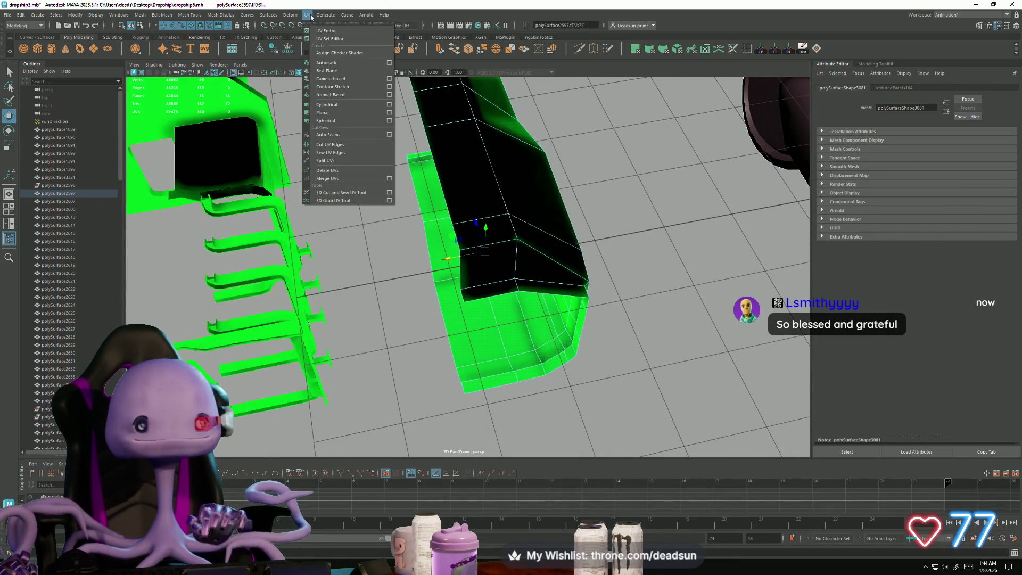
pyautogui.click(322, 31)
pyautogui.moveTo(441, 4)
pyautogui.mouseDown()
pyautogui.moveTo(300, 48)
pyautogui.moveTo(32, 77)
pyautogui.moveTo(167, 72)
pyautogui.mouseUp()
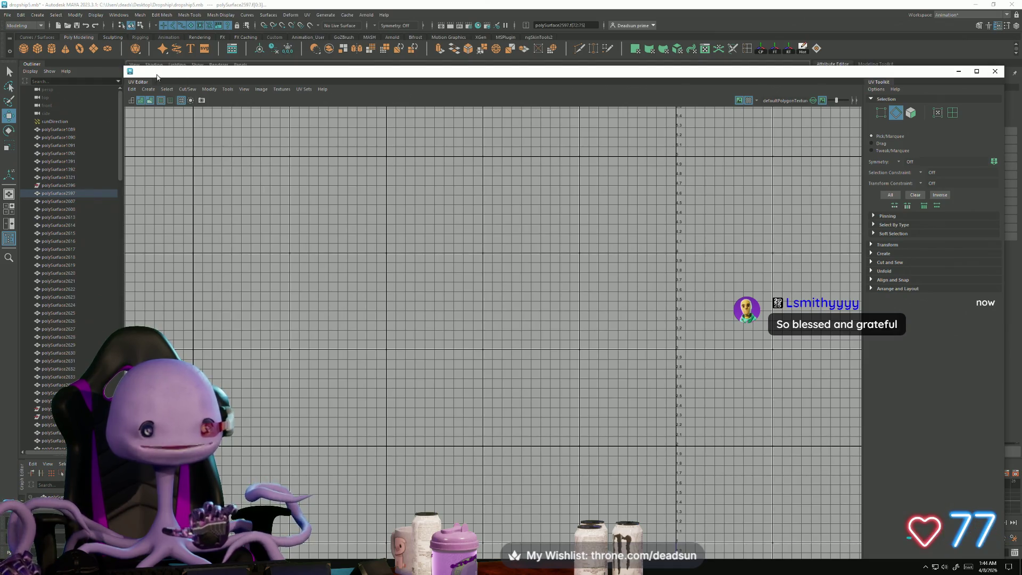
pyautogui.moveTo(124, 68); pyautogui.dragTo(578, 246)
pyautogui.moveTo(652, 249)
pyautogui.mouseDown()
pyautogui.moveTo(632, 187)
pyautogui.moveTo(649, 61)
pyautogui.moveTo(669, 116)
pyautogui.mouseUp()
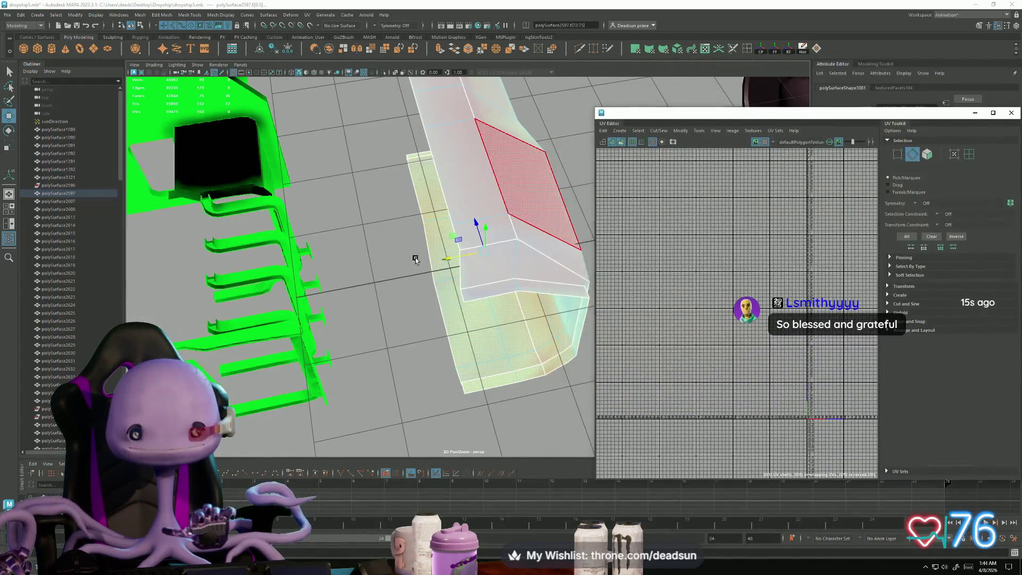
# Step: Select the faces of the left UV shell and recentre the shells in view
pyautogui.scroll(-3, 415, 260)
pyautogui.scroll(-3, 751, 320)
pyautogui.scroll(5, 662, 289)
pyautogui.scroll(-2, 662, 290)
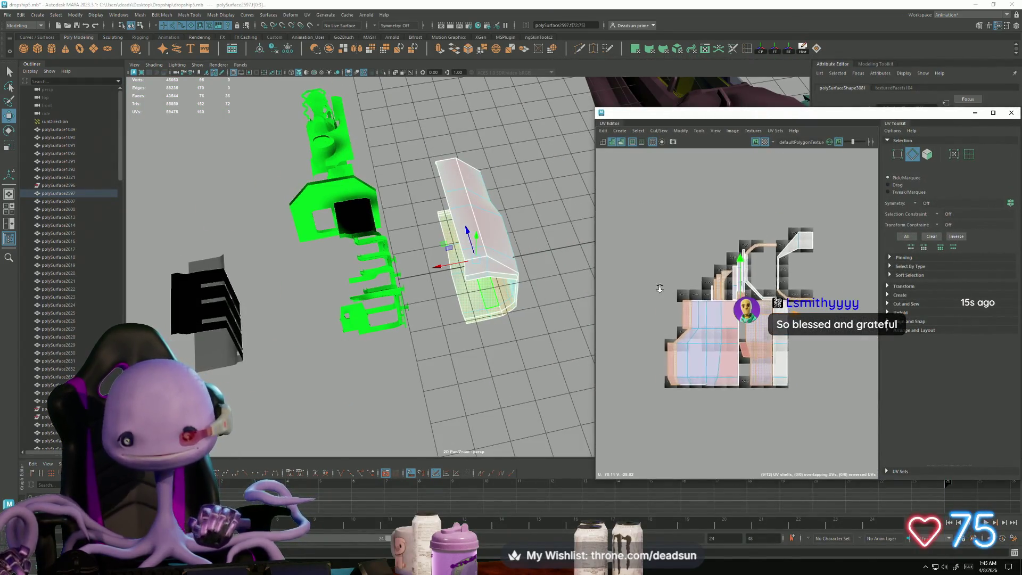
pyautogui.scroll(2, 665, 298)
pyautogui.keyDown('alt'); pyautogui.moveTo(701, 335); pyautogui.dragTo(717, 308, button='middle'); pyautogui.keyUp('alt')
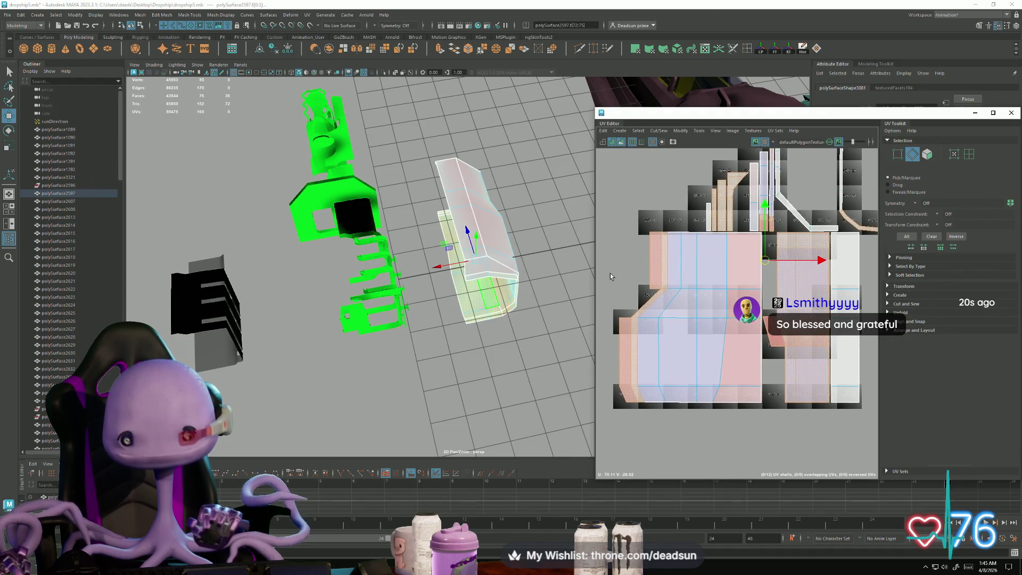
pyautogui.moveTo(669, 389); pyautogui.dragTo(665, 382)
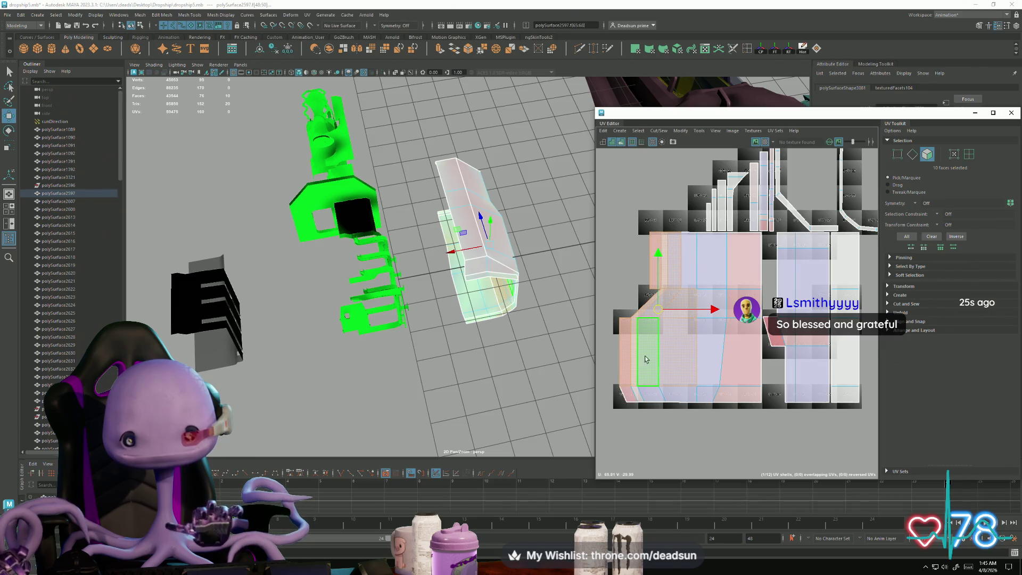
pyautogui.scroll(-3, 660, 330)
pyautogui.scroll(3, 745, 346)
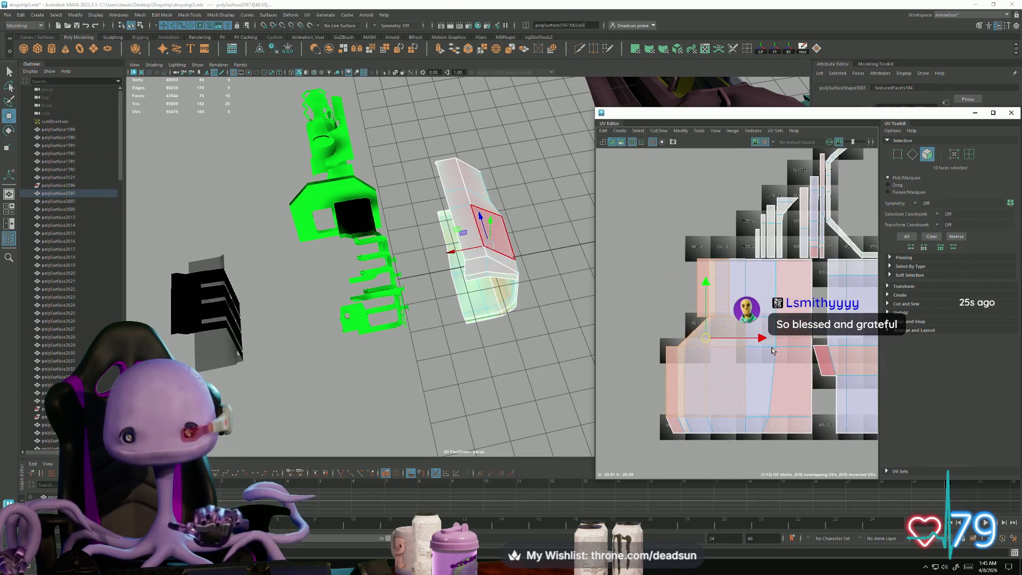
pyautogui.keyDown('alt'); pyautogui.moveTo(773, 351); pyautogui.dragTo(674, 320, button='middle'); pyautogui.keyUp('alt')
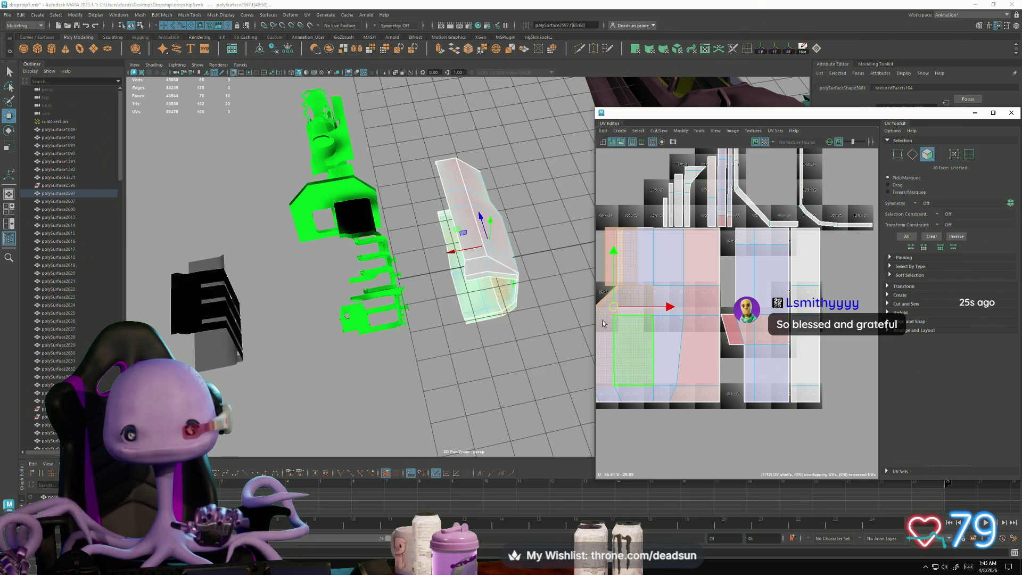
pyautogui.keyDown('alt'); pyautogui.moveTo(505, 322); pyautogui.dragTo(486, 292); pyautogui.keyUp('alt')
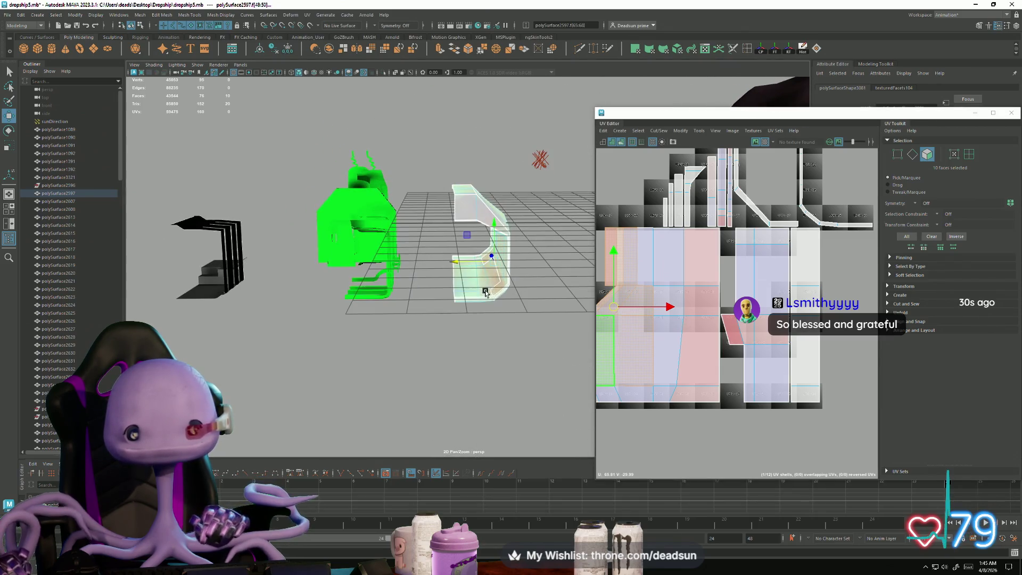
# Step: Browse the UV Editor menus to reach the UV mapping projection options
pyautogui.click(659, 131)
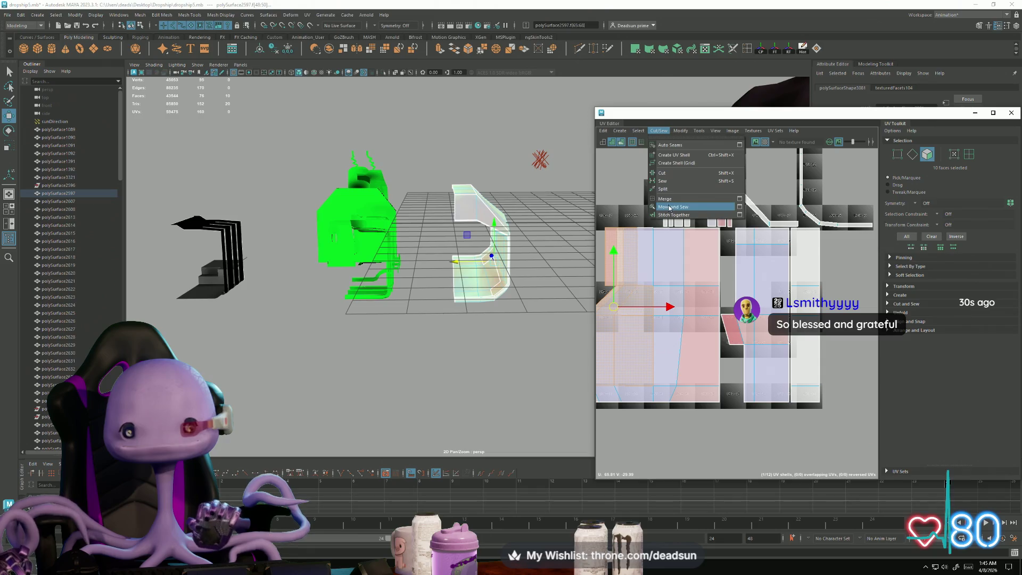
pyautogui.click(639, 131)
pyautogui.click(626, 131)
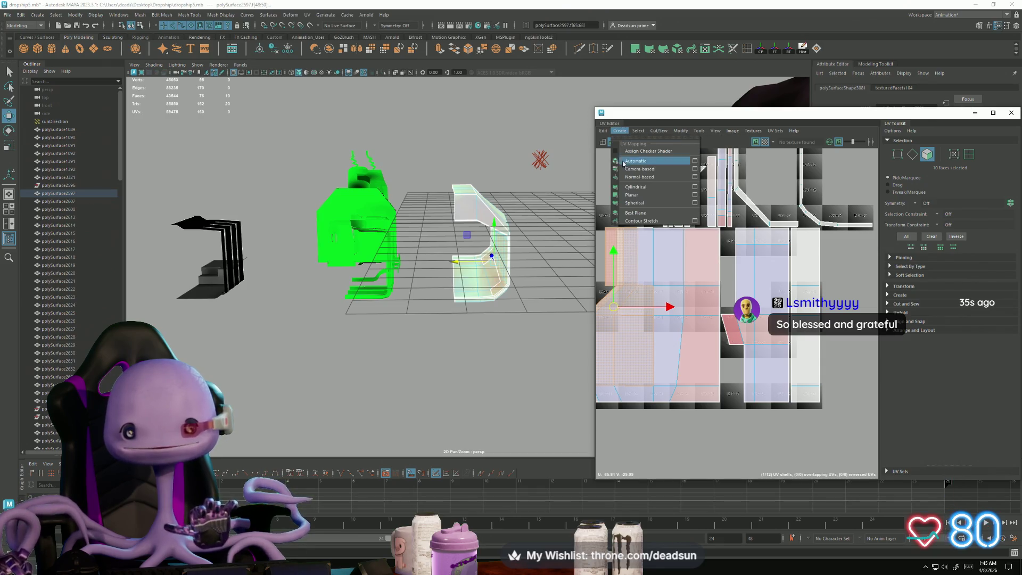
# Step: Apply an automatic UV projection to the faces, then repeat it on the whole wall panel
pyautogui.click(653, 163)
pyautogui.scroll(-3, 713, 277)
pyautogui.keyDown('alt'); pyautogui.moveTo(532, 266); pyautogui.dragTo(501, 297); pyautogui.keyUp('alt')
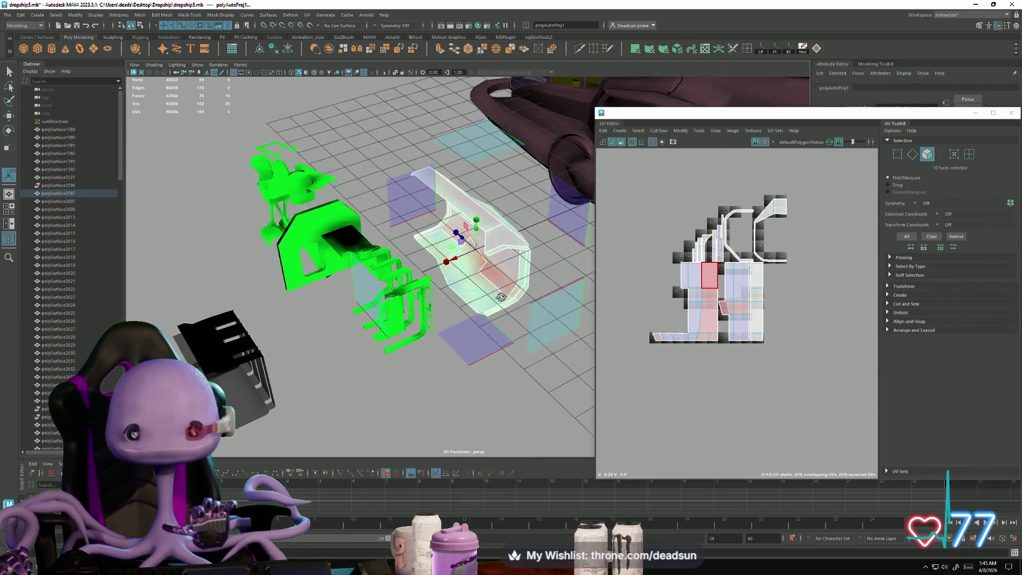
pyautogui.moveTo(501, 297); pyautogui.dragTo(507, 280, button='right')
pyautogui.click(494, 229)
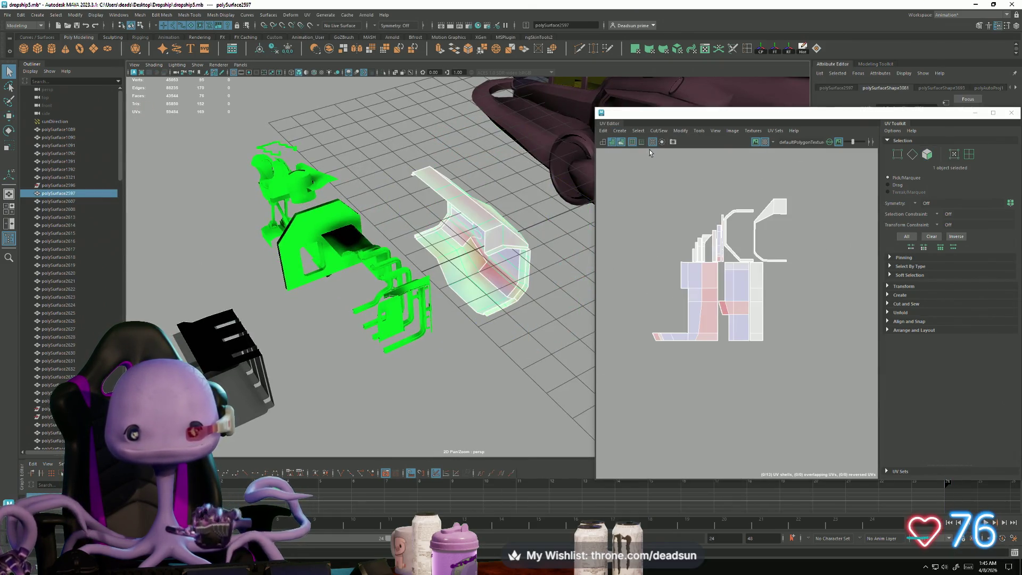
pyautogui.press('g')
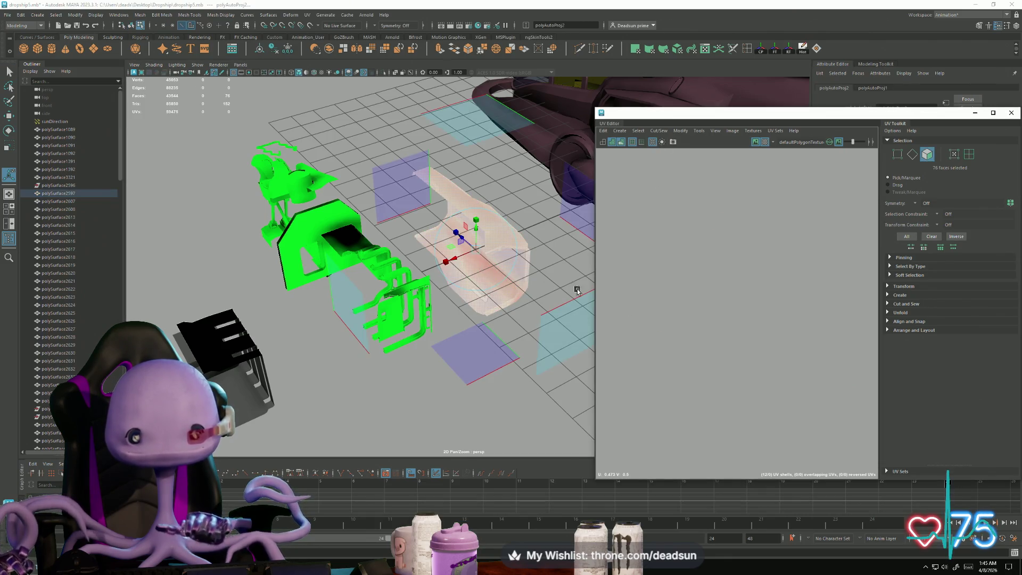
# Step: Frame the panel's new UVs in tile 1001 and switch to edge selection
pyautogui.press('f')
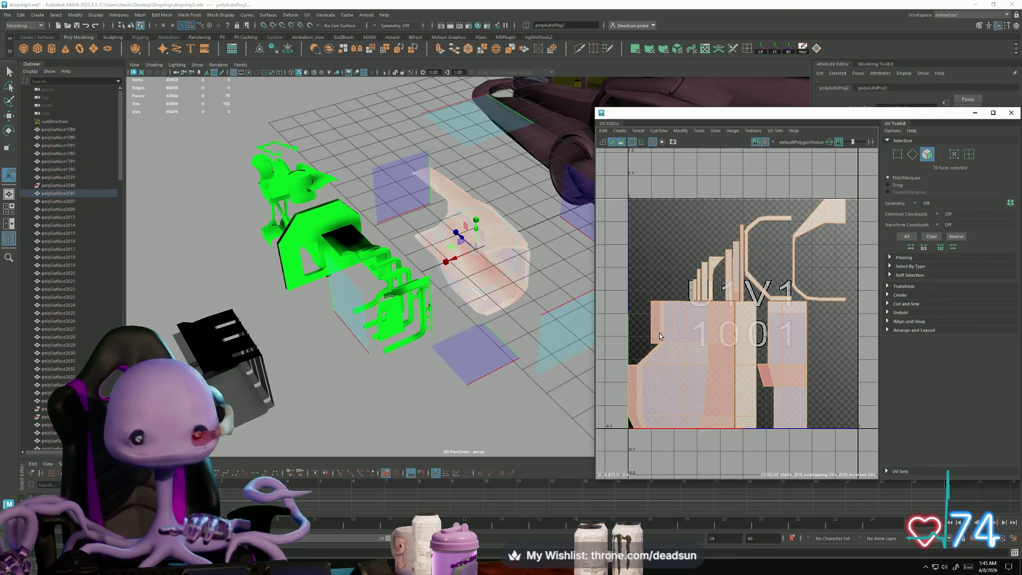
pyautogui.keyDown('alt'); pyautogui.moveTo(659, 334); pyautogui.dragTo(692, 326, button='middle'); pyautogui.keyUp('alt')
pyautogui.scroll(-3, 691, 326)
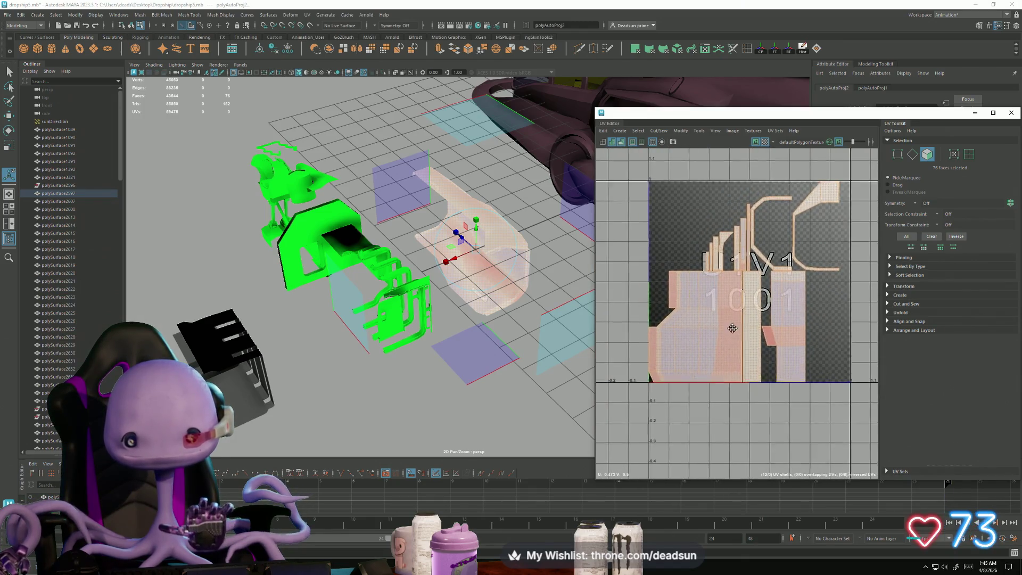
pyautogui.moveTo(771, 337); pyautogui.dragTo(772, 315, button='right')
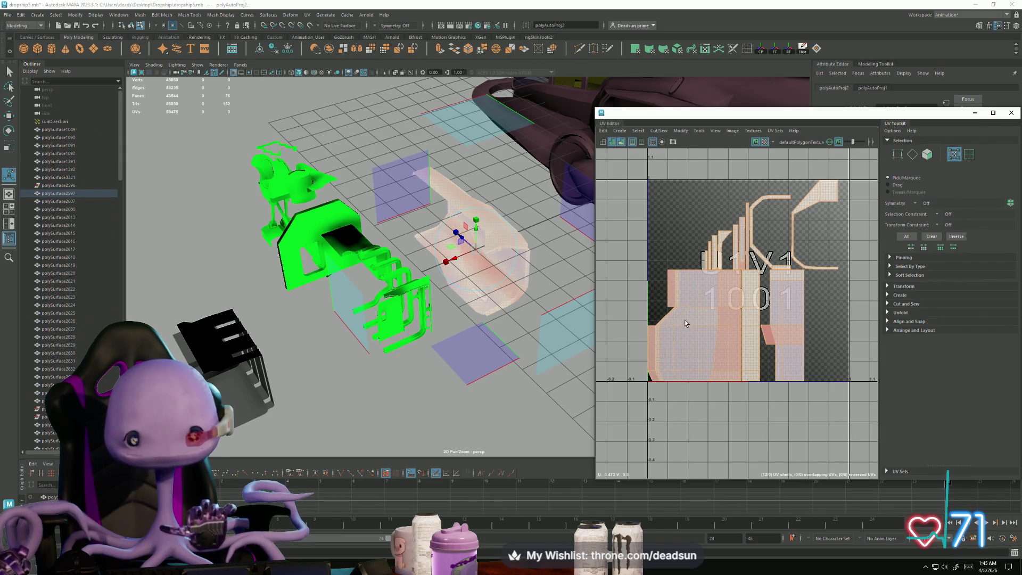
pyautogui.moveTo(518, 296); pyautogui.dragTo(532, 272, button='right')
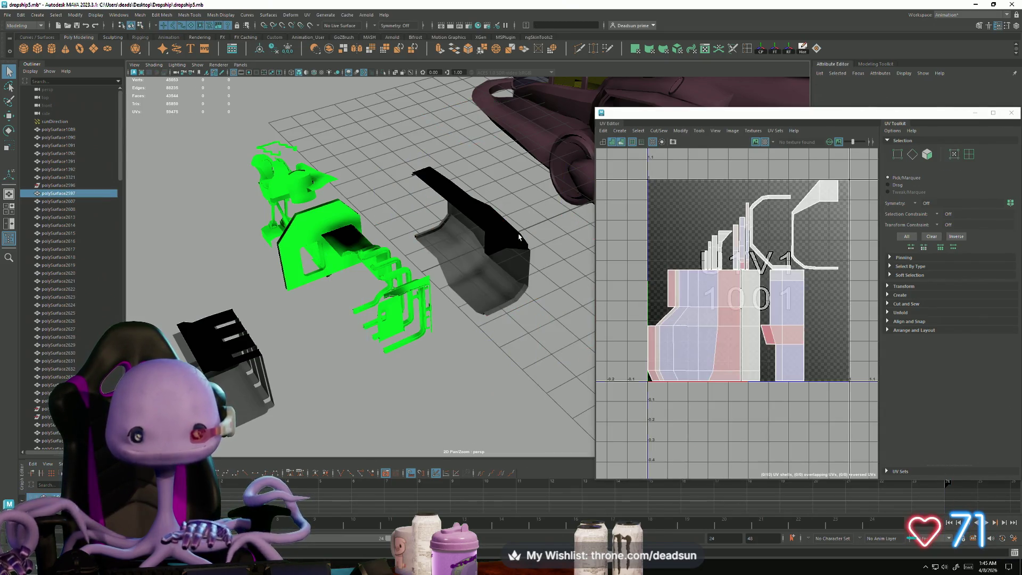
pyautogui.scroll(3, 687, 325)
pyautogui.moveTo(636, 311); pyautogui.dragTo(637, 298, button='right')
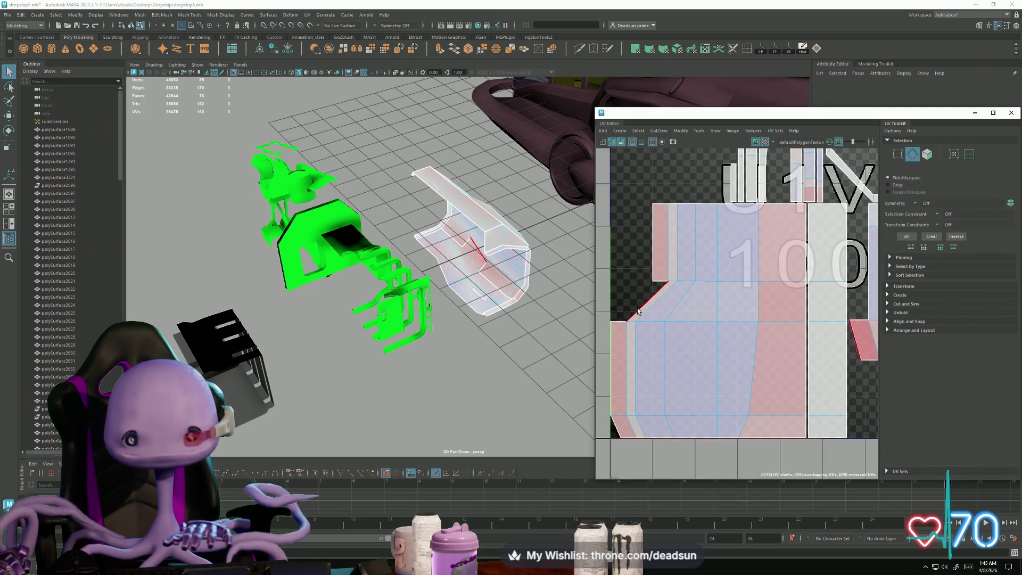
# Step: Rotate the shell with the pink face 180° using UV selection
pyautogui.click(639, 311)
pyautogui.scroll(-3, 639, 311)
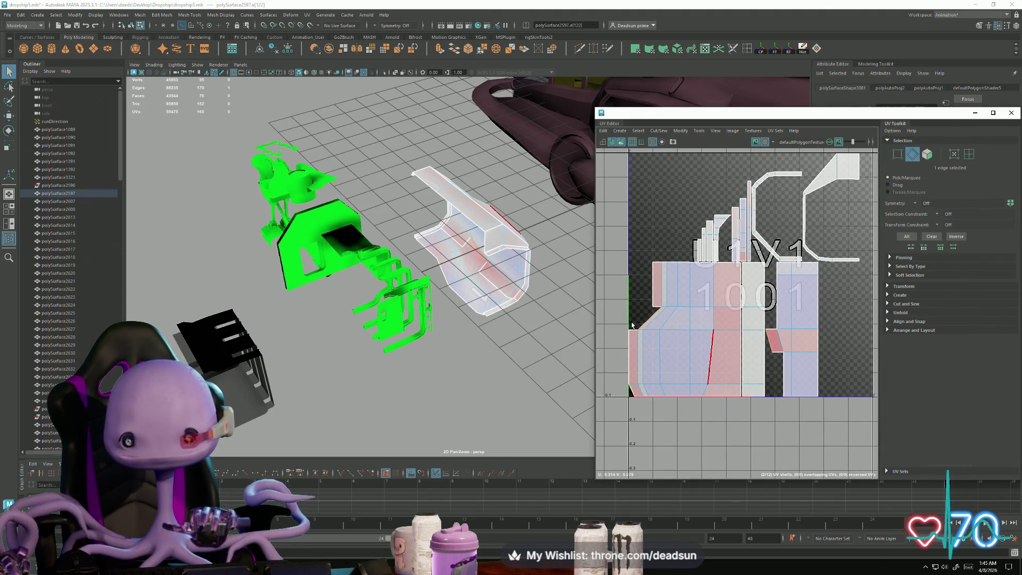
pyautogui.moveTo(820, 343); pyautogui.dragTo(804, 338, button='right')
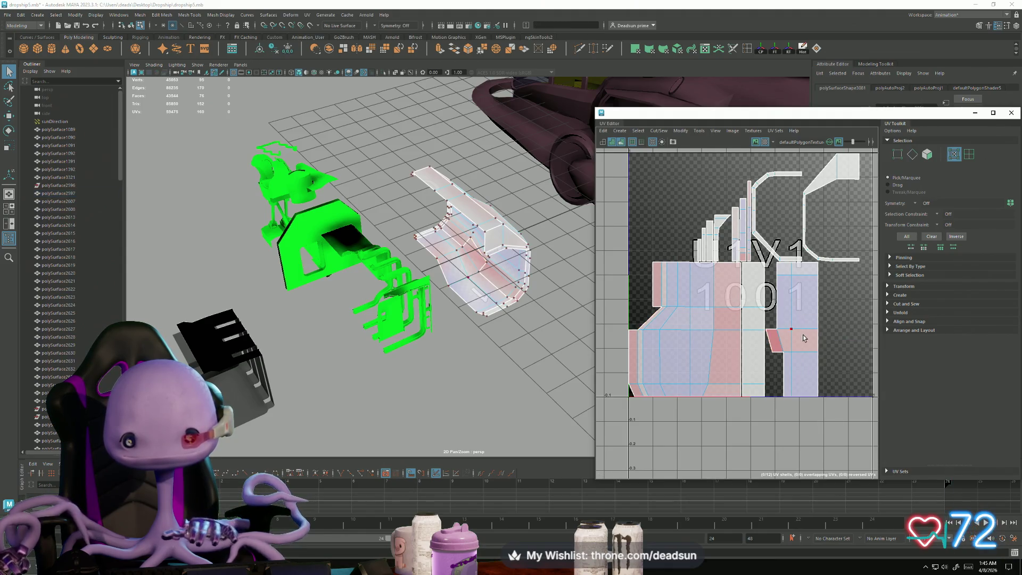
pyautogui.moveTo(768, 372)
pyautogui.mouseDown()
pyautogui.moveTo(745, 343)
pyautogui.moveTo(805, 310)
pyautogui.moveTo(673, 339)
pyautogui.mouseUp()
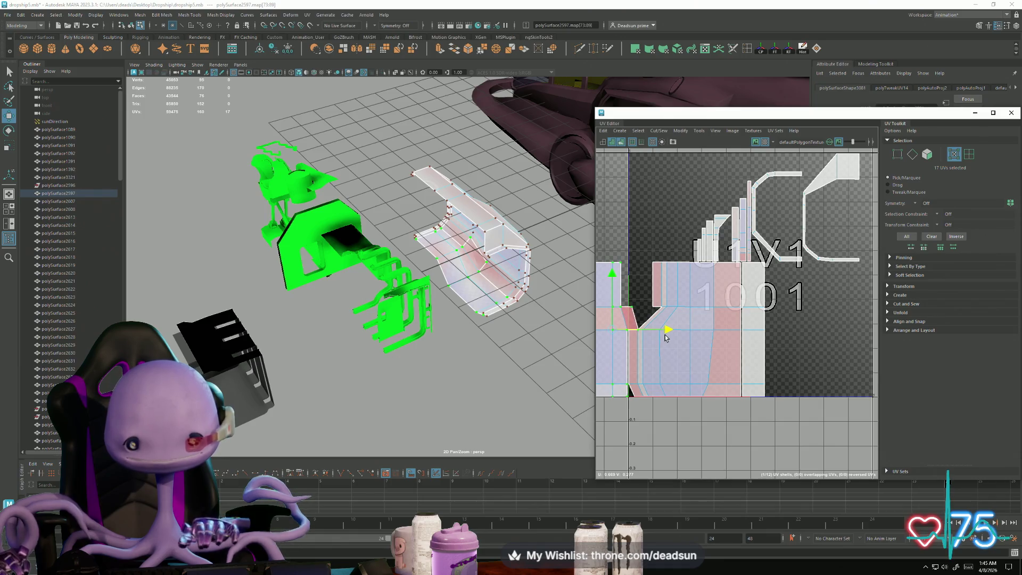
pyautogui.scroll(5, 605, 310)
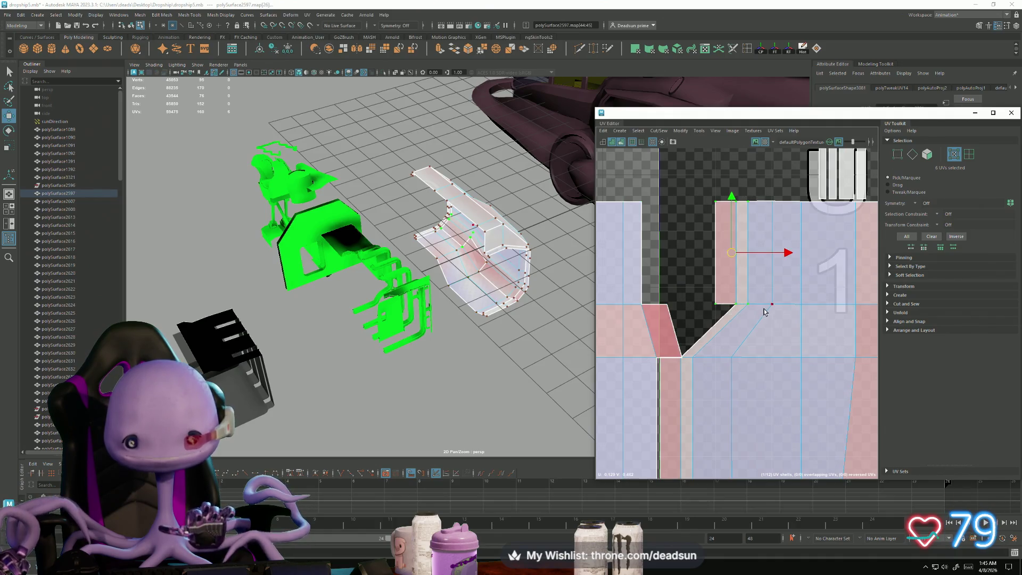
# Step: Slide the selected UVs back and forth along U until they line up
pyautogui.moveTo(780, 252); pyautogui.dragTo(767, 252)
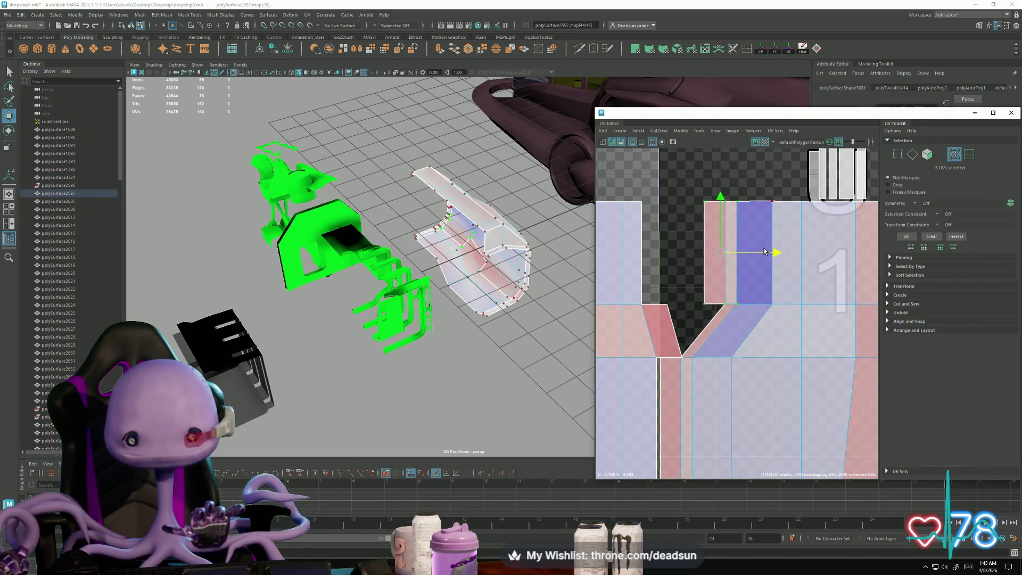
pyautogui.hotkey('ctrl', 'z')
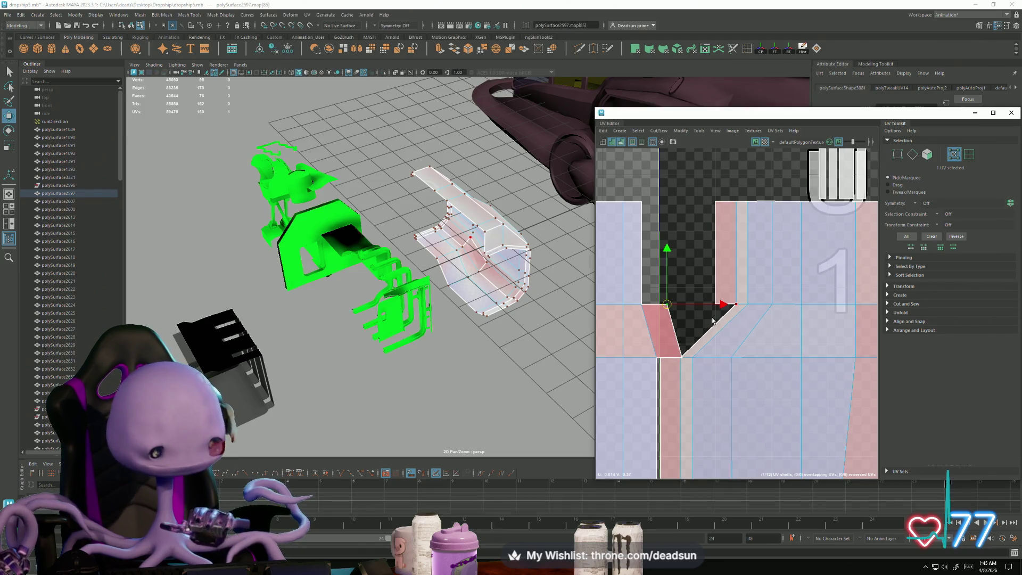
pyautogui.moveTo(666, 310); pyautogui.dragTo(736, 309)
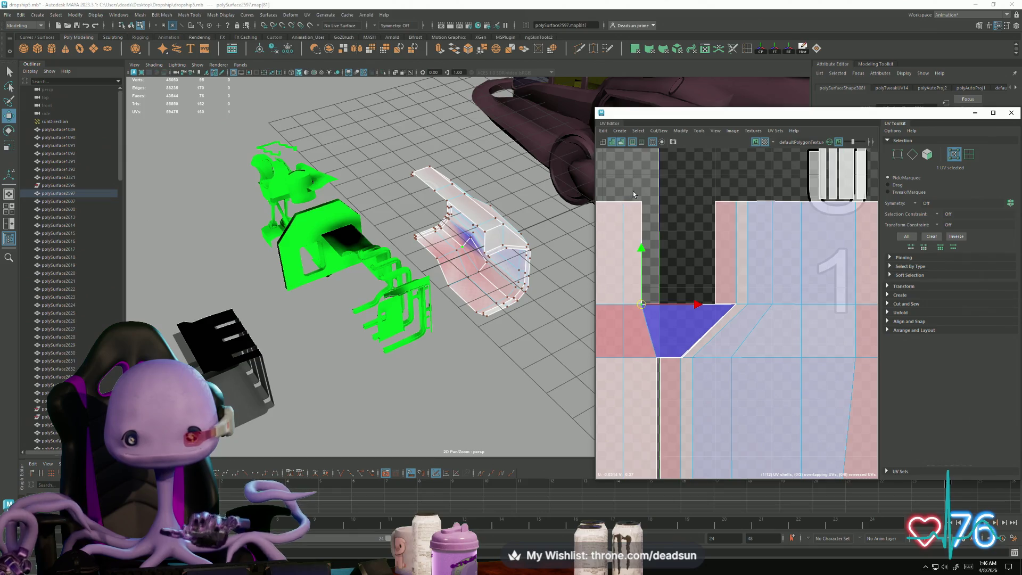
pyautogui.moveTo(701, 256); pyautogui.dragTo(745, 260)
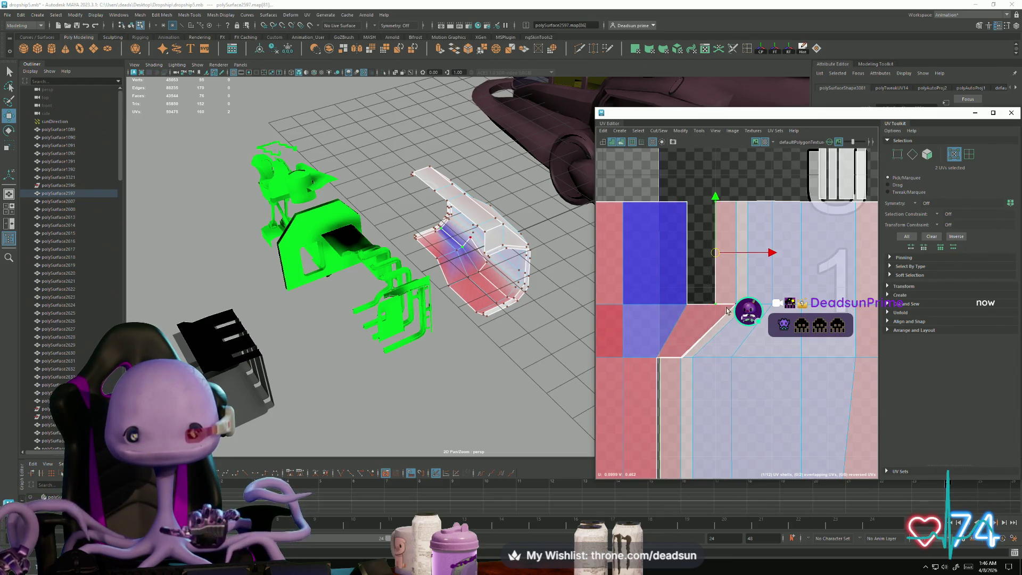
pyautogui.moveTo(767, 250); pyautogui.dragTo(740, 252)
# Step: Nudge a UV point left to straighten the shell's edge
pyautogui.scroll(-3, 693, 361)
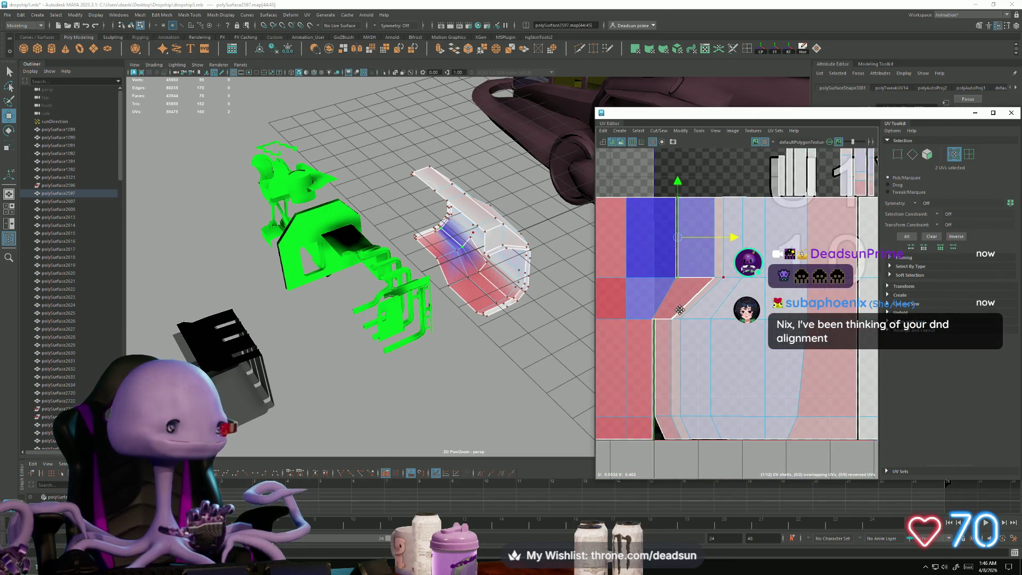
pyautogui.scroll(-2, 693, 361)
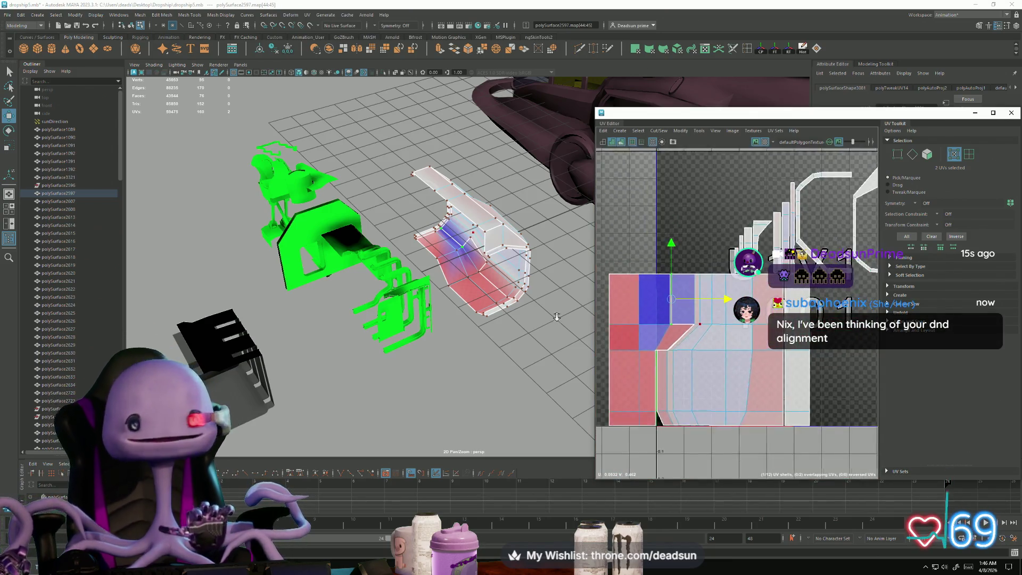
pyautogui.scroll(4, 670, 392)
pyautogui.scroll(1, 660, 392)
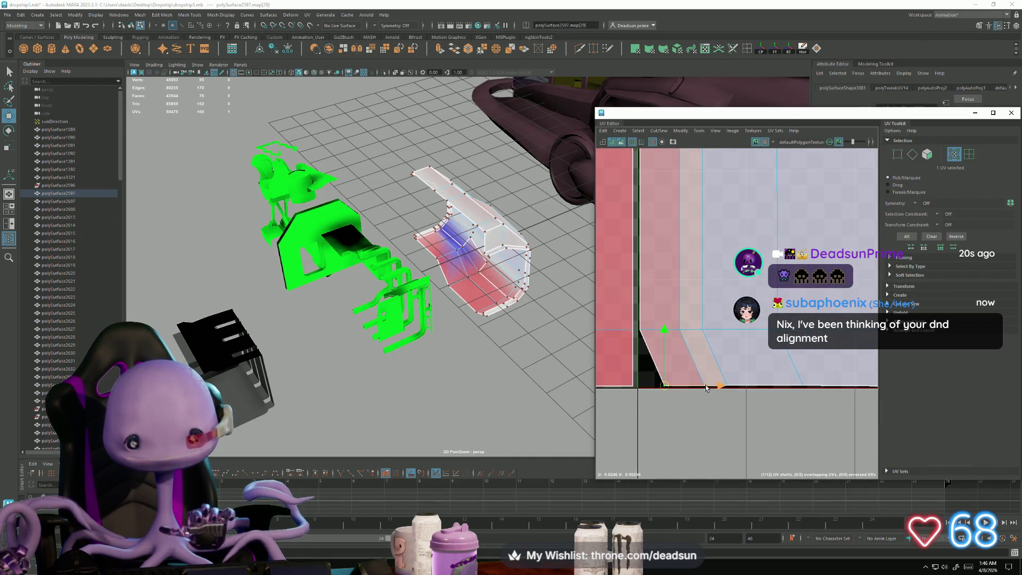
pyautogui.moveTo(706, 389); pyautogui.dragTo(702, 391)
pyautogui.scroll(-1, 693, 389)
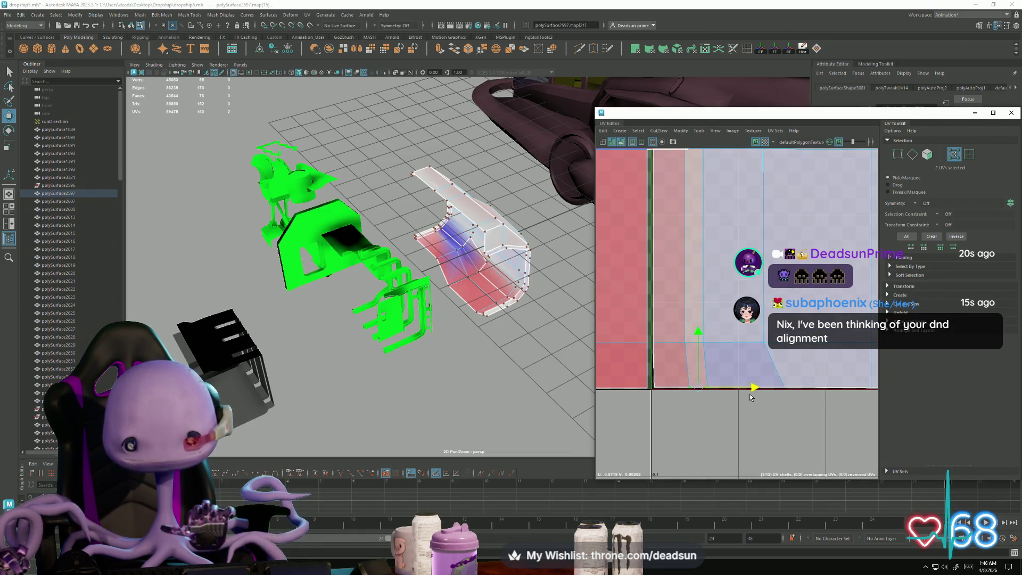
pyautogui.scroll(-5, 753, 391)
pyautogui.moveTo(655, 373)
pyautogui.keyDown('alt'); pyautogui.mouseDown(button='middle')
pyautogui.moveTo(628, 391)
pyautogui.moveTo(638, 441)
pyautogui.mouseUp(button='middle'); pyautogui.keyUp('alt')
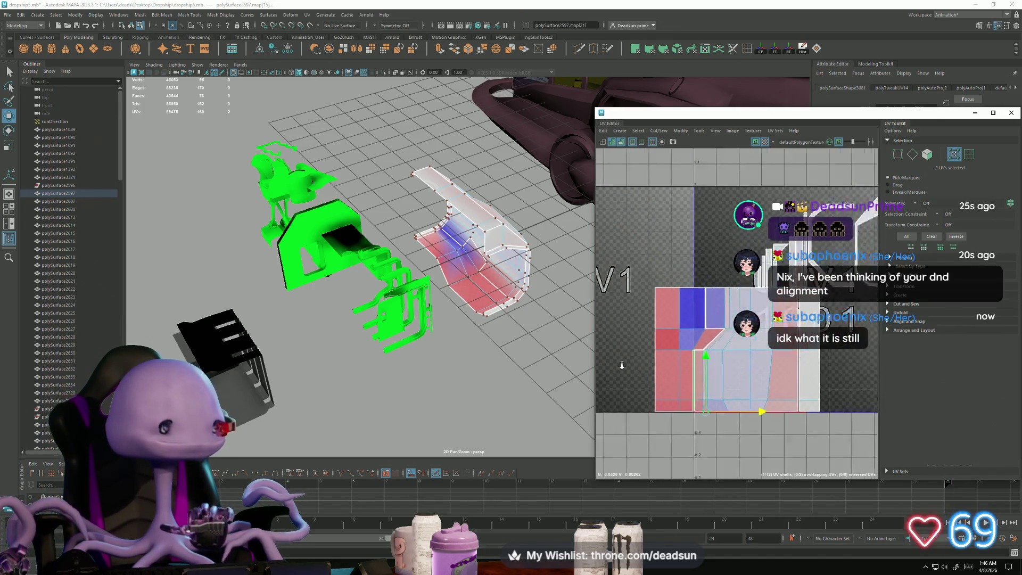
# Step: Select the seam edges and sew them together with Cut/Sew
pyautogui.moveTo(696, 369); pyautogui.dragTo(694, 345, button='right')
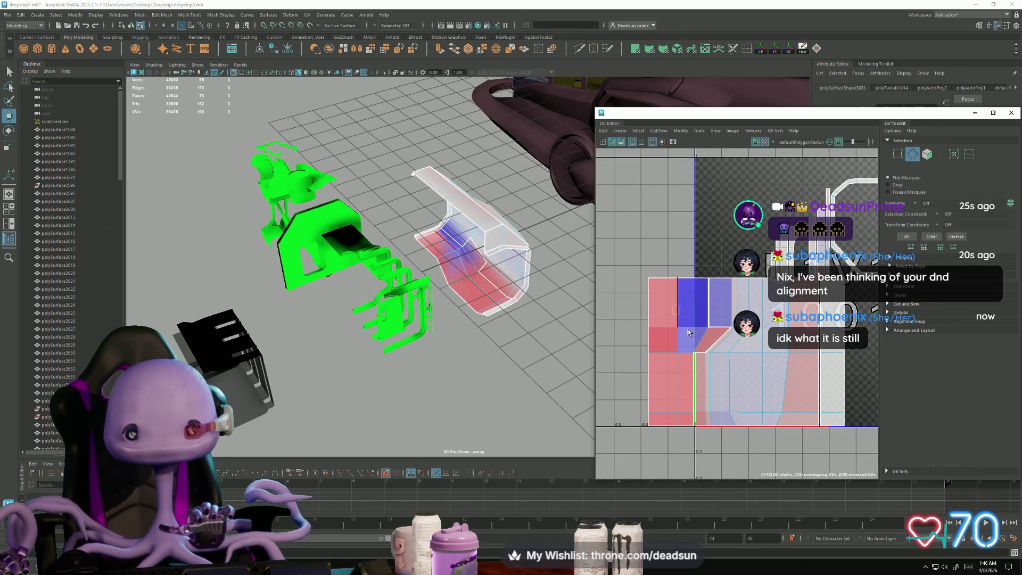
pyautogui.moveTo(740, 422); pyautogui.dragTo(631, 260)
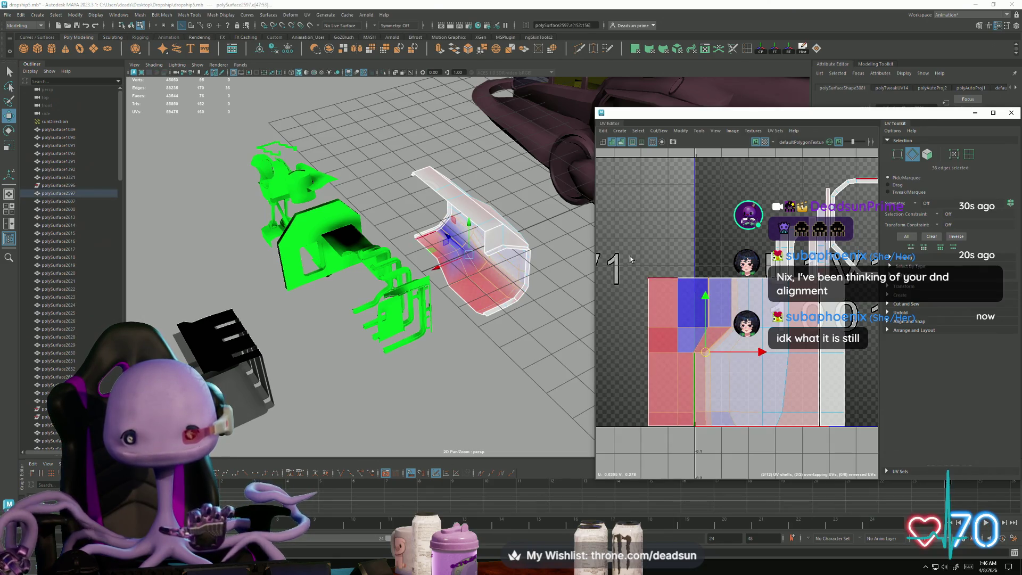
pyautogui.click(657, 132)
pyautogui.click(660, 207)
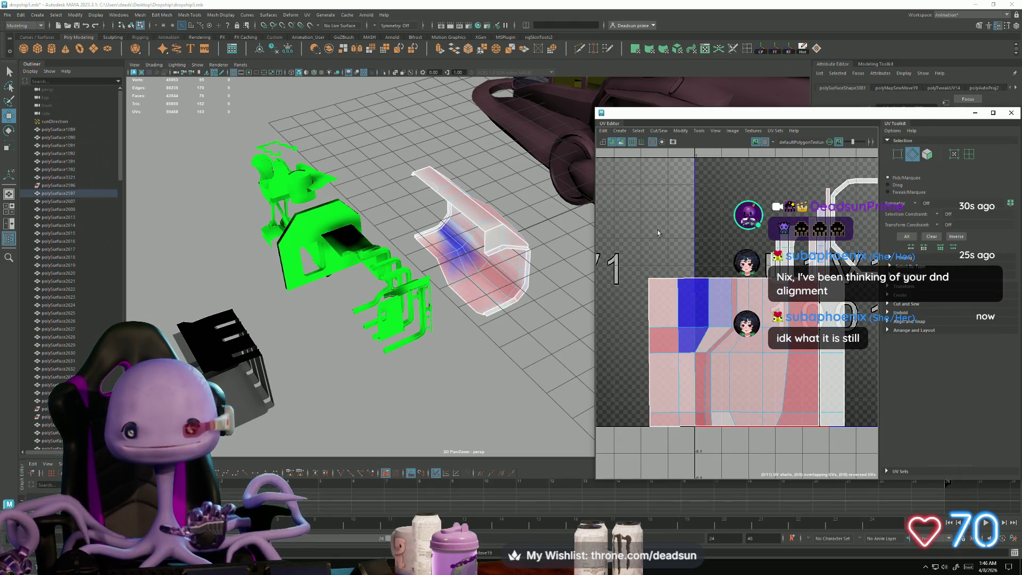
# Step: Move and Sew another edge of the sewn shell, then select an edge on its left side
pyautogui.scroll(2, 718, 349)
pyautogui.scroll(-2, 710, 347)
pyautogui.scroll(-2, 715, 349)
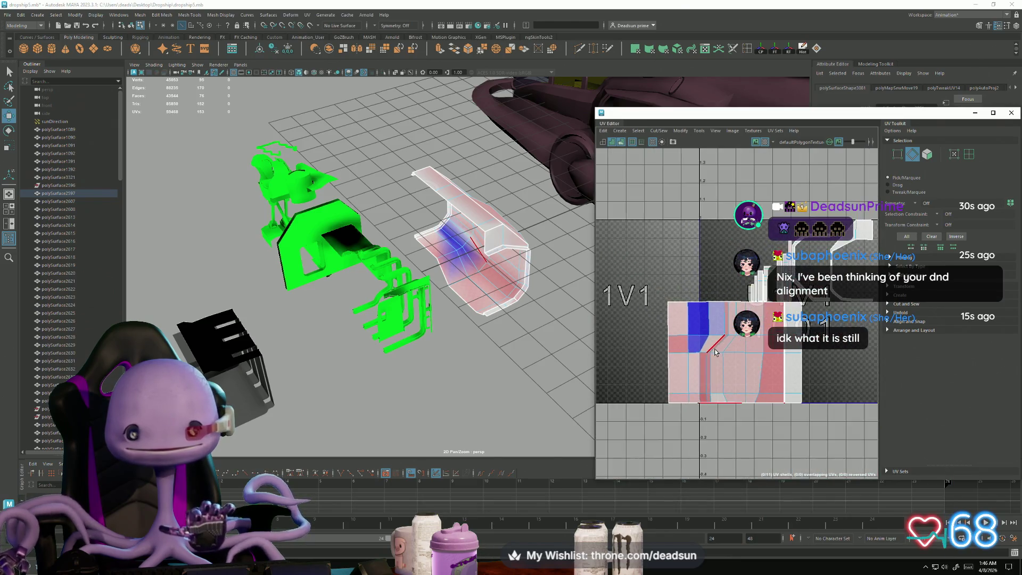
pyautogui.scroll(2, 715, 349)
pyautogui.keyDown('alt'); pyautogui.moveTo(715, 353); pyautogui.dragTo(653, 359, button='middle'); pyautogui.keyUp('alt')
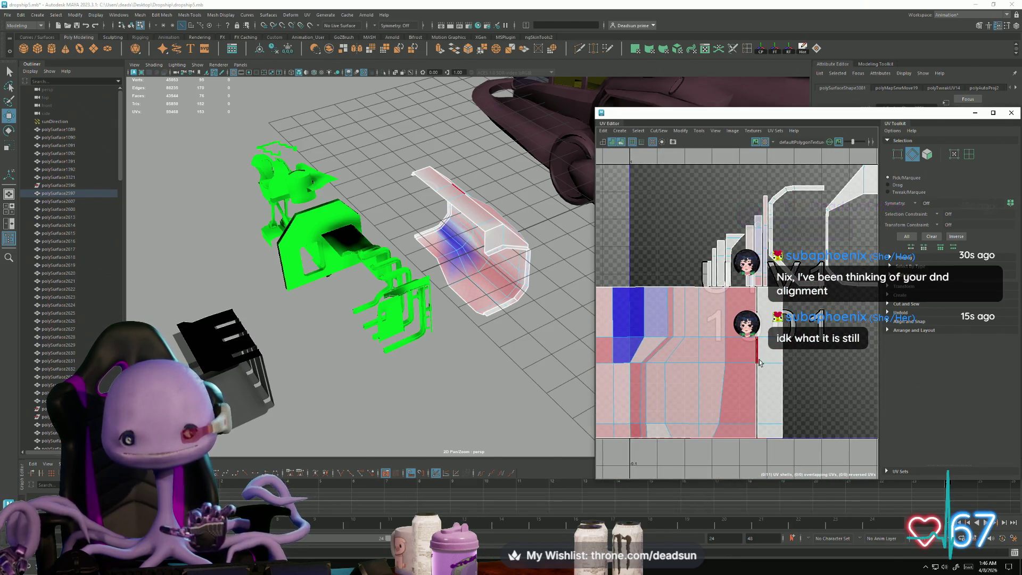
pyautogui.moveTo(758, 360); pyautogui.dragTo(759, 338, button='right')
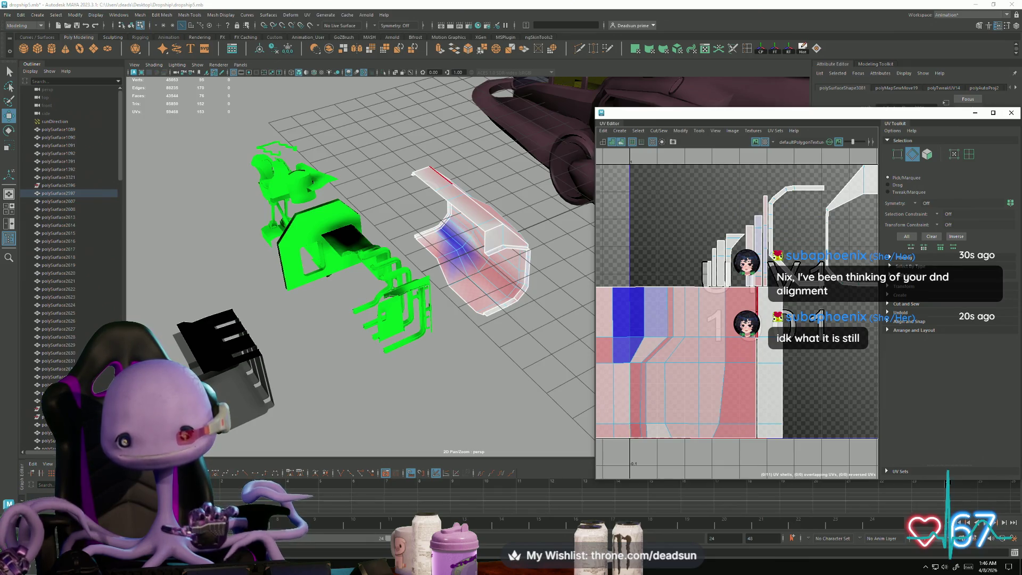
pyautogui.click(659, 131)
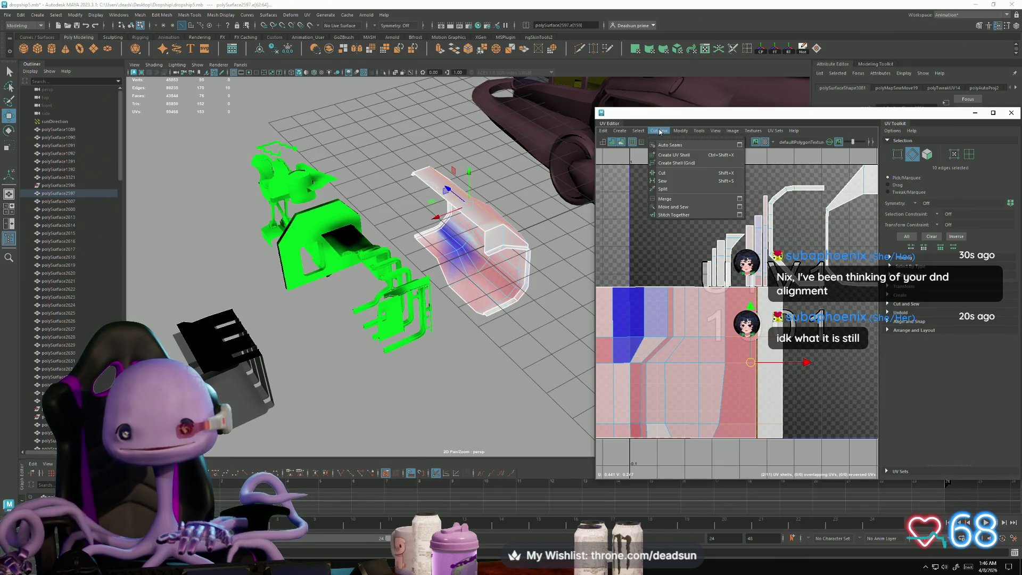
pyautogui.click(686, 212)
pyautogui.scroll(-5, 720, 315)
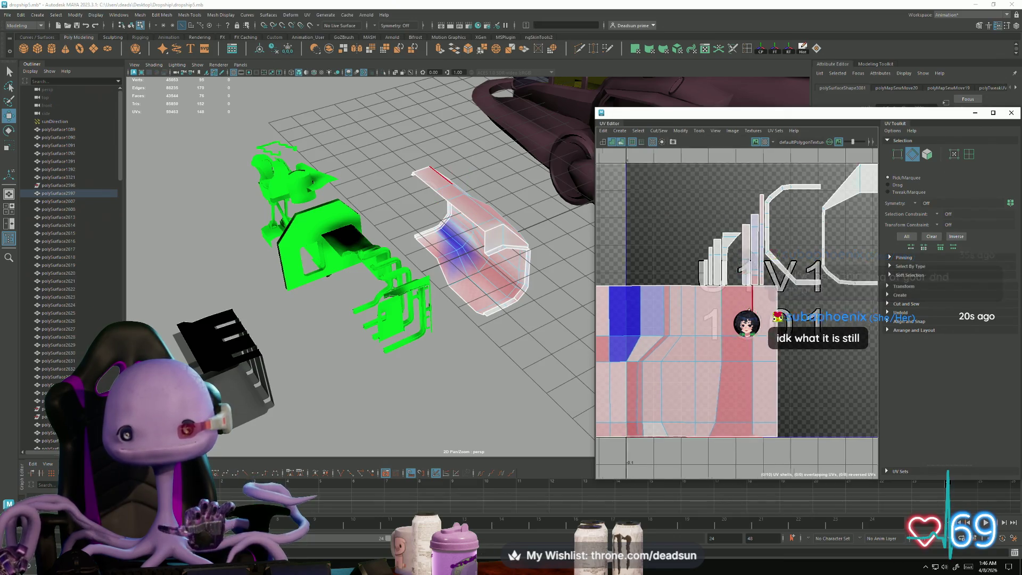
pyautogui.click(666, 336)
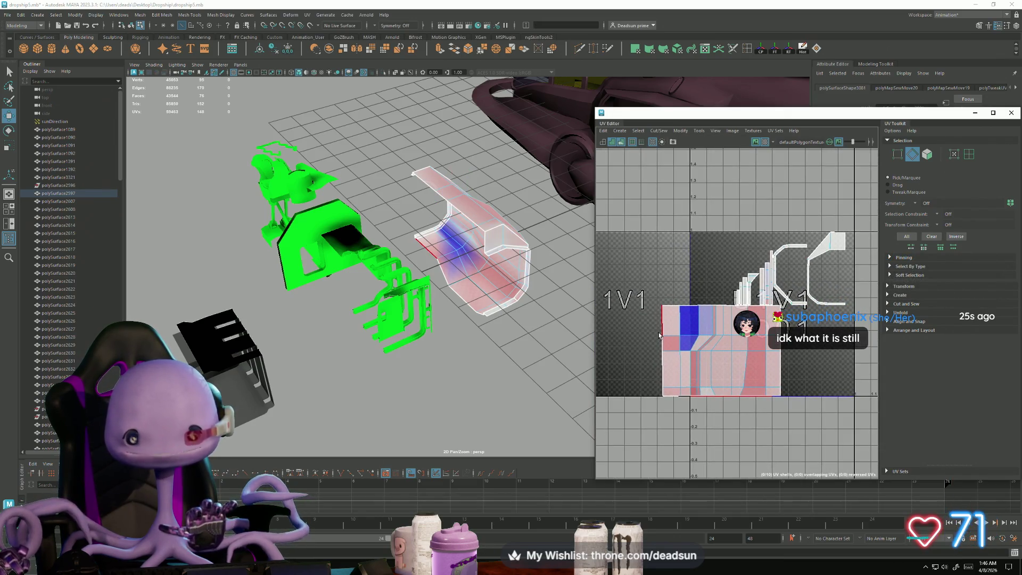
# Step: Select an edge at the lower-left of the wall panel's UV shell
pyautogui.click(666, 388)
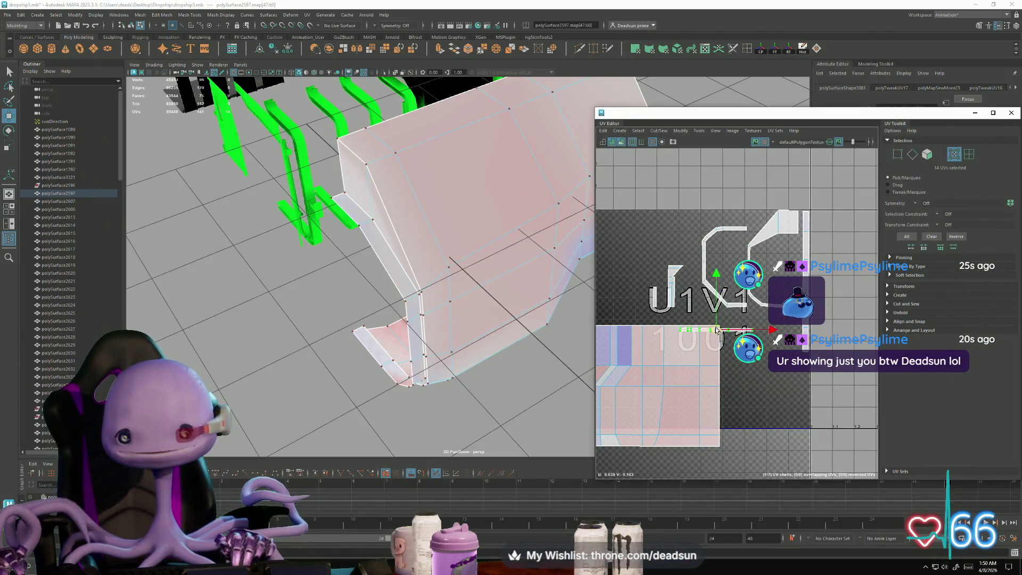
# Step: Slide the UVs at the loose strip's end to the right
pyautogui.scroll(5, 723, 301)
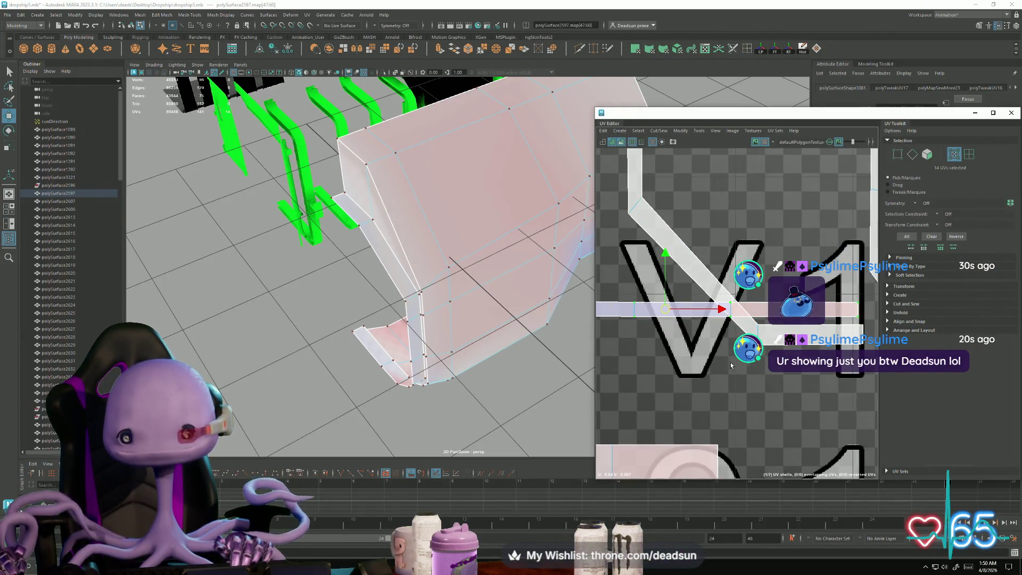
pyautogui.keyDown('alt'); pyautogui.moveTo(731, 365); pyautogui.dragTo(700, 359, button='middle'); pyautogui.keyUp('alt')
pyautogui.scroll(-1, 627, 346)
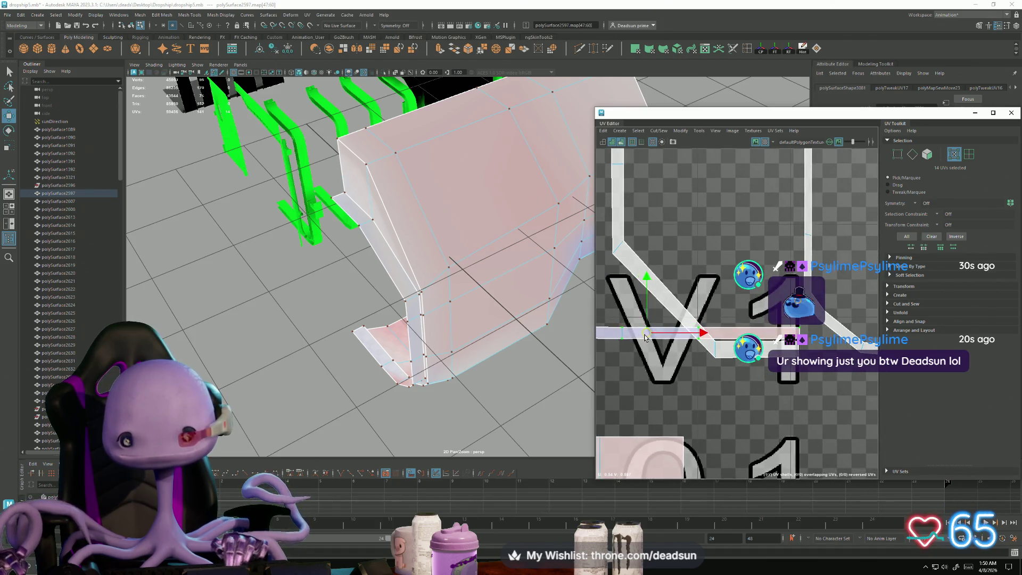
pyautogui.click(693, 332)
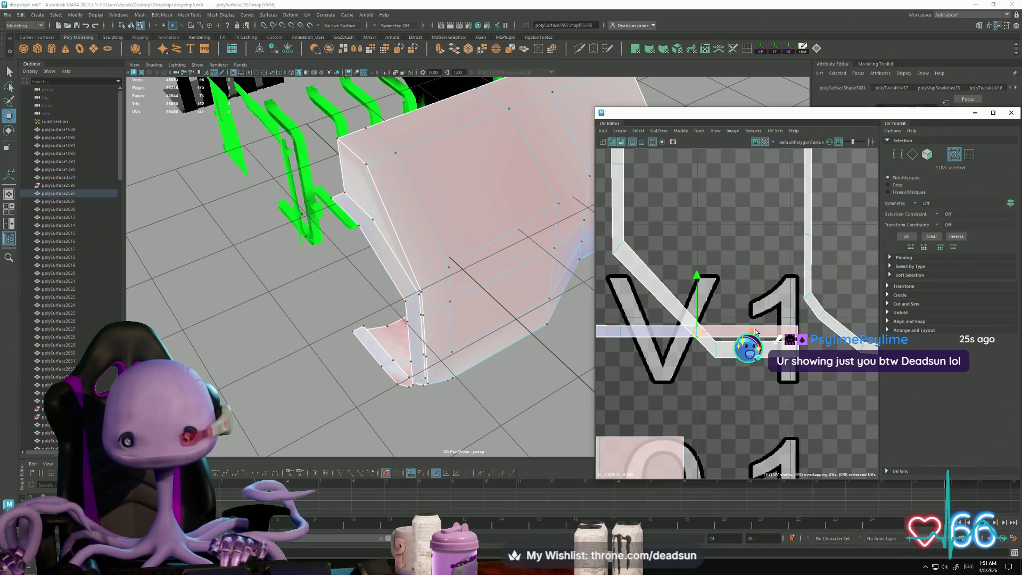
pyautogui.moveTo(751, 333); pyautogui.dragTo(771, 334)
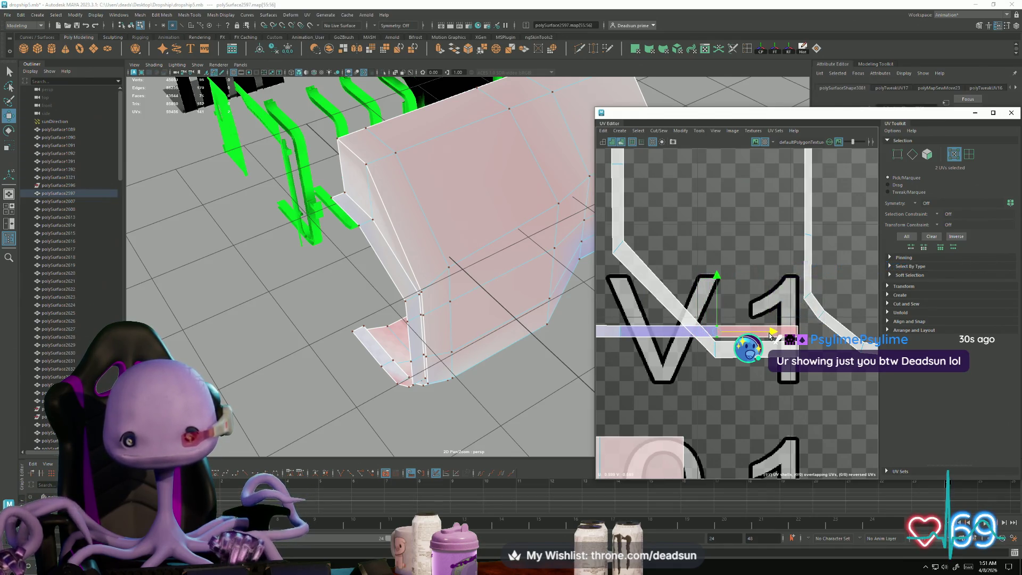
pyautogui.click(717, 326)
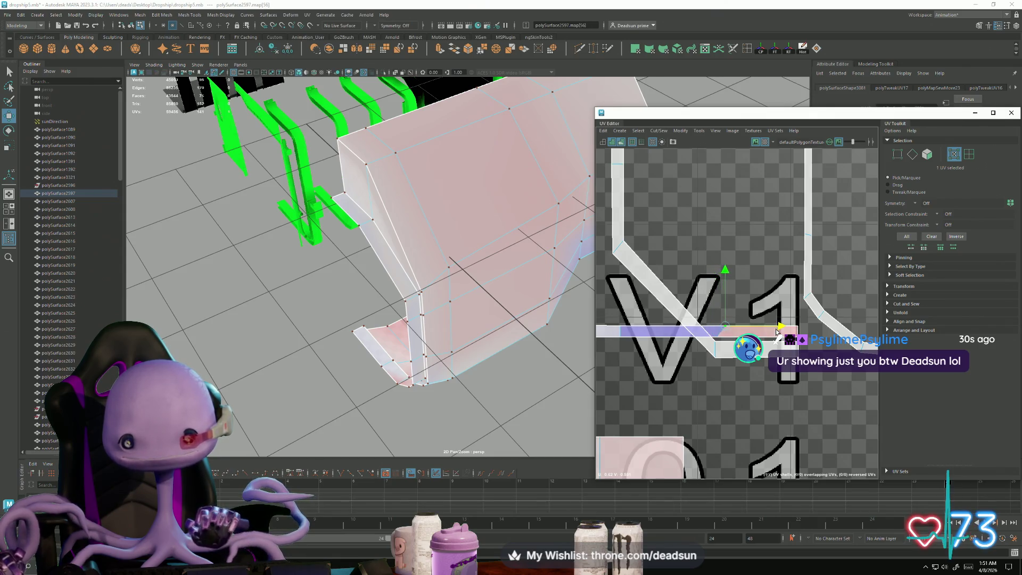
pyautogui.keyDown('alt'); pyautogui.moveTo(599, 315); pyautogui.dragTo(665, 335, button='middle'); pyautogui.keyUp('alt')
pyautogui.scroll(-3, 715, 369)
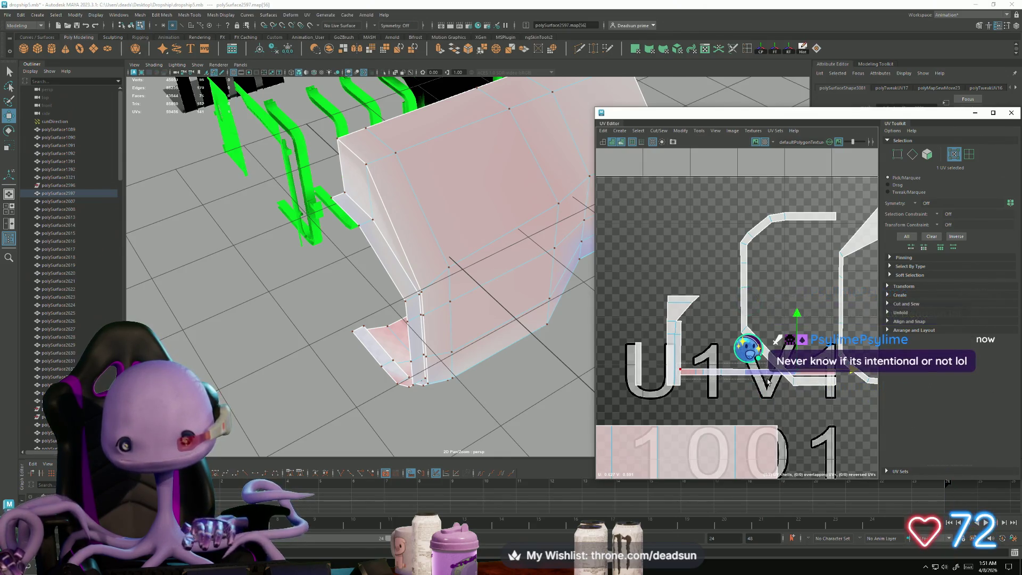
# Step: Rotate the horizontal strip upright and move it into the C shell's left upright
pyautogui.press('e')
pyautogui.moveTo(675, 378)
pyautogui.mouseDown()
pyautogui.moveTo(736, 367)
pyautogui.moveTo(759, 391)
pyautogui.moveTo(706, 419)
pyautogui.mouseUp()
pyautogui.press('w')
pyautogui.moveTo(713, 373)
pyautogui.mouseDown()
pyautogui.moveTo(756, 319)
pyautogui.moveTo(739, 265)
pyautogui.mouseUp()
pyautogui.scroll(5, 755, 297)
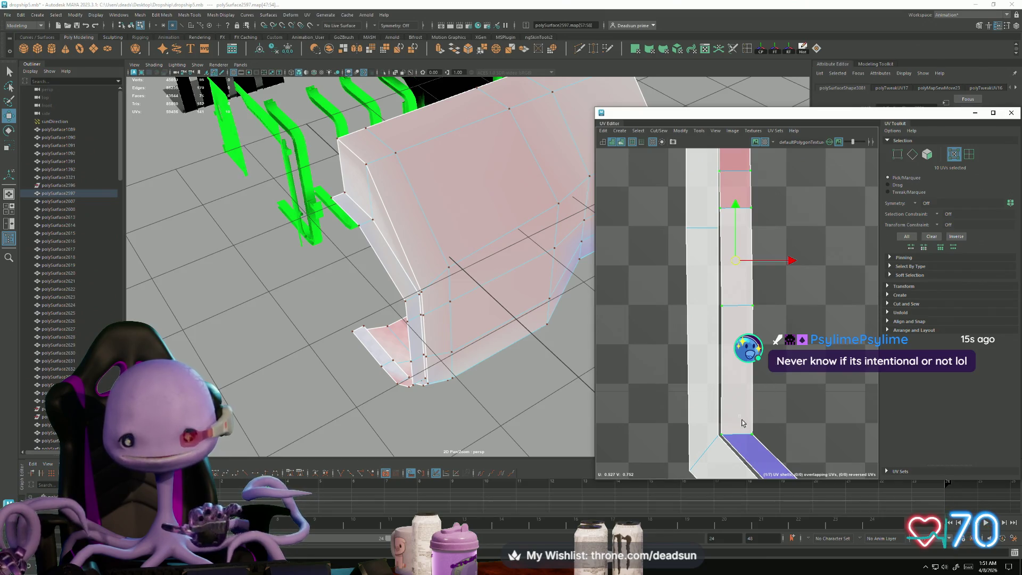
# Step: Square the lower faces by raising the corner UV and lowering the next face edge
pyautogui.click(752, 434)
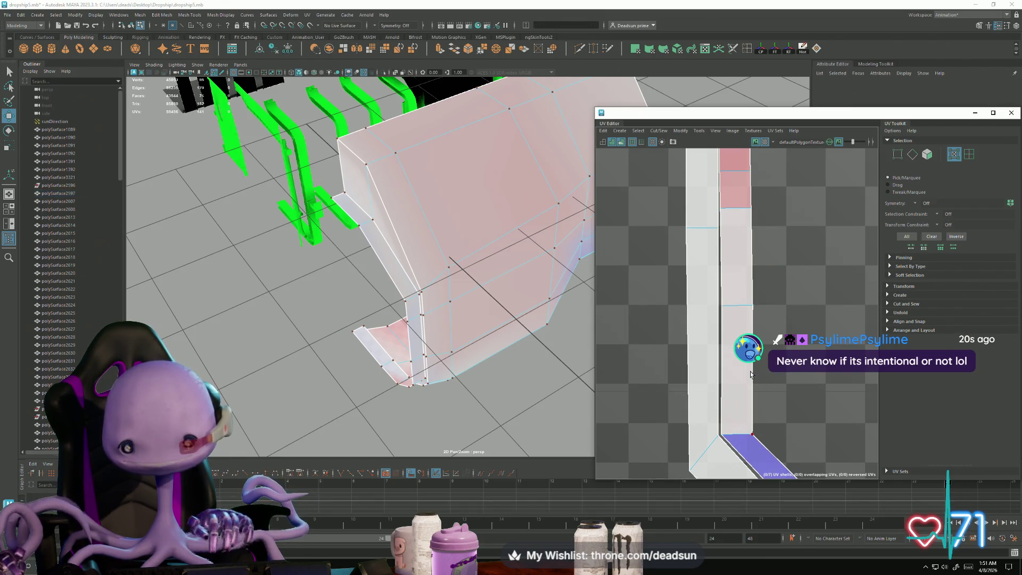
pyautogui.moveTo(751, 376); pyautogui.dragTo(751, 353)
pyautogui.keyDown('alt'); pyautogui.moveTo(751, 353); pyautogui.dragTo(745, 441, button='middle'); pyautogui.keyUp('alt')
pyautogui.moveTo(698, 349); pyautogui.dragTo(763, 370)
pyautogui.moveTo(735, 320); pyautogui.dragTo(730, 318)
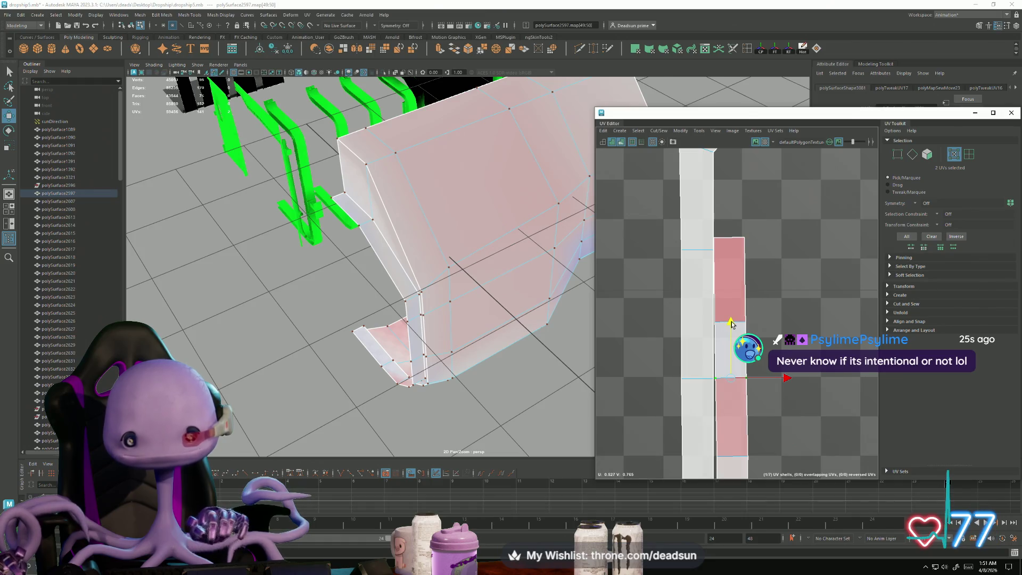
pyautogui.scroll(-3, 763, 437)
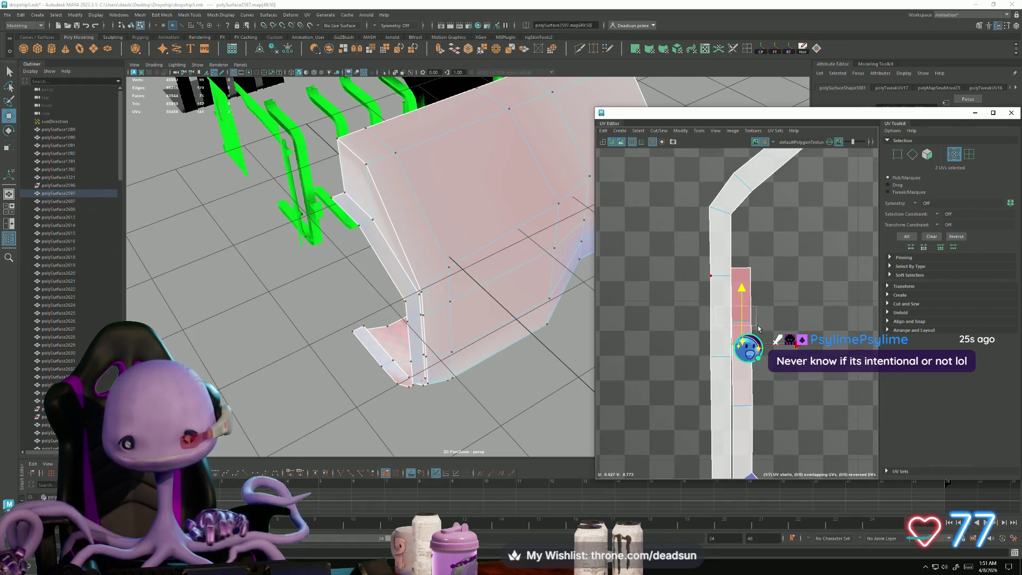
# Step: Stretch the selected top and bottom UVs up along the strip
pyautogui.moveTo(724, 263); pyautogui.dragTo(756, 270)
pyautogui.moveTo(723, 394); pyautogui.dragTo(755, 408)
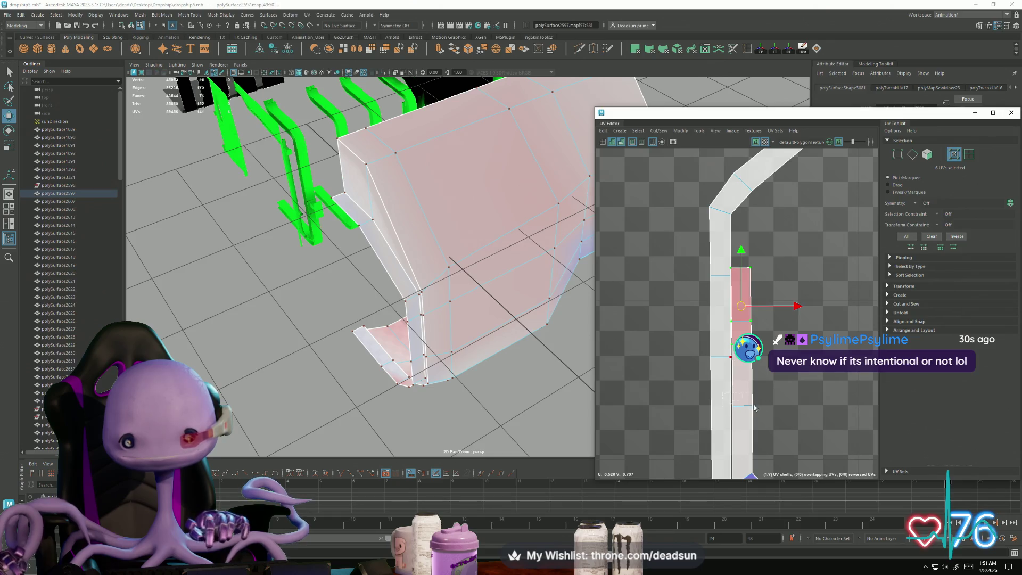
pyautogui.moveTo(747, 282); pyautogui.dragTo(753, 233)
pyautogui.keyDown('alt'); pyautogui.moveTo(752, 232); pyautogui.dragTo(729, 314, button='middle'); pyautogui.keyUp('alt')
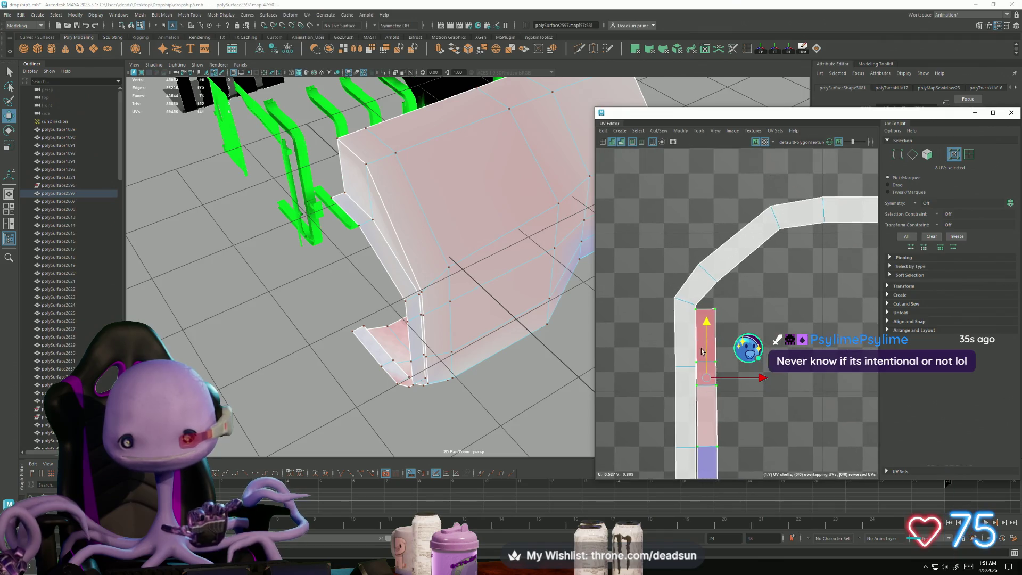
pyautogui.scroll(2, 694, 367)
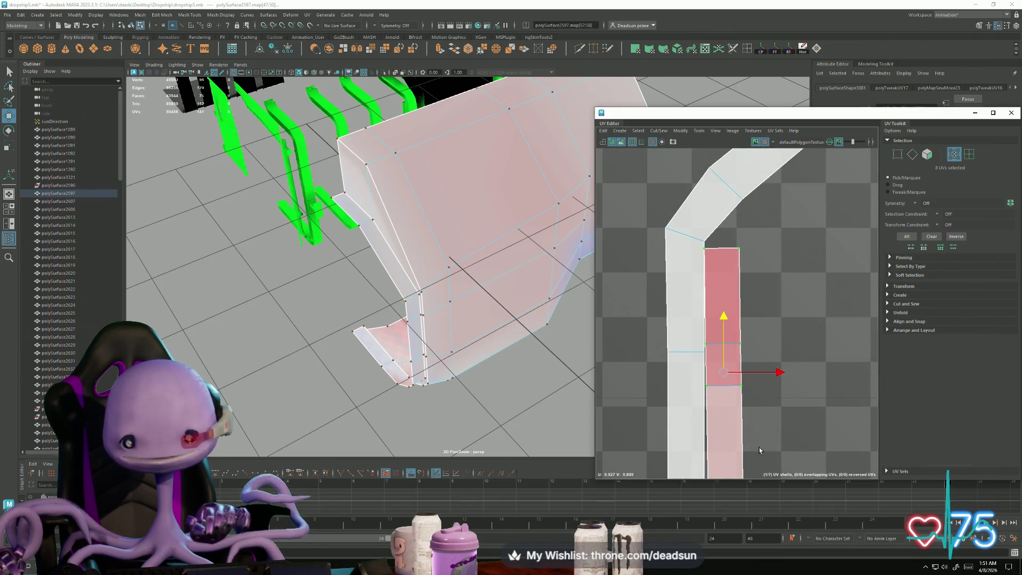
pyautogui.scroll(-3, 759, 450)
# Step: Move the selected face up the strip, then lower it slightly into place
pyautogui.keyDown('alt'); pyautogui.moveTo(728, 358); pyautogui.dragTo(770, 430, button='right'); pyautogui.keyUp('alt')
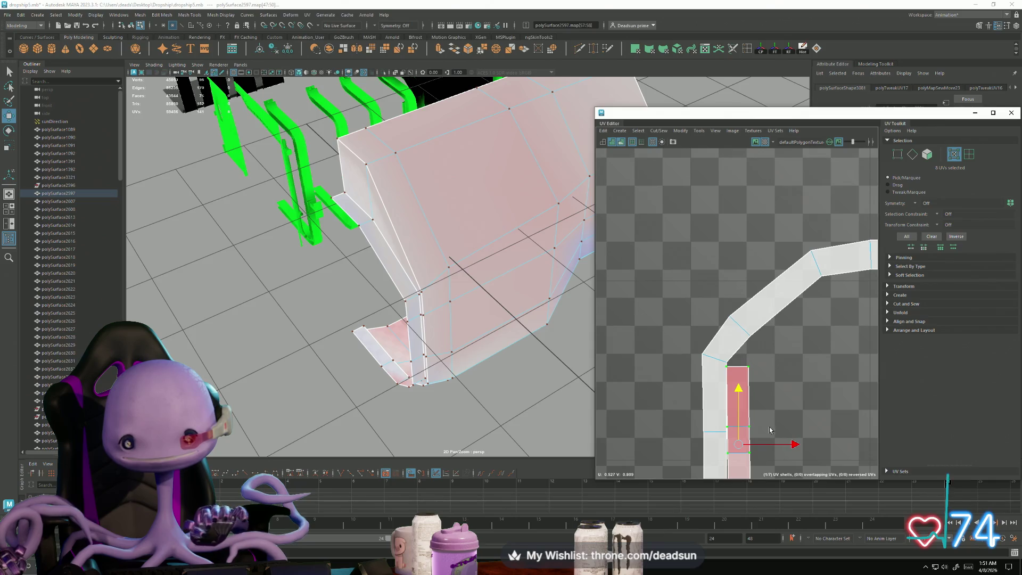
pyautogui.moveTo(740, 395); pyautogui.dragTo(750, 371)
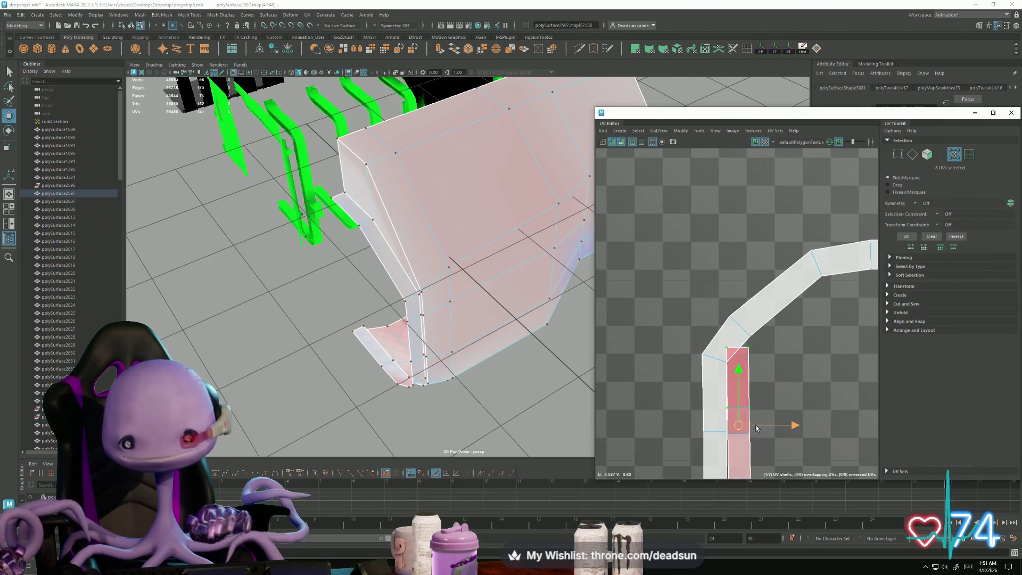
pyautogui.keyDown('alt'); pyautogui.moveTo(756, 428); pyautogui.dragTo(719, 397, button='middle'); pyautogui.keyUp('alt')
pyautogui.scroll(3, 711, 373)
pyautogui.moveTo(708, 362); pyautogui.dragTo(708, 277)
pyautogui.scroll(-5, 764, 285)
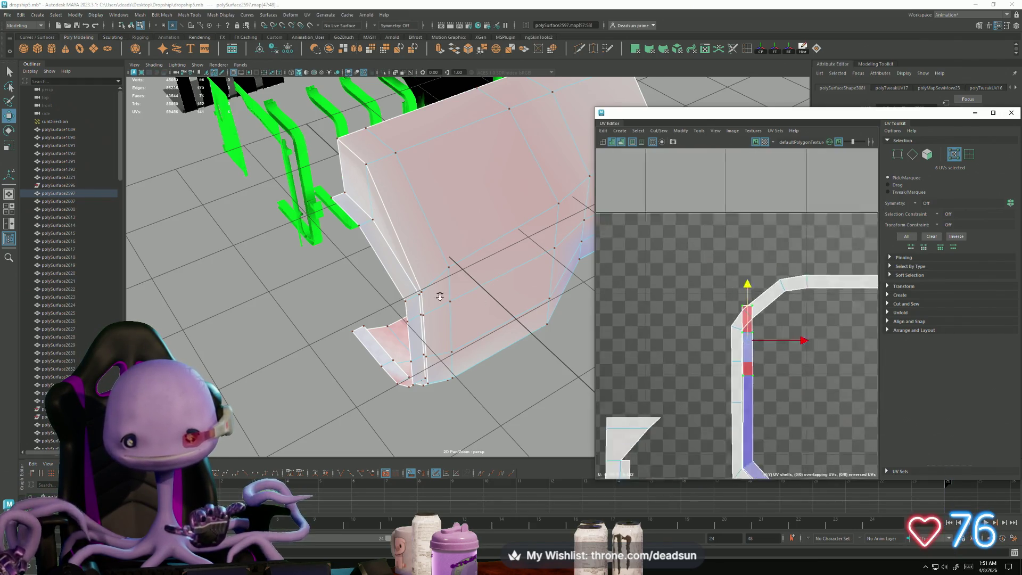
pyautogui.scroll(-2, 661, 371)
pyautogui.keyDown('alt'); pyautogui.moveTo(719, 426); pyautogui.dragTo(660, 371, button='middle'); pyautogui.keyUp('alt')
pyautogui.scroll(4, 672, 349)
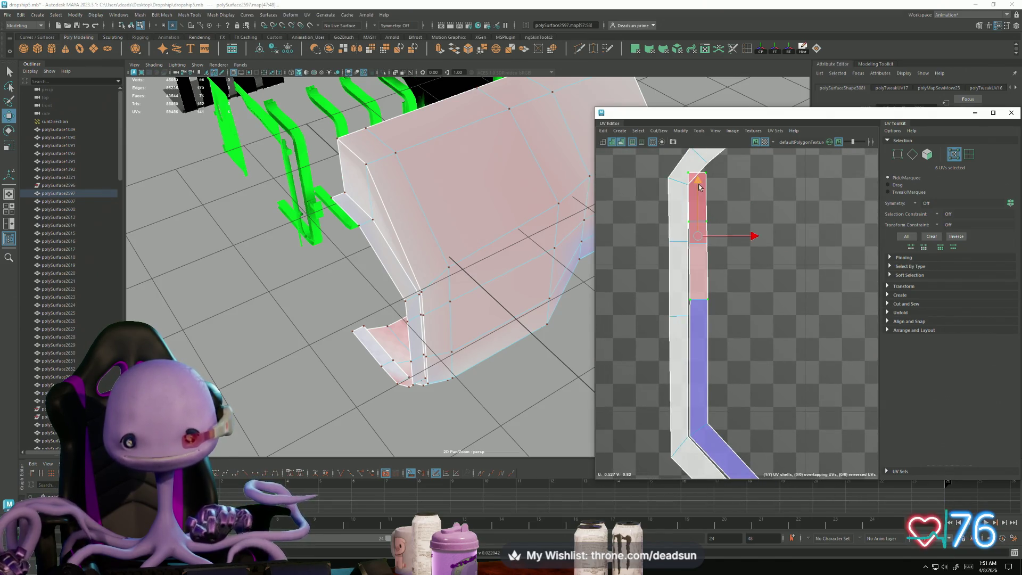
pyautogui.moveTo(701, 185); pyautogui.dragTo(702, 202)
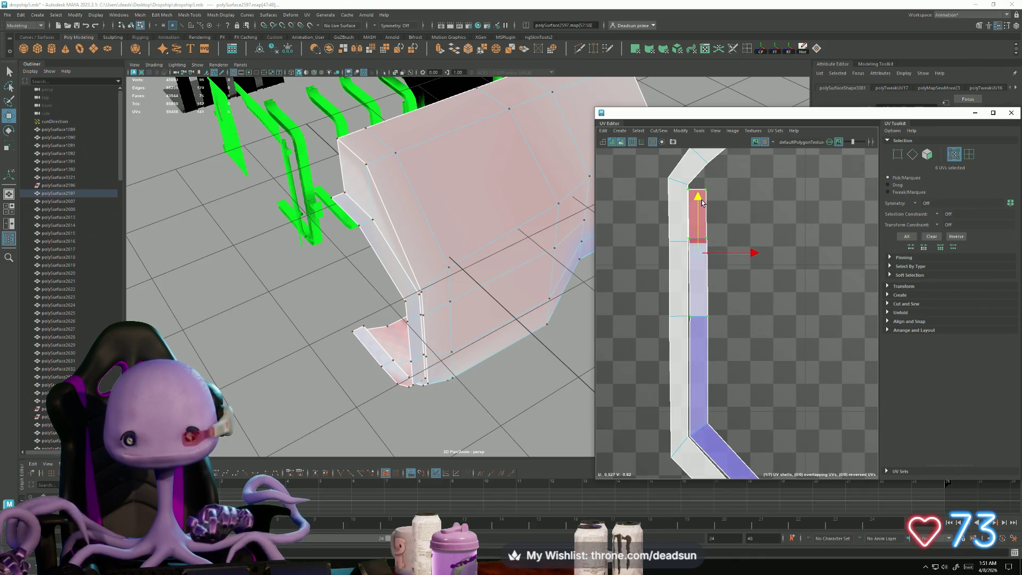
# Step: Move the top face's UVs up to the bend
pyautogui.keyDown('ctrl'); pyautogui.moveTo(659, 313); pyautogui.dragTo(716, 323); pyautogui.keyUp('ctrl')
pyautogui.keyDown('alt'); pyautogui.moveTo(703, 210); pyautogui.dragTo(697, 327, button='middle'); pyautogui.keyUp('alt')
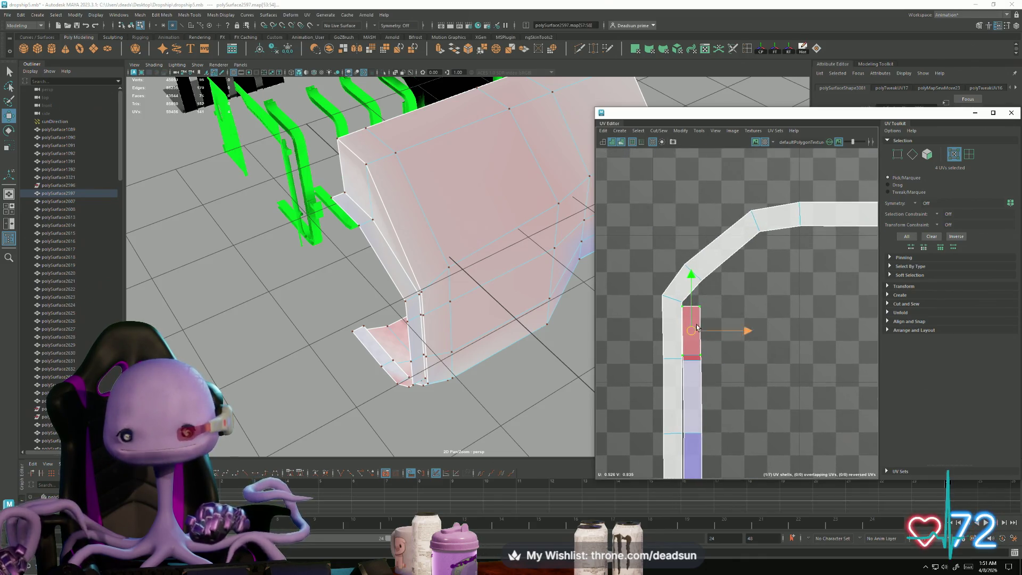
pyautogui.moveTo(693, 280); pyautogui.dragTo(699, 226)
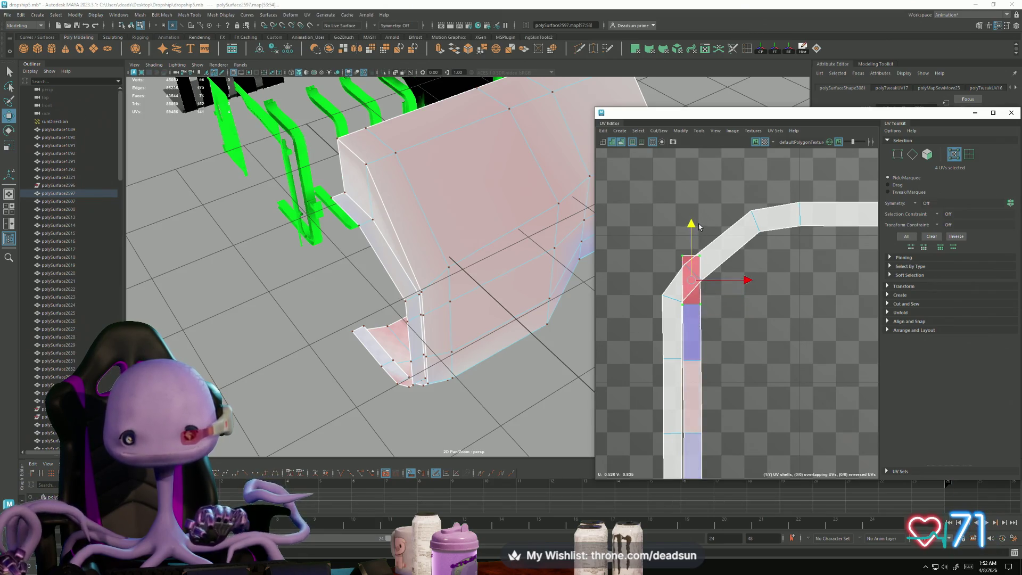
pyautogui.scroll(2, 697, 242)
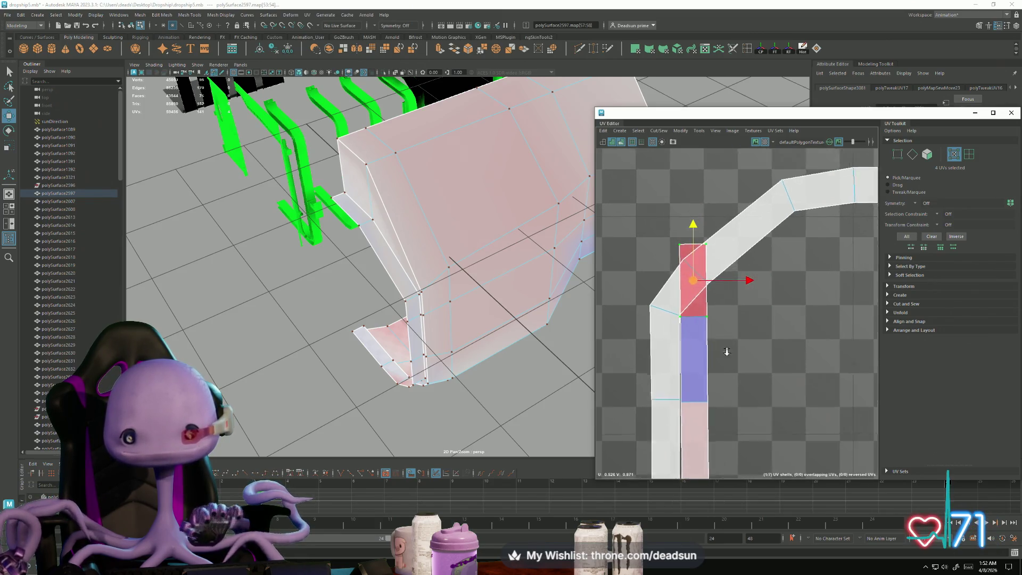
# Step: Reshape the red face so its top edge tilts diagonally to follow the bend
pyautogui.click(709, 321)
pyautogui.moveTo(709, 266); pyautogui.dragTo(708, 280, button='middle')
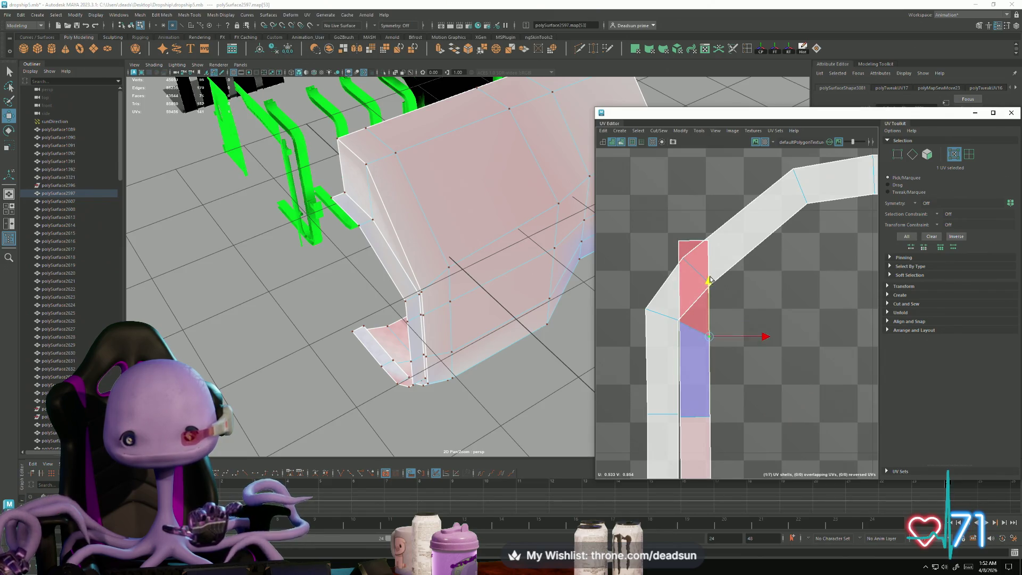
pyautogui.moveTo(678, 241); pyautogui.dragTo(712, 246)
pyautogui.keyDown('alt'); pyautogui.moveTo(714, 273); pyautogui.dragTo(665, 319, button='middle'); pyautogui.keyUp('alt')
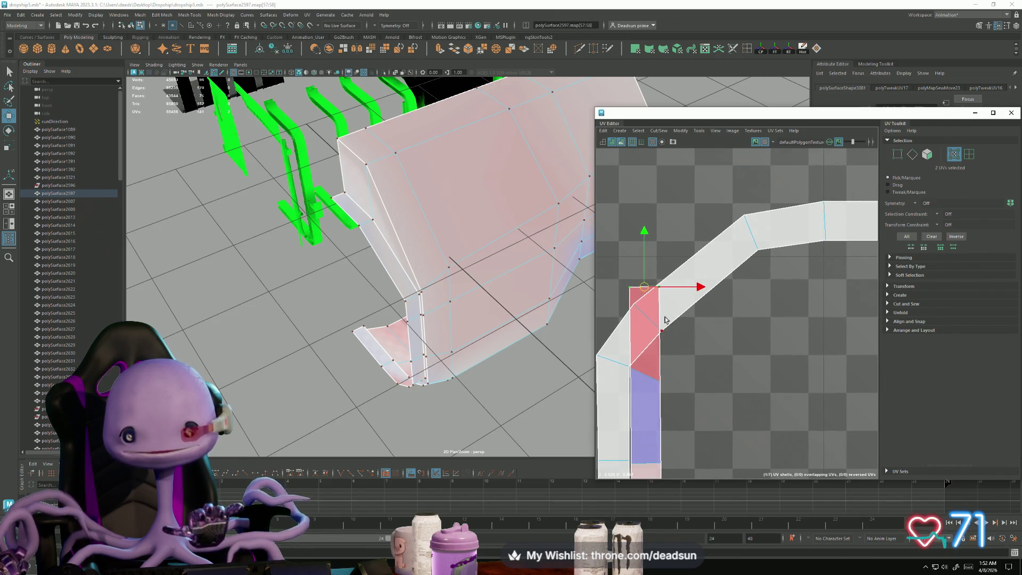
pyautogui.moveTo(650, 290); pyautogui.dragTo(682, 337)
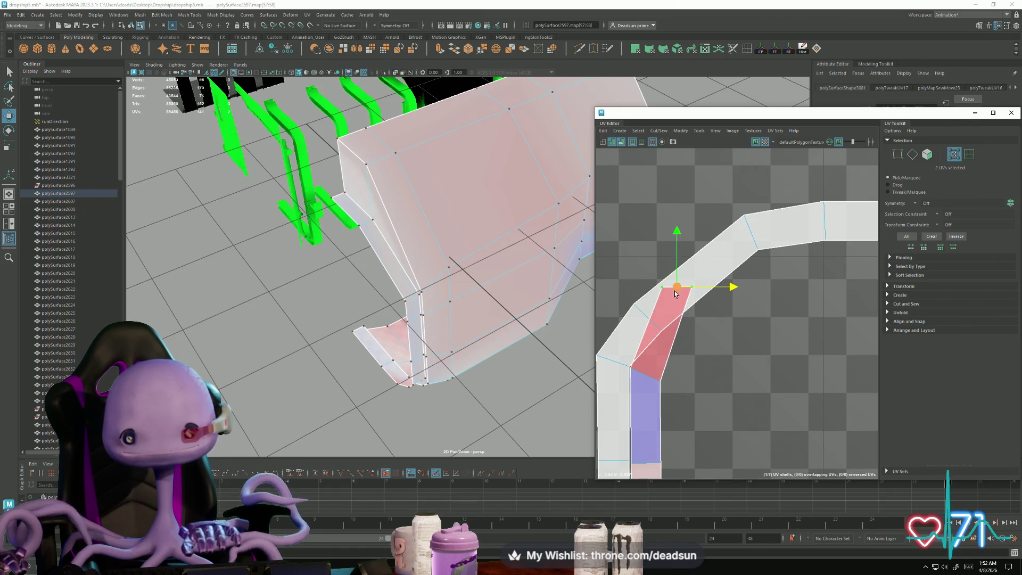
pyautogui.moveTo(675, 294); pyautogui.dragTo(676, 341)
pyautogui.press('e')
pyautogui.moveTo(721, 375); pyautogui.dragTo(687, 382)
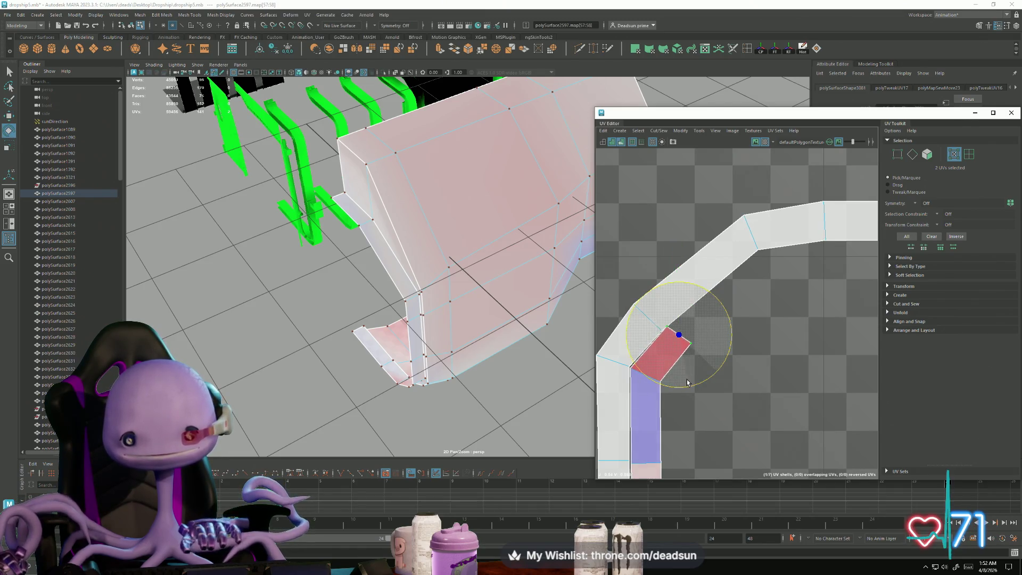
pyautogui.press('w')
pyautogui.moveTo(679, 337); pyautogui.dragTo(673, 349)
pyautogui.scroll(-4, 674, 355)
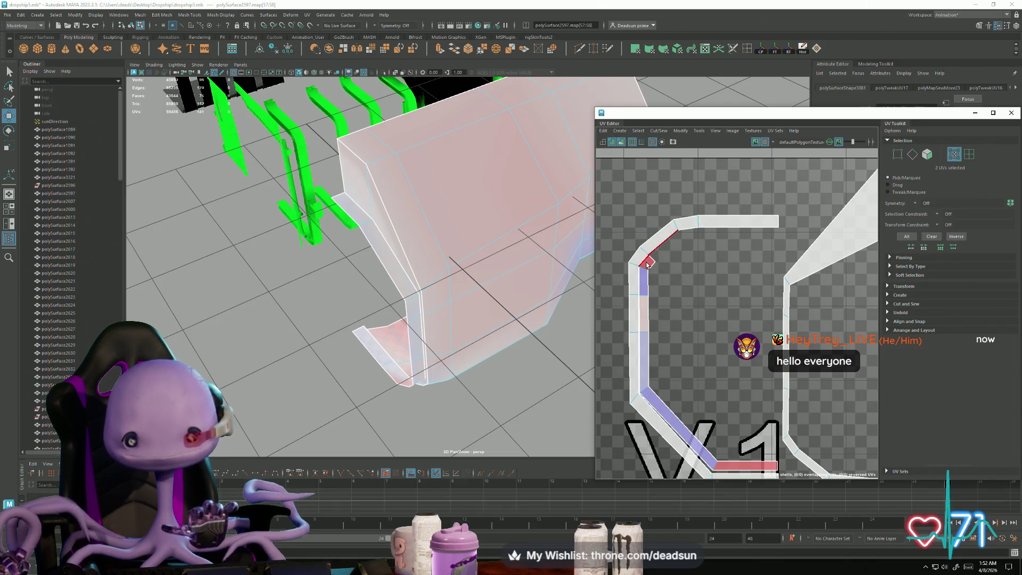
# Step: Select the strip's diagonal edge and convert it to UVs
pyautogui.press('F10')
pyautogui.click(646, 318)
pyautogui.click(639, 323)
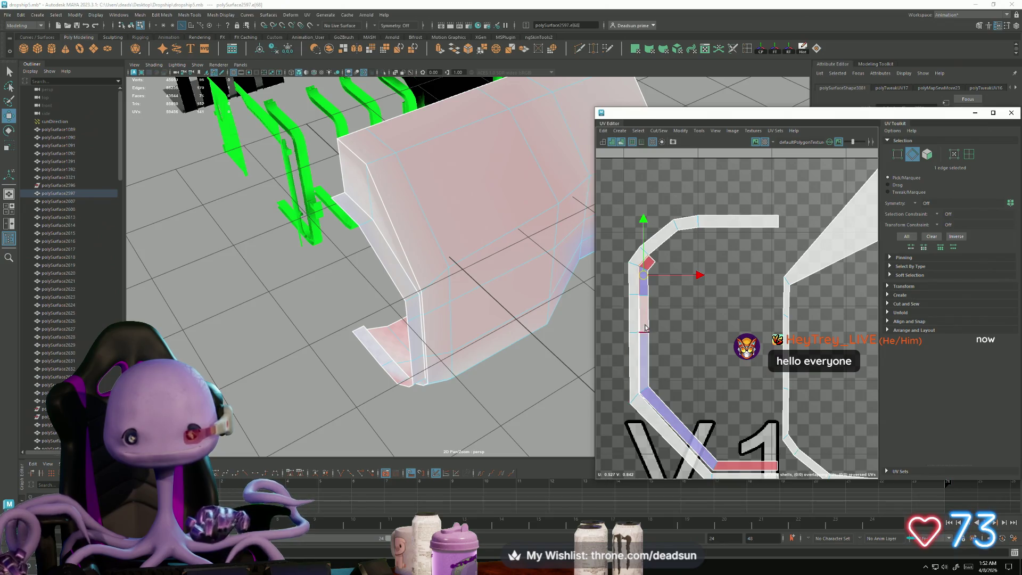
pyautogui.click(642, 412)
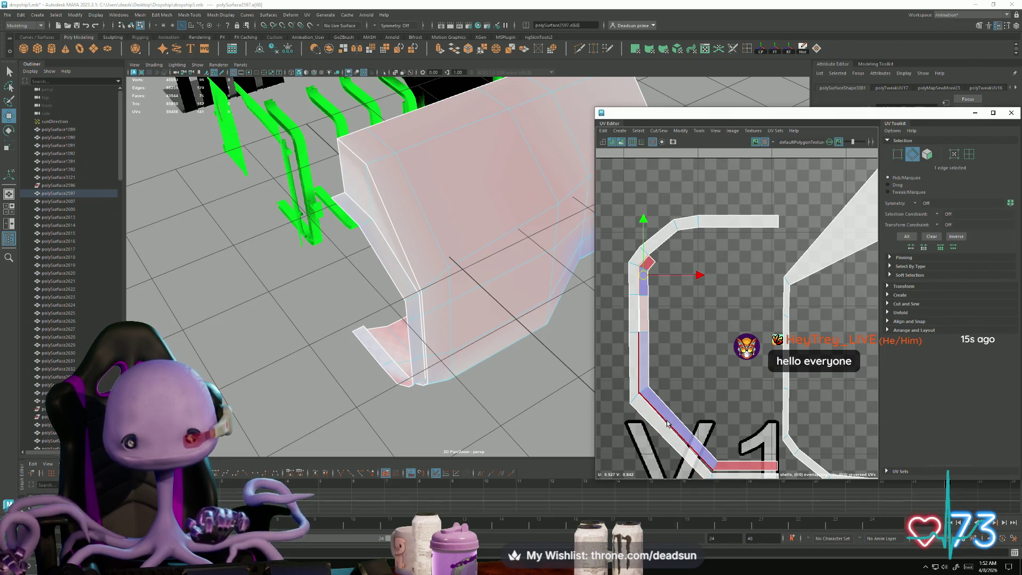
pyautogui.scroll(6, 665, 426)
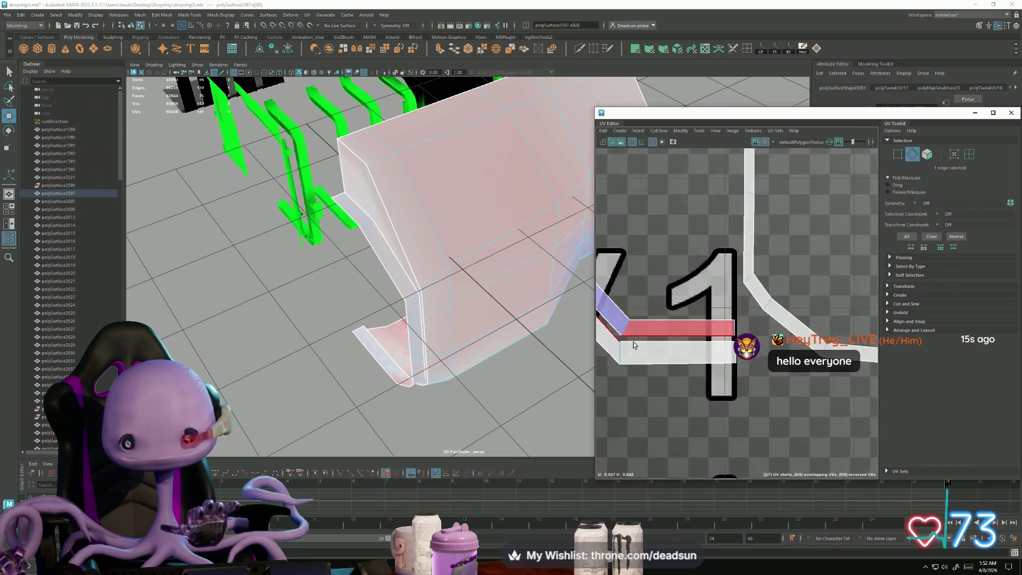
pyautogui.scroll(-5, 724, 383)
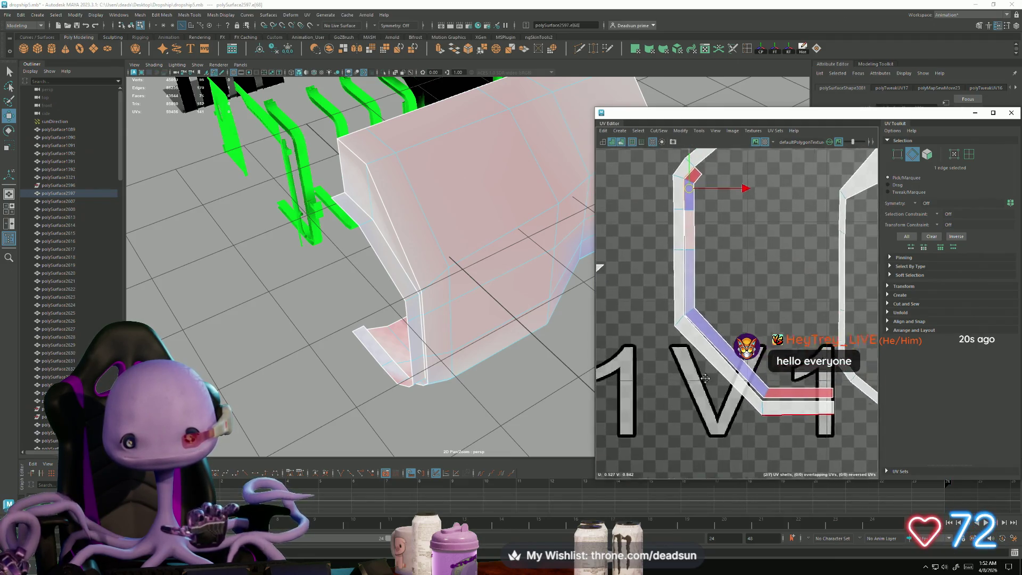
pyautogui.rightClick(722, 373)
pyautogui.moveTo(732, 376); pyautogui.dragTo(744, 374, button='right')
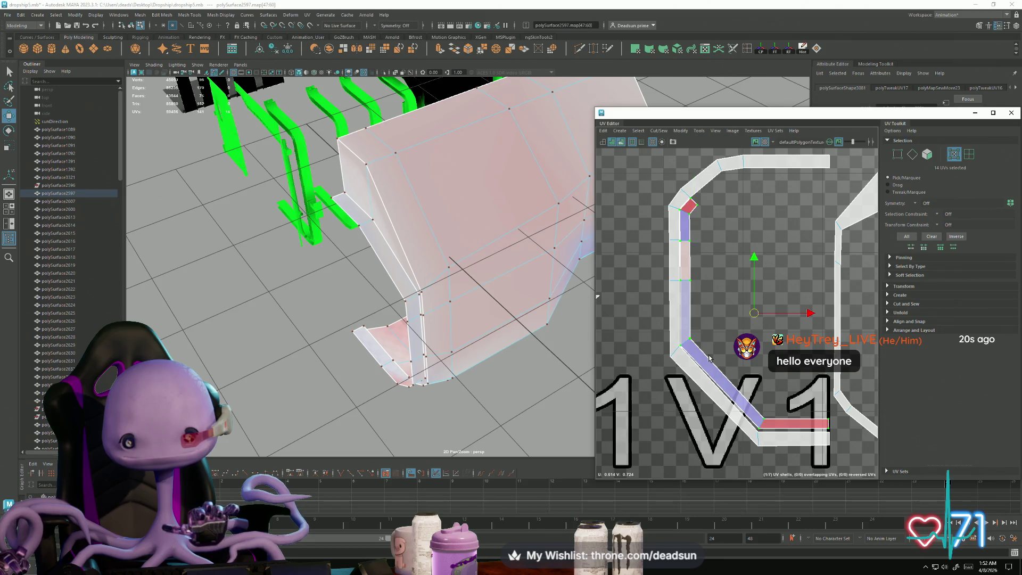
# Step: Move and rotate the converted UV strip into alignment
pyautogui.moveTo(752, 314); pyautogui.dragTo(679, 237)
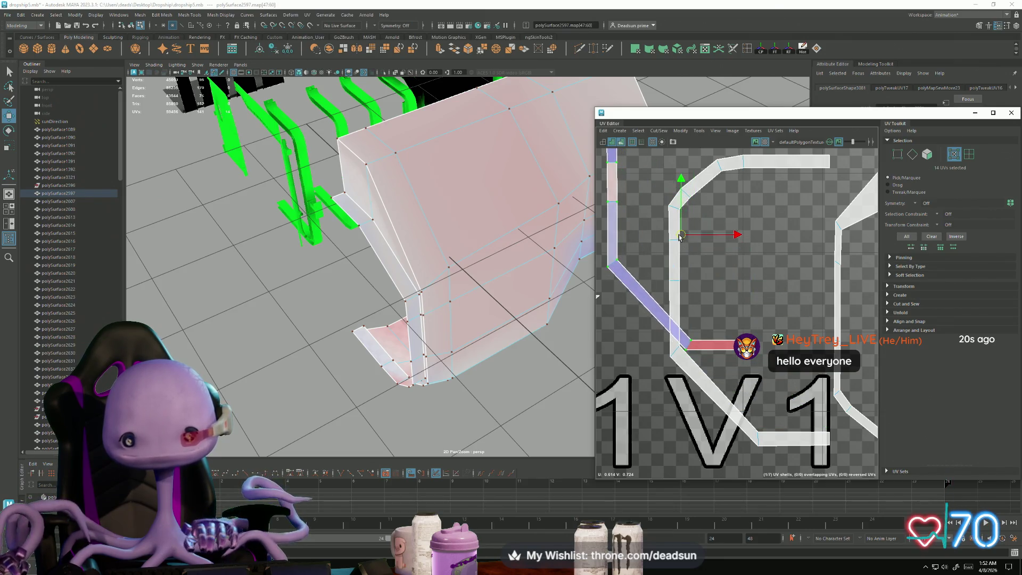
pyautogui.press('e')
pyautogui.moveTo(706, 278)
pyautogui.mouseDown()
pyautogui.moveTo(696, 274)
pyautogui.moveTo(687, 294)
pyautogui.moveTo(669, 275)
pyautogui.mouseUp()
pyautogui.press('w')
pyautogui.moveTo(687, 241); pyautogui.dragTo(736, 247)
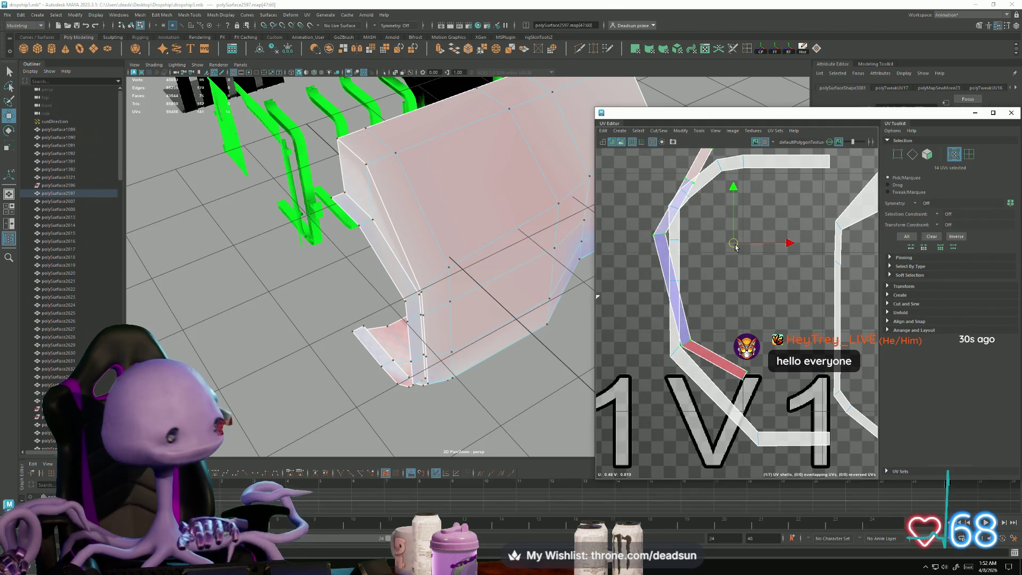
# Step: Pull the UVs at the strip's red end down and to the right
pyautogui.keyDown('alt'); pyautogui.moveTo(750, 393); pyautogui.dragTo(683, 359, button='middle'); pyautogui.keyUp('alt')
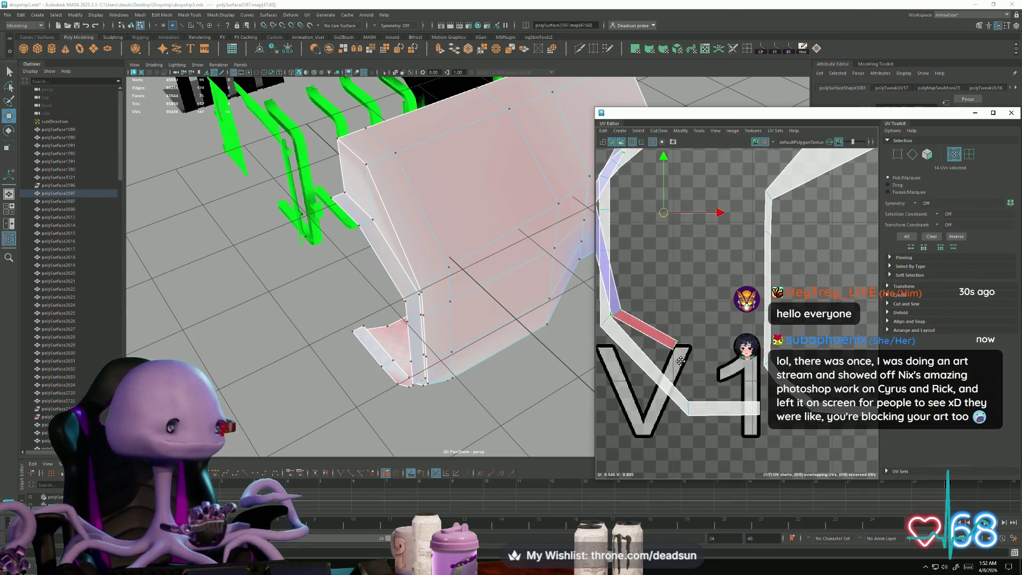
pyautogui.scroll(3, 673, 332)
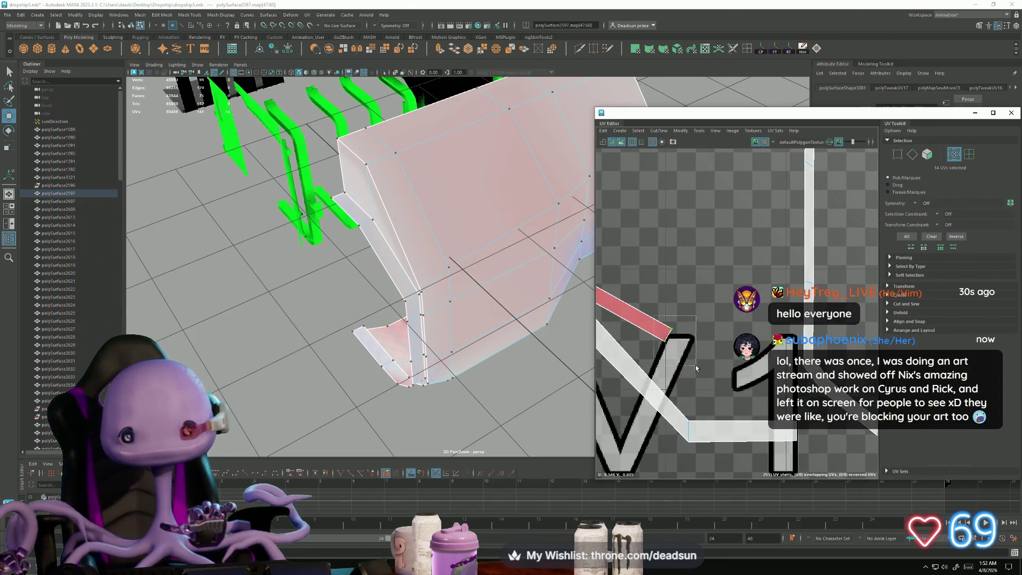
pyautogui.click(672, 331)
pyautogui.moveTo(671, 330)
pyautogui.mouseDown()
pyautogui.moveTo(704, 413)
pyautogui.moveTo(694, 415)
pyautogui.mouseUp()
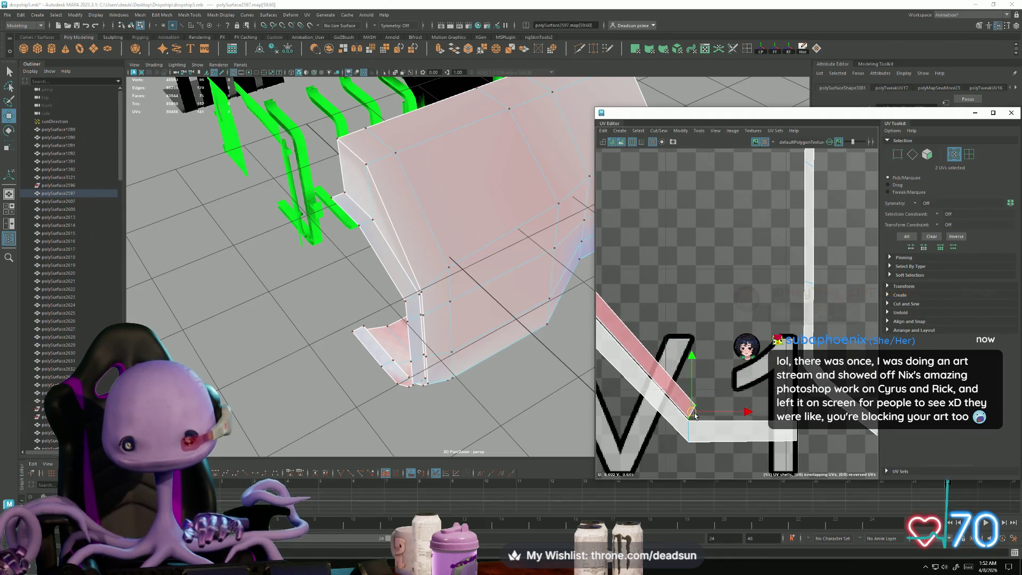
pyautogui.keyDown('alt'); pyautogui.moveTo(635, 374); pyautogui.dragTo(773, 492, button='middle'); pyautogui.keyUp('alt')
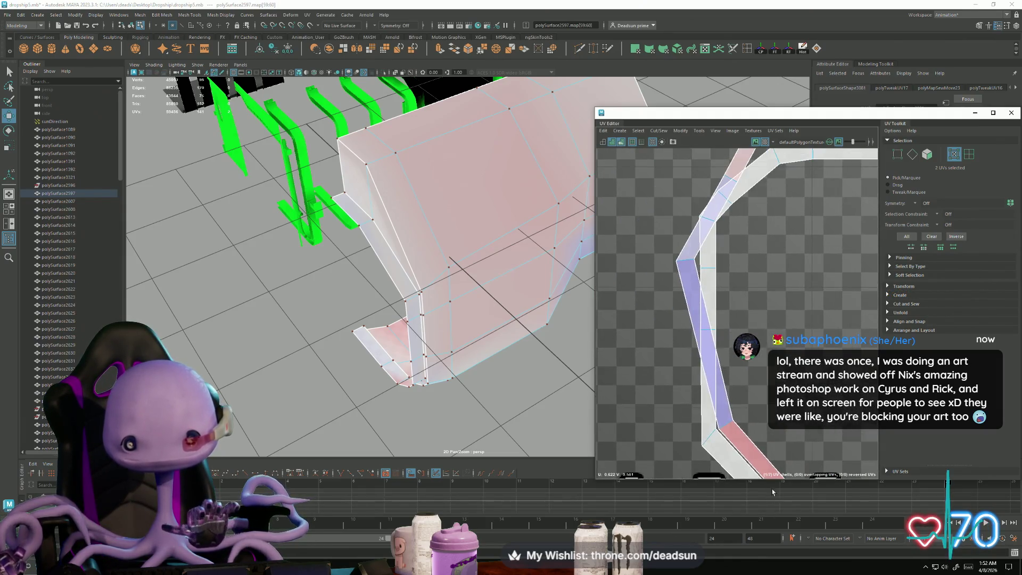
pyautogui.keyDown('shift'); pyautogui.click(734, 423); pyautogui.keyUp('shift')
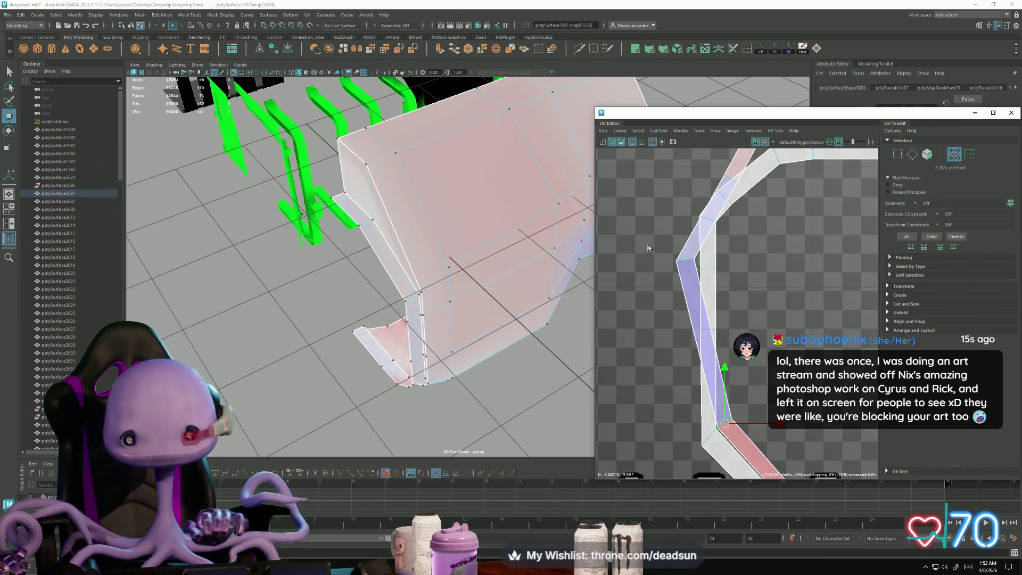
pyautogui.moveTo(699, 268); pyautogui.dragTo(698, 266)
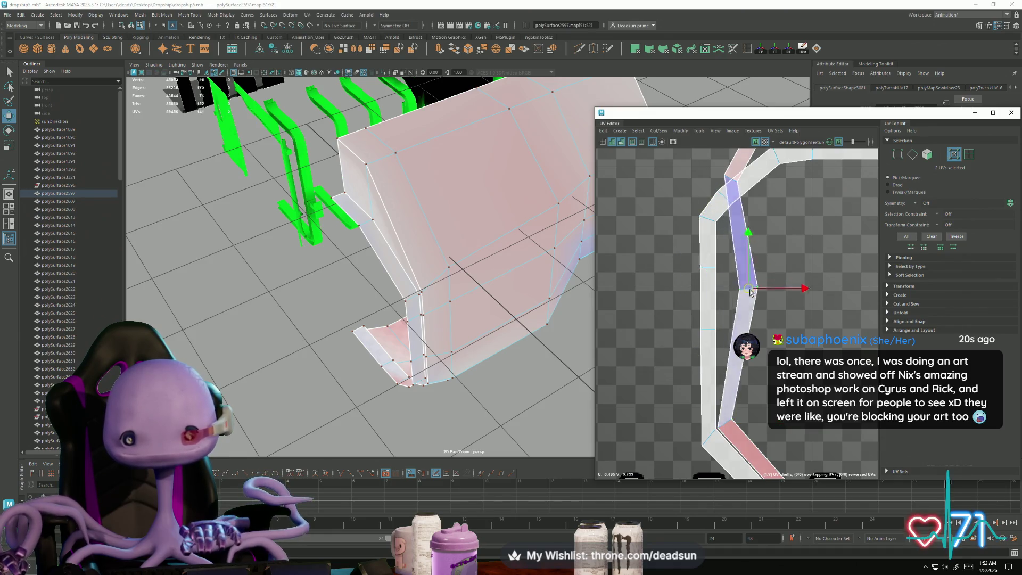
# Step: Reshape the bend by adjusting the corner UVs and moving the top red face down into the corner
pyautogui.click(728, 331)
pyautogui.press('e')
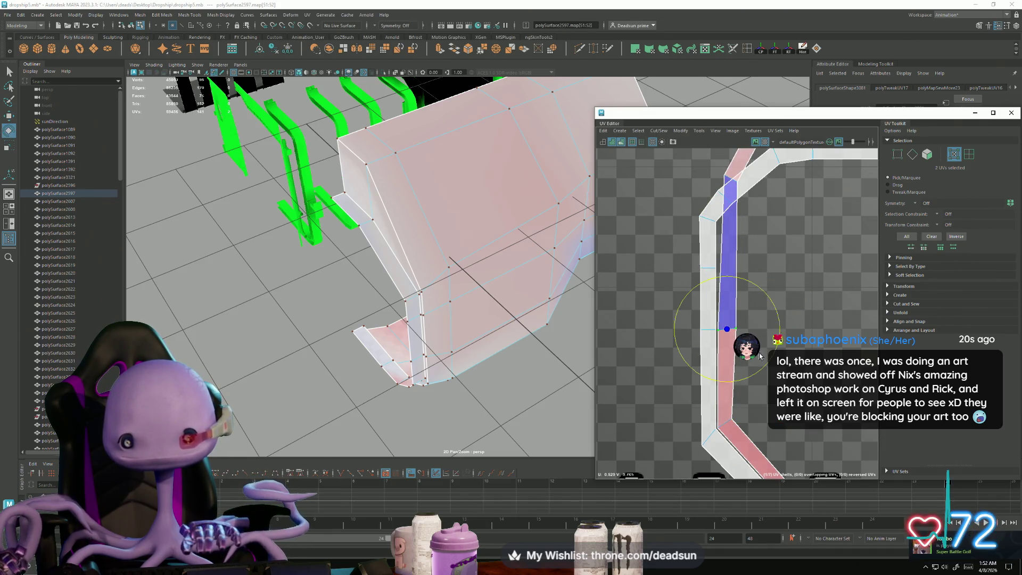
pyautogui.keyDown('alt'); pyautogui.moveTo(768, 364); pyautogui.dragTo(730, 470, button='middle'); pyautogui.keyUp('alt')
pyautogui.press('w')
pyautogui.moveTo(705, 298); pyautogui.dragTo(706, 297)
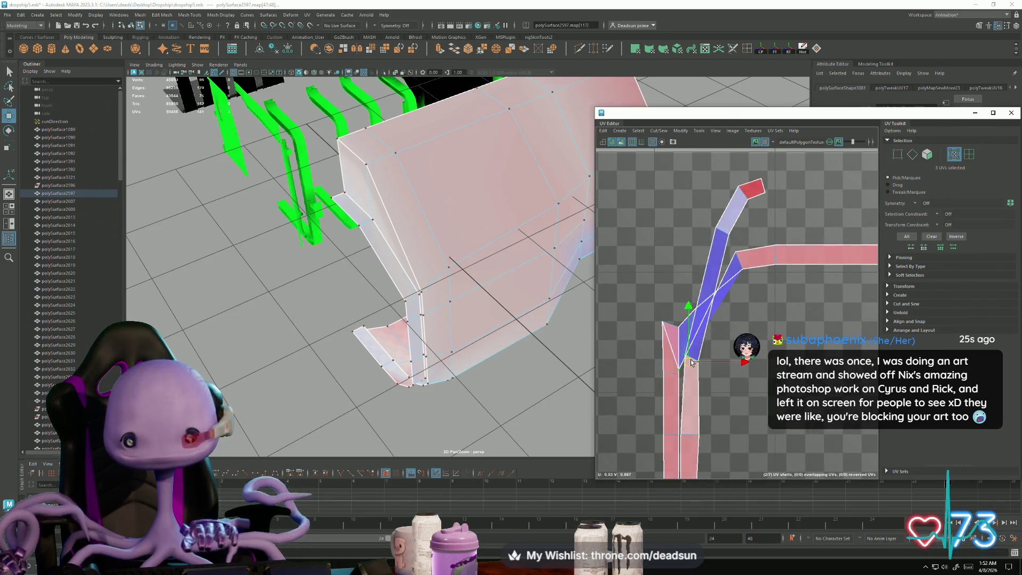
pyautogui.click(689, 305)
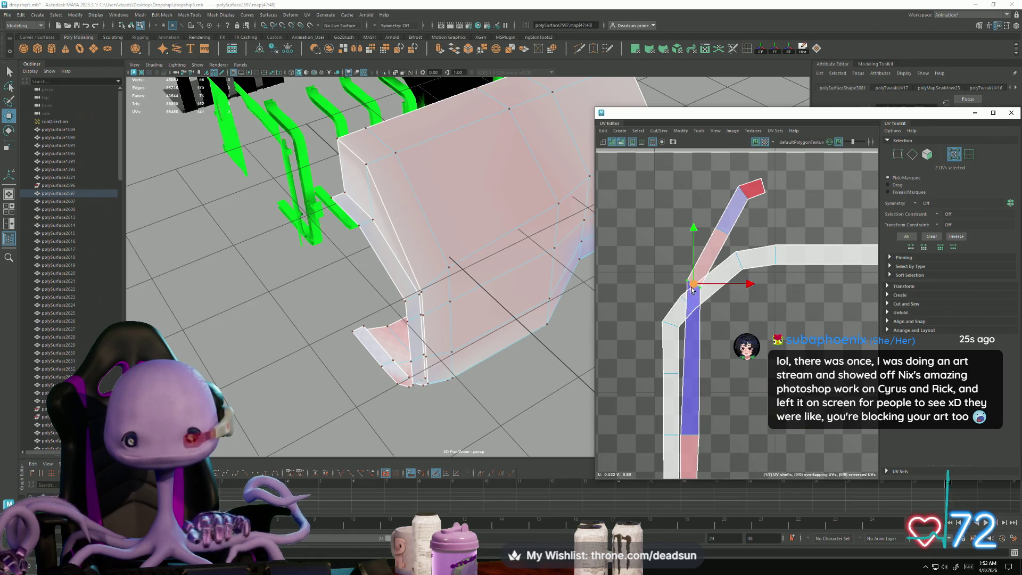
pyautogui.moveTo(691, 288); pyautogui.dragTo(691, 378)
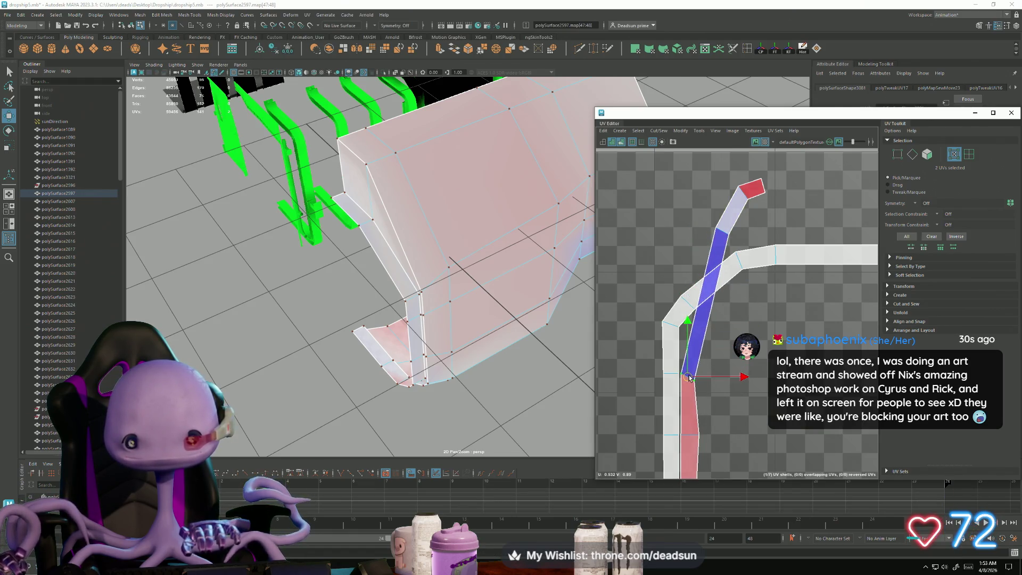
pyautogui.press('e')
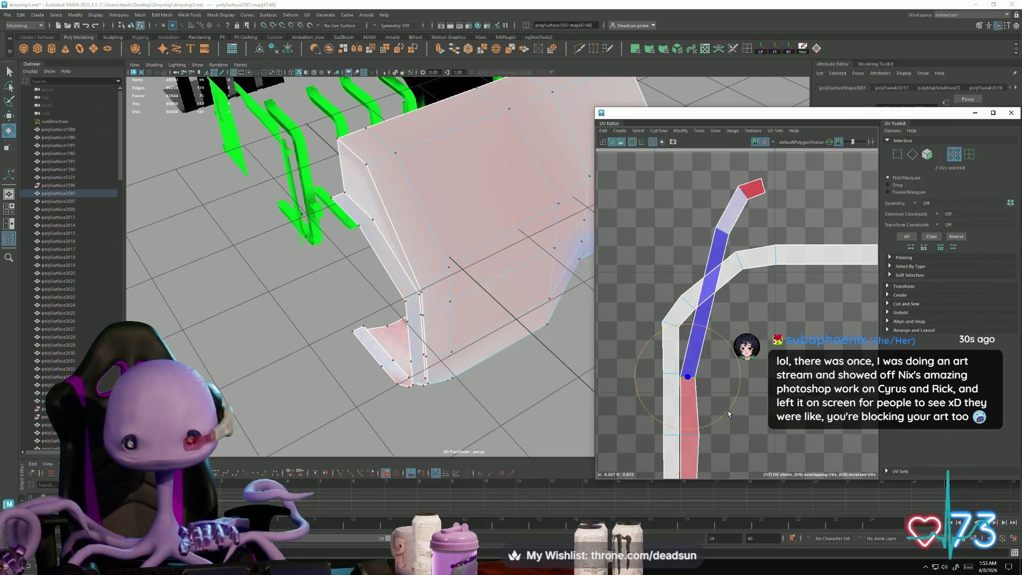
pyautogui.press('w')
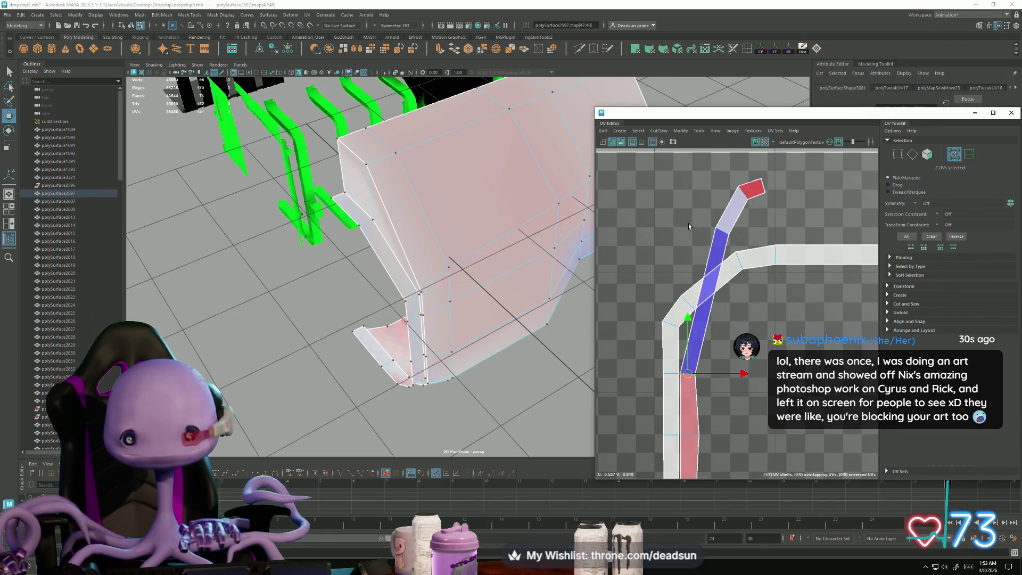
pyautogui.moveTo(688, 374); pyautogui.dragTo(691, 333)
pyautogui.moveTo(731, 178)
pyautogui.mouseDown()
pyautogui.moveTo(767, 202)
pyautogui.moveTo(737, 229)
pyautogui.moveTo(738, 298)
pyautogui.moveTo(714, 318)
pyautogui.moveTo(743, 281)
pyautogui.mouseUp()
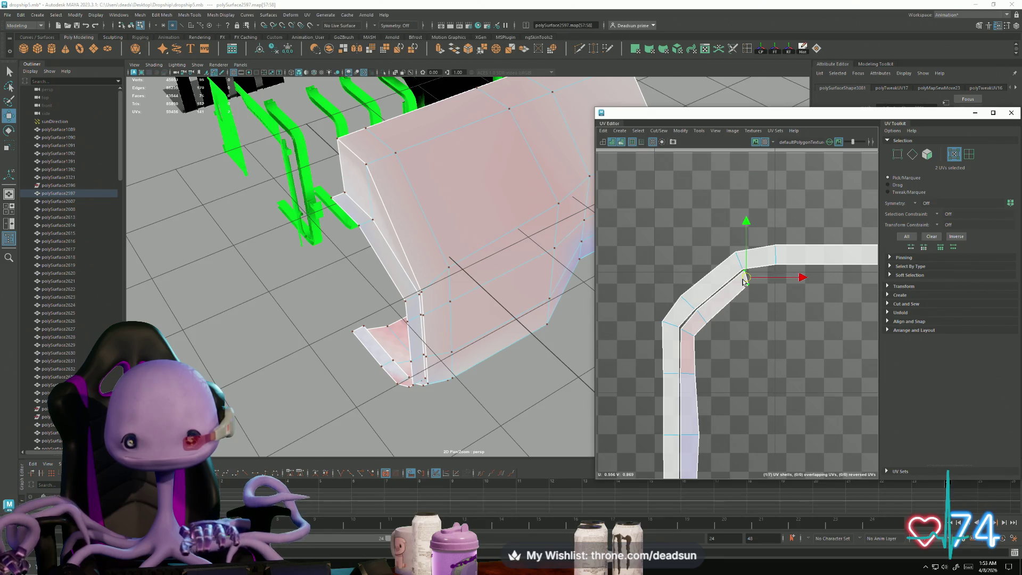
# Step: Nudge the two inner corner UVs up-left to fix the red face
pyautogui.scroll(2, 690, 361)
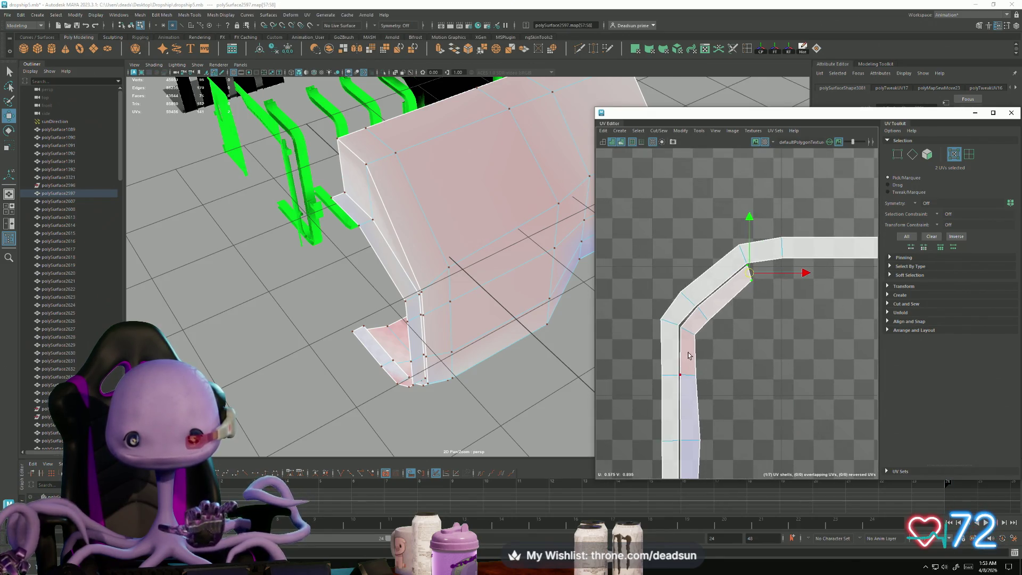
pyautogui.scroll(4, 679, 334)
pyautogui.click(684, 313)
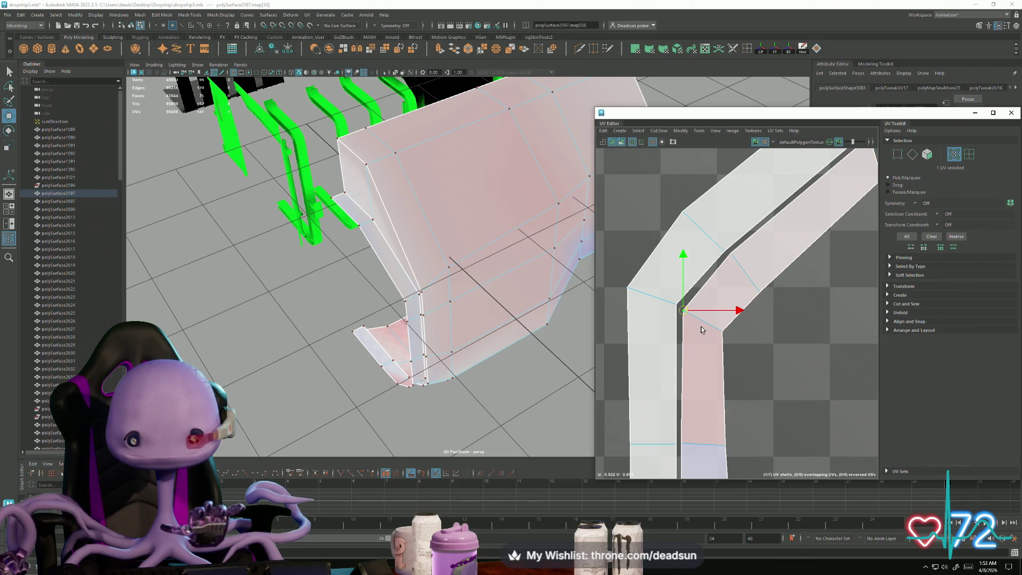
pyautogui.keyDown('shift'); pyautogui.click(722, 331); pyautogui.keyUp('shift')
pyautogui.moveTo(701, 324); pyautogui.dragTo(695, 320)
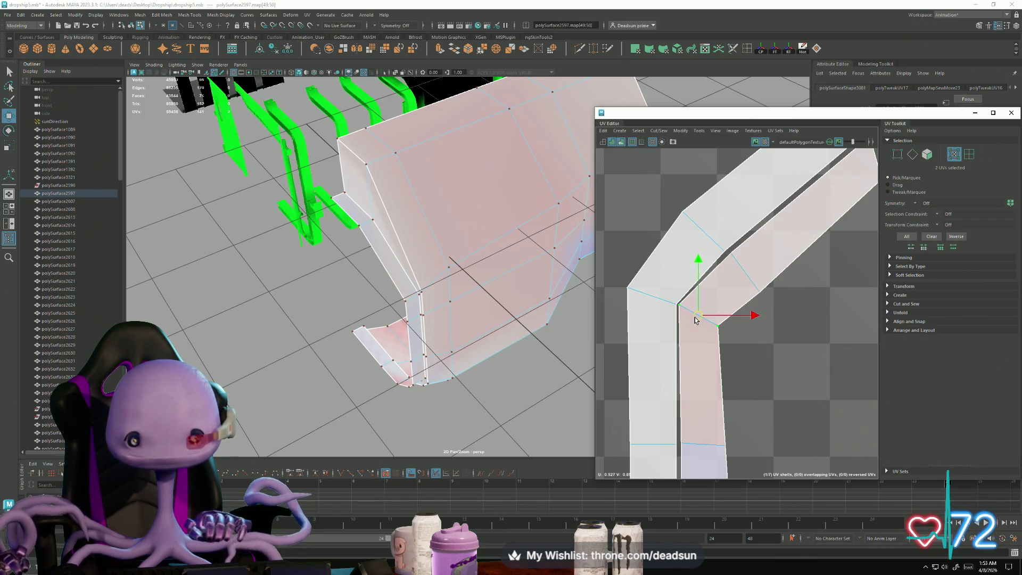
# Step: Slide the bottom-edge UV left to line up the seam
pyautogui.click(731, 254)
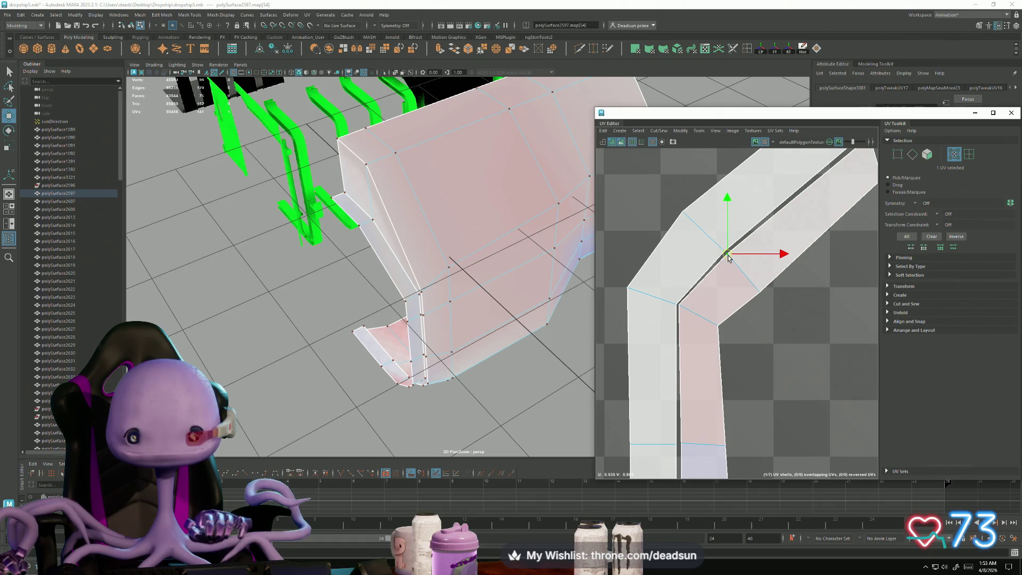
pyautogui.scroll(-2, 639, 354)
pyautogui.keyDown('alt'); pyautogui.moveTo(638, 355); pyautogui.dragTo(630, 340, button='middle'); pyautogui.keyUp('alt')
pyautogui.click(667, 347)
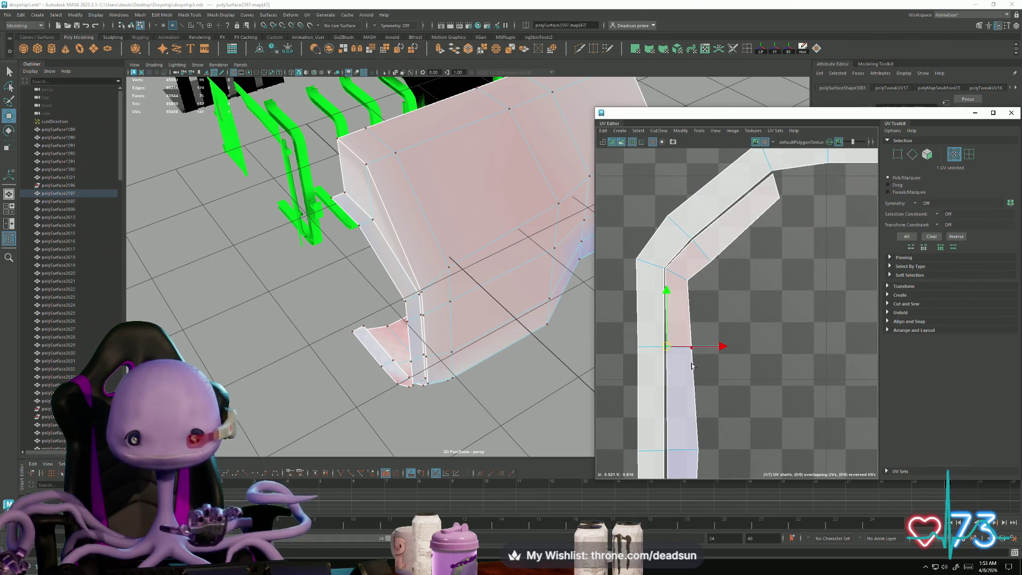
pyautogui.keyDown('alt'); pyautogui.moveTo(744, 417); pyautogui.dragTo(736, 352, button='middle'); pyautogui.keyUp('alt')
pyautogui.moveTo(737, 351); pyautogui.dragTo(687, 405)
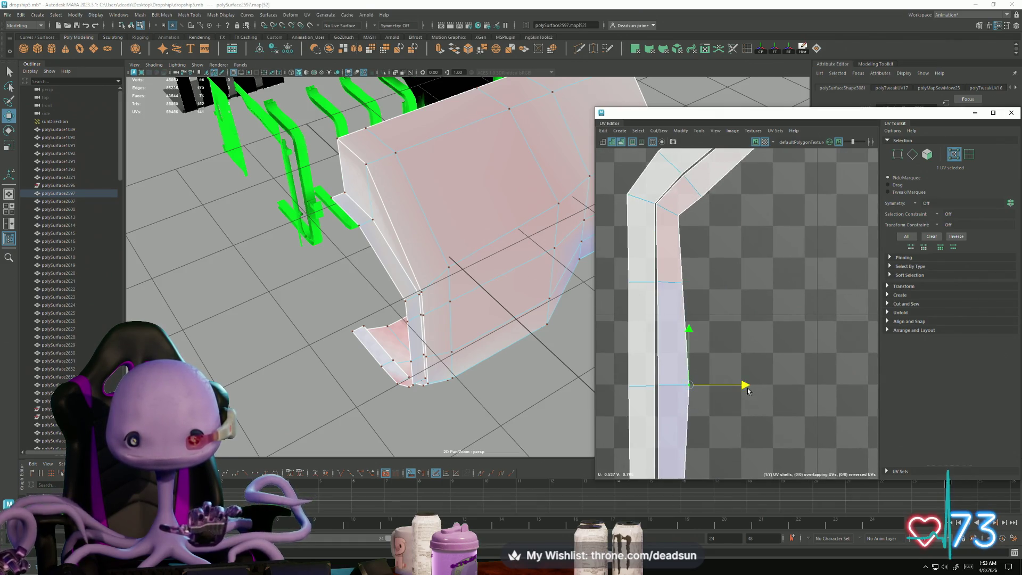
pyautogui.moveTo(747, 388); pyautogui.dragTo(743, 389)
pyautogui.scroll(-3, 783, 432)
pyautogui.keyDown('alt'); pyautogui.moveTo(677, 458); pyautogui.dragTo(603, 349, button='middle'); pyautogui.keyUp('alt')
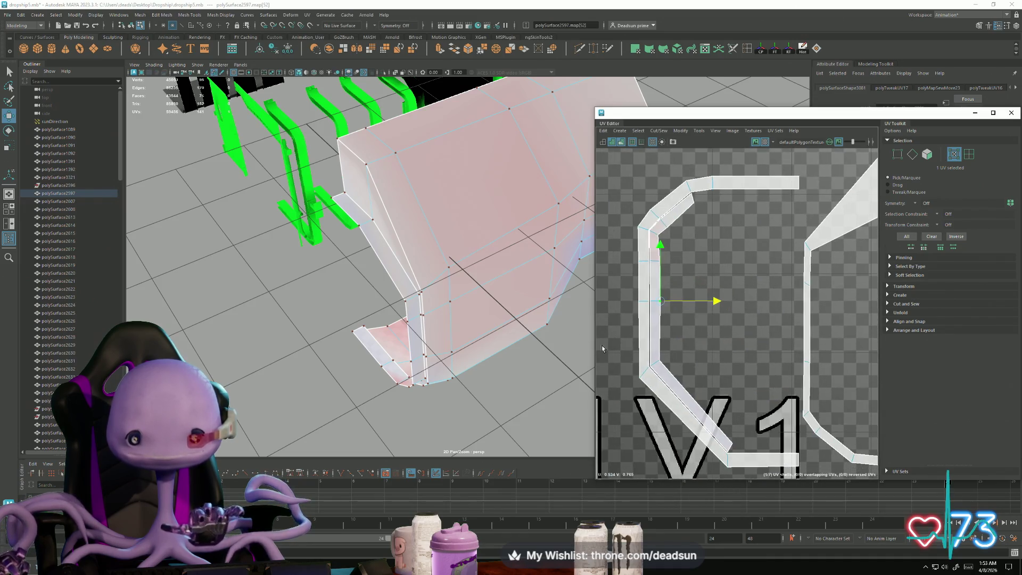
# Step: Select the diagonal edge and three left border edges, then Move and Sew them
pyautogui.press('F10')
pyautogui.click(696, 416)
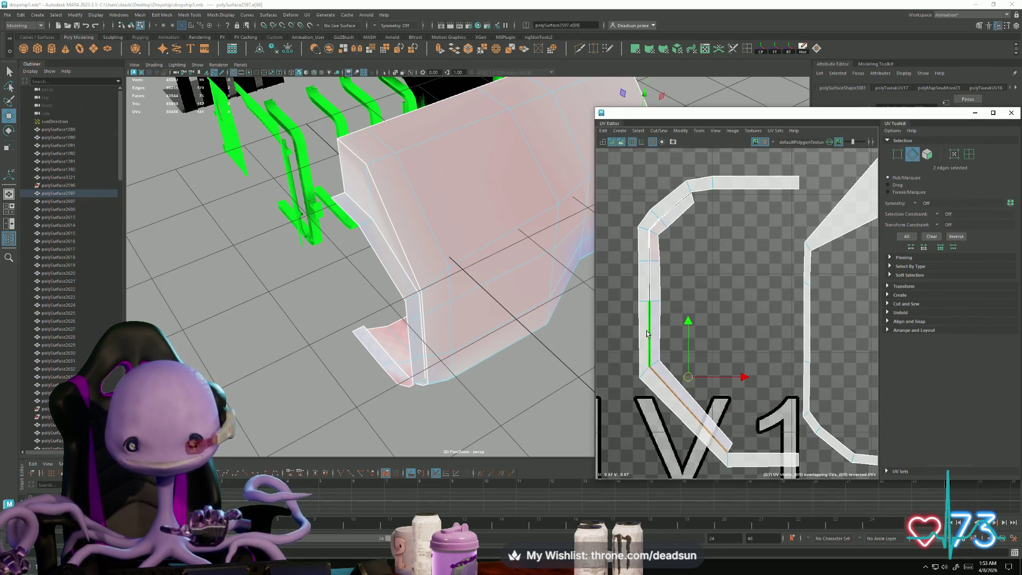
pyautogui.keyDown('shift'); pyautogui.click(645, 280); pyautogui.keyUp('shift')
pyautogui.keyDown('shift'); pyautogui.click(650, 250); pyautogui.keyUp('shift')
pyautogui.keyDown('shift'); pyautogui.click(655, 230); pyautogui.keyUp('shift')
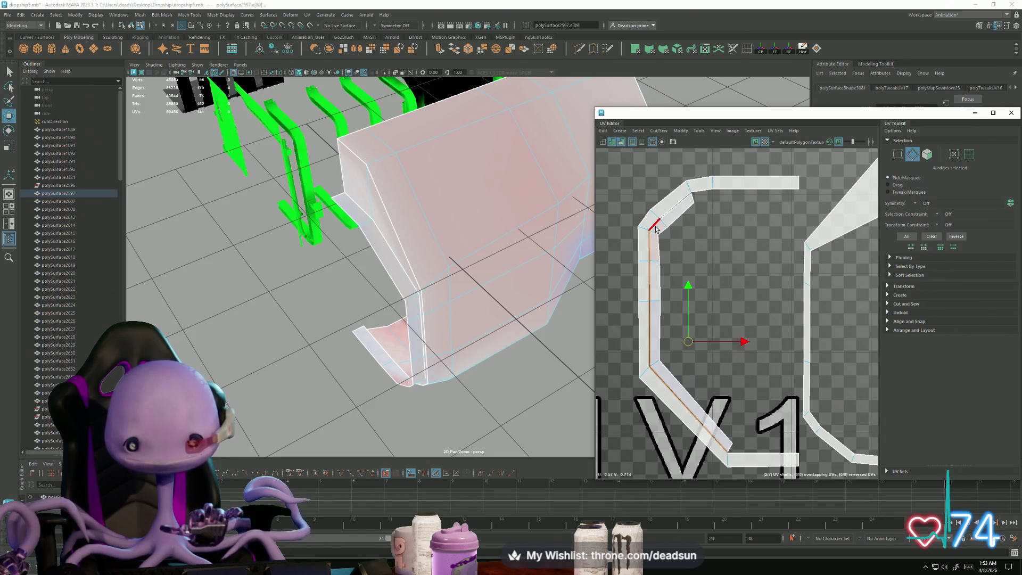
pyautogui.click(659, 130)
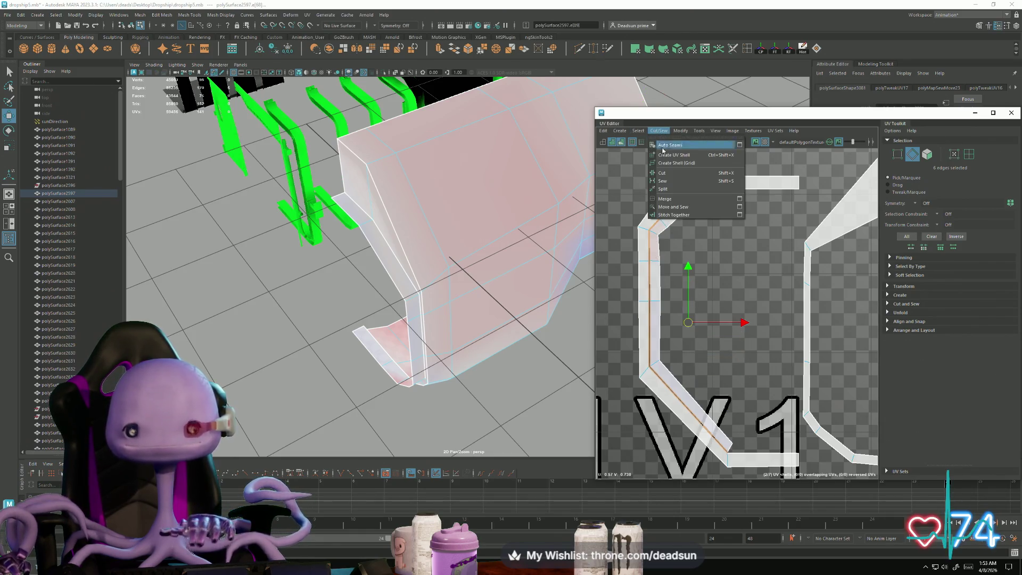
pyautogui.click(673, 211)
pyautogui.scroll(-5, 672, 379)
pyautogui.scroll(5, 668, 310)
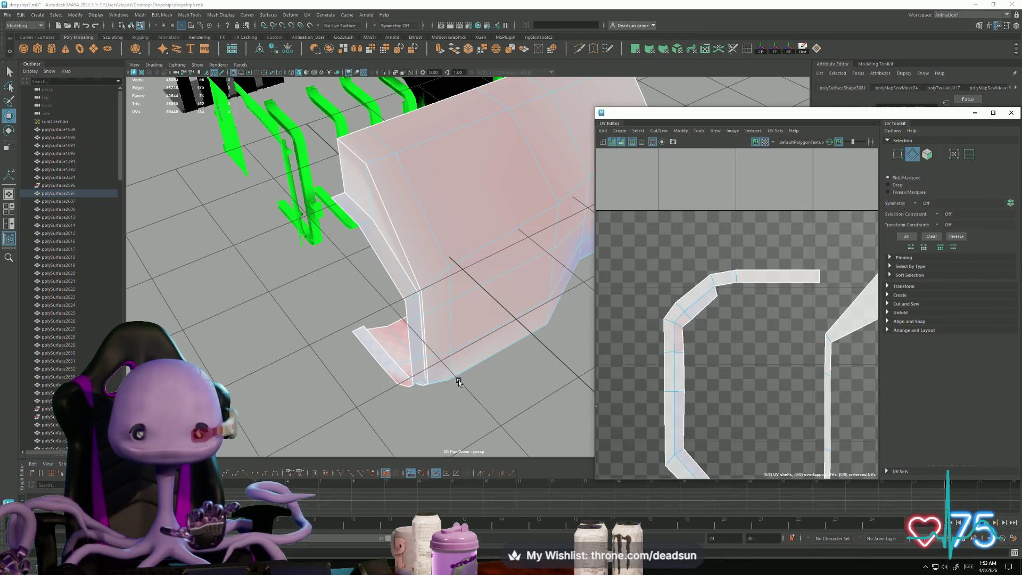
pyautogui.scroll(-6, 486, 381)
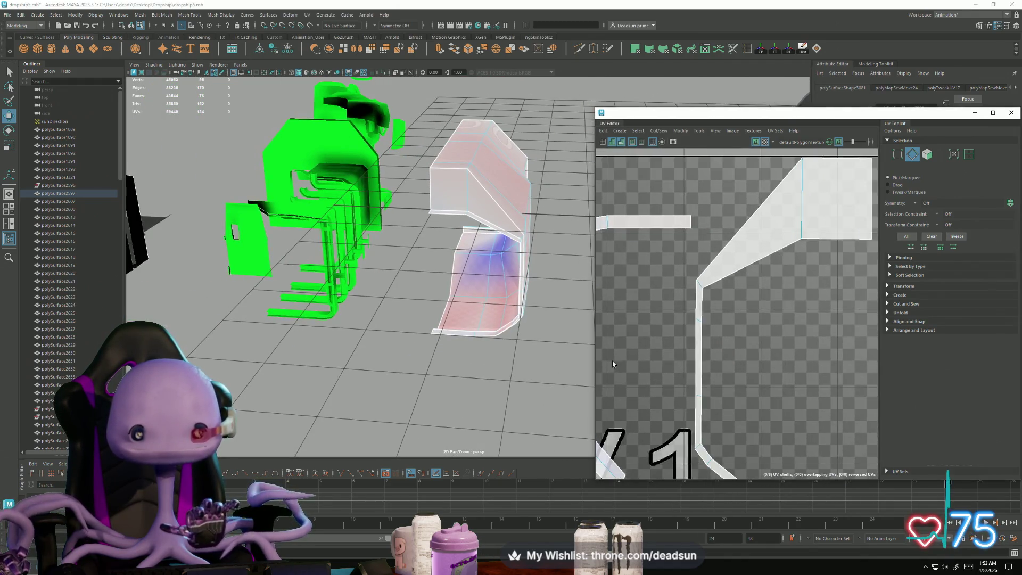
# Step: Rotate the small left UV shell 90° to lie horizontal and move it beside the top strip
pyautogui.scroll(-3, 613, 365)
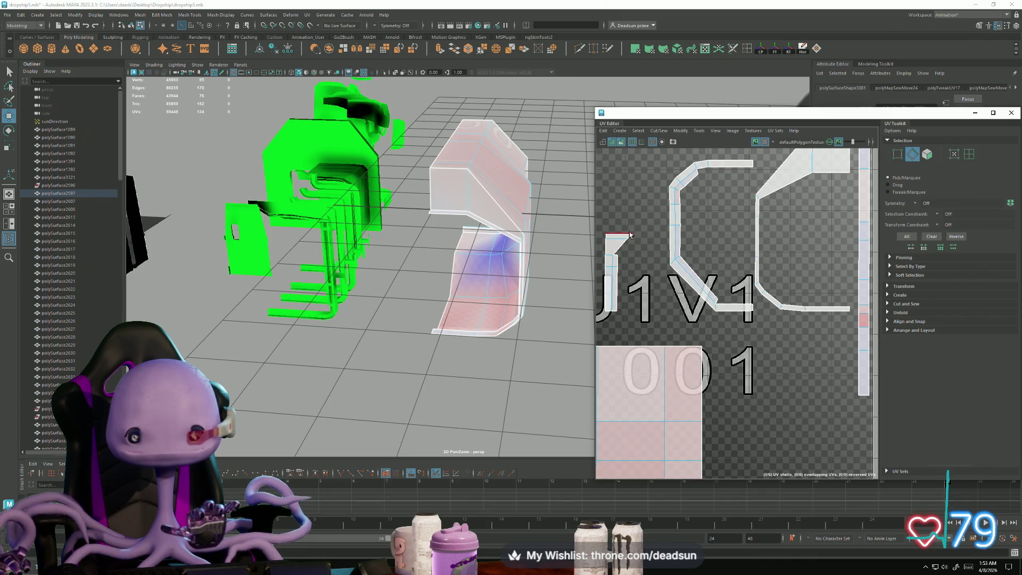
pyautogui.moveTo(618, 277); pyautogui.dragTo(615, 298, button='right')
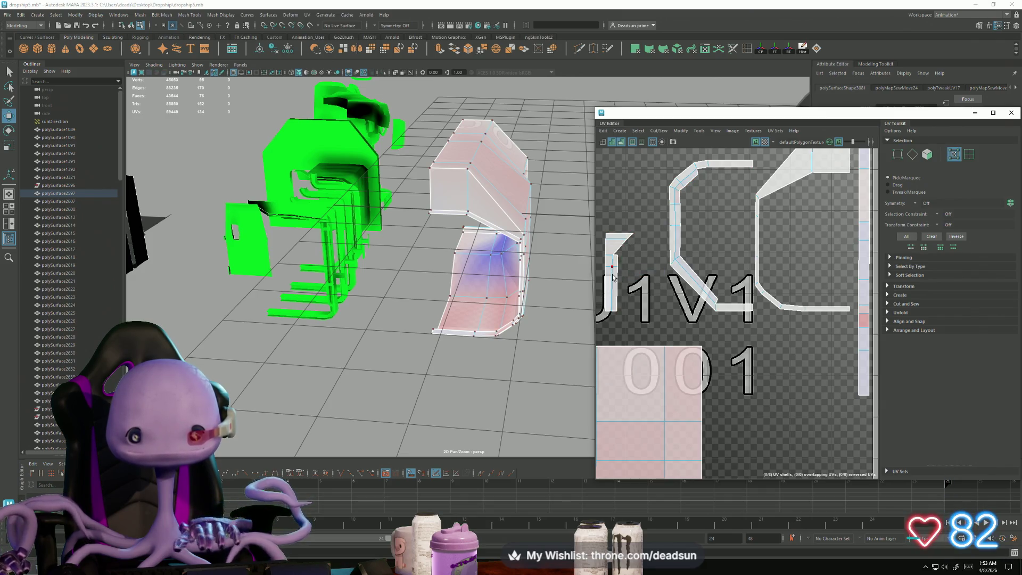
pyautogui.click(614, 278)
pyautogui.press('e')
pyautogui.moveTo(603, 326)
pyautogui.mouseDown()
pyautogui.moveTo(647, 320)
pyautogui.moveTo(670, 295)
pyautogui.mouseUp()
pyautogui.press('w')
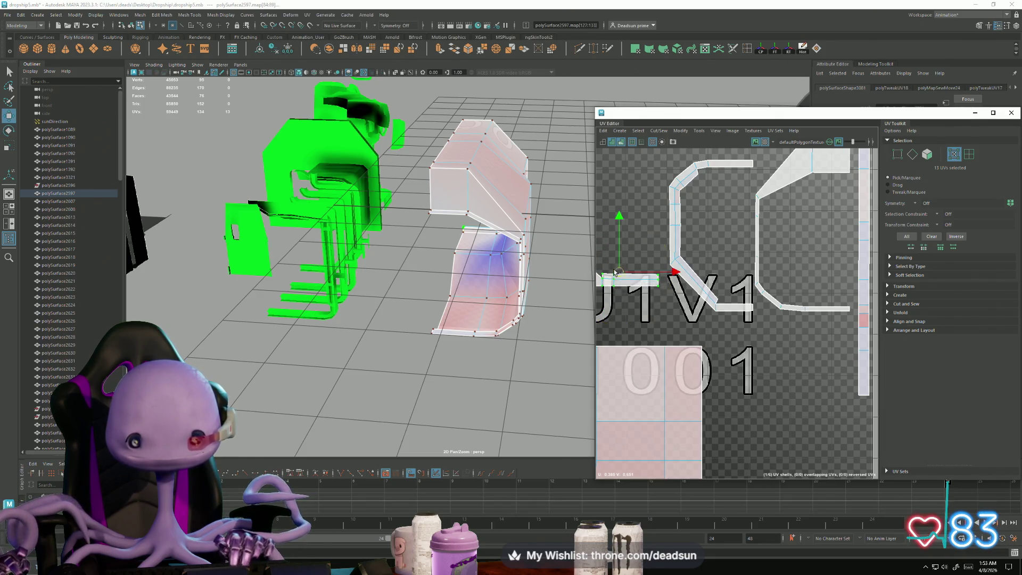
pyautogui.moveTo(614, 273); pyautogui.dragTo(711, 176)
# Step: Rotate the shell slightly so its edges sit level with the top strip
pyautogui.scroll(3, 711, 175)
pyautogui.scroll(2, 695, 250)
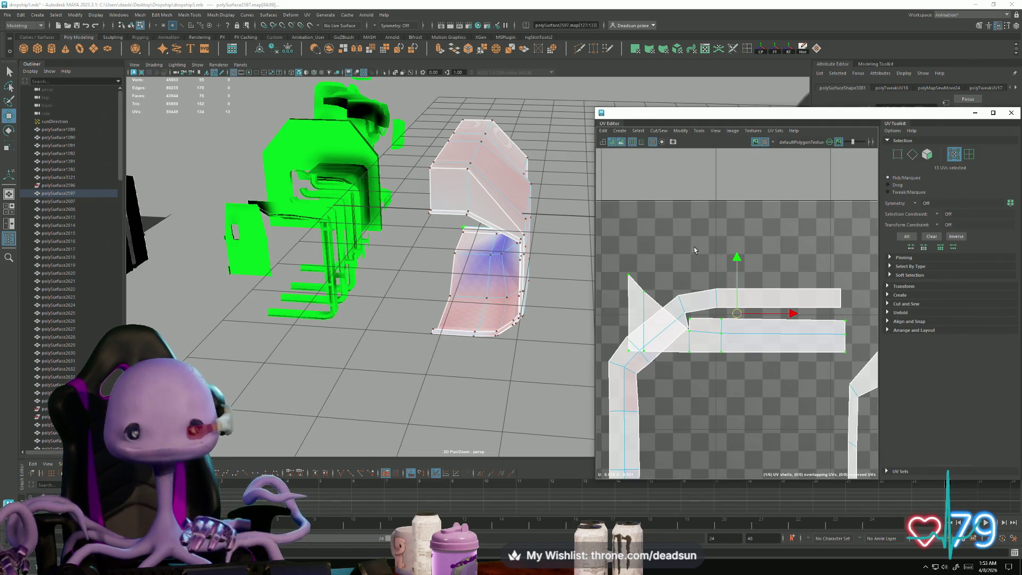
pyautogui.scroll(3, 705, 338)
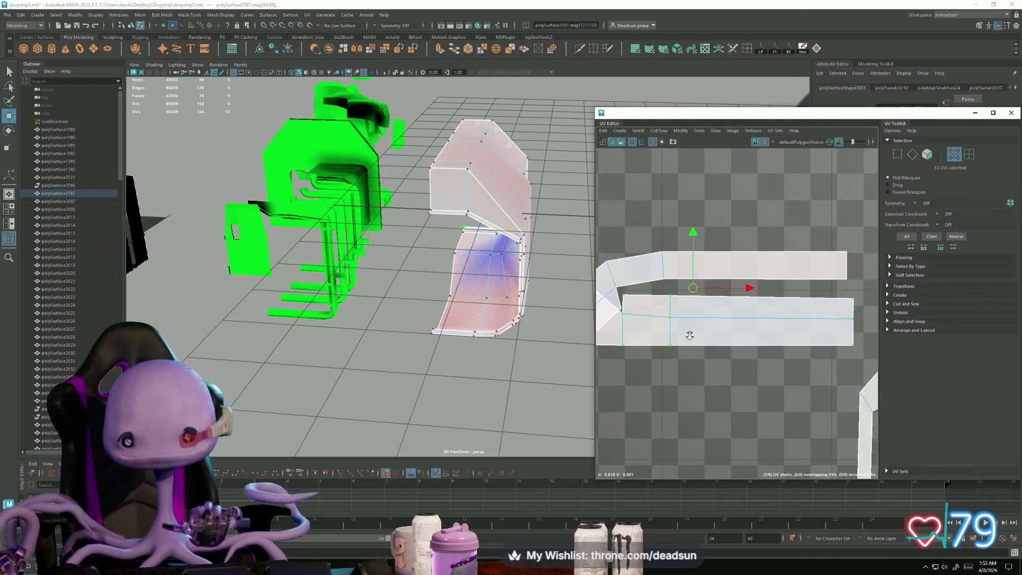
pyautogui.scroll(-1, 703, 341)
pyautogui.press('e')
pyautogui.moveTo(742, 307); pyautogui.dragTo(688, 279)
pyautogui.press('w')
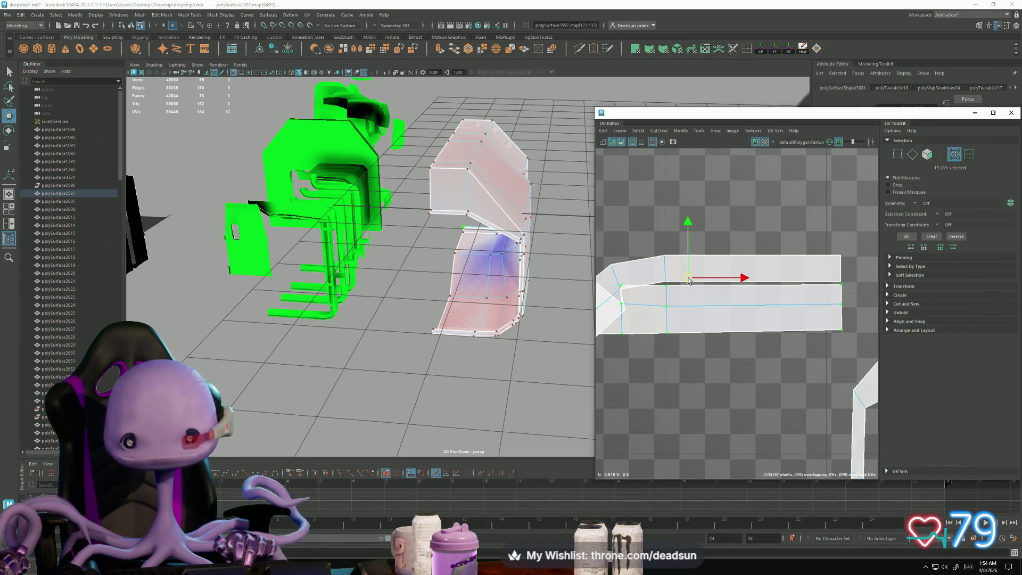
pyautogui.keyDown('alt'); pyautogui.moveTo(647, 231); pyautogui.dragTo(700, 234, button='middle'); pyautogui.keyUp('alt')
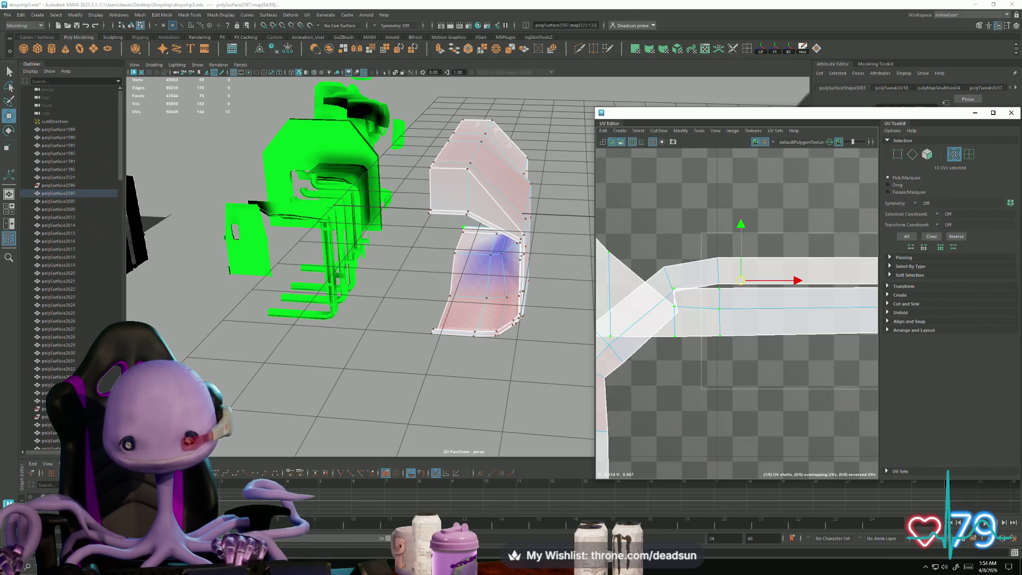
pyautogui.scroll(-5, 634, 292)
# Step: Nudge, rotate counter-clockwise and shift down the corner UV piece at the strip's bend
pyautogui.scroll(6, 672, 286)
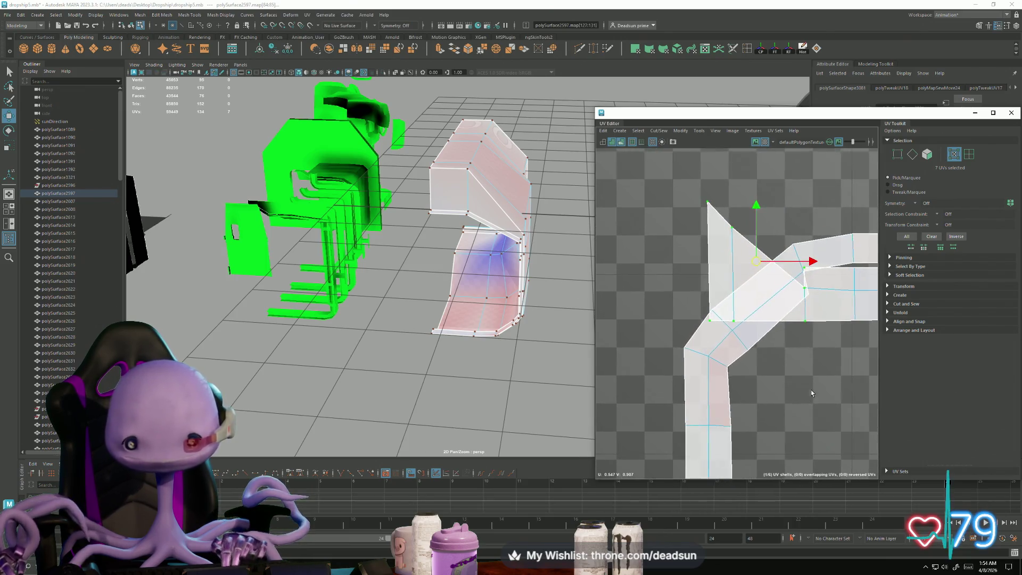
pyautogui.moveTo(693, 281); pyautogui.dragTo(698, 291)
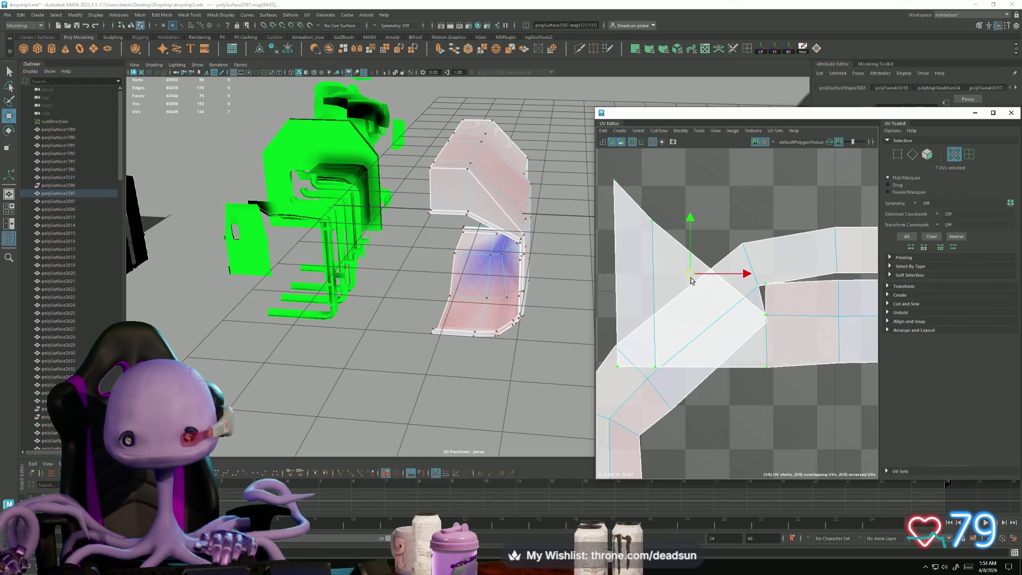
pyautogui.press('e')
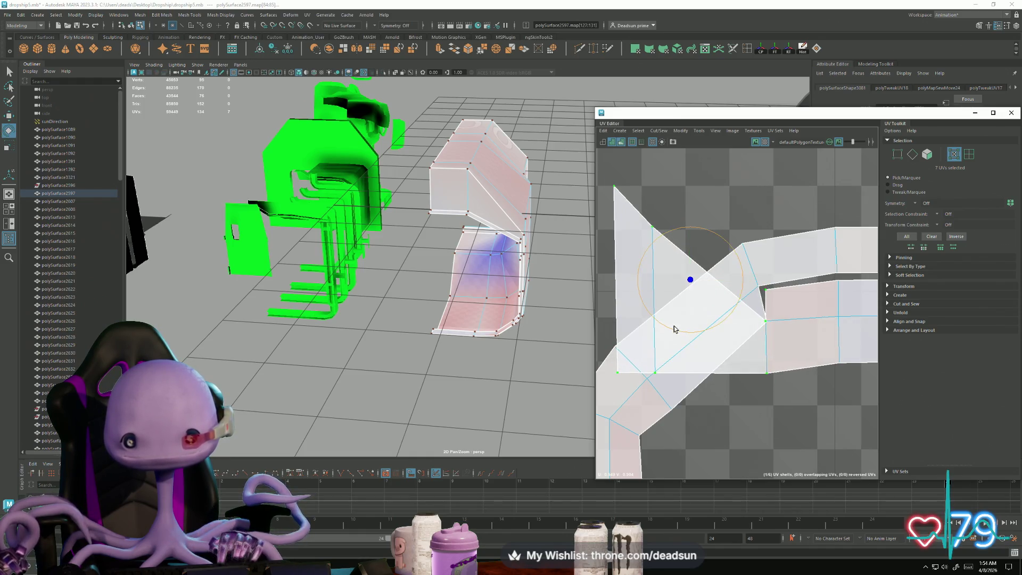
pyautogui.moveTo(674, 329); pyautogui.dragTo(690, 332)
pyautogui.press('w')
pyautogui.moveTo(689, 288); pyautogui.dragTo(691, 303)
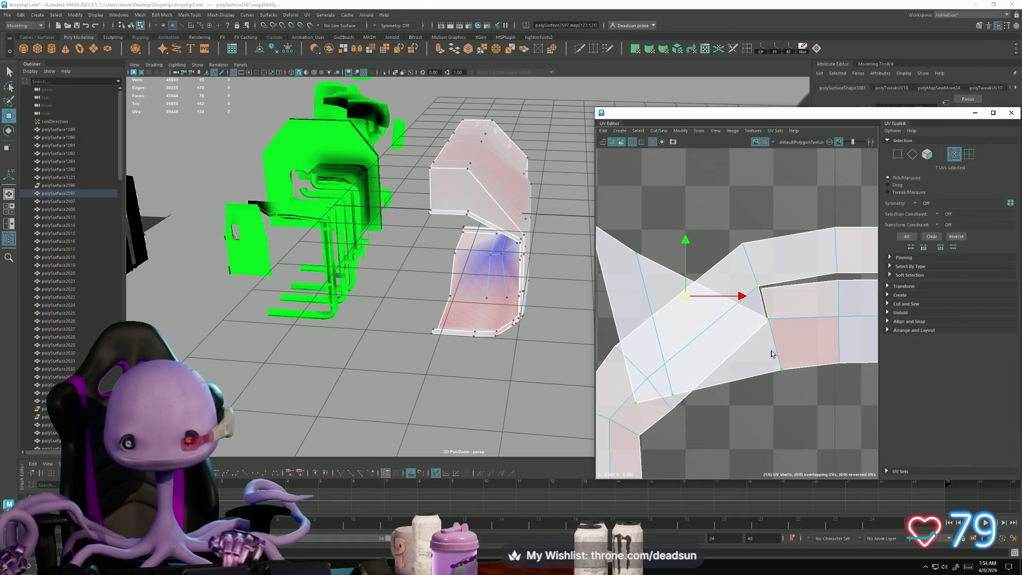
pyautogui.scroll(-2, 787, 360)
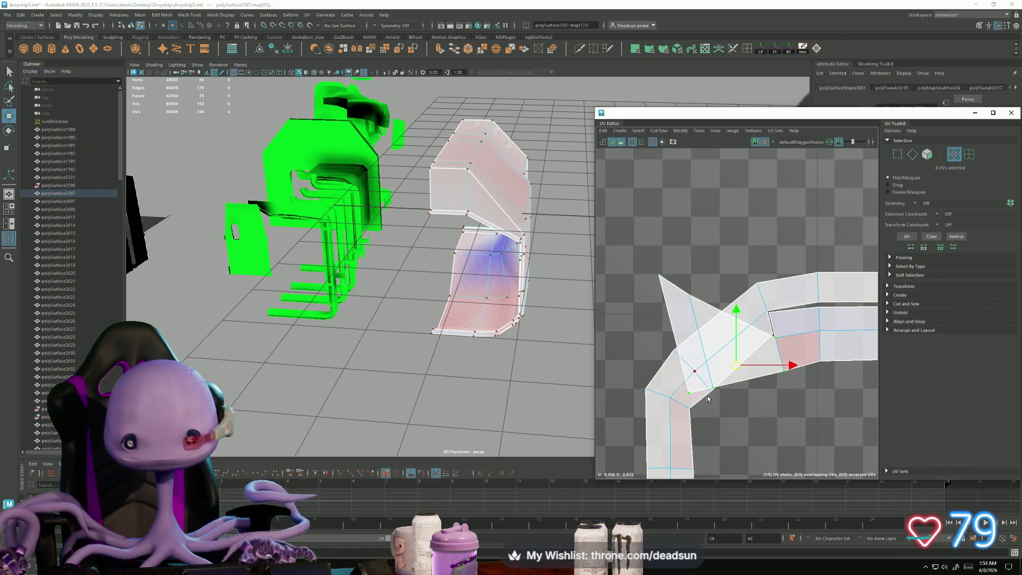
pyautogui.scroll(3, 717, 408)
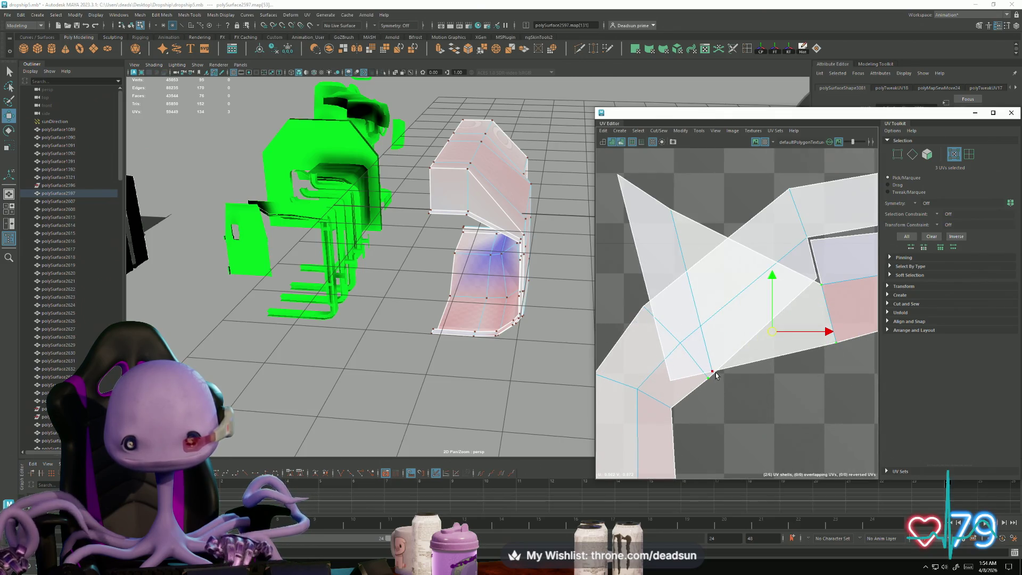
# Step: Add another corner UV, rotate the triangle piece and move it down into the bend
pyautogui.keyDown('shift'); pyautogui.click(660, 203); pyautogui.keyUp('shift')
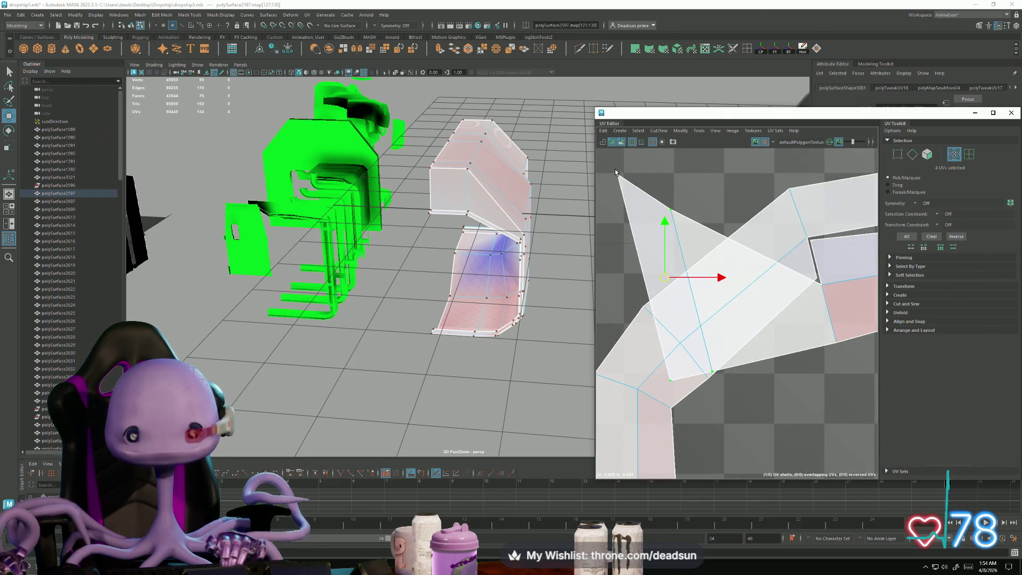
pyautogui.scroll(-3, 666, 309)
pyautogui.press('e')
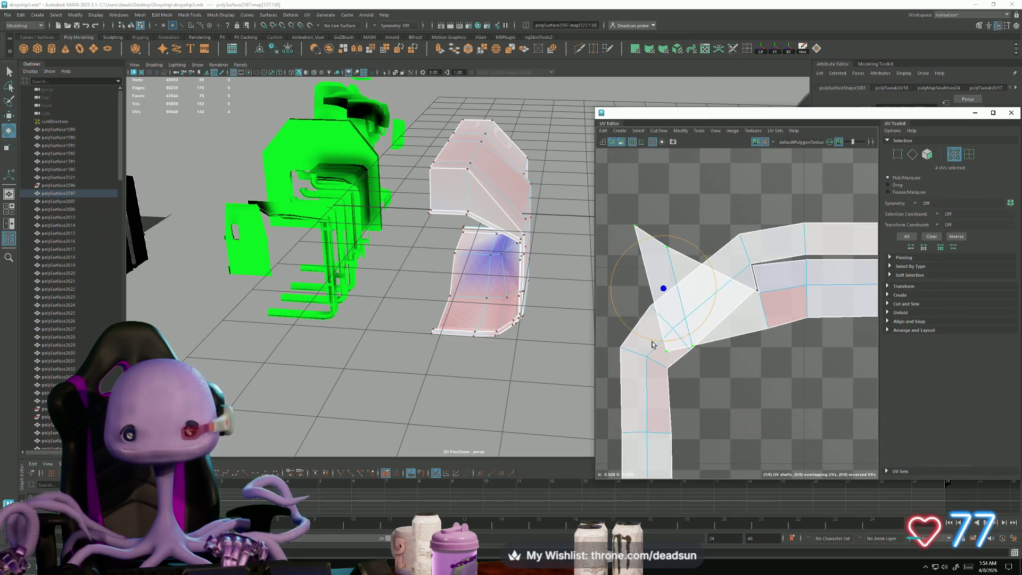
pyautogui.press('w')
pyautogui.press('e')
pyautogui.moveTo(641, 342); pyautogui.dragTo(682, 343)
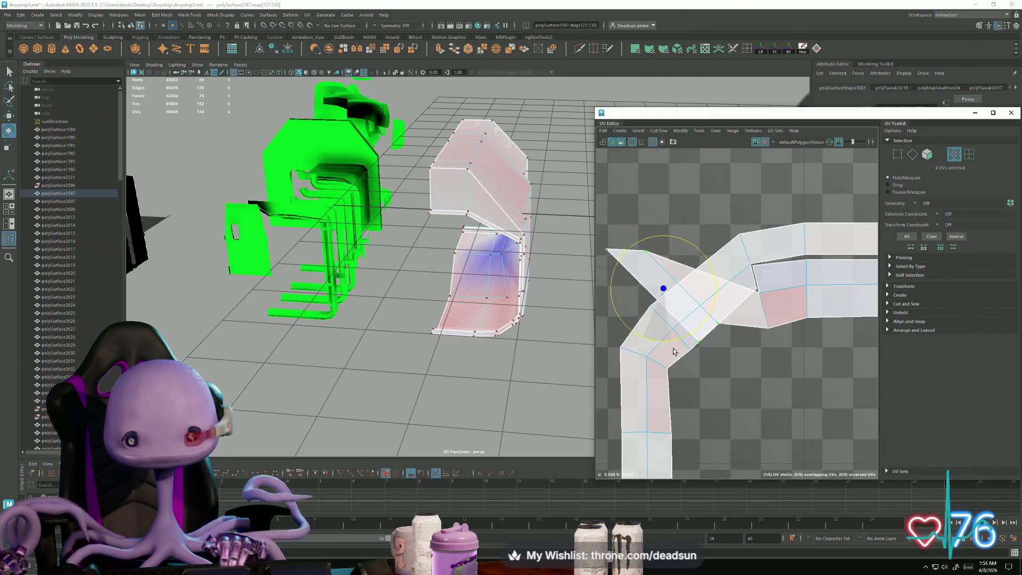
pyautogui.press('w')
pyautogui.moveTo(664, 295); pyautogui.dragTo(734, 402)
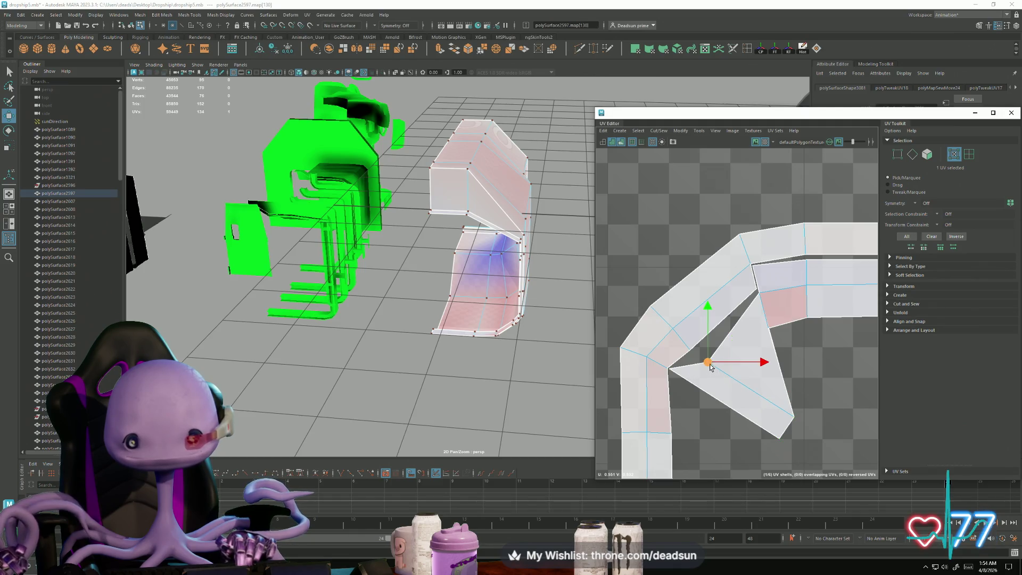
# Step: Reshape the corner triangle by dragging its UV points, snapping them onto neighbouring points and edges
pyautogui.moveTo(710, 366); pyautogui.dragTo(692, 356)
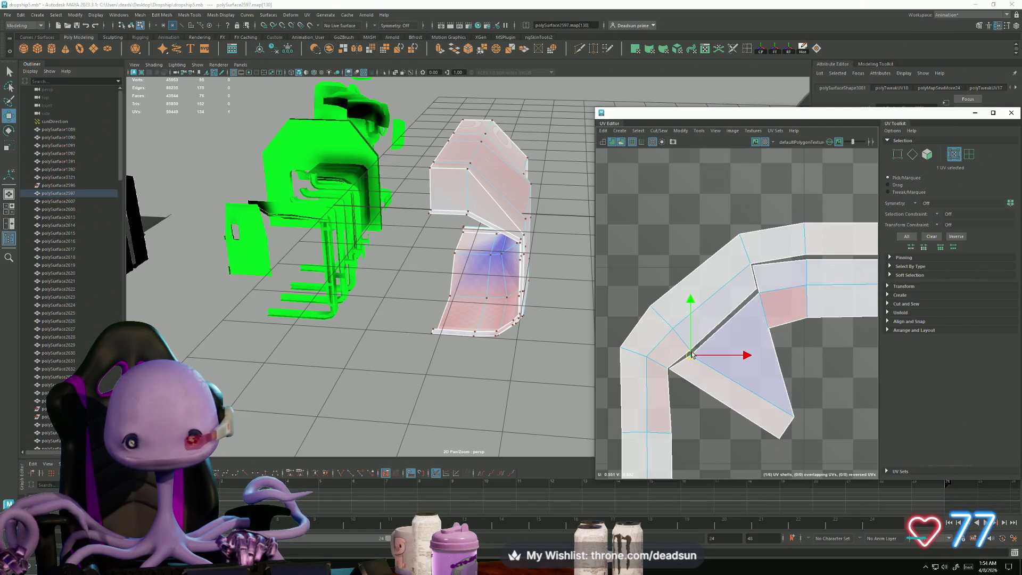
pyautogui.click(778, 330)
pyautogui.moveTo(779, 326); pyautogui.dragTo(776, 338)
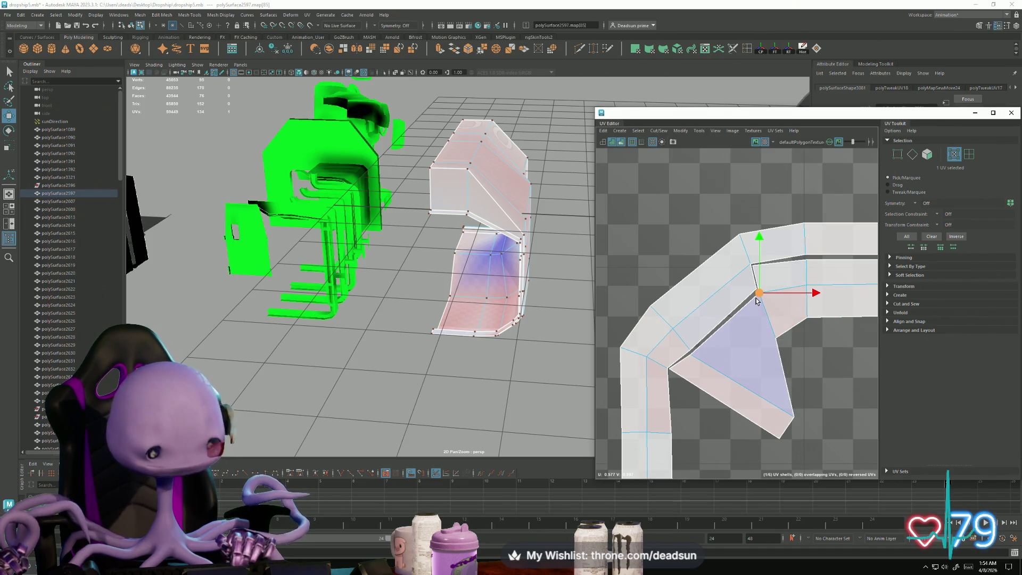
pyautogui.moveTo(759, 299); pyautogui.dragTo(755, 296)
pyautogui.moveTo(694, 355); pyautogui.dragTo(693, 351)
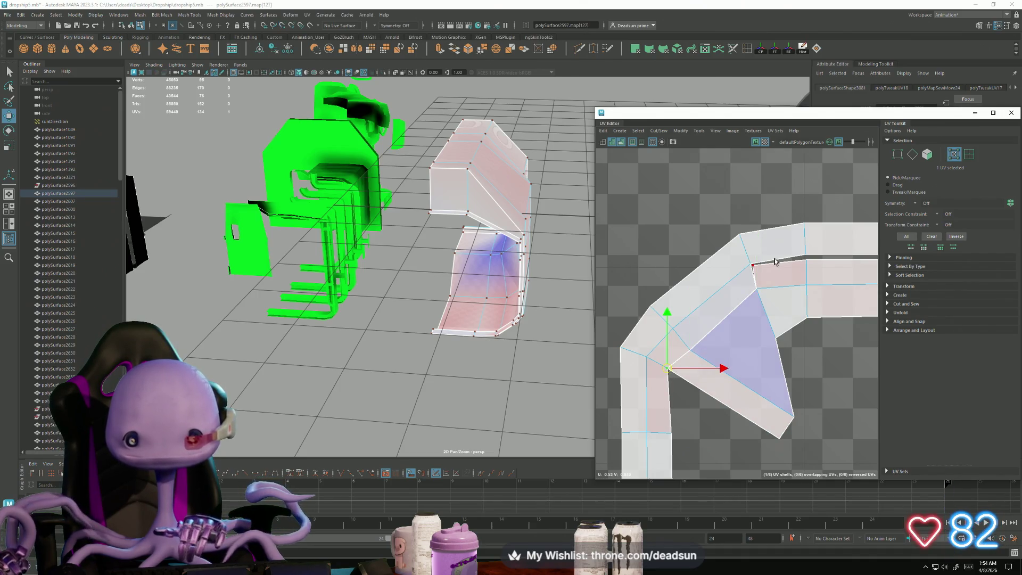
pyautogui.moveTo(763, 280)
pyautogui.mouseDown(button='middle')
pyautogui.moveTo(750, 270)
pyautogui.moveTo(682, 328)
pyautogui.mouseUp(button='middle')
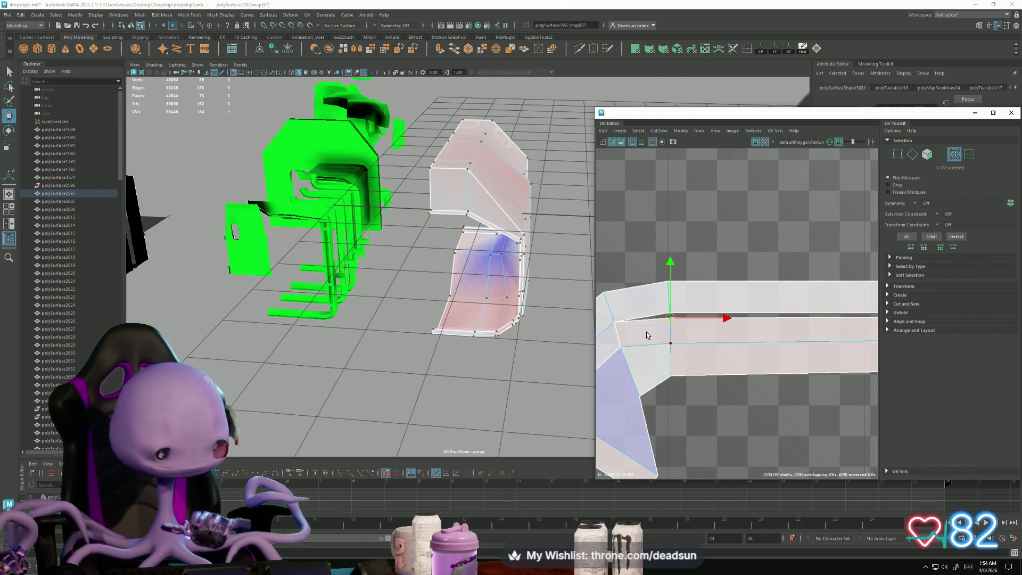
pyautogui.moveTo(671, 317); pyautogui.dragTo(671, 315)
# Step: Close the gap between the two strip pieces and fine-tune the corner UV to fix the face
pyautogui.keyDown('alt'); pyautogui.moveTo(737, 354); pyautogui.dragTo(525, 349, button='middle'); pyautogui.keyUp('alt')
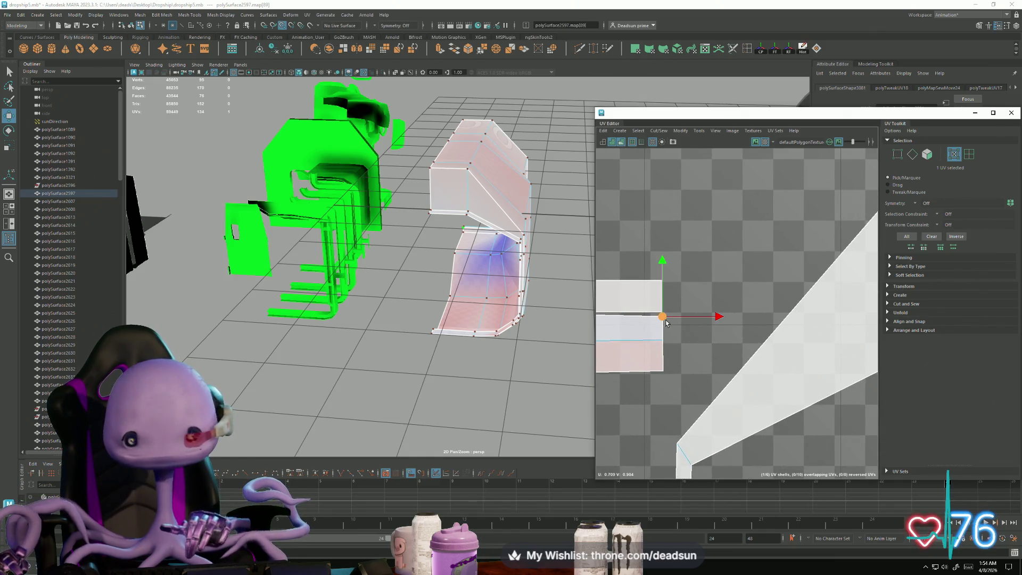
pyautogui.moveTo(666, 323); pyautogui.dragTo(665, 319)
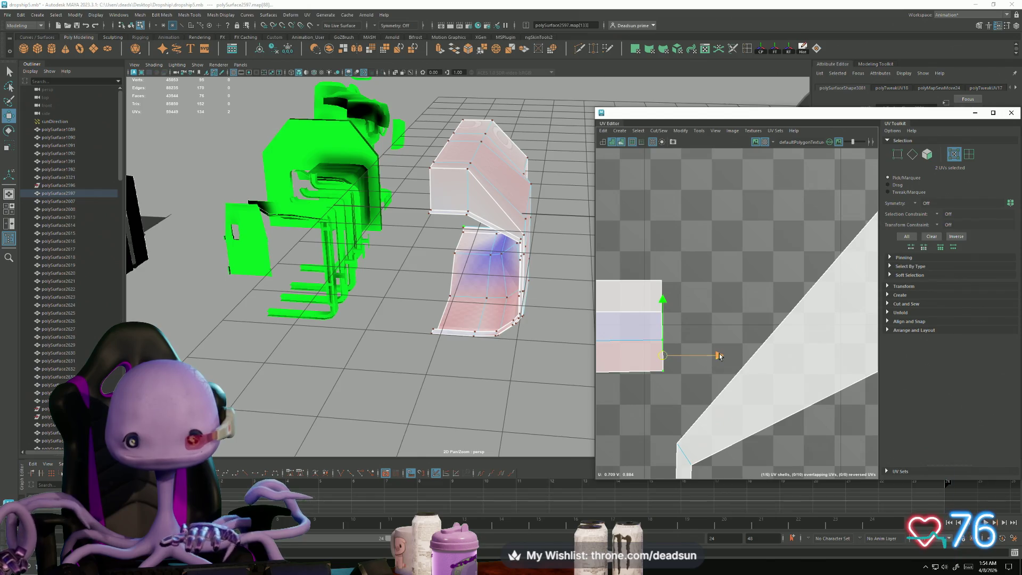
pyautogui.scroll(-3, 719, 357)
pyautogui.moveTo(678, 319)
pyautogui.keyDown('alt'); pyautogui.mouseDown(button='middle')
pyautogui.moveTo(707, 307)
pyautogui.moveTo(729, 330)
pyautogui.mouseUp(button='middle'); pyautogui.keyUp('alt')
pyautogui.moveTo(754, 352); pyautogui.dragTo(732, 337)
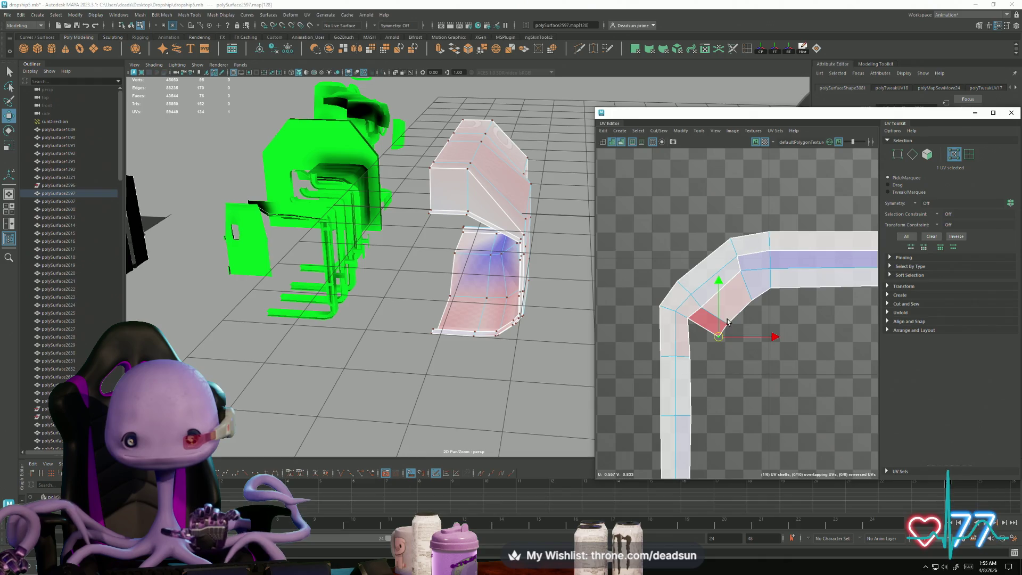
pyautogui.moveTo(730, 323); pyautogui.dragTo(734, 321)
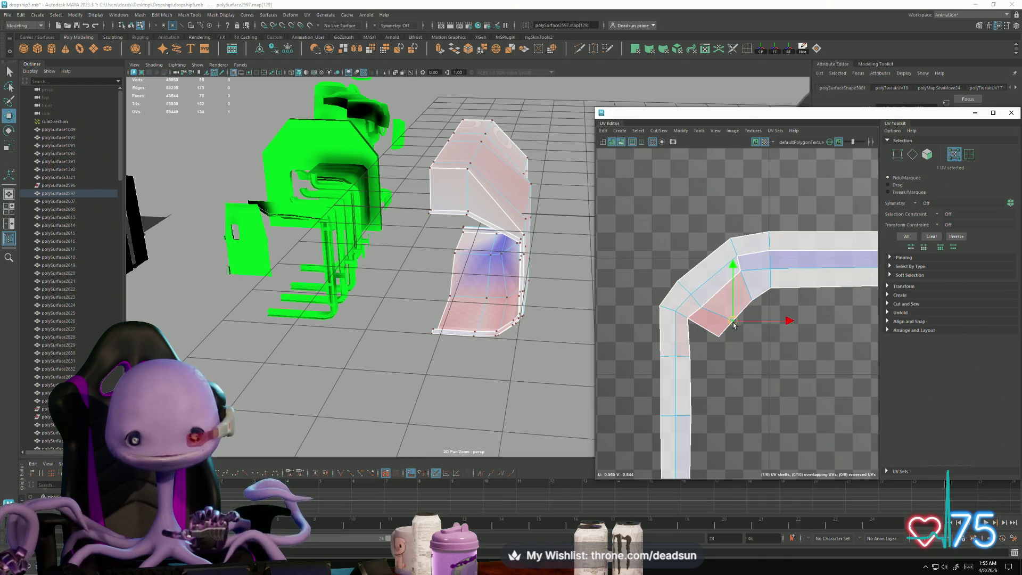
# Step: Select the strip's seam edge loops in edge mode
pyautogui.scroll(-2, 734, 325)
pyautogui.press('F10')
pyautogui.click(628, 319)
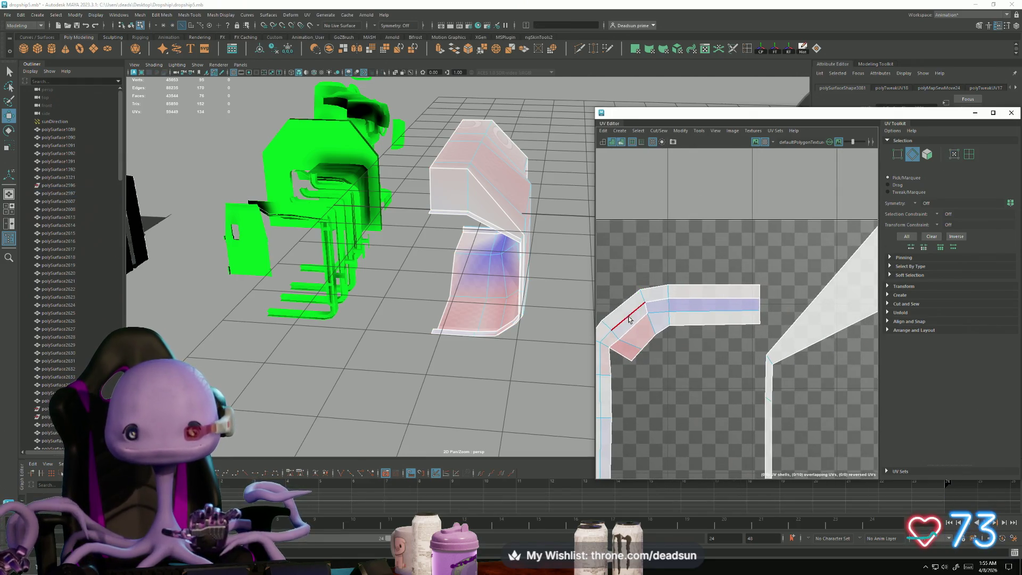
pyautogui.doubleClick(625, 349)
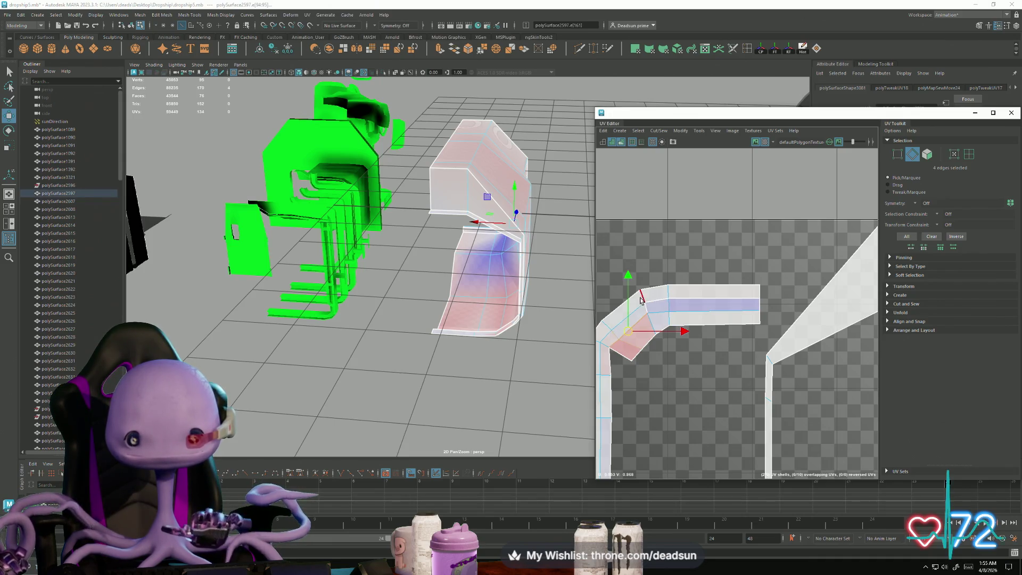
pyautogui.keyDown('shift'); pyautogui.doubleClick(680, 310); pyautogui.keyUp('shift')
# Step: Sew the selected strip edges together with Cut/Sew > Sew, joining the bent strip into one shell
pyautogui.click(656, 133)
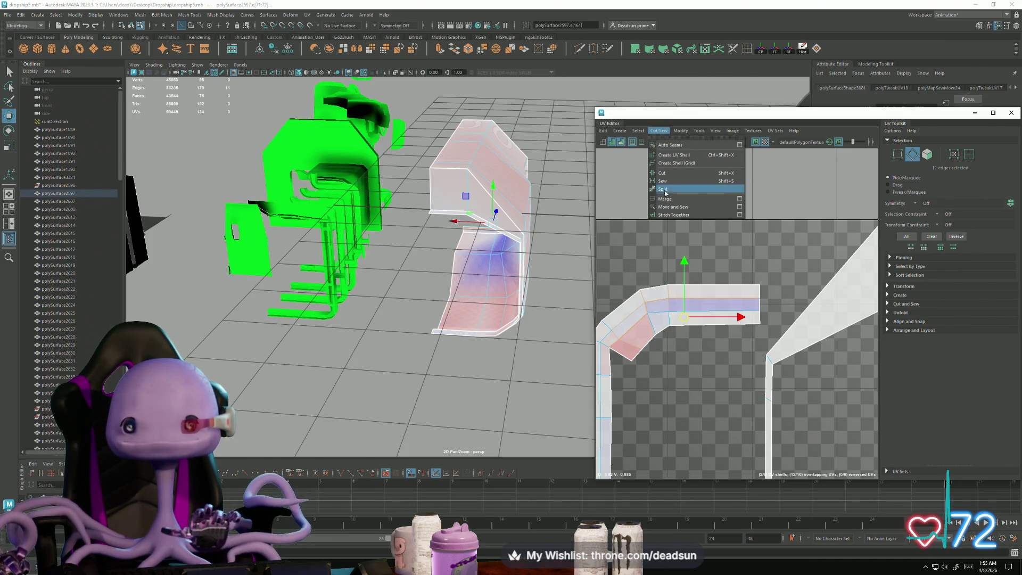
pyautogui.click(668, 206)
pyautogui.scroll(-2, 642, 334)
pyautogui.keyDown('alt'); pyautogui.moveTo(643, 334); pyautogui.dragTo(631, 213, button='middle'); pyautogui.keyUp('alt')
# Step: Orbit the perspective view to a low close angle to inspect the wall panel
pyautogui.keyDown('alt'); pyautogui.moveTo(448, 255); pyautogui.dragTo(429, 281); pyautogui.keyUp('alt')
pyautogui.scroll(3, 429, 279)
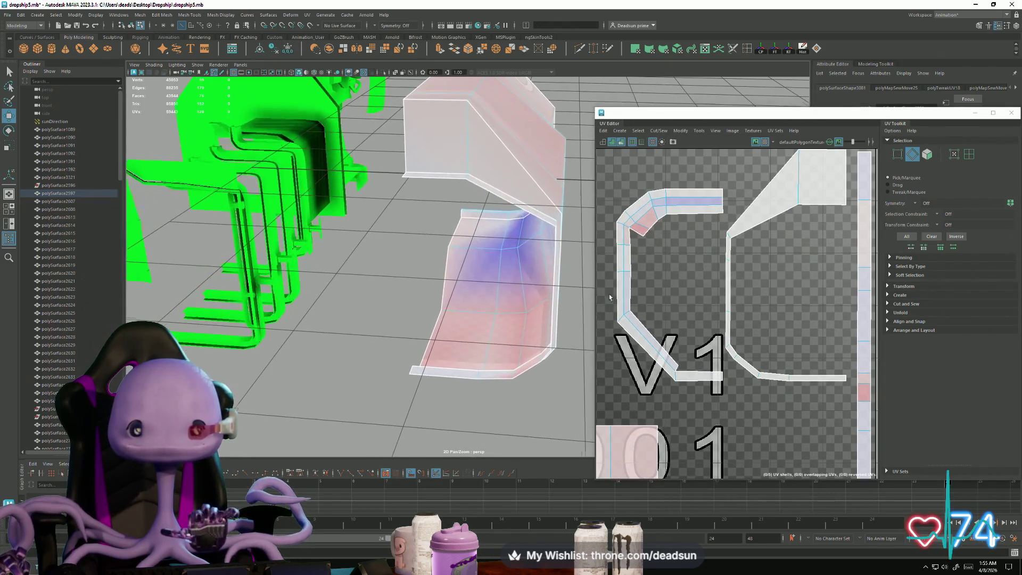
pyautogui.moveTo(648, 235); pyautogui.dragTo(643, 237, button='right')
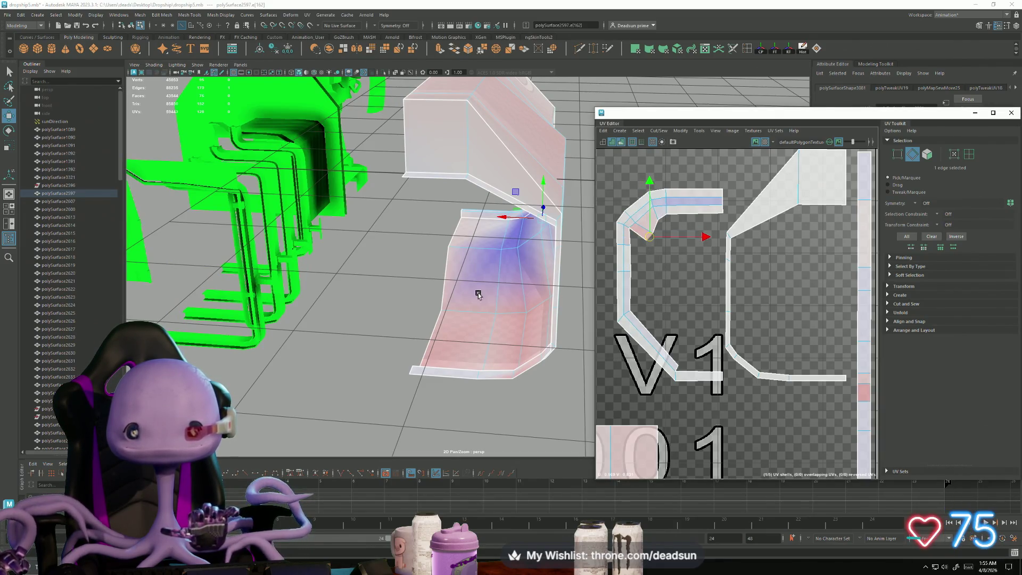
pyautogui.moveTo(478, 294)
pyautogui.keyDown('alt'); pyautogui.mouseDown()
pyautogui.moveTo(545, 307)
pyautogui.moveTo(480, 287)
pyautogui.mouseUp(); pyautogui.keyUp('alt')
pyautogui.scroll(-2, 649, 274)
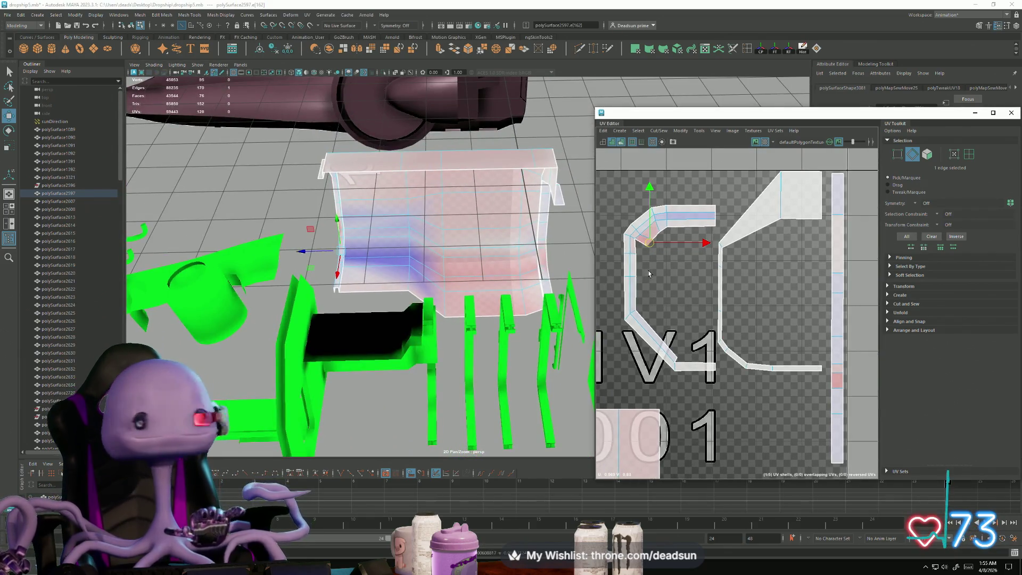
pyautogui.scroll(-3, 649, 273)
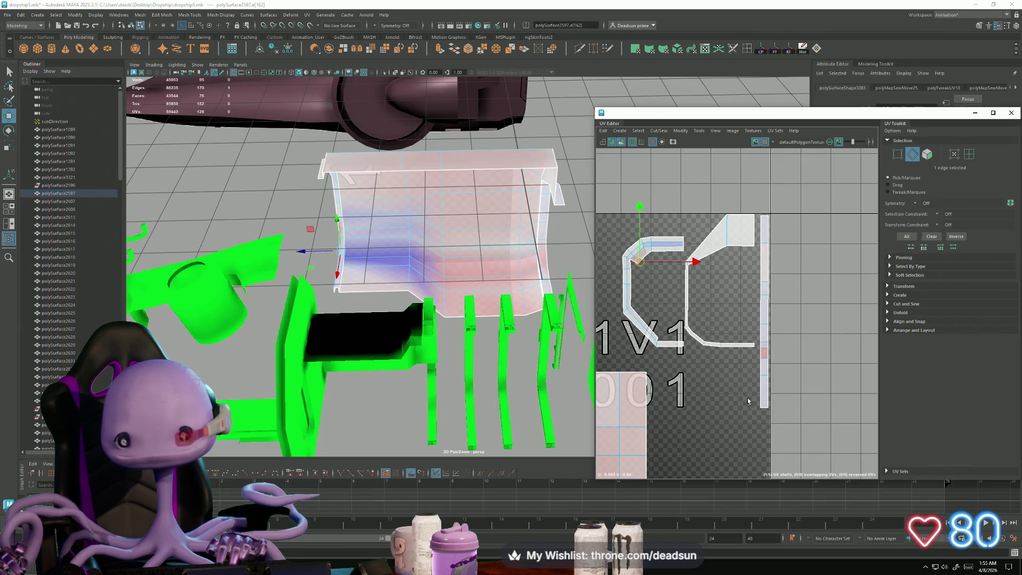
pyautogui.scroll(-6, 748, 398)
# Step: Return to Object Mode and select the next wall panel, polySurface2840
pyautogui.press('space')
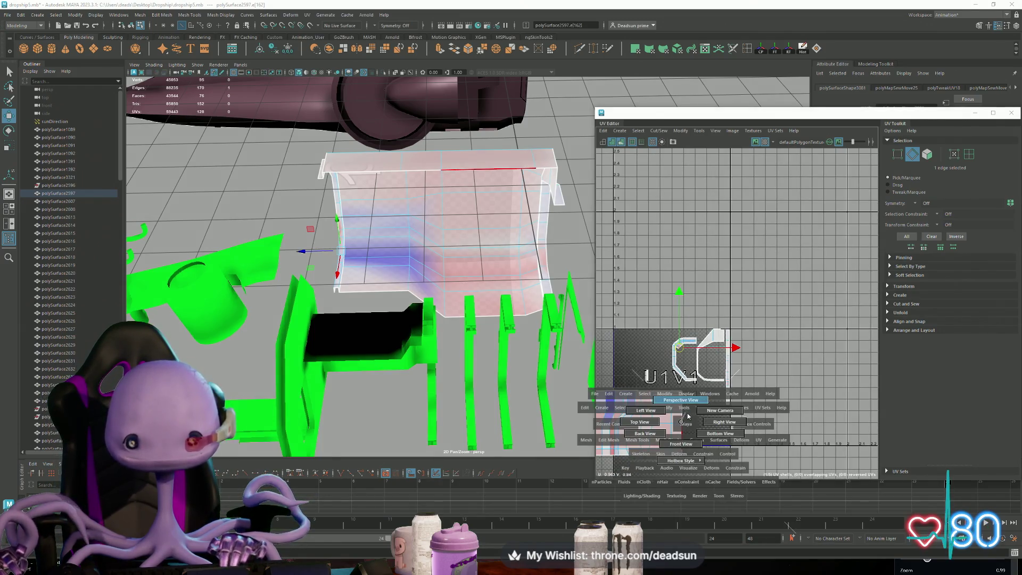
pyautogui.moveTo(480, 250)
pyautogui.keyDown('alt'); pyautogui.mouseDown()
pyautogui.moveTo(458, 240)
pyautogui.moveTo(467, 232)
pyautogui.moveTo(436, 313)
pyautogui.moveTo(434, 302)
pyautogui.mouseUp(); pyautogui.keyUp('alt')
pyautogui.rightClick(467, 233)
pyautogui.click(488, 224)
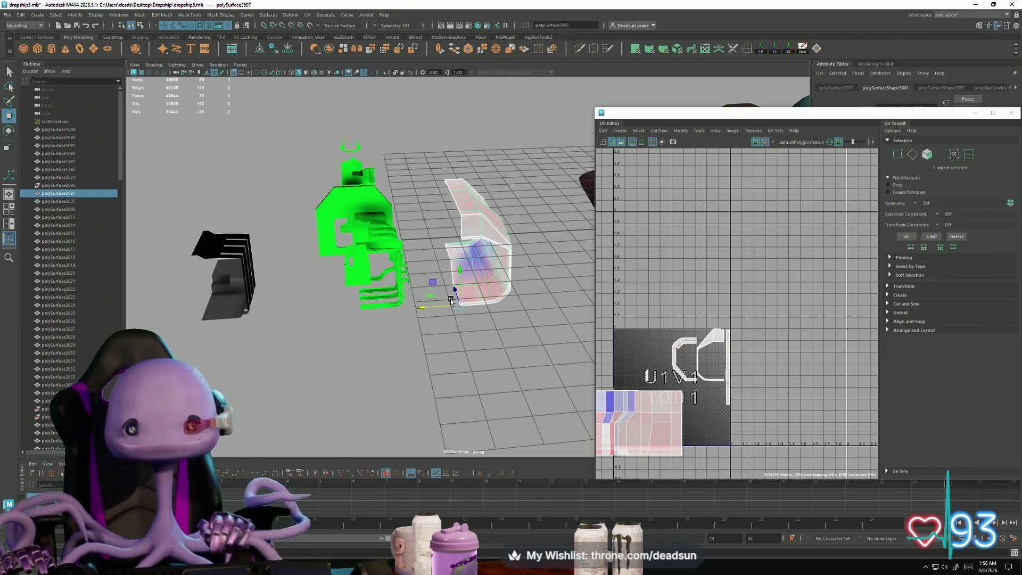
pyautogui.moveTo(315, 325)
pyautogui.keyDown('alt'); pyautogui.mouseDown()
pyautogui.moveTo(354, 298)
pyautogui.moveTo(347, 292)
pyautogui.moveTo(336, 313)
pyautogui.moveTo(323, 304)
pyautogui.mouseUp(); pyautogui.keyUp('alt')
pyautogui.click(321, 256)
# Step: Frame and centre the panel's UV shells in the UV Editor
pyautogui.scroll(-5, 722, 323)
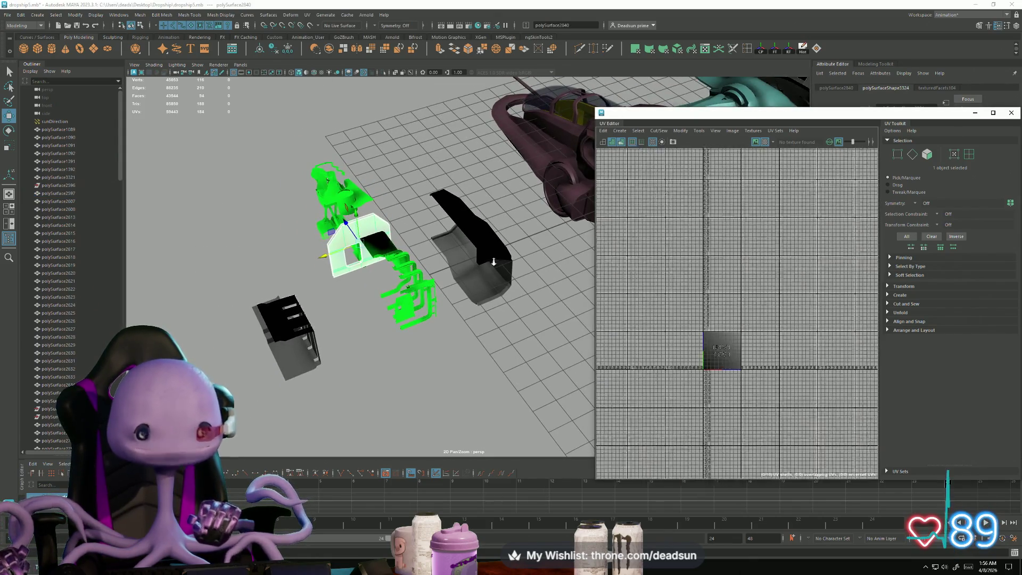
pyautogui.press('f')
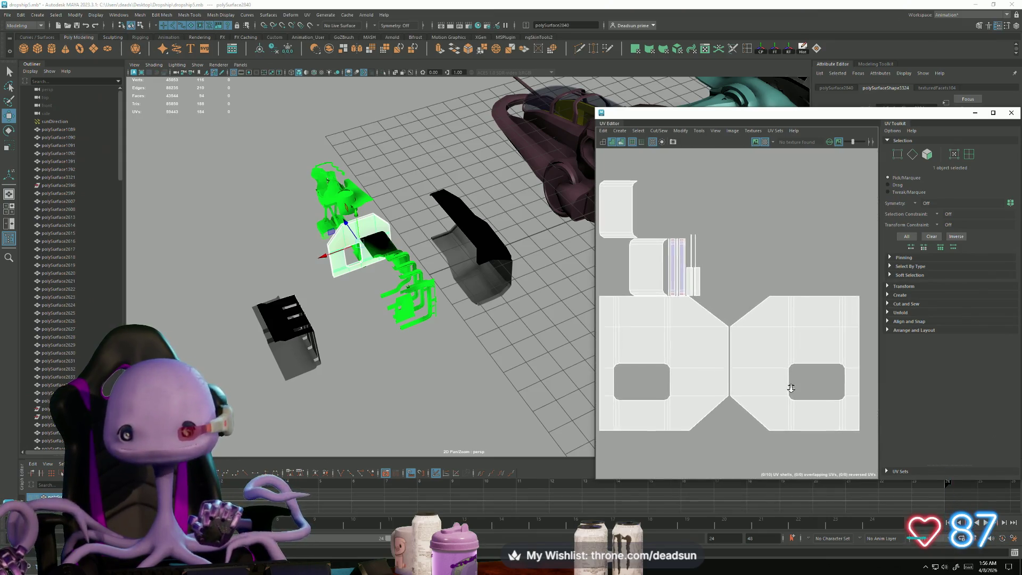
pyautogui.scroll(-2, 756, 310)
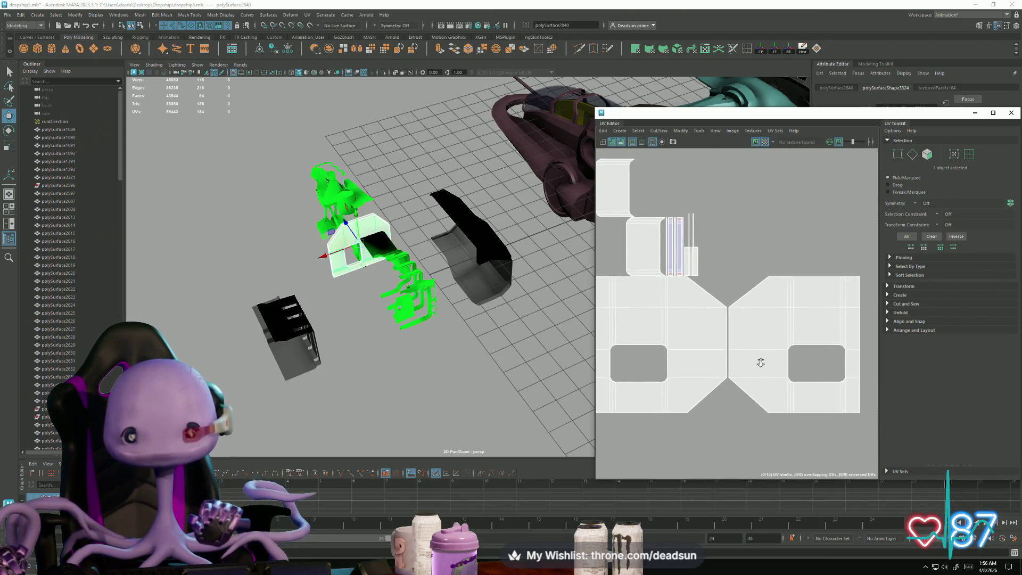
pyautogui.moveTo(716, 334)
pyautogui.keyDown('alt'); pyautogui.mouseDown(button='middle')
pyautogui.moveTo(746, 367)
pyautogui.moveTo(731, 350)
pyautogui.mouseUp(button='middle'); pyautogui.keyUp('alt')
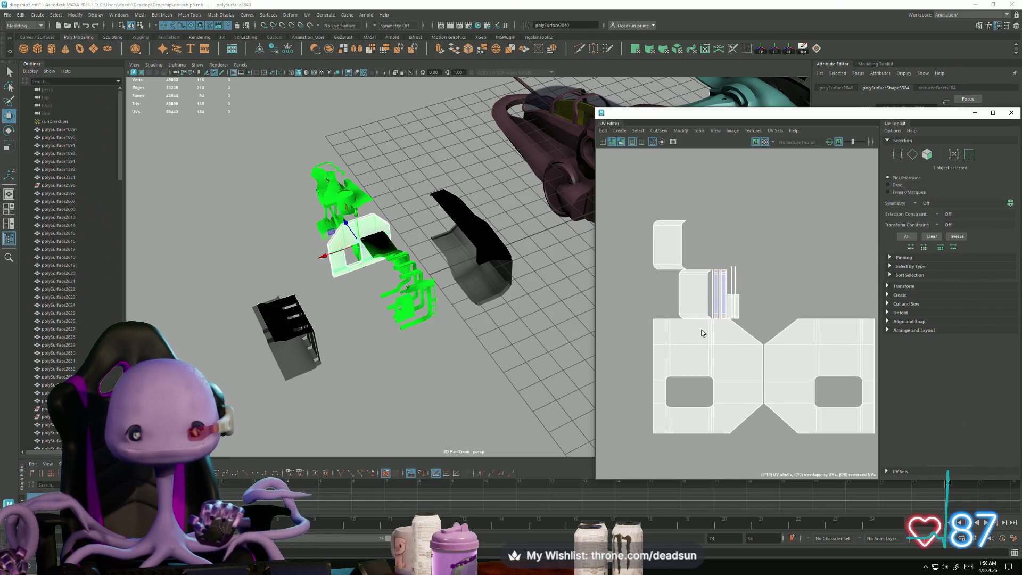
# Step: Frame the selected panel in the viewport and orbit around it beside the ship
pyautogui.moveTo(532, 320)
pyautogui.keyDown('alt'); pyautogui.mouseDown()
pyautogui.moveTo(501, 309)
pyautogui.moveTo(532, 288)
pyautogui.moveTo(599, 298)
pyautogui.mouseUp(); pyautogui.keyUp('alt')
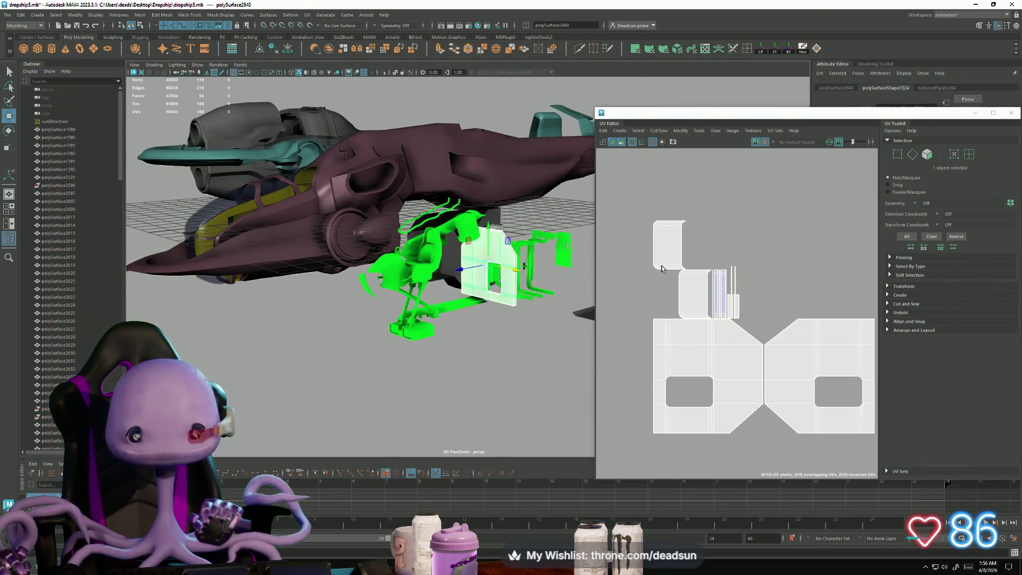
pyautogui.press('f')
pyautogui.press('f')
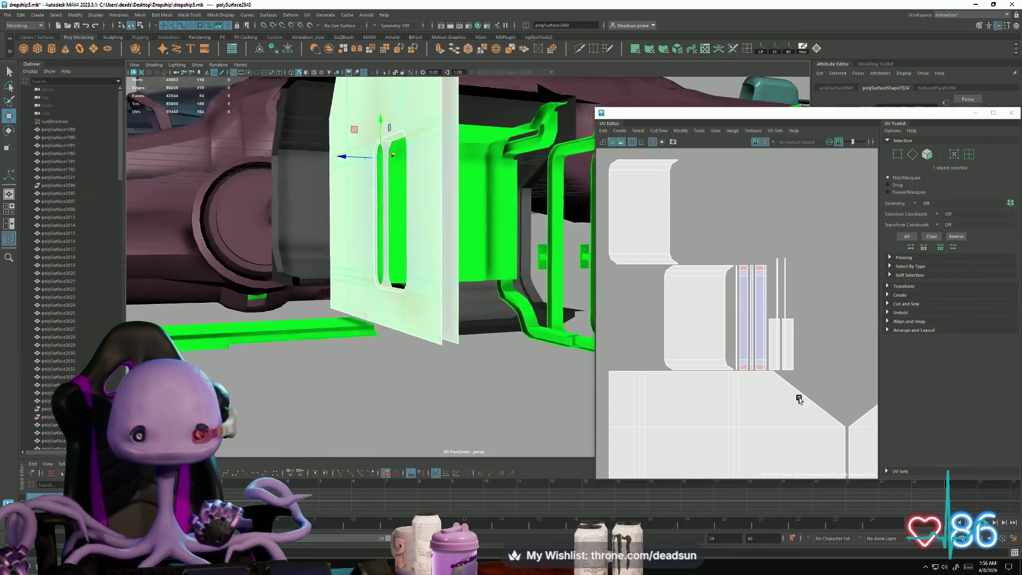
pyautogui.scroll(5, 478, 367)
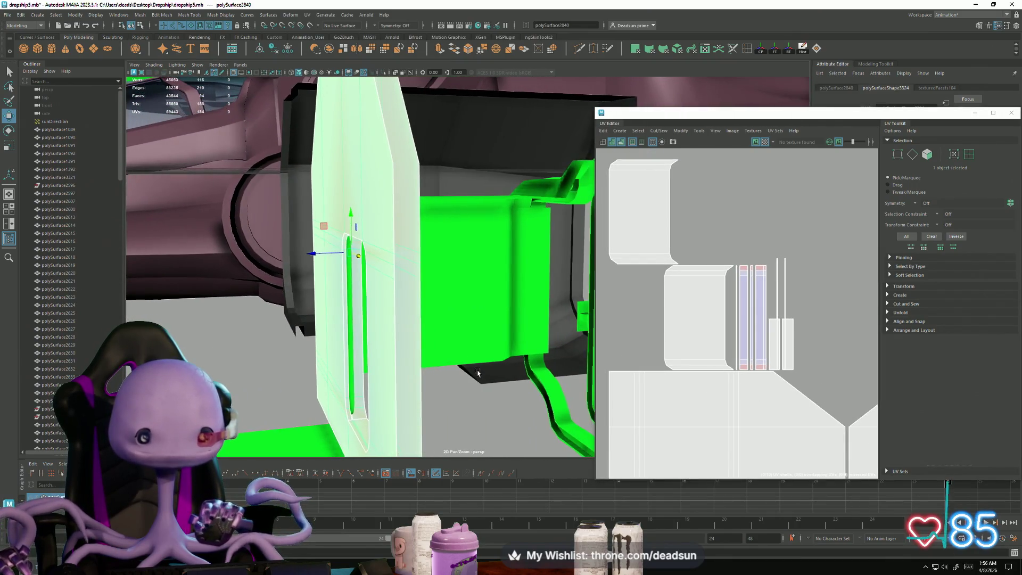
pyautogui.scroll(-8, 477, 373)
pyautogui.keyDown('alt'); pyautogui.moveTo(422, 354); pyautogui.dragTo(518, 328); pyautogui.keyUp('alt')
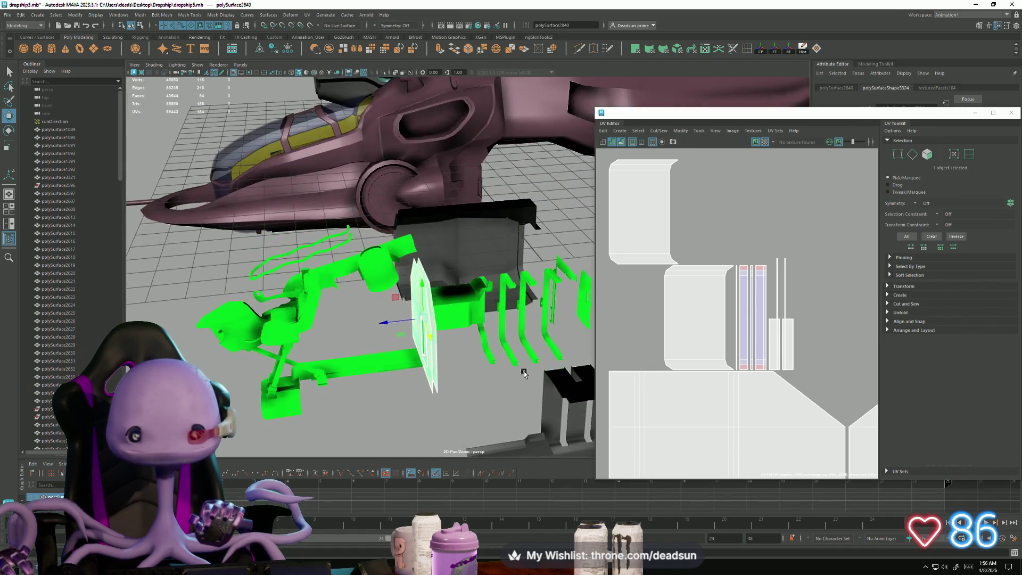
pyautogui.moveTo(404, 353)
pyautogui.keyDown('alt'); pyautogui.mouseDown()
pyautogui.moveTo(420, 341)
pyautogui.moveTo(397, 354)
pyautogui.moveTo(413, 339)
pyautogui.moveTo(437, 370)
pyautogui.moveTo(326, 358)
pyautogui.moveTo(323, 387)
pyautogui.moveTo(334, 376)
pyautogui.mouseUp(); pyautogui.keyUp('alt')
# Step: Select the dark pillared panel, polySurface2823, and orbit around it up close
pyautogui.click(334, 376)
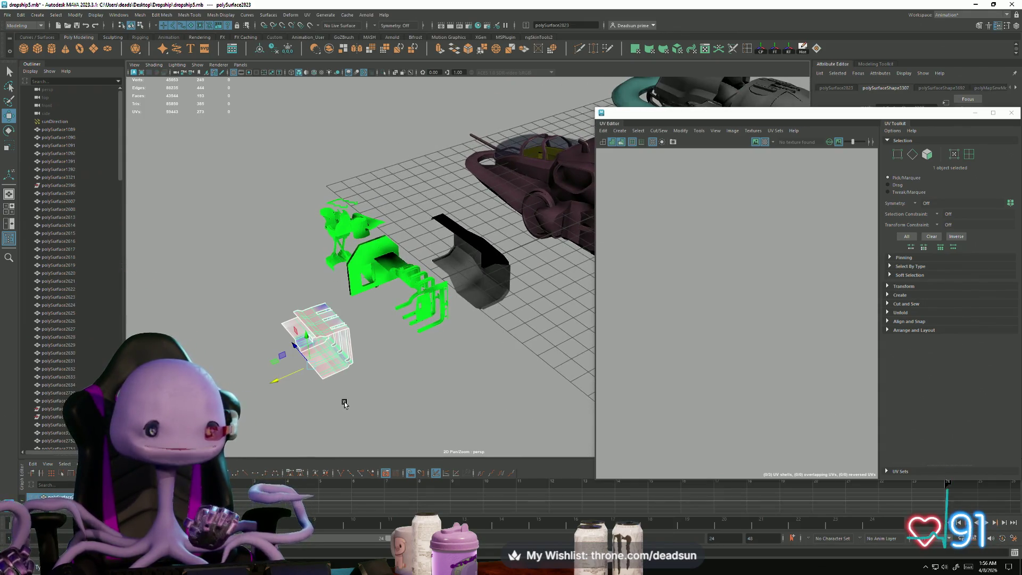
pyautogui.scroll(10, 345, 404)
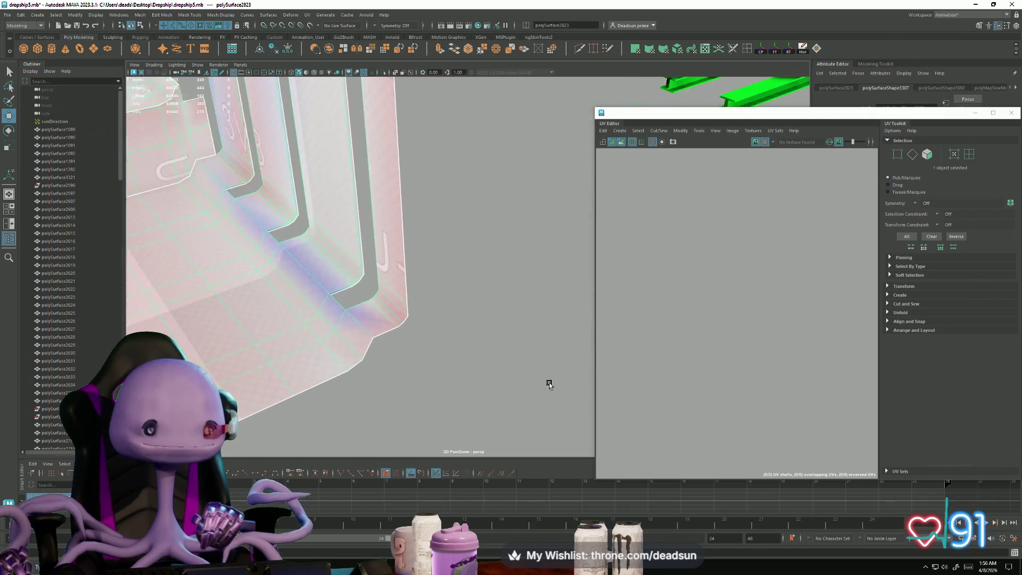
pyautogui.moveTo(549, 384)
pyautogui.keyDown('alt'); pyautogui.mouseDown()
pyautogui.moveTo(427, 358)
pyautogui.moveTo(464, 393)
pyautogui.moveTo(392, 401)
pyautogui.moveTo(346, 389)
pyautogui.mouseUp(); pyautogui.keyUp('alt')
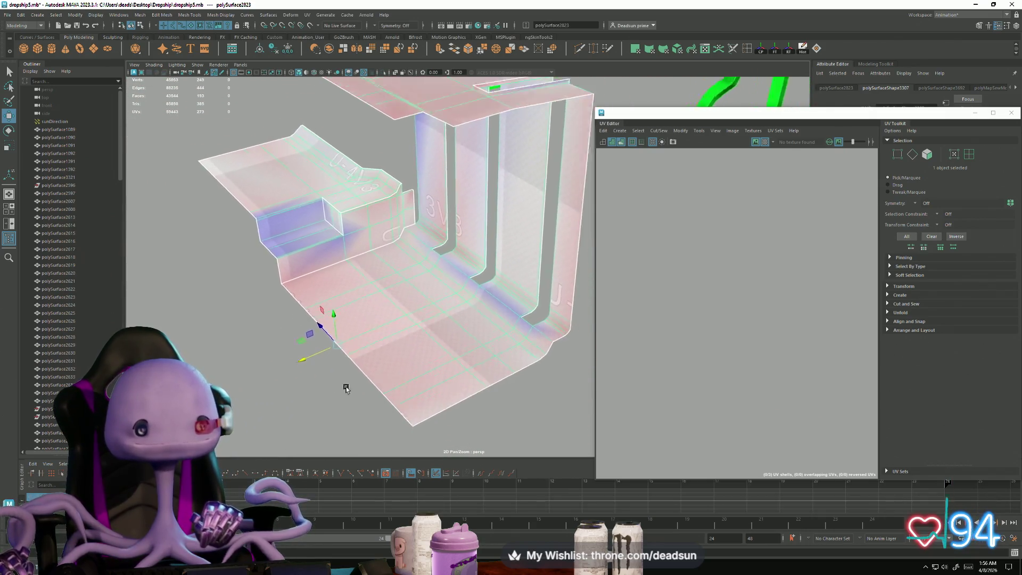
pyautogui.scroll(5, 347, 415)
pyautogui.scroll(-5, 359, 351)
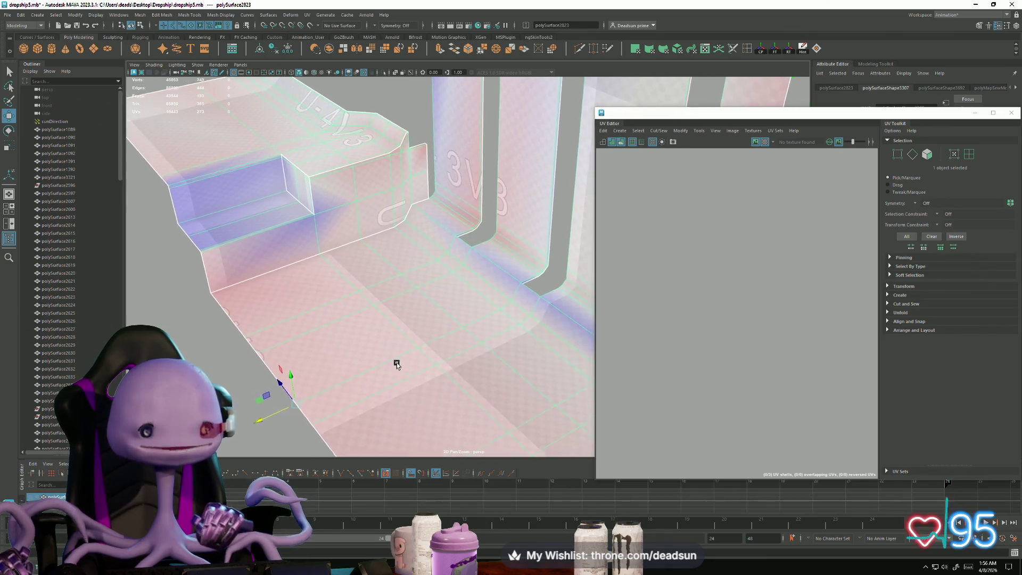
pyautogui.moveTo(330, 352)
pyautogui.keyDown('alt'); pyautogui.mouseDown()
pyautogui.moveTo(349, 364)
pyautogui.moveTo(338, 354)
pyautogui.moveTo(422, 343)
pyautogui.moveTo(252, 392)
pyautogui.mouseUp(); pyautogui.keyUp('alt')
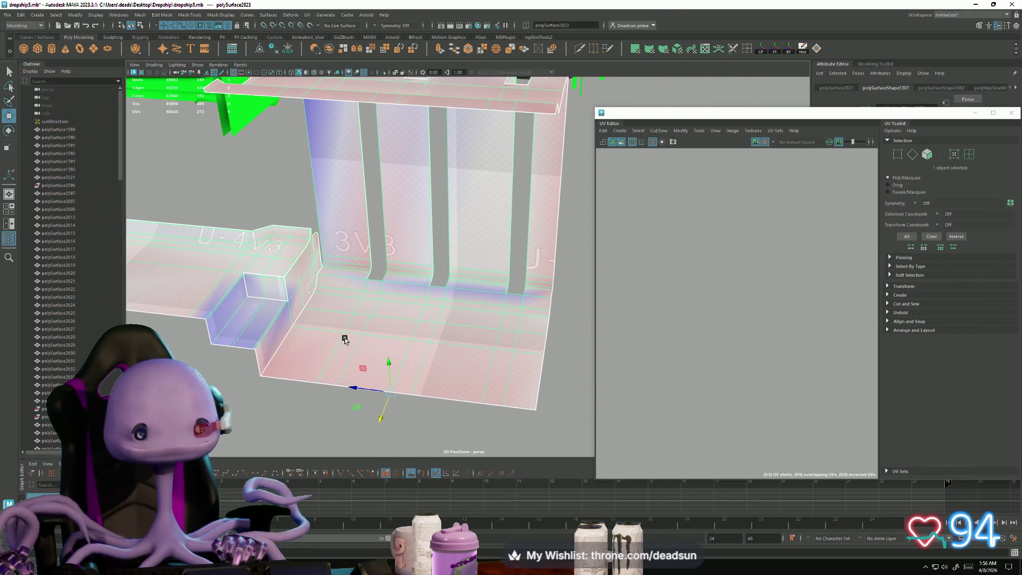
# Step: Pull the view back until the whole dropship and grid are visible
pyautogui.moveTo(345, 340)
pyautogui.keyDown('alt'); pyautogui.mouseDown()
pyautogui.moveTo(406, 379)
pyautogui.moveTo(372, 373)
pyautogui.mouseUp(); pyautogui.keyUp('alt')
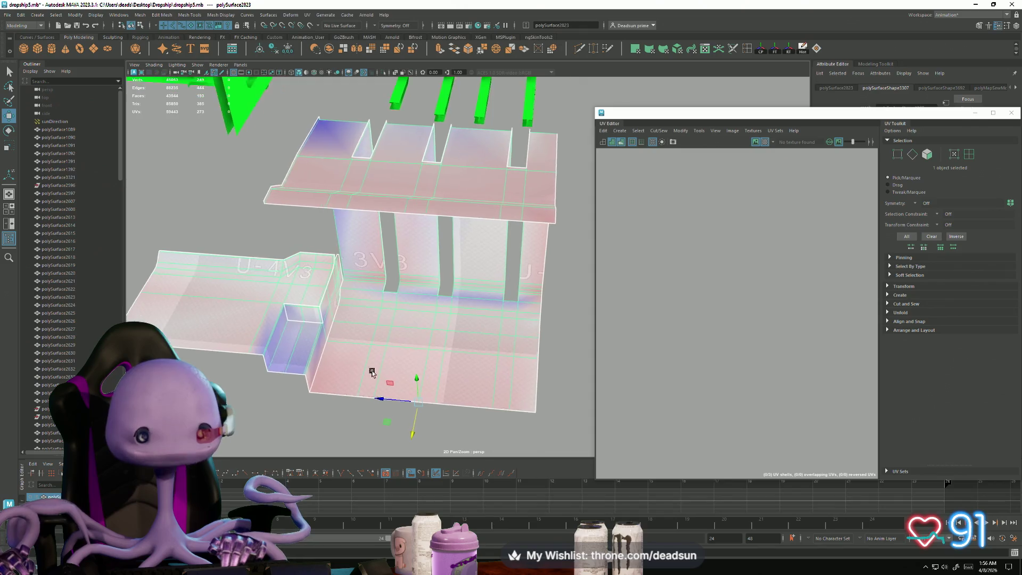
pyautogui.moveTo(372, 372)
pyautogui.keyDown('alt'); pyautogui.mouseDown(button='right')
pyautogui.moveTo(392, 395)
pyautogui.moveTo(410, 360)
pyautogui.moveTo(273, 327)
pyautogui.mouseUp(button='right'); pyautogui.keyUp('alt')
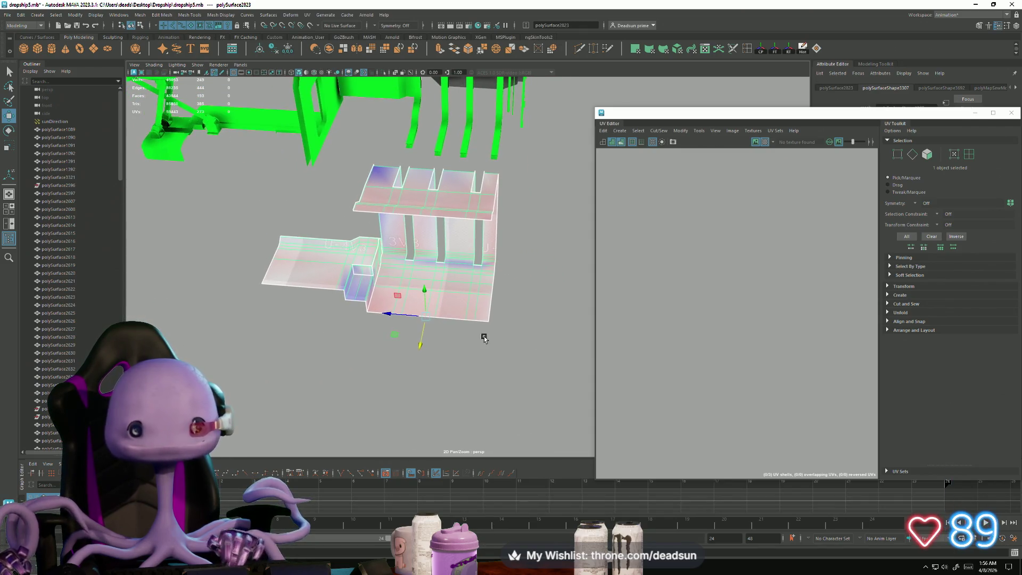
pyautogui.keyDown('alt'); pyautogui.moveTo(484, 338); pyautogui.dragTo(395, 285, button='right'); pyautogui.keyUp('alt')
pyautogui.moveTo(395, 285)
pyautogui.keyDown('alt'); pyautogui.mouseDown()
pyautogui.moveTo(459, 281)
pyautogui.moveTo(413, 285)
pyautogui.moveTo(372, 345)
pyautogui.moveTo(445, 337)
pyautogui.moveTo(459, 350)
pyautogui.mouseUp(); pyautogui.keyUp('alt')
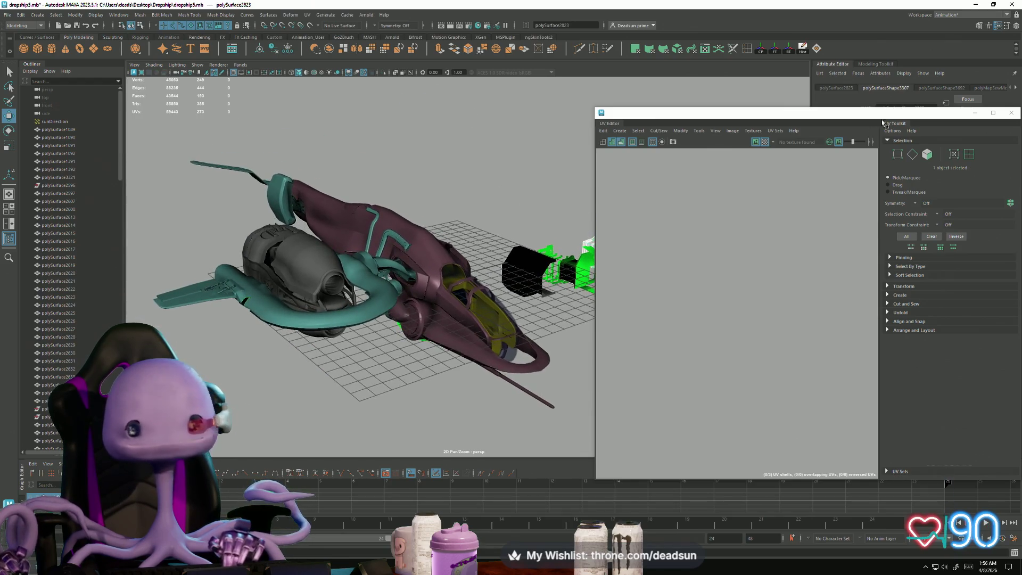
# Step: Move the UV layout window aside and close it
pyautogui.moveTo(930, 116); pyautogui.dragTo(688, 128)
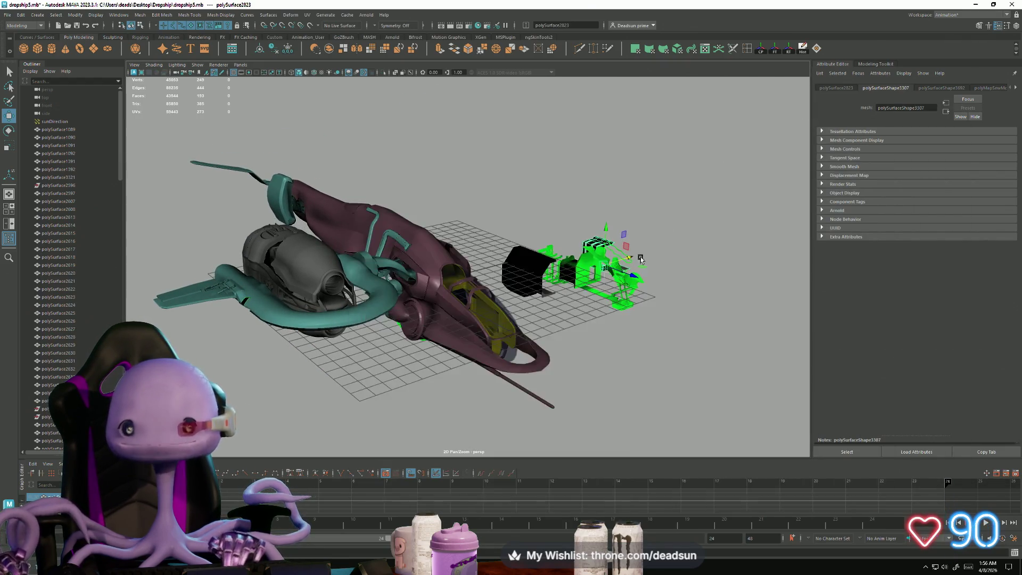
pyautogui.moveTo(644, 275)
pyautogui.keyDown('alt'); pyautogui.mouseDown()
pyautogui.moveTo(520, 280)
pyautogui.moveTo(533, 288)
pyautogui.moveTo(562, 274)
pyautogui.moveTo(591, 240)
pyautogui.moveTo(489, 313)
pyautogui.moveTo(511, 281)
pyautogui.mouseUp(); pyautogui.keyUp('alt')
pyautogui.scroll(5, 511, 282)
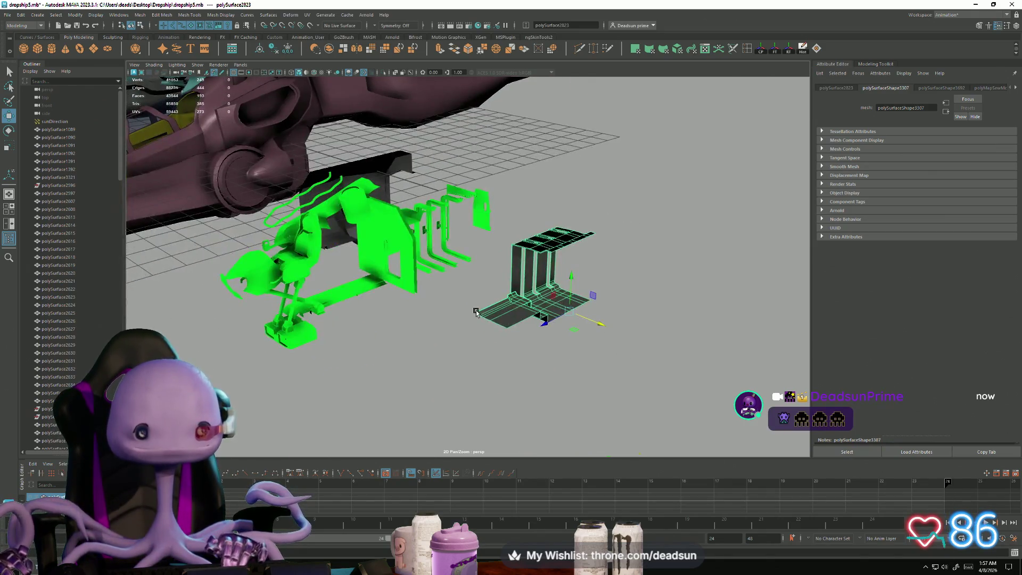
pyautogui.scroll(-2, 446, 356)
# Step: Slide the black curved wall piece, polySurface2597, along X onto the pillared panel
pyautogui.click(396, 311)
pyautogui.scroll(-1, 392, 346)
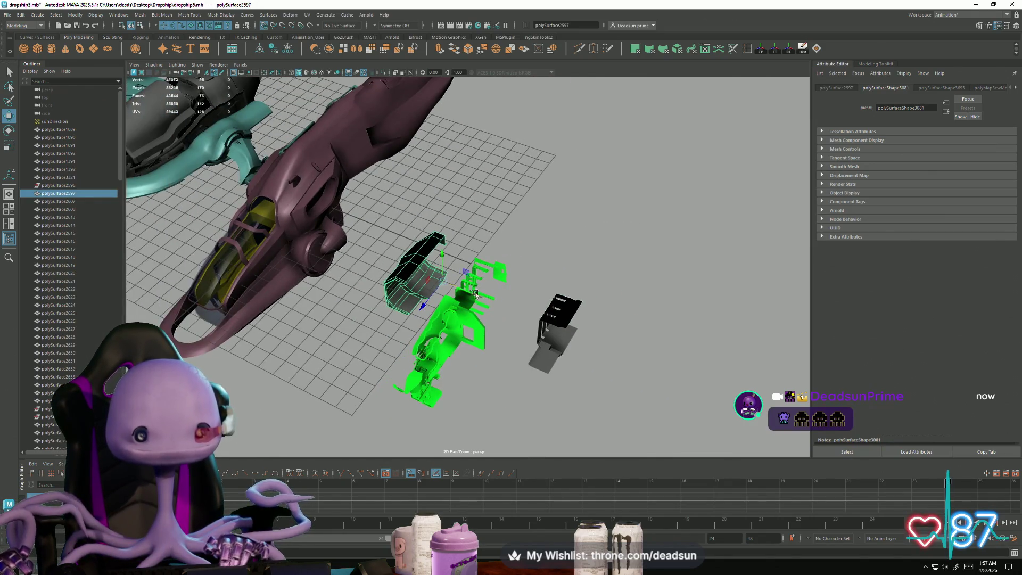
pyautogui.moveTo(476, 294); pyautogui.dragTo(566, 344)
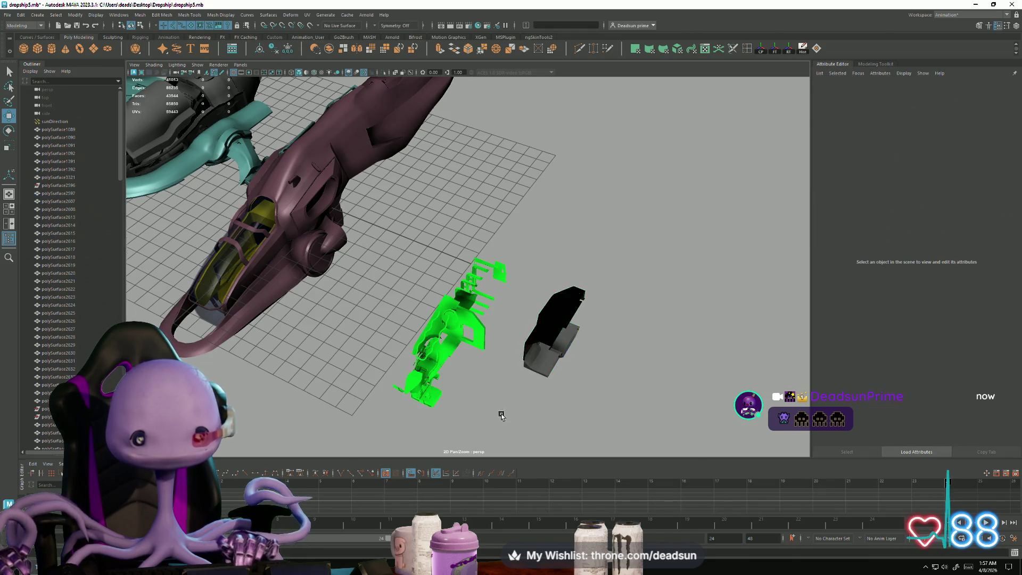
pyautogui.moveTo(498, 411)
pyautogui.keyDown('alt'); pyautogui.mouseDown()
pyautogui.moveTo(406, 388)
pyautogui.moveTo(320, 327)
pyautogui.mouseUp(); pyautogui.keyUp('alt')
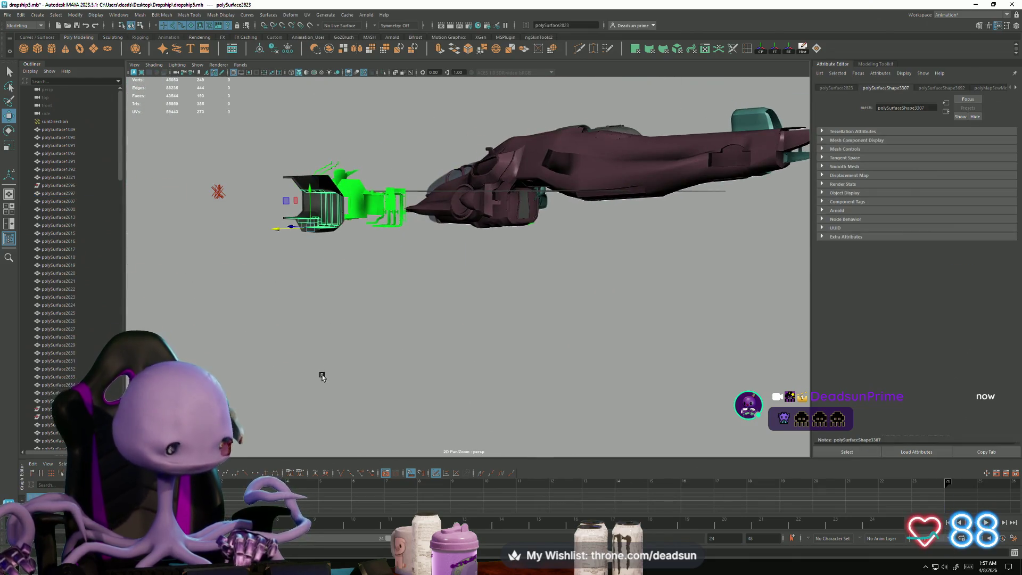
pyautogui.press('f')
pyautogui.click(259, 362)
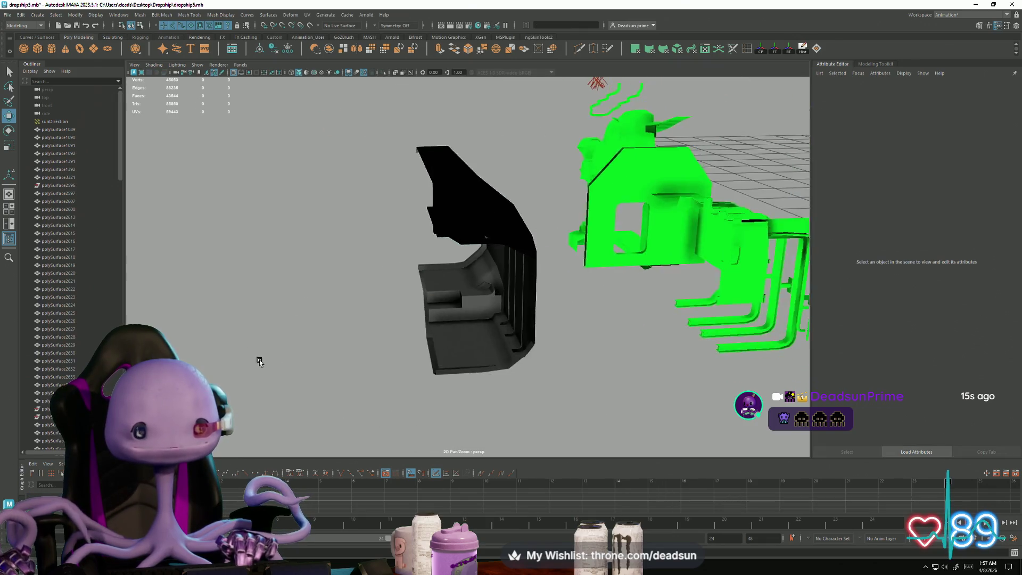
pyautogui.moveTo(260, 362)
pyautogui.keyDown('alt'); pyautogui.mouseDown()
pyautogui.moveTo(376, 372)
pyautogui.moveTo(465, 413)
pyautogui.moveTo(477, 406)
pyautogui.moveTo(442, 369)
pyautogui.moveTo(422, 365)
pyautogui.moveTo(429, 381)
pyautogui.moveTo(431, 369)
pyautogui.moveTo(455, 362)
pyautogui.moveTo(450, 331)
pyautogui.moveTo(435, 352)
pyautogui.moveTo(361, 354)
pyautogui.moveTo(424, 353)
pyautogui.moveTo(378, 359)
pyautogui.moveTo(430, 325)
pyautogui.mouseUp(); pyautogui.keyUp('alt')
# Step: Move the green rail piece, polySurface2831, beside the black hull section and check its placement
pyautogui.click(298, 181)
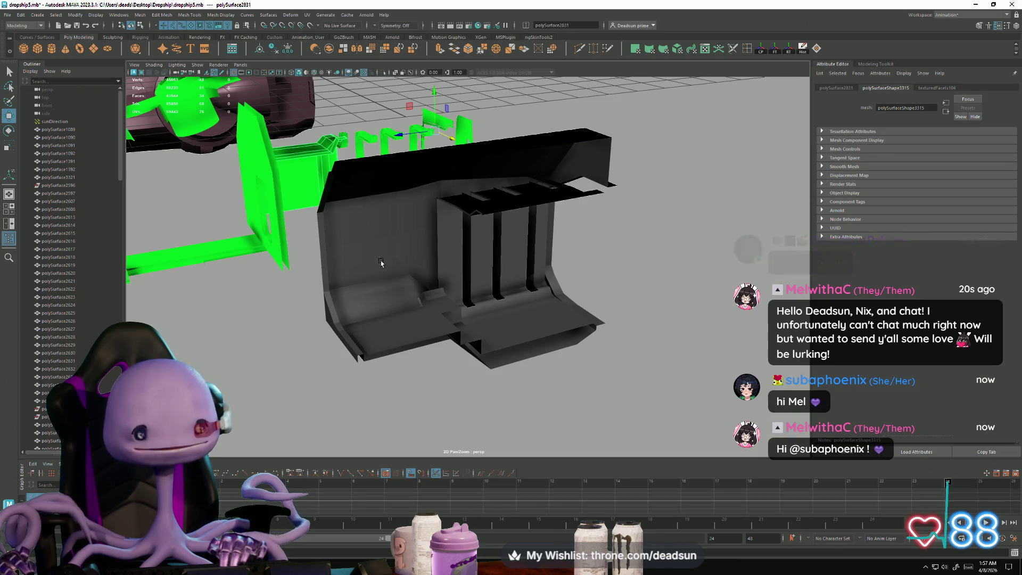
pyautogui.moveTo(446, 326)
pyautogui.keyDown('alt'); pyautogui.mouseDown()
pyautogui.moveTo(354, 280)
pyautogui.moveTo(411, 304)
pyautogui.moveTo(431, 290)
pyautogui.moveTo(443, 339)
pyautogui.moveTo(475, 342)
pyautogui.moveTo(450, 335)
pyautogui.mouseUp(); pyautogui.keyUp('alt')
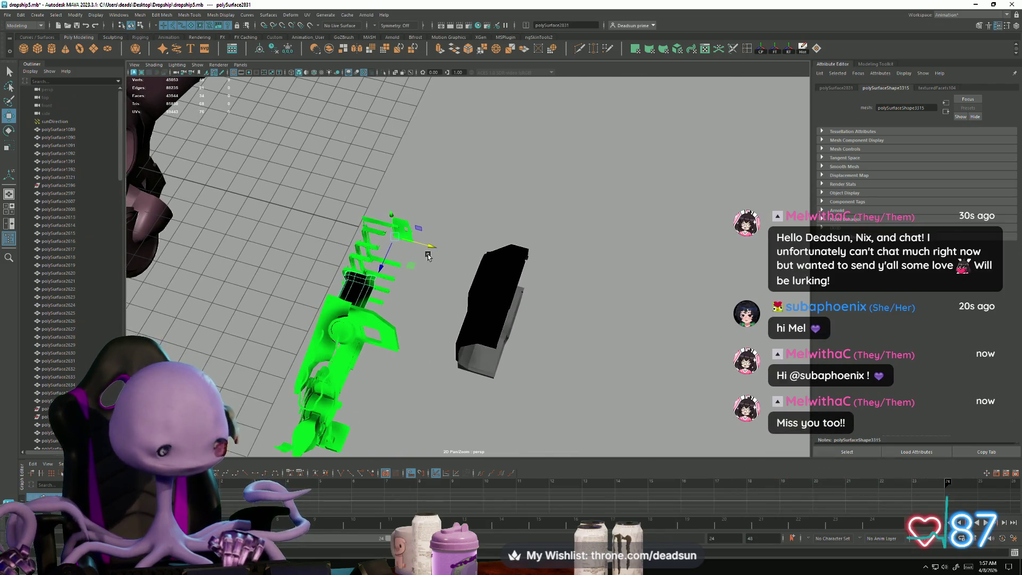
pyautogui.moveTo(437, 245); pyautogui.dragTo(506, 285)
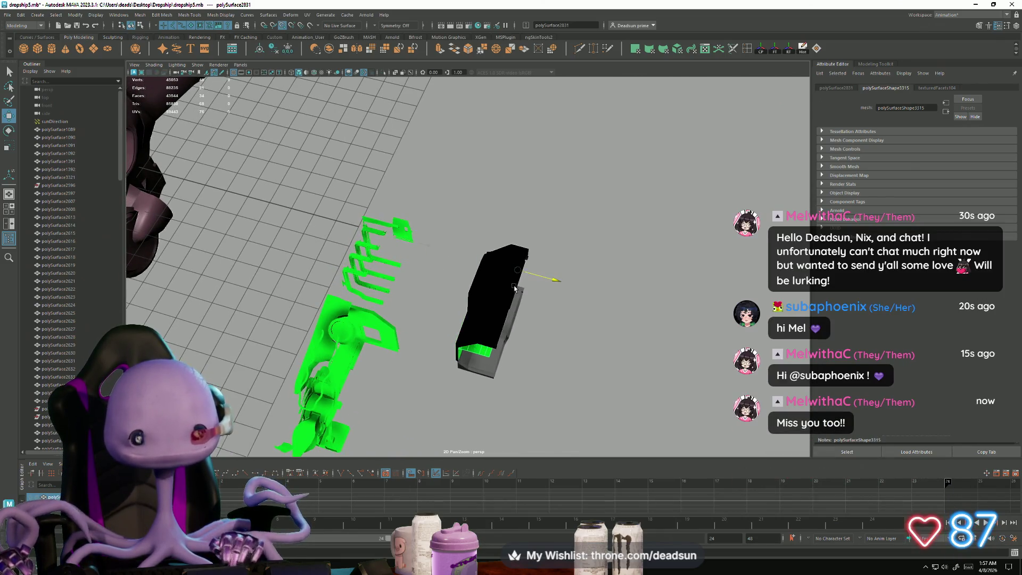
pyautogui.keyDown('alt'); pyautogui.moveTo(505, 328); pyautogui.dragTo(399, 353); pyautogui.keyUp('alt')
pyautogui.scroll(8, 426, 341)
pyautogui.keyDown('alt'); pyautogui.moveTo(394, 349); pyautogui.dragTo(326, 303); pyautogui.keyUp('alt')
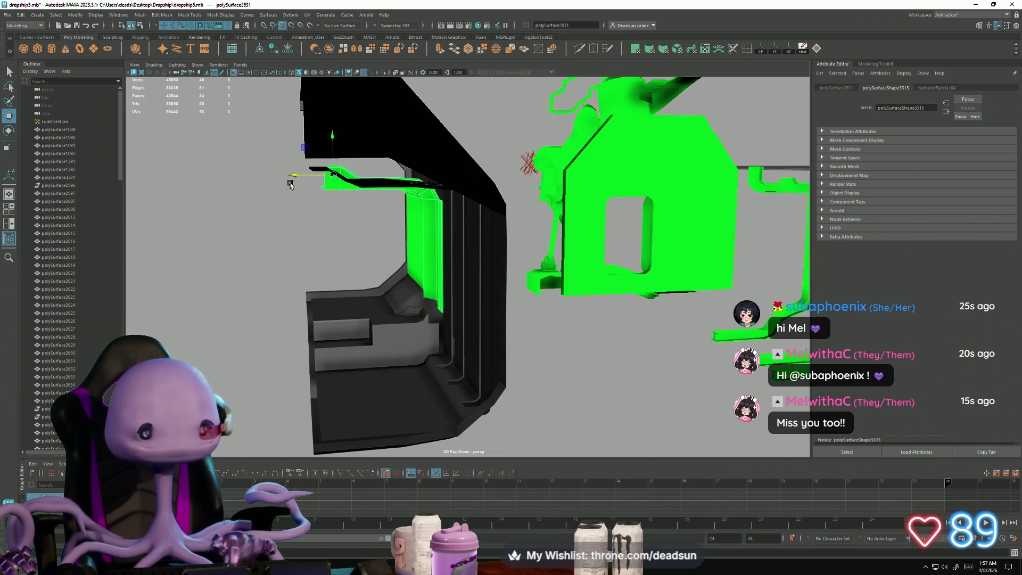
pyautogui.moveTo(293, 177)
pyautogui.keyDown('alt'); pyautogui.mouseDown()
pyautogui.moveTo(294, 333)
pyautogui.moveTo(318, 326)
pyautogui.moveTo(407, 347)
pyautogui.moveTo(393, 338)
pyautogui.moveTo(301, 339)
pyautogui.moveTo(340, 341)
pyautogui.moveTo(350, 318)
pyautogui.mouseUp(); pyautogui.keyUp('alt')
pyautogui.scroll(-5, 356, 335)
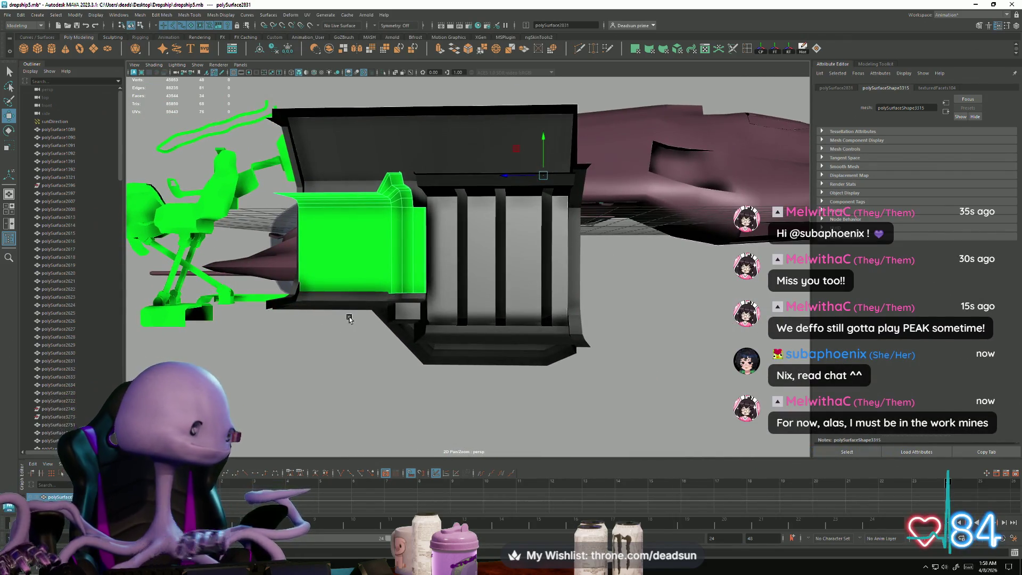
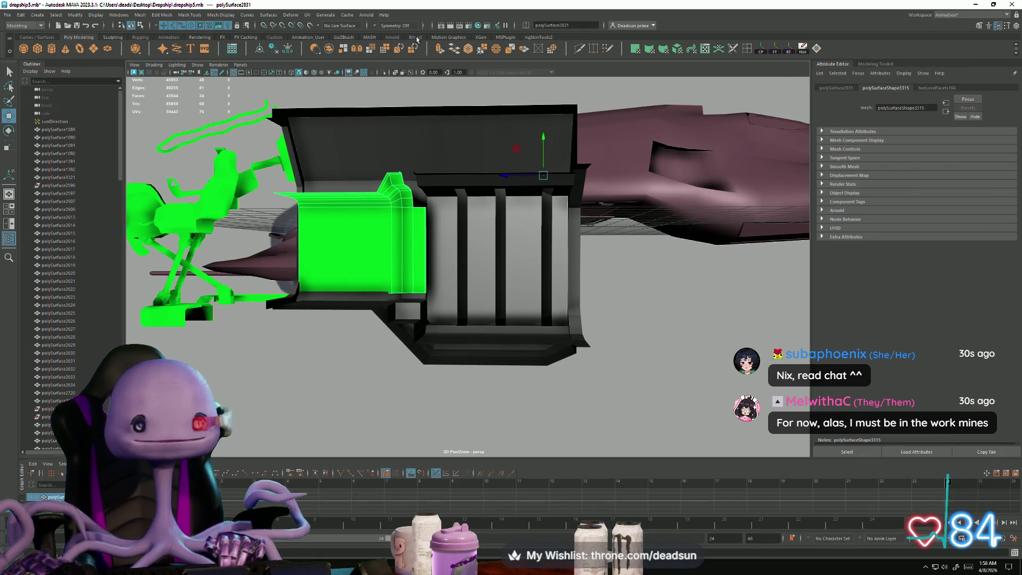
# Step: Zoom out to view the whole dropship, then bring up the ergaeag.jpg reference image
pyautogui.scroll(-2, 464, 202)
pyautogui.moveTo(464, 203)
pyautogui.keyDown('alt'); pyautogui.mouseDown()
pyautogui.moveTo(294, 236)
pyautogui.moveTo(306, 424)
pyautogui.mouseUp(); pyautogui.keyUp('alt')
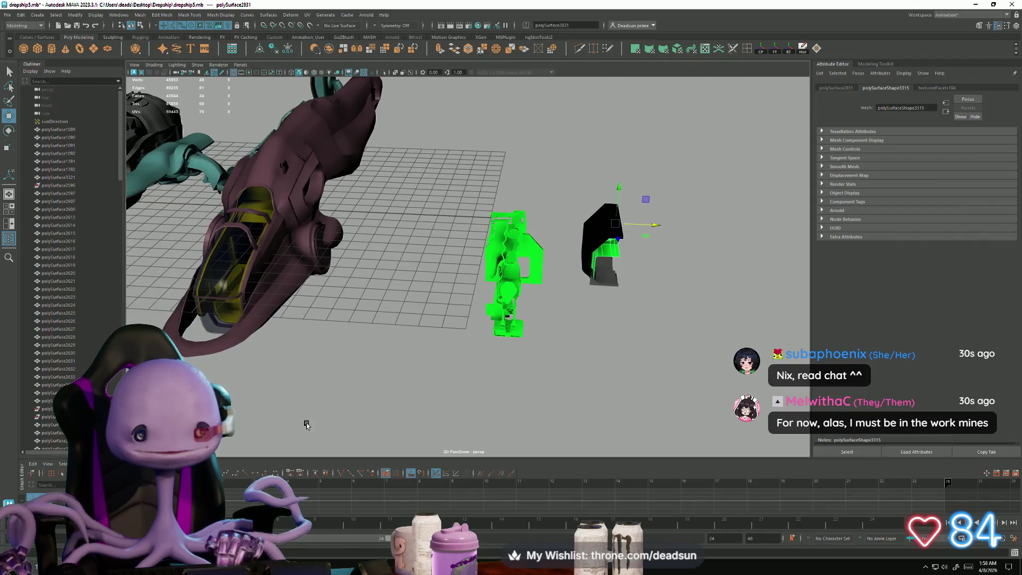
pyautogui.click(306, 561)
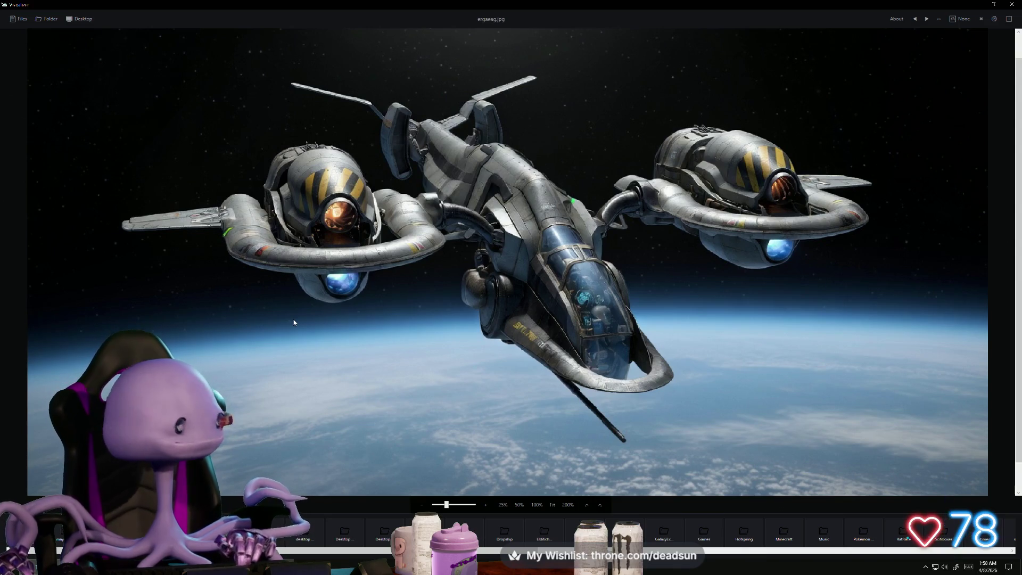
pyautogui.click(975, 5)
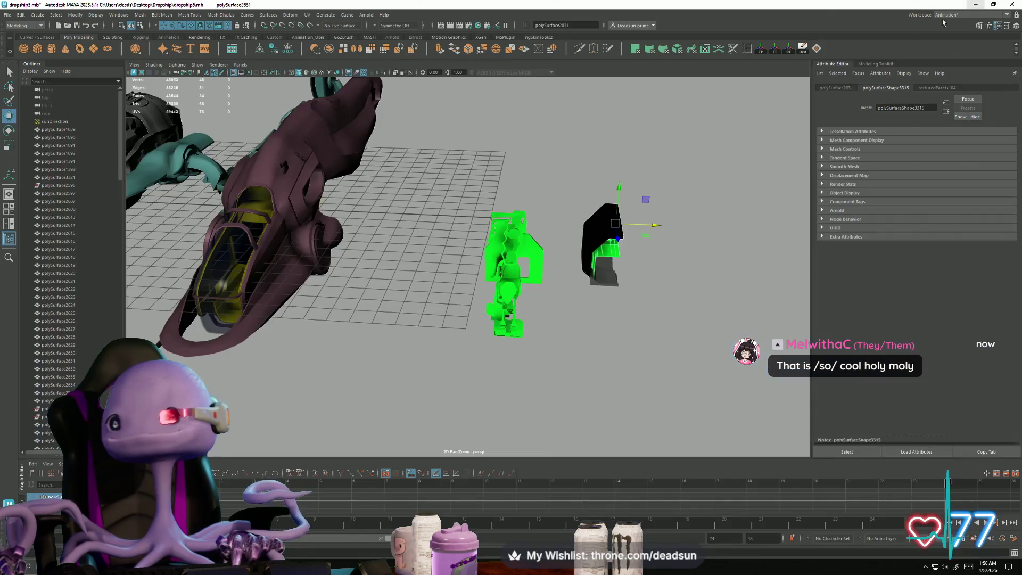
pyautogui.moveTo(248, 333)
pyautogui.keyDown('alt'); pyautogui.mouseDown()
pyautogui.moveTo(461, 315)
pyautogui.moveTo(372, 349)
pyautogui.moveTo(369, 340)
pyautogui.mouseUp(); pyautogui.keyUp('alt')
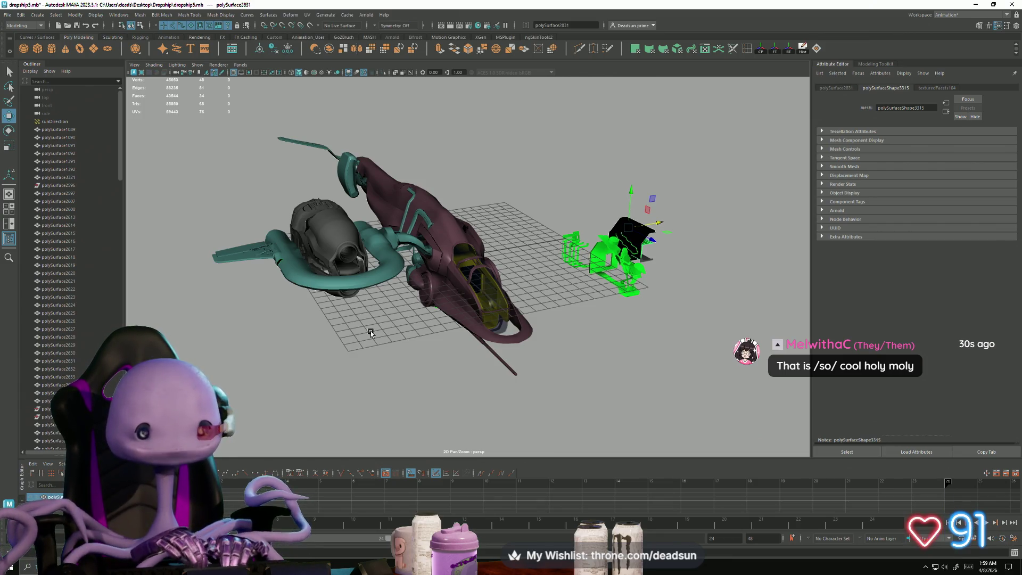
pyautogui.moveTo(371, 331)
pyautogui.keyDown('alt'); pyautogui.mouseDown()
pyautogui.moveTo(353, 344)
pyautogui.moveTo(379, 288)
pyautogui.moveTo(426, 346)
pyautogui.moveTo(452, 307)
pyautogui.moveTo(554, 339)
pyautogui.mouseUp(); pyautogui.keyUp('alt')
pyautogui.click(380, 288)
pyautogui.moveTo(554, 340)
pyautogui.keyDown('alt'); pyautogui.mouseDown(button='right')
pyautogui.moveTo(792, 399)
pyautogui.moveTo(575, 347)
pyautogui.mouseUp(button='right'); pyautogui.keyUp('alt')
pyautogui.keyDown('alt'); pyautogui.moveTo(575, 347); pyautogui.dragTo(434, 335); pyautogui.keyUp('alt')
pyautogui.click(449, 297)
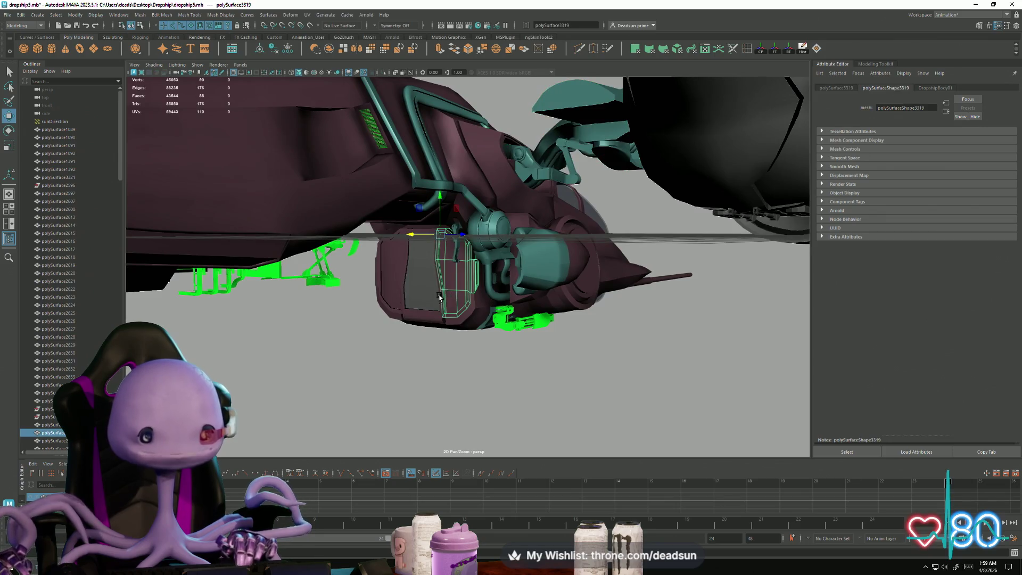
pyautogui.keyDown('alt'); pyautogui.moveTo(440, 297); pyautogui.dragTo(354, 278, button='right'); pyautogui.keyUp('alt')
pyautogui.moveTo(354, 279)
pyautogui.keyDown('alt'); pyautogui.mouseDown()
pyautogui.moveTo(446, 311)
pyautogui.moveTo(368, 322)
pyautogui.moveTo(351, 389)
pyautogui.moveTo(310, 360)
pyautogui.mouseUp(); pyautogui.keyUp('alt')
pyautogui.moveTo(310, 360)
pyautogui.keyDown('alt'); pyautogui.mouseDown(button='right')
pyautogui.moveTo(337, 376)
pyautogui.moveTo(379, 364)
pyautogui.mouseUp(button='right'); pyautogui.keyUp('alt')
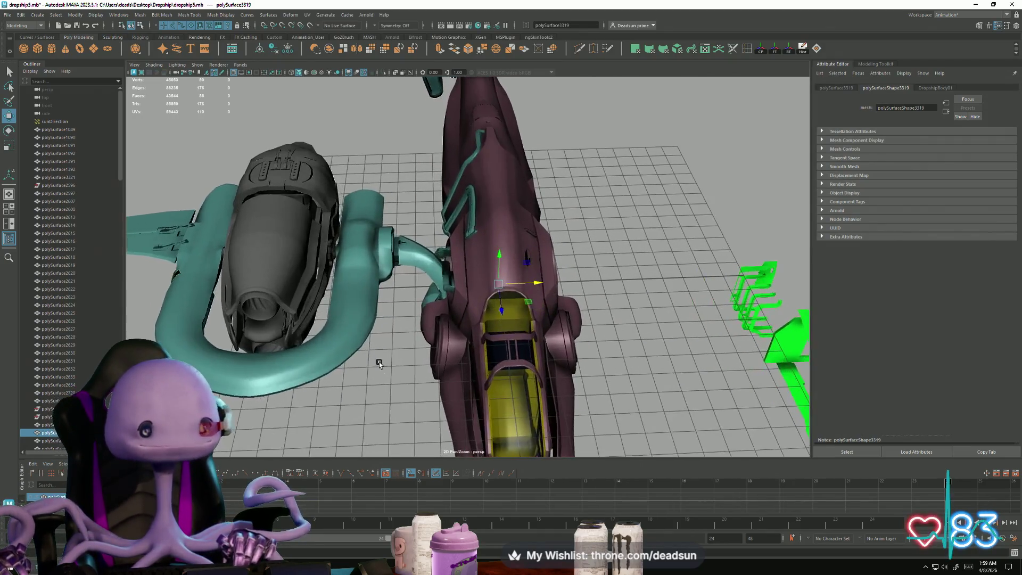
pyautogui.scroll(-6, 379, 364)
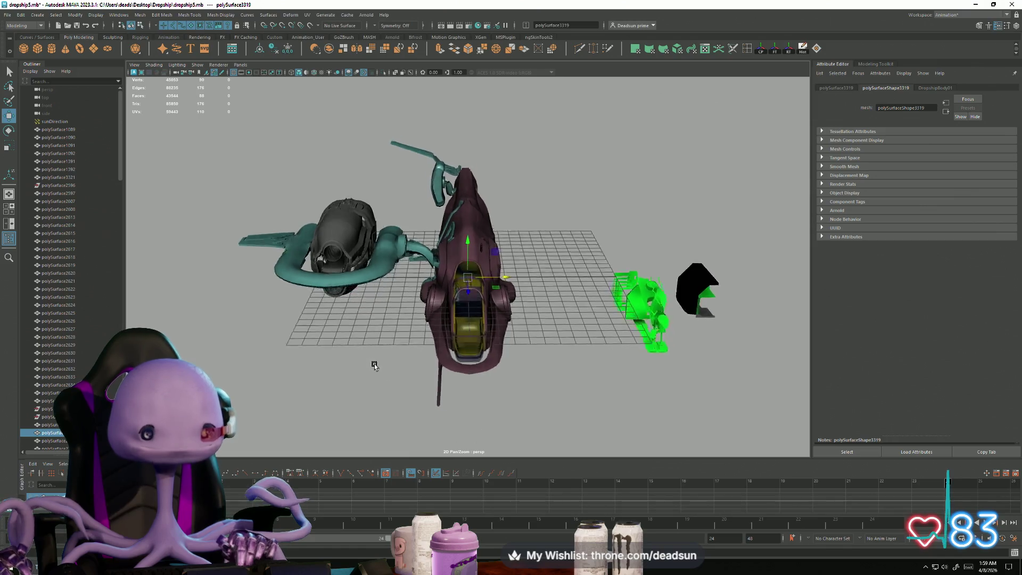
pyautogui.moveTo(374, 365)
pyautogui.keyDown('alt'); pyautogui.mouseDown()
pyautogui.moveTo(362, 338)
pyautogui.moveTo(380, 365)
pyautogui.moveTo(366, 353)
pyautogui.moveTo(365, 365)
pyautogui.moveTo(388, 365)
pyautogui.moveTo(405, 383)
pyautogui.moveTo(463, 367)
pyautogui.moveTo(468, 342)
pyautogui.moveTo(424, 374)
pyautogui.mouseUp(); pyautogui.keyUp('alt')
pyautogui.scroll(5, 405, 383)
pyautogui.scroll(-3, 423, 374)
pyautogui.click(373, 394)
pyautogui.moveTo(372, 395)
pyautogui.keyDown('alt'); pyautogui.mouseDown()
pyautogui.moveTo(405, 373)
pyautogui.moveTo(339, 350)
pyautogui.moveTo(401, 354)
pyautogui.moveTo(554, 324)
pyautogui.moveTo(488, 338)
pyautogui.moveTo(254, 225)
pyautogui.moveTo(422, 350)
pyautogui.moveTo(384, 319)
pyautogui.moveTo(520, 330)
pyautogui.moveTo(427, 336)
pyautogui.moveTo(518, 317)
pyautogui.mouseUp(); pyautogui.keyUp('alt')
pyautogui.click(553, 307)
pyautogui.press('f')
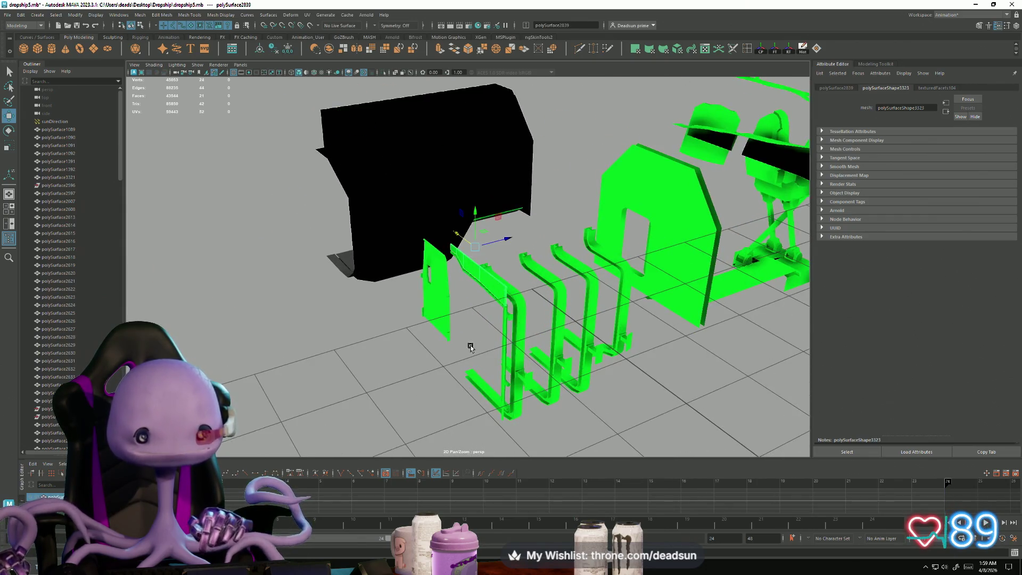
pyautogui.moveTo(471, 347)
pyautogui.keyDown('alt'); pyautogui.mouseDown()
pyautogui.moveTo(502, 354)
pyautogui.moveTo(477, 349)
pyautogui.mouseUp(); pyautogui.keyUp('alt')
pyautogui.keyDown('alt'); pyautogui.moveTo(477, 349); pyautogui.dragTo(721, 408, button='right'); pyautogui.keyUp('alt')
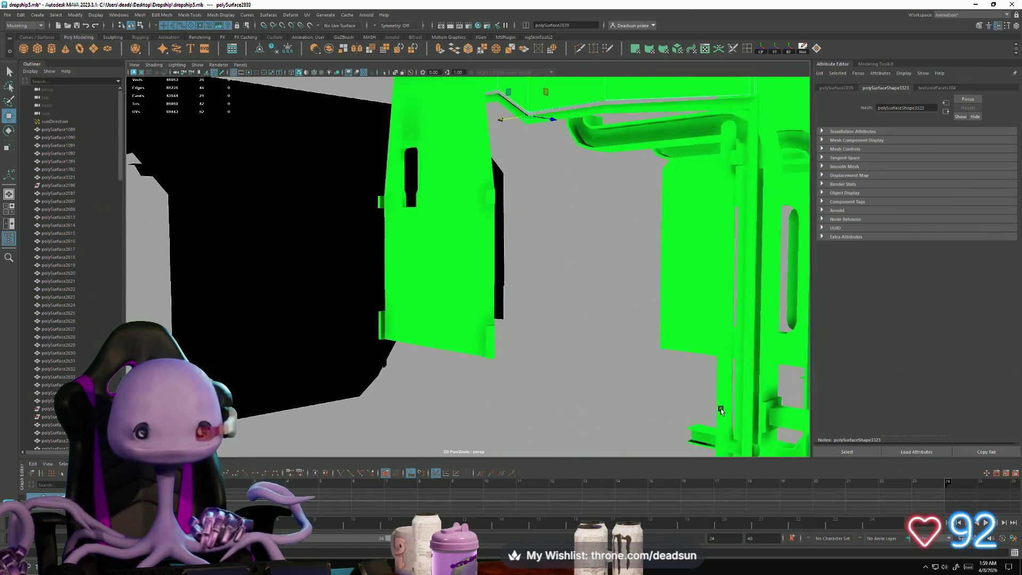
pyautogui.moveTo(721, 408)
pyautogui.keyDown('alt'); pyautogui.mouseDown()
pyautogui.moveTo(590, 354)
pyautogui.moveTo(685, 166)
pyautogui.mouseUp(); pyautogui.keyUp('alt')
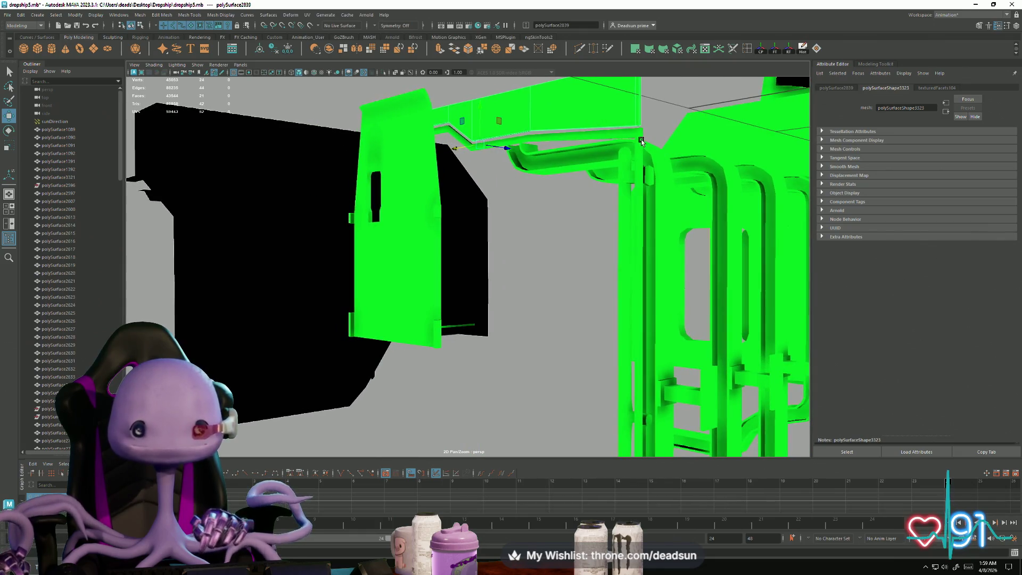
pyautogui.keyDown('alt'); pyautogui.moveTo(642, 141); pyautogui.dragTo(533, 239); pyautogui.keyUp('alt')
pyautogui.moveTo(532, 239)
pyautogui.keyDown('alt'); pyautogui.mouseDown(button='right')
pyautogui.moveTo(427, 303)
pyautogui.moveTo(473, 313)
pyautogui.mouseUp(button='right'); pyautogui.keyUp('alt')
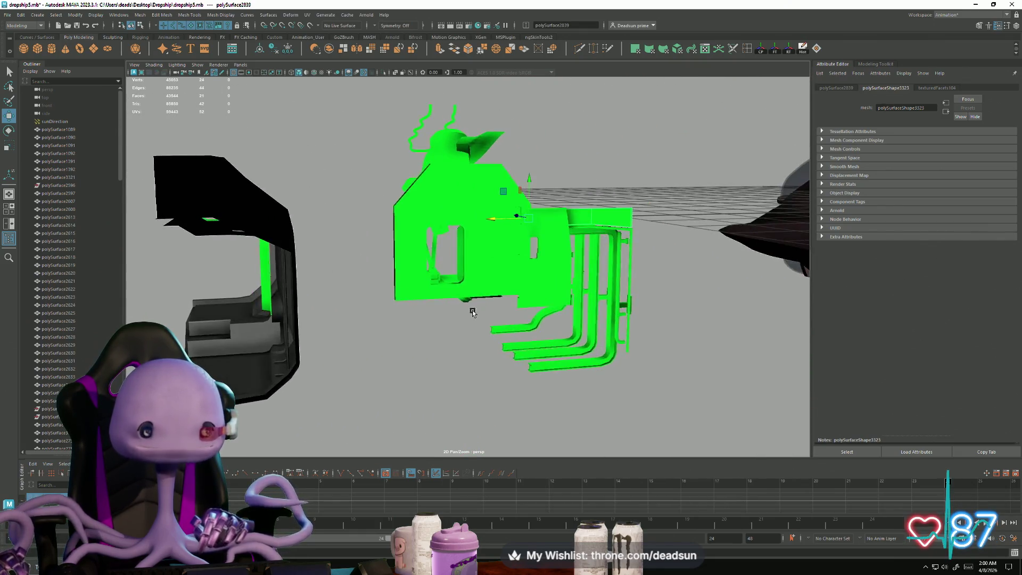
pyautogui.keyDown('alt'); pyautogui.moveTo(472, 313); pyautogui.dragTo(456, 308); pyautogui.keyUp('alt')
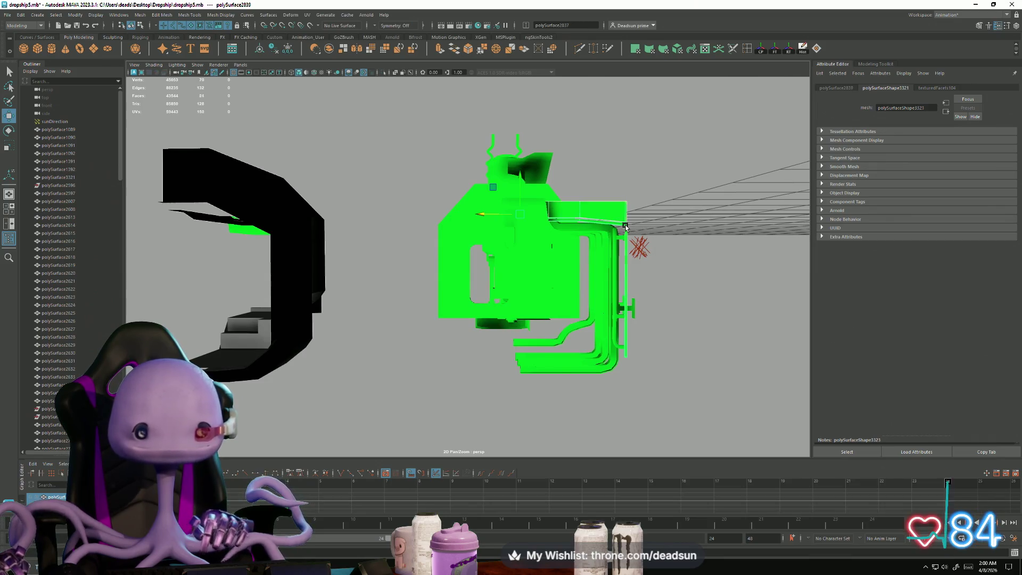
pyautogui.moveTo(572, 312)
pyautogui.keyDown('alt'); pyautogui.mouseDown()
pyautogui.moveTo(592, 318)
pyautogui.moveTo(575, 299)
pyautogui.moveTo(616, 313)
pyautogui.moveTo(604, 341)
pyautogui.moveTo(639, 358)
pyautogui.moveTo(521, 327)
pyautogui.moveTo(612, 320)
pyautogui.moveTo(606, 326)
pyautogui.moveTo(612, 317)
pyautogui.moveTo(487, 268)
pyautogui.mouseUp(); pyautogui.keyUp('alt')
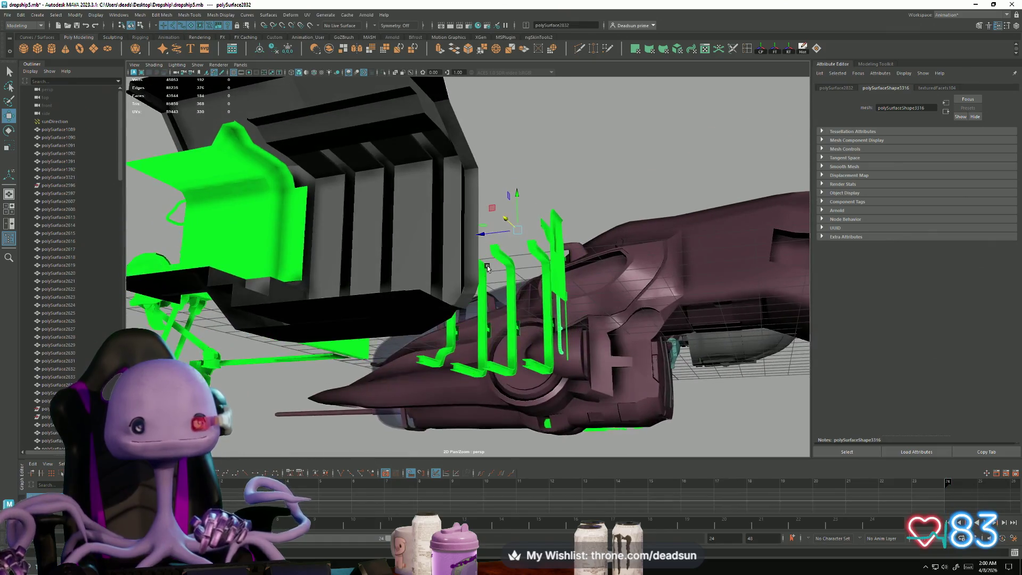
pyautogui.click(315, 215)
pyautogui.keyDown('alt'); pyautogui.moveTo(302, 222); pyautogui.dragTo(461, 346); pyautogui.keyUp('alt')
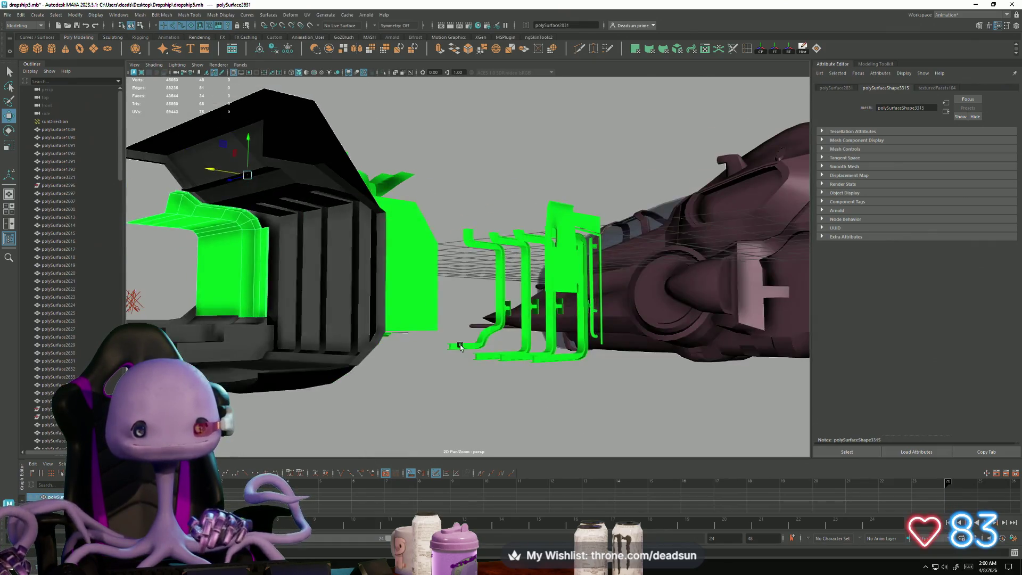
pyautogui.click(492, 340)
pyautogui.keyDown('shift'); pyautogui.click(525, 337); pyautogui.keyUp('shift')
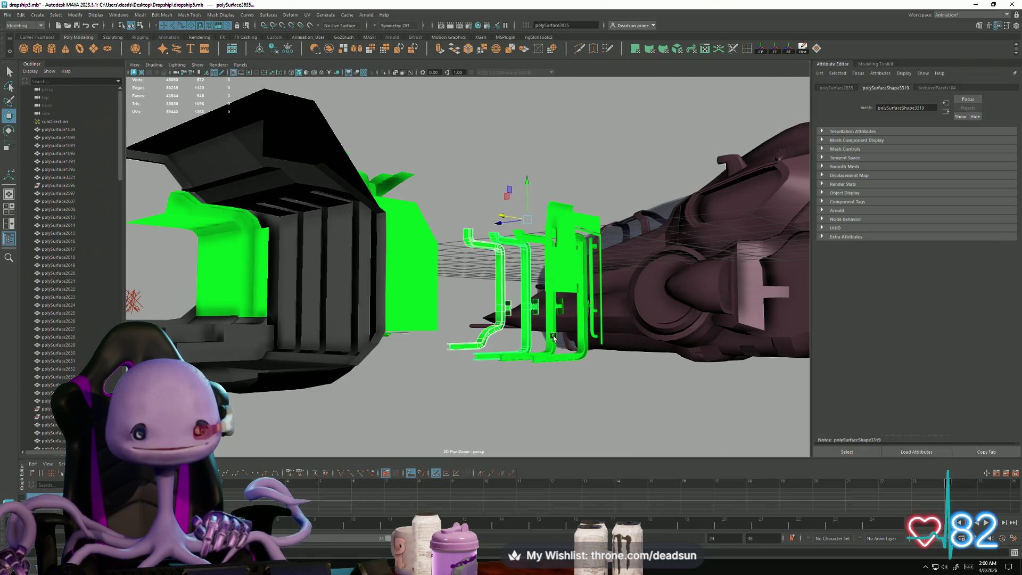
pyautogui.keyDown('shift'); pyautogui.click(553, 338); pyautogui.keyUp('shift')
pyautogui.keyDown('shift'); pyautogui.click(580, 338); pyautogui.keyUp('shift')
pyautogui.moveTo(580, 338)
pyautogui.keyDown('alt'); pyautogui.mouseDown()
pyautogui.moveTo(490, 369)
pyautogui.moveTo(493, 347)
pyautogui.moveTo(331, 375)
pyautogui.moveTo(330, 406)
pyautogui.mouseUp(); pyautogui.keyUp('alt')
# Step: Slide the lower hull piece right along X onto the green bay parts and check the fit
pyautogui.click(319, 351)
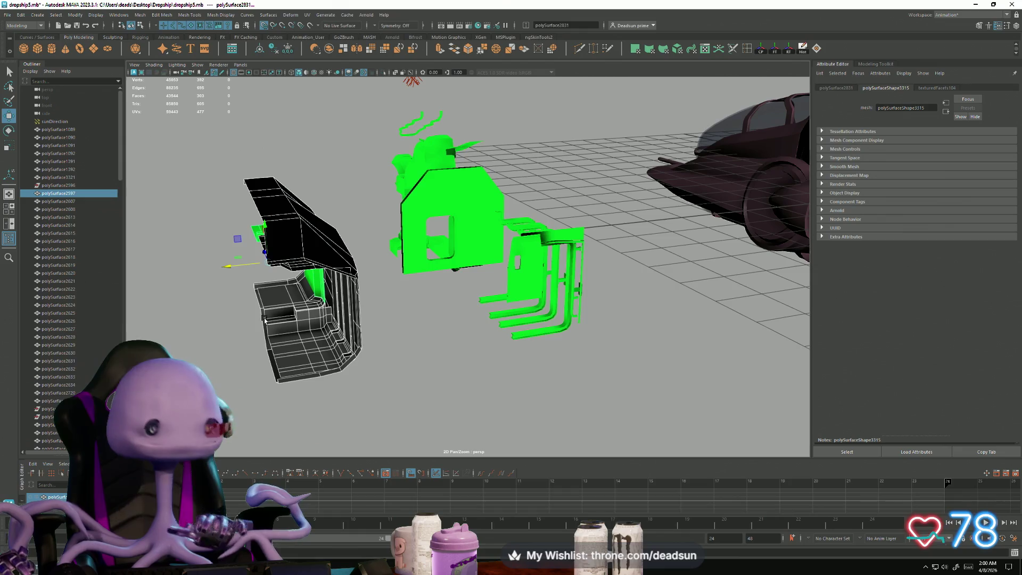
pyautogui.moveTo(227, 270); pyautogui.dragTo(495, 278)
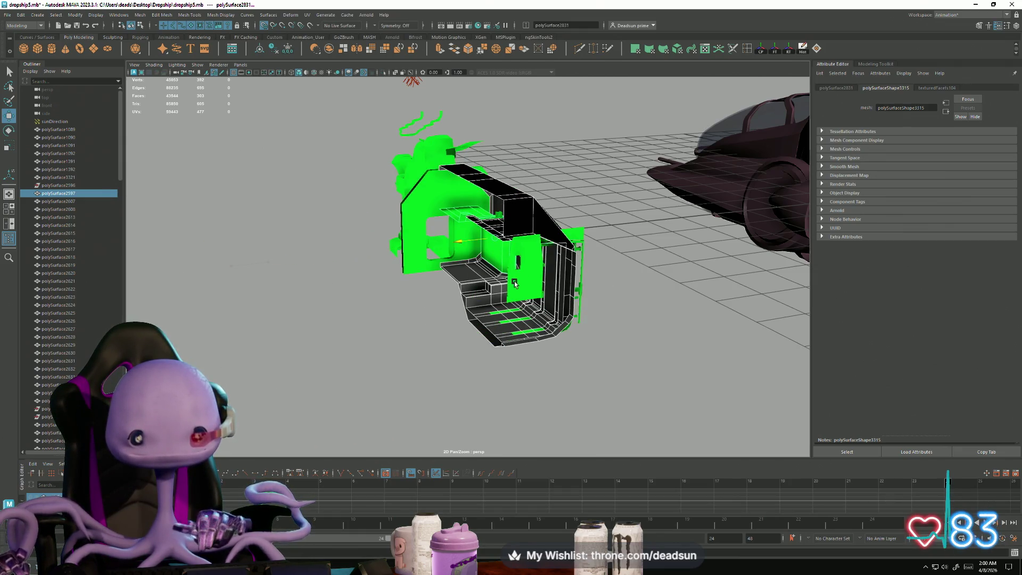
pyautogui.moveTo(464, 266)
pyautogui.keyDown('alt'); pyautogui.mouseDown()
pyautogui.moveTo(441, 245)
pyautogui.moveTo(447, 238)
pyautogui.moveTo(466, 251)
pyautogui.mouseUp(); pyautogui.keyUp('alt')
pyautogui.scroll(10, 479, 346)
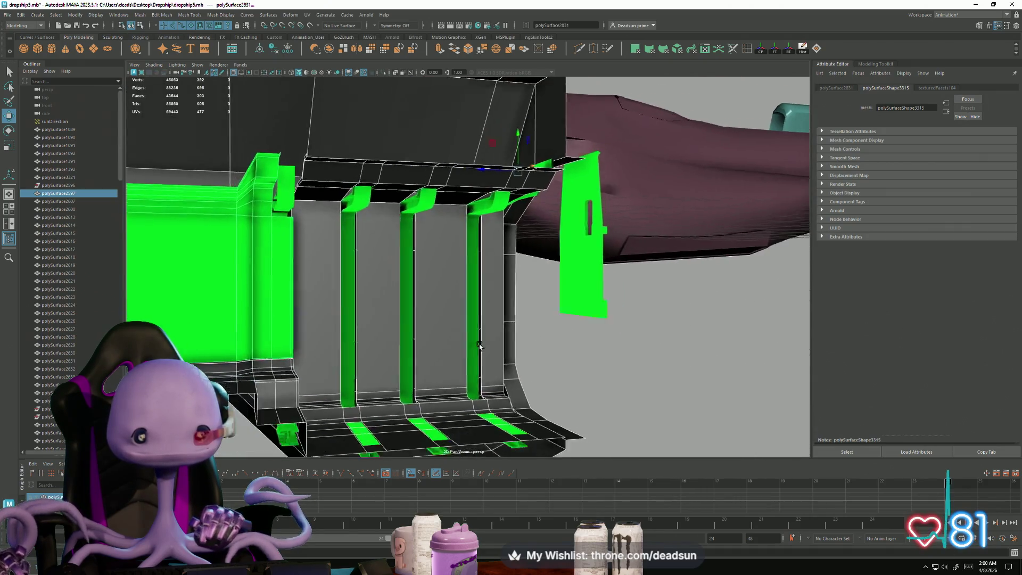
pyautogui.scroll(-5, 479, 346)
pyautogui.moveTo(479, 346)
pyautogui.keyDown('alt'); pyautogui.mouseDown()
pyautogui.moveTo(445, 338)
pyautogui.moveTo(479, 316)
pyautogui.mouseUp(); pyautogui.keyUp('alt')
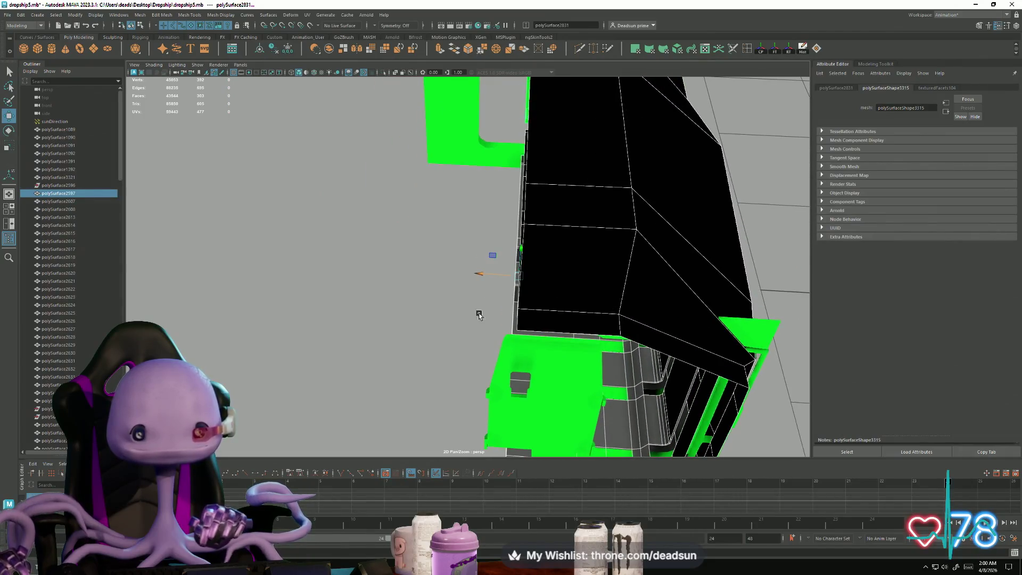
pyautogui.moveTo(482, 273)
pyautogui.keyDown('alt'); pyautogui.mouseDown()
pyautogui.moveTo(590, 282)
pyautogui.moveTo(515, 288)
pyautogui.moveTo(484, 304)
pyautogui.moveTo(566, 299)
pyautogui.moveTo(544, 291)
pyautogui.moveTo(549, 365)
pyautogui.moveTo(507, 314)
pyautogui.mouseUp(); pyautogui.keyUp('alt')
pyautogui.scroll(5, 564, 367)
# Step: Select two green ribs, constrain movement to vertical, and inspect the bay floor and pillars
pyautogui.click(478, 282)
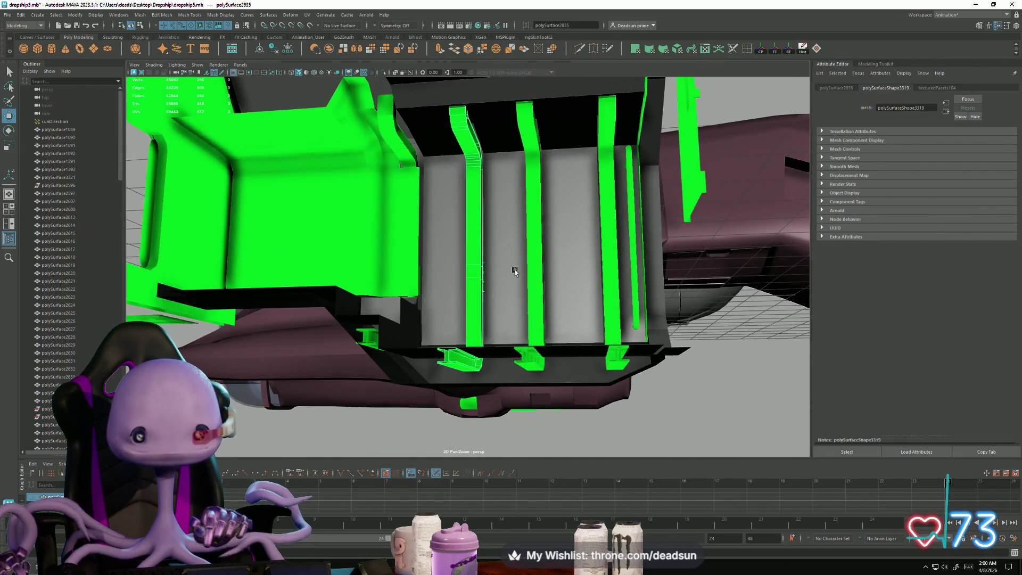
pyautogui.keyDown('shift'); pyautogui.click(536, 266); pyautogui.keyUp('shift')
pyautogui.moveTo(605, 261)
pyautogui.keyDown('alt'); pyautogui.mouseDown()
pyautogui.moveTo(628, 266)
pyautogui.moveTo(508, 304)
pyautogui.moveTo(471, 178)
pyautogui.mouseUp(); pyautogui.keyUp('alt')
pyautogui.click(488, 153)
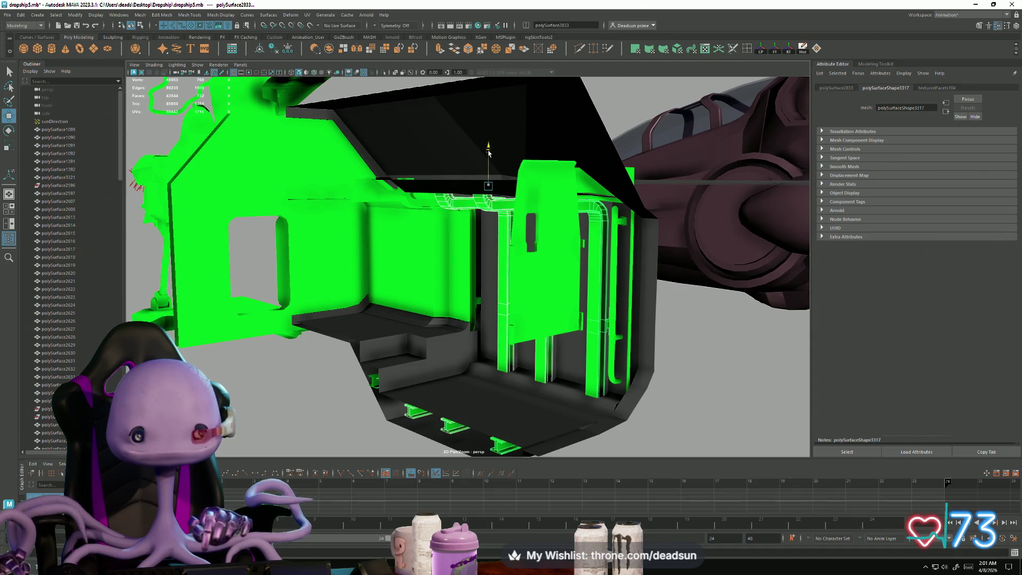
pyautogui.moveTo(525, 286)
pyautogui.keyDown('alt'); pyautogui.mouseDown()
pyautogui.moveTo(501, 288)
pyautogui.moveTo(453, 230)
pyautogui.mouseUp(); pyautogui.keyUp('alt')
pyautogui.moveTo(672, 368)
pyautogui.keyDown('alt'); pyautogui.mouseDown()
pyautogui.moveTo(548, 281)
pyautogui.moveTo(543, 342)
pyautogui.moveTo(603, 347)
pyautogui.moveTo(609, 335)
pyautogui.moveTo(703, 429)
pyautogui.moveTo(400, 308)
pyautogui.moveTo(478, 333)
pyautogui.moveTo(449, 337)
pyautogui.moveTo(429, 417)
pyautogui.moveTo(346, 292)
pyautogui.moveTo(518, 367)
pyautogui.moveTo(434, 354)
pyautogui.moveTo(423, 302)
pyautogui.mouseUp(); pyautogui.keyUp('alt')
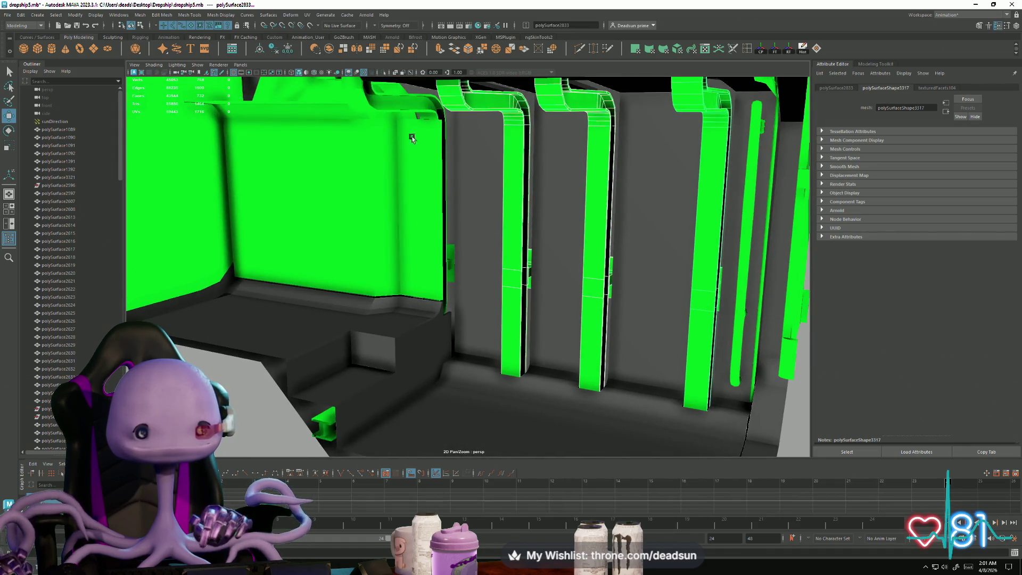
pyautogui.moveTo(412, 139)
pyautogui.keyDown('alt'); pyautogui.mouseDown()
pyautogui.moveTo(407, 283)
pyautogui.moveTo(377, 285)
pyautogui.moveTo(439, 336)
pyautogui.moveTo(394, 285)
pyautogui.moveTo(394, 235)
pyautogui.mouseUp(); pyautogui.keyUp('alt')
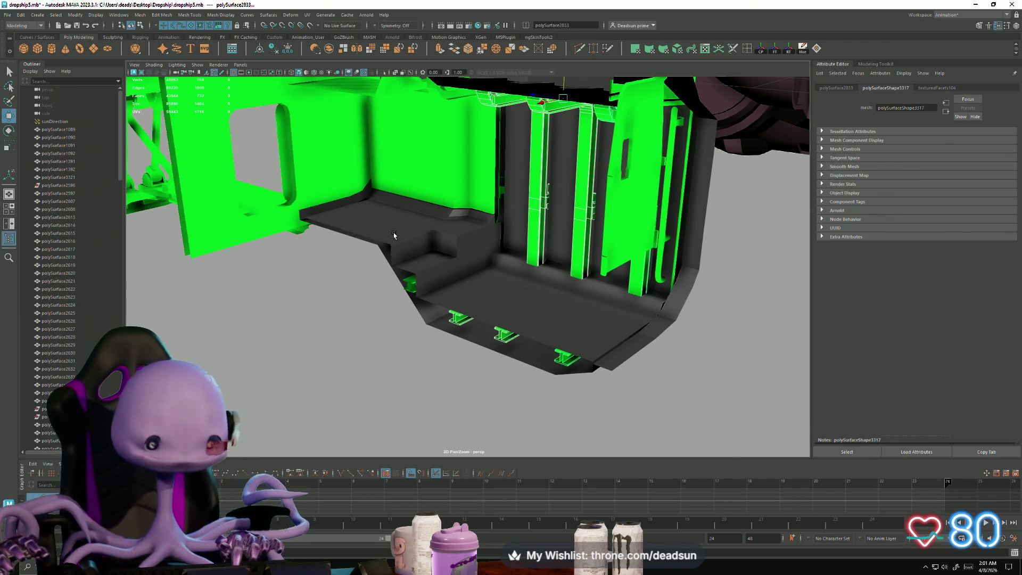
pyautogui.moveTo(421, 246)
pyautogui.keyDown('alt'); pyautogui.mouseDown()
pyautogui.moveTo(440, 171)
pyautogui.moveTo(413, 285)
pyautogui.mouseUp(); pyautogui.keyUp('alt')
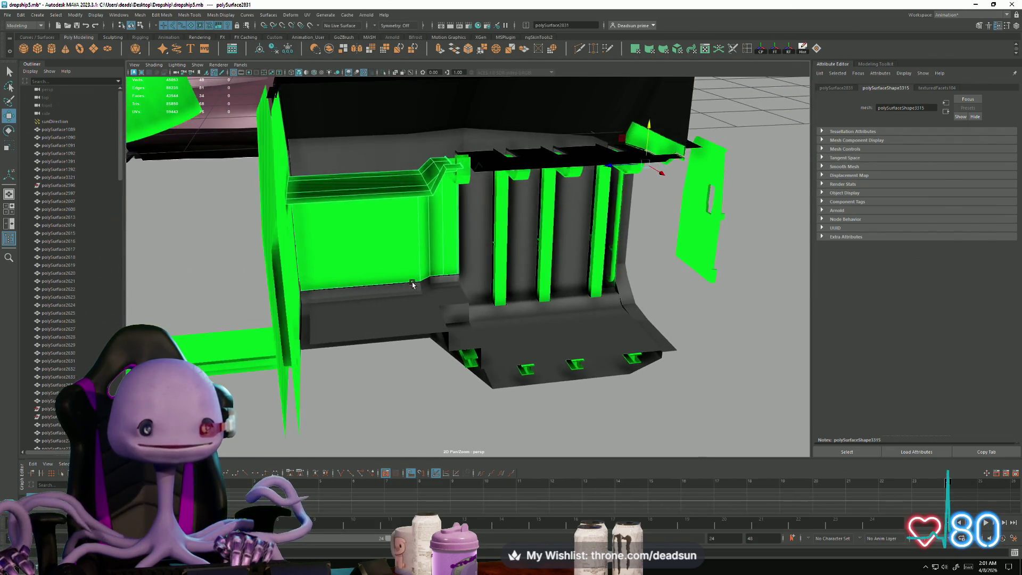
# Step: Select a vertex on the hull's edge, then return to object selection
pyautogui.moveTo(323, 195); pyautogui.dragTo(315, 237, button='right')
pyautogui.moveTo(345, 323); pyautogui.dragTo(343, 322)
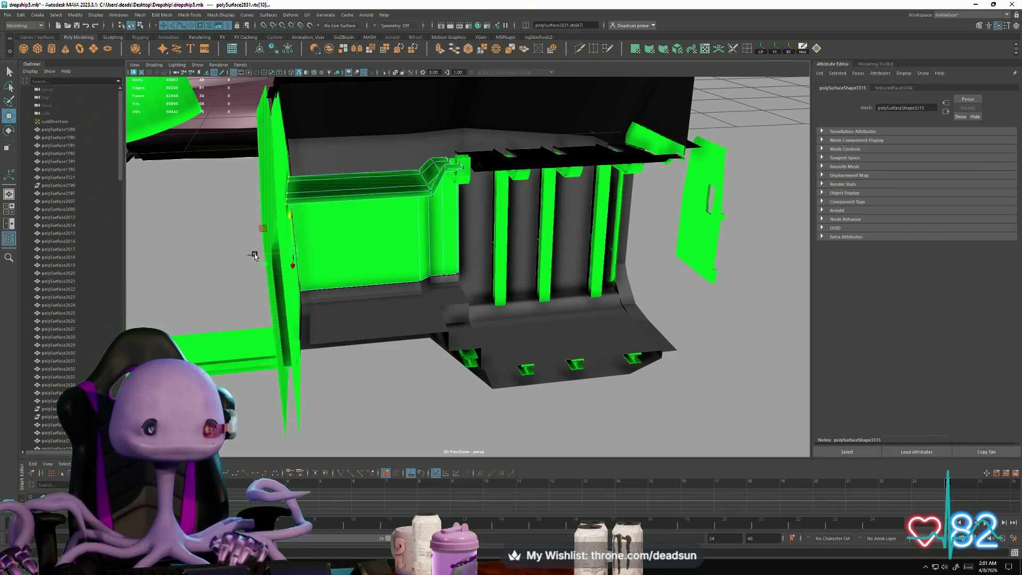
pyautogui.keyDown('alt'); pyautogui.moveTo(254, 256); pyautogui.dragTo(330, 250); pyautogui.keyUp('alt')
pyautogui.moveTo(469, 213); pyautogui.dragTo(495, 181, button='right')
pyautogui.scroll(-5, 283, 258)
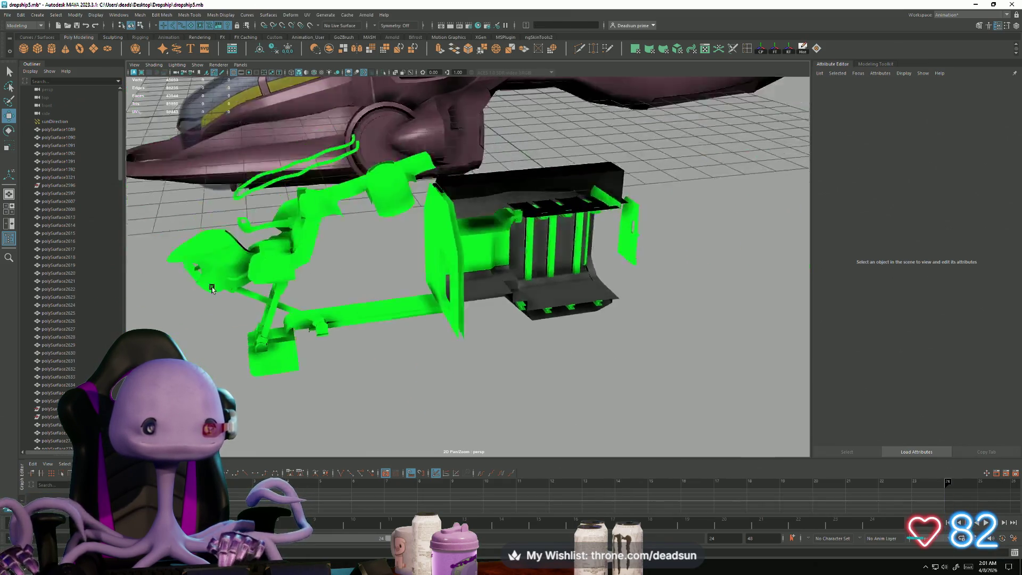
pyautogui.keyDown('alt'); pyautogui.moveTo(282, 257); pyautogui.dragTo(394, 320); pyautogui.keyUp('alt')
pyautogui.click(394, 319)
pyautogui.press('f')
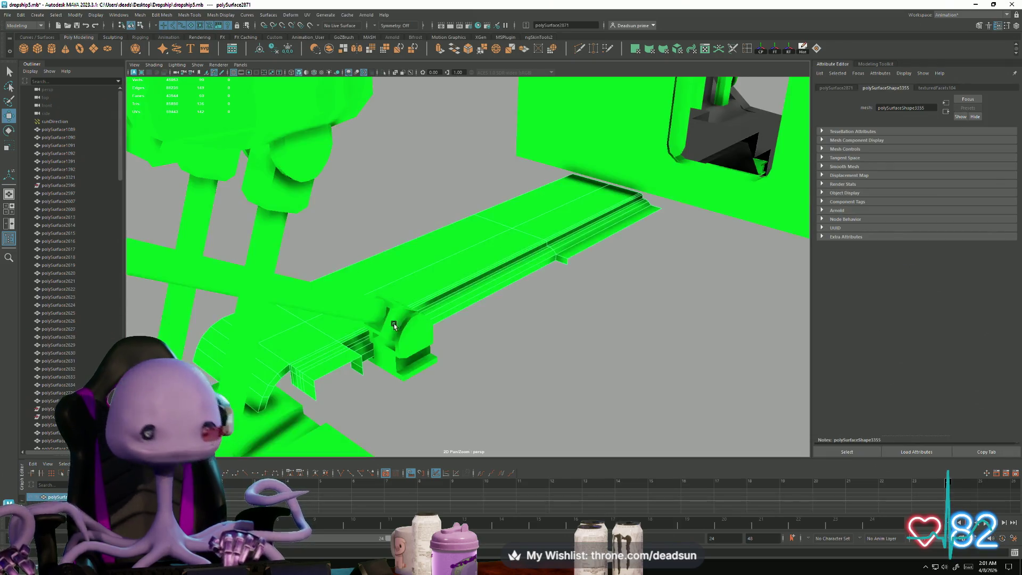
pyautogui.moveTo(457, 315)
pyautogui.keyDown('alt'); pyautogui.mouseDown()
pyautogui.moveTo(394, 298)
pyautogui.moveTo(473, 312)
pyautogui.mouseUp(); pyautogui.keyUp('alt')
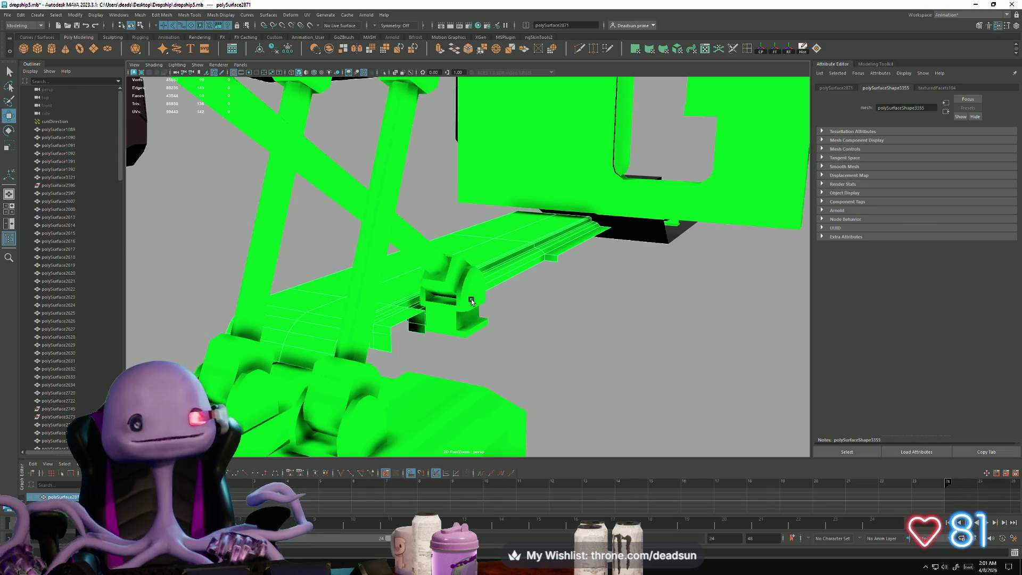
pyautogui.scroll(2, 472, 301)
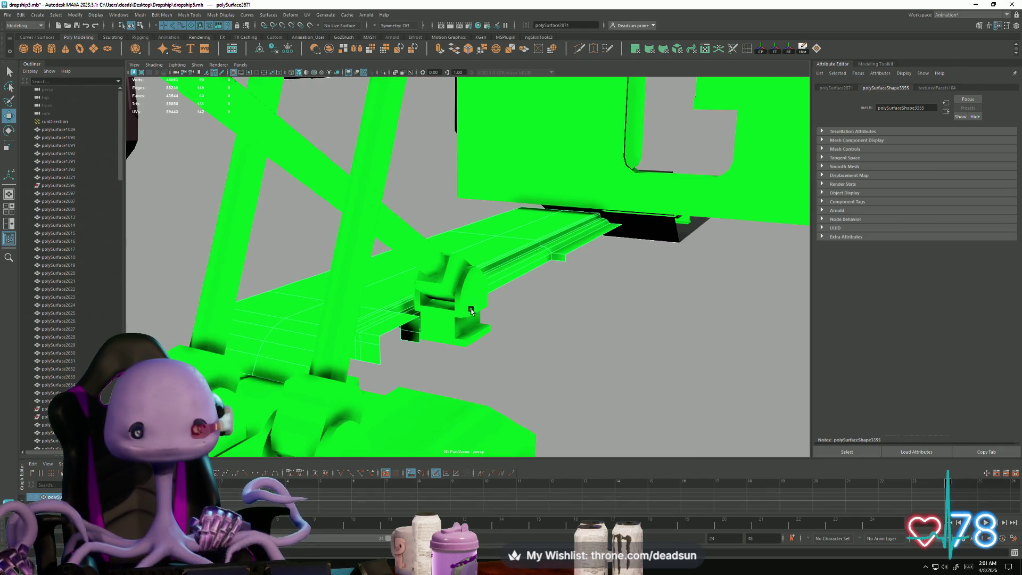
pyautogui.moveTo(471, 312)
pyautogui.keyDown('alt'); pyautogui.mouseDown()
pyautogui.moveTo(297, 333)
pyautogui.moveTo(334, 310)
pyautogui.moveTo(398, 318)
pyautogui.moveTo(426, 286)
pyautogui.moveTo(372, 320)
pyautogui.moveTo(410, 309)
pyautogui.moveTo(397, 332)
pyautogui.moveTo(322, 343)
pyautogui.moveTo(341, 326)
pyautogui.moveTo(356, 335)
pyautogui.moveTo(393, 305)
pyautogui.moveTo(372, 299)
pyautogui.moveTo(389, 342)
pyautogui.moveTo(373, 327)
pyautogui.mouseUp(); pyautogui.keyUp('alt')
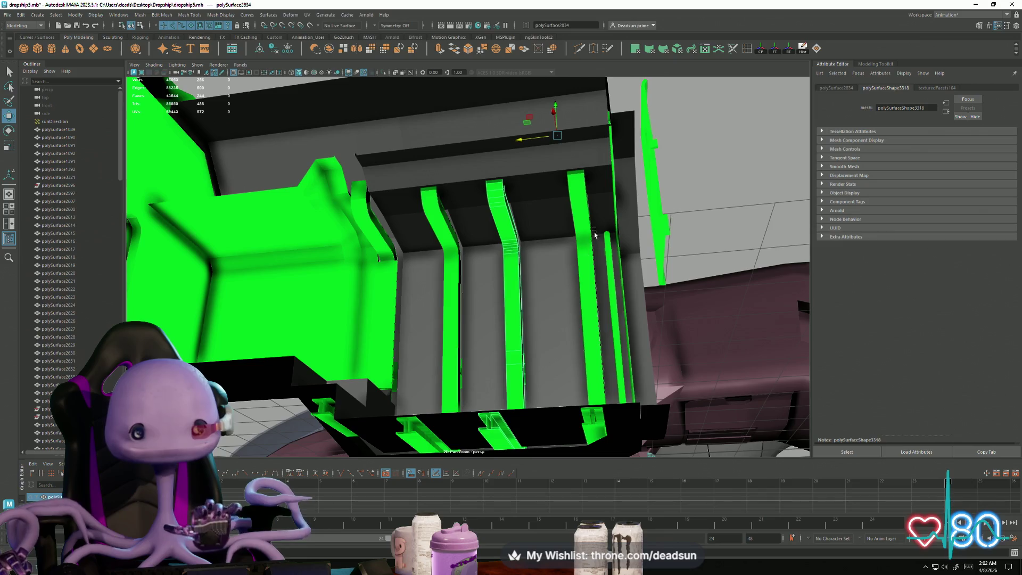
pyautogui.moveTo(584, 212)
pyautogui.keyDown('alt'); pyautogui.mouseDown()
pyautogui.moveTo(519, 287)
pyautogui.moveTo(506, 240)
pyautogui.mouseUp(); pyautogui.keyUp('alt')
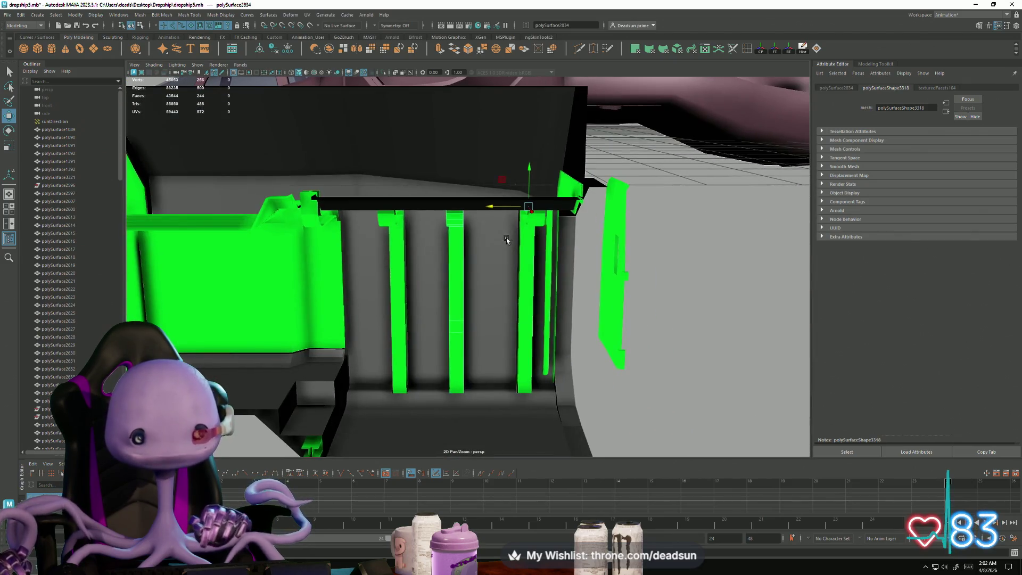
pyautogui.keyDown('alt'); pyautogui.moveTo(526, 238); pyautogui.dragTo(361, 296, button='right'); pyautogui.keyUp('alt')
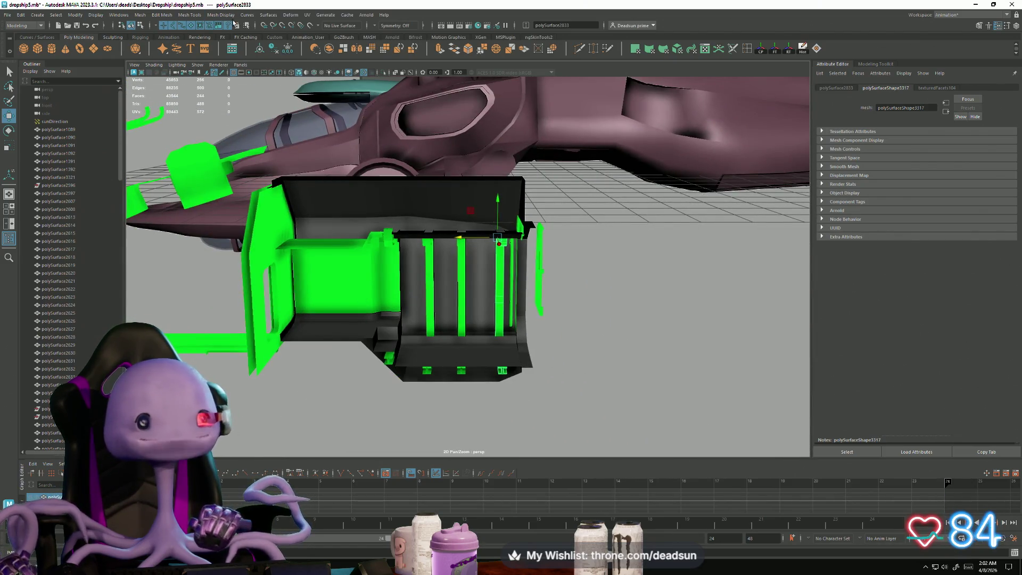
pyautogui.click(308, 15)
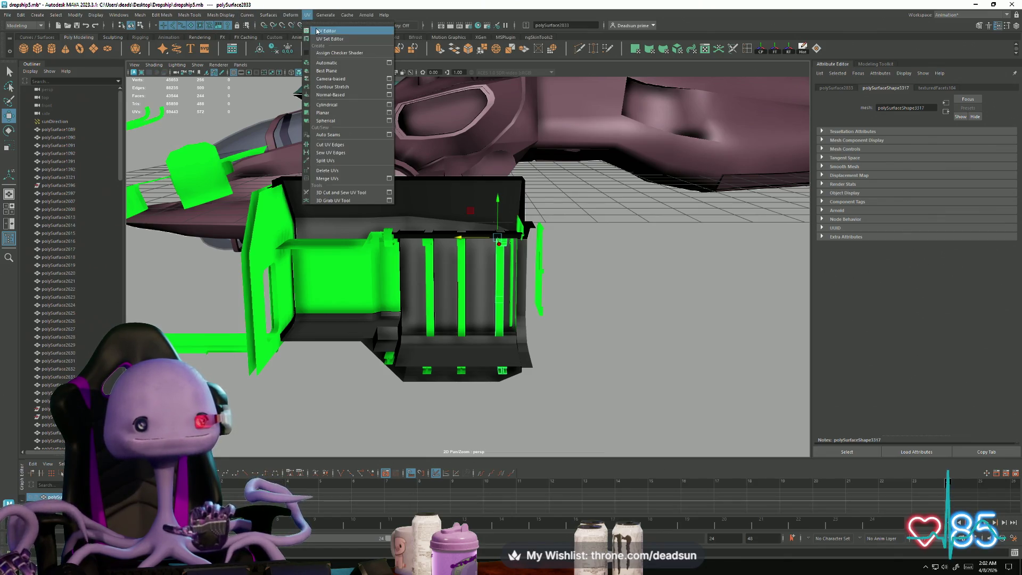
pyautogui.click(317, 31)
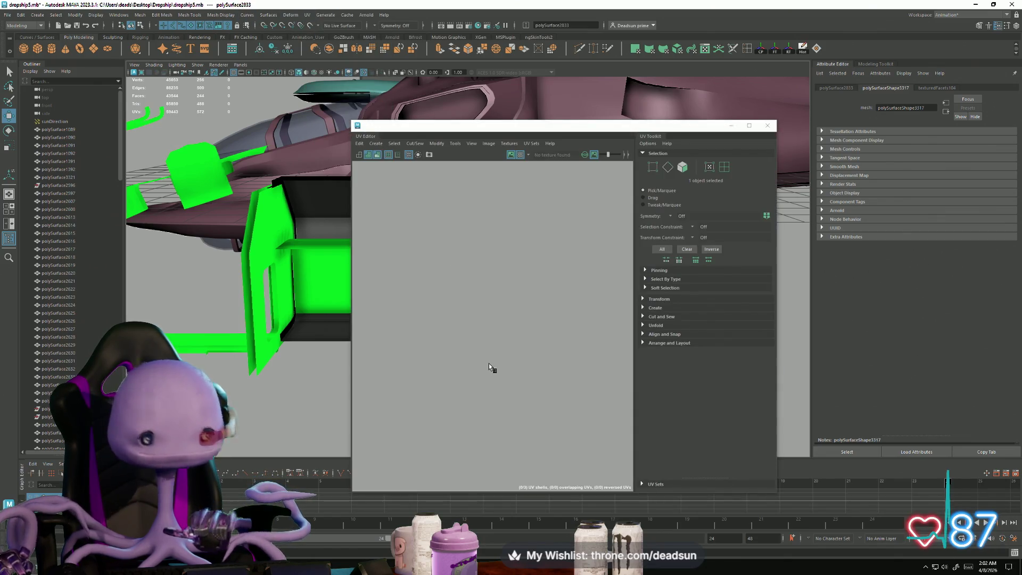
pyautogui.scroll(5, 486, 361)
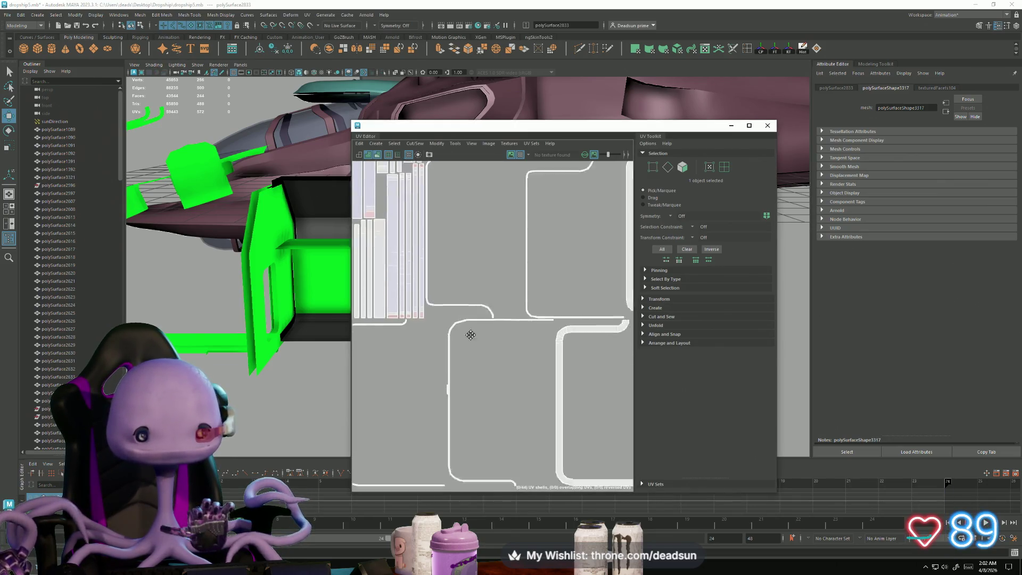
pyautogui.scroll(-5, 471, 335)
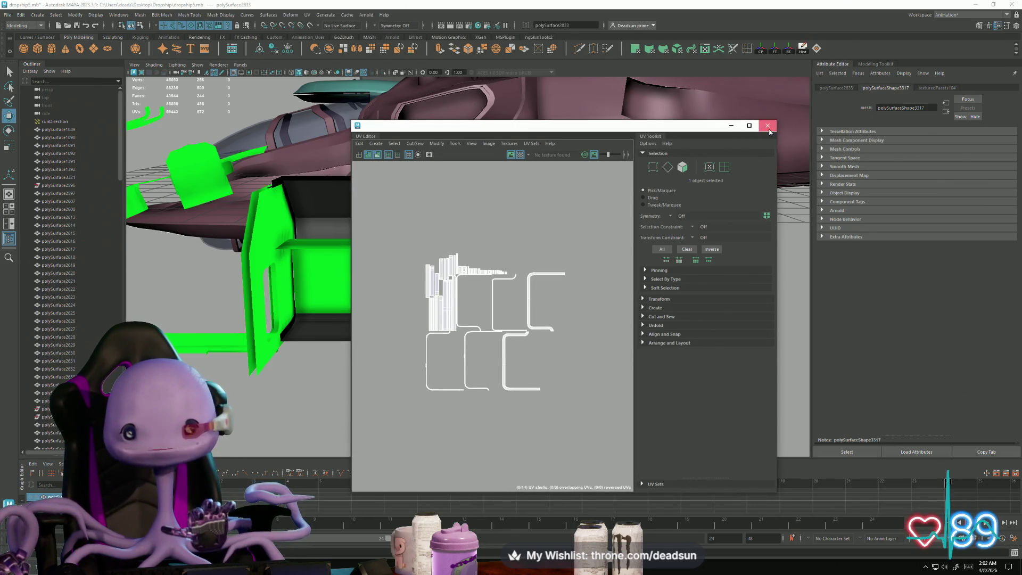
pyautogui.click(768, 126)
pyautogui.scroll(5, 407, 346)
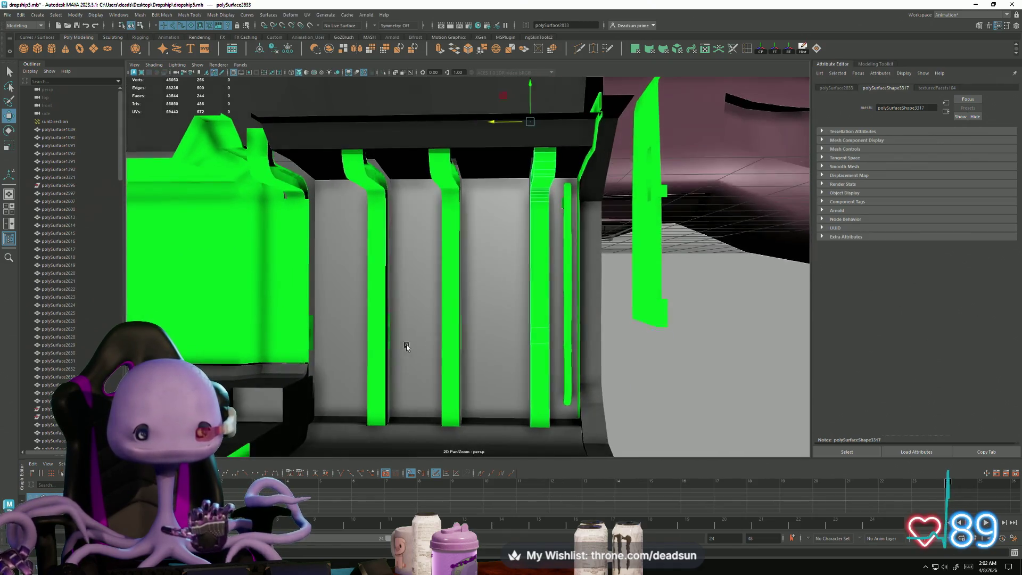
pyautogui.scroll(-5, 406, 347)
pyautogui.scroll(3, 444, 299)
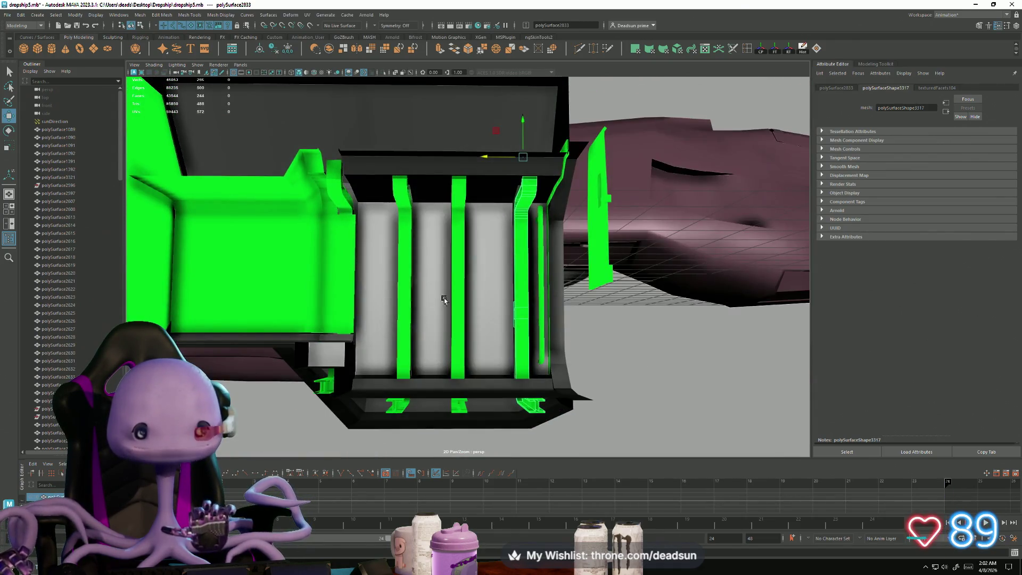
pyautogui.moveTo(506, 307); pyautogui.dragTo(497, 324, button='middle')
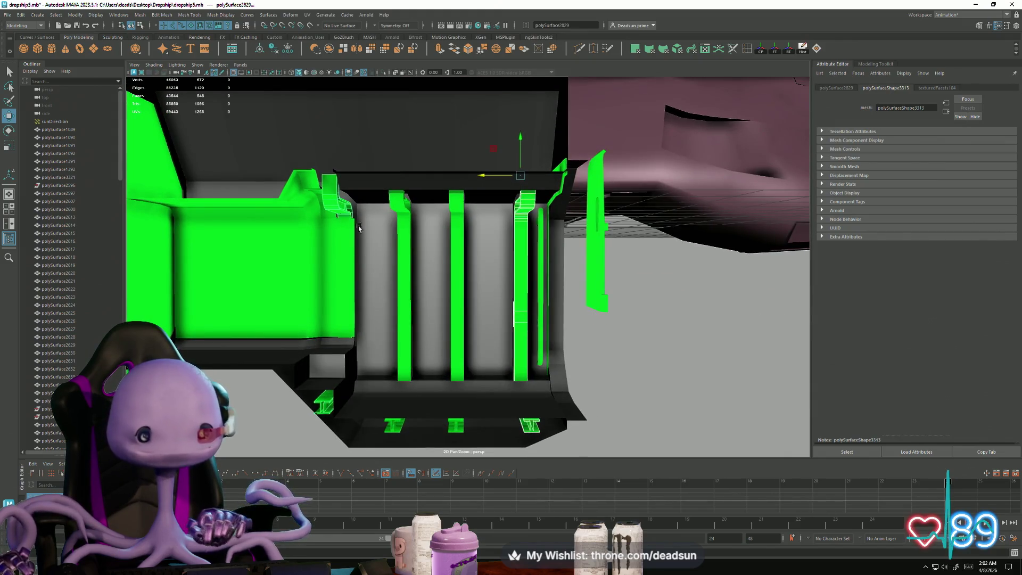
pyautogui.moveTo(360, 229)
pyautogui.keyDown('alt'); pyautogui.mouseDown()
pyautogui.moveTo(476, 312)
pyautogui.moveTo(499, 270)
pyautogui.moveTo(458, 305)
pyautogui.moveTo(406, 322)
pyautogui.moveTo(416, 325)
pyautogui.moveTo(365, 285)
pyautogui.moveTo(314, 325)
pyautogui.moveTo(354, 271)
pyautogui.moveTo(379, 292)
pyautogui.moveTo(339, 298)
pyautogui.moveTo(351, 318)
pyautogui.mouseUp(); pyautogui.keyUp('alt')
# Step: Export the selected pipe parts as an OBJ into Desktop > Dropship, then search Windows for RoadKill
pyautogui.click(8, 15)
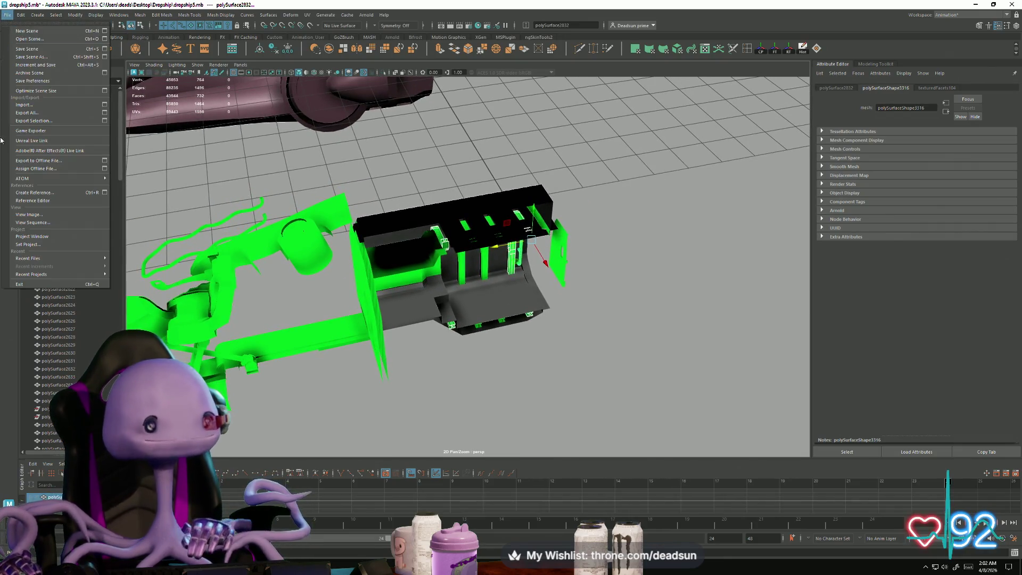
pyautogui.click(54, 122)
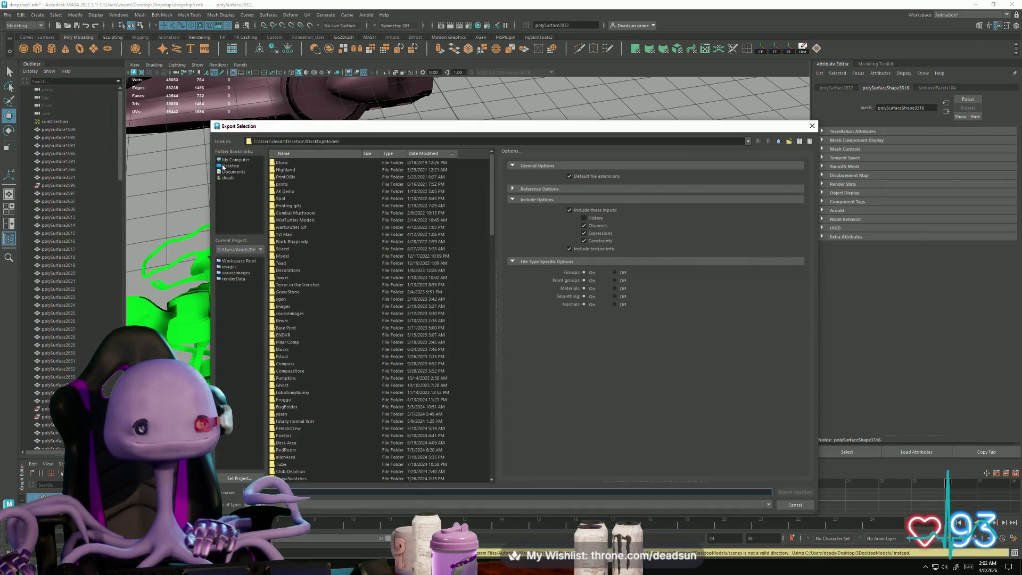
pyautogui.click(223, 166)
pyautogui.click(326, 495)
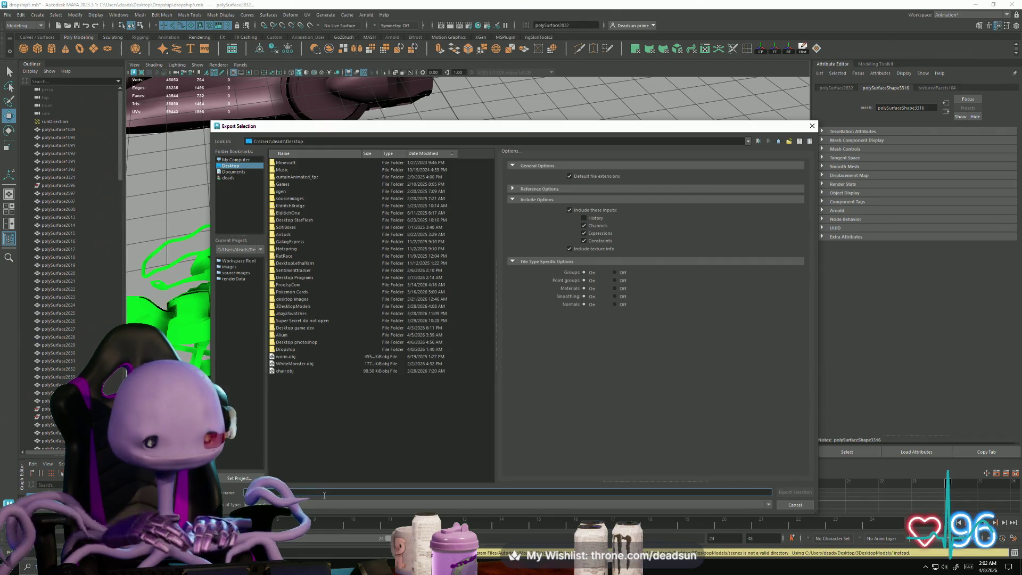
pyautogui.write('dropship')
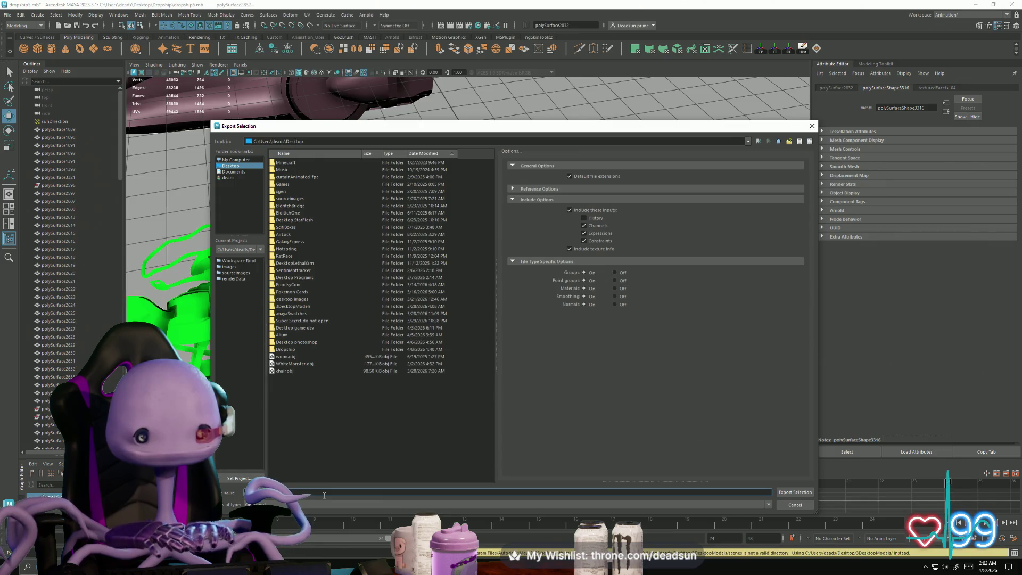
pyautogui.doubleClick(288, 350)
pyautogui.press('Return')
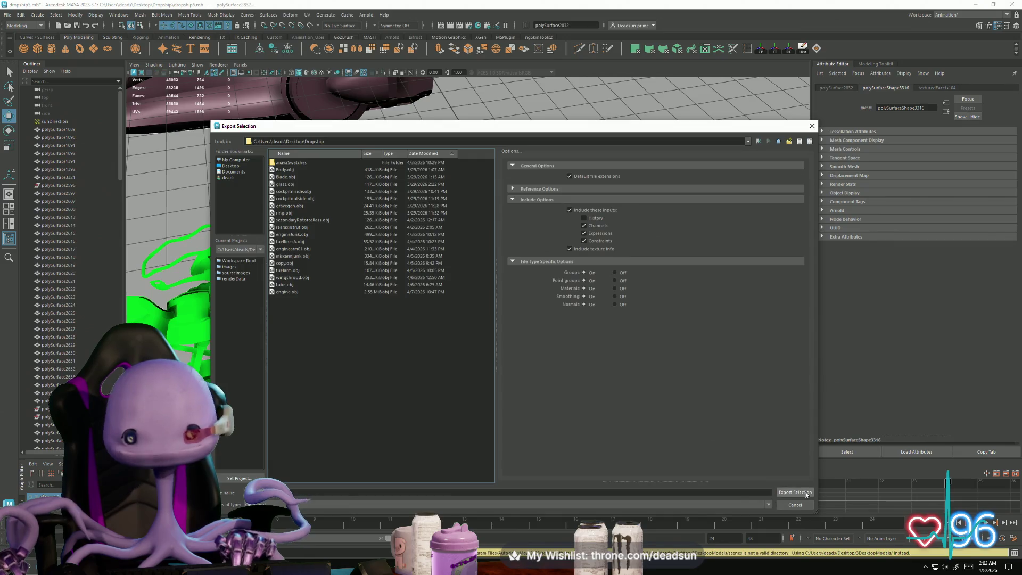
pyautogui.press('super')
pyautogui.write('ro')
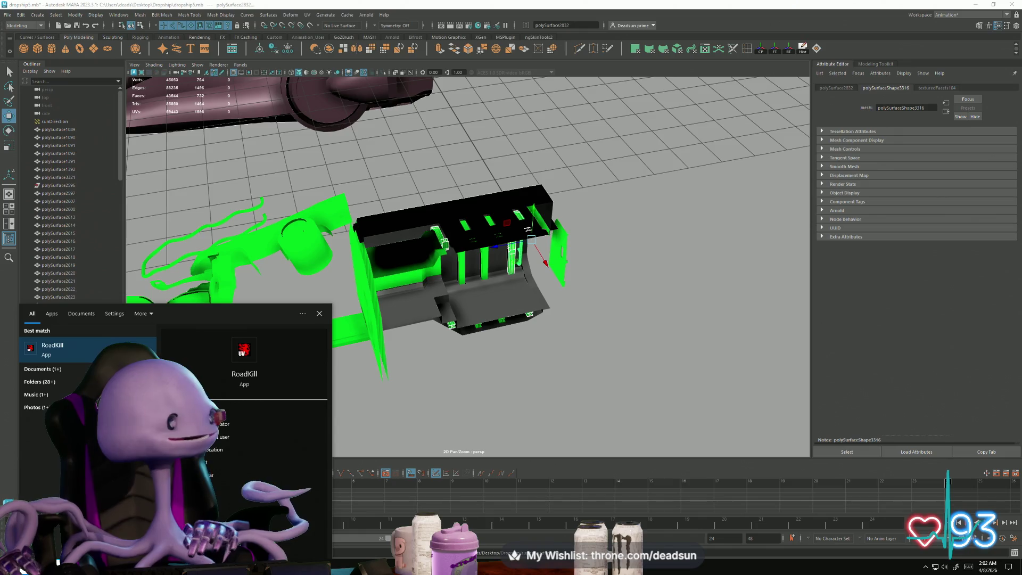
# Step: Launch RoadKill and load superstructure.obj from the Dropship folder
pyautogui.press('Return')
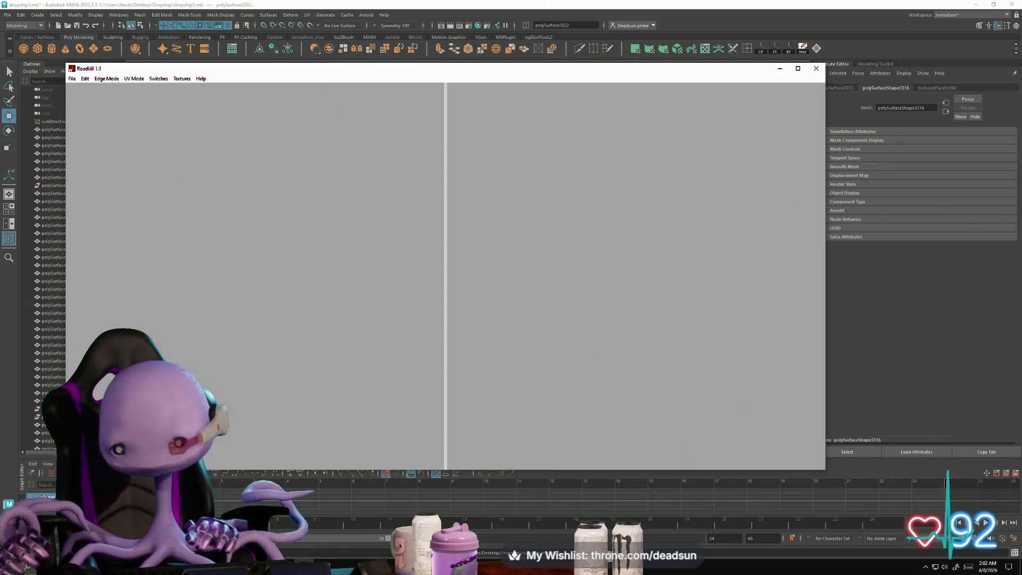
pyautogui.click(71, 79)
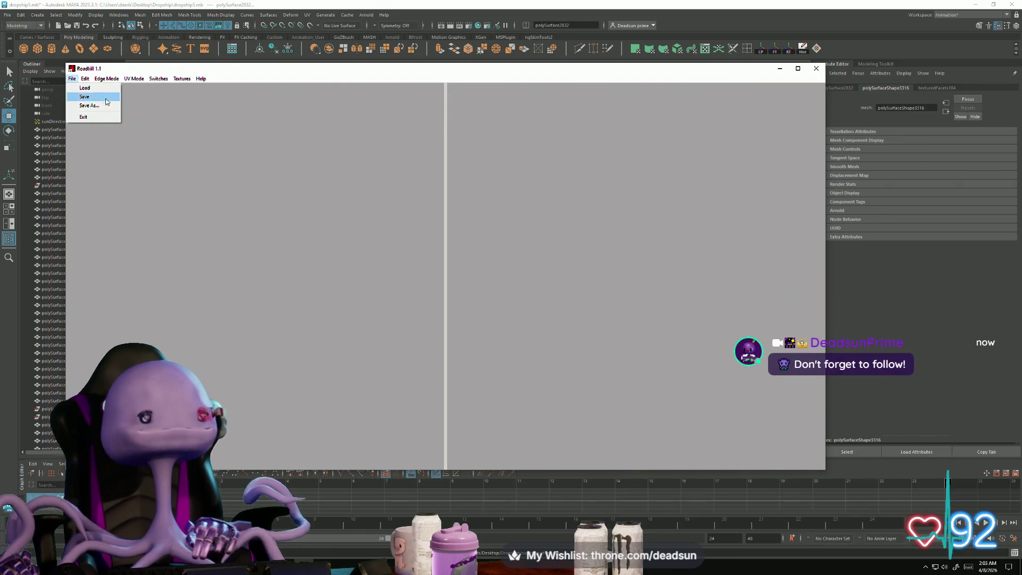
pyautogui.click(113, 91)
pyautogui.click(417, 269)
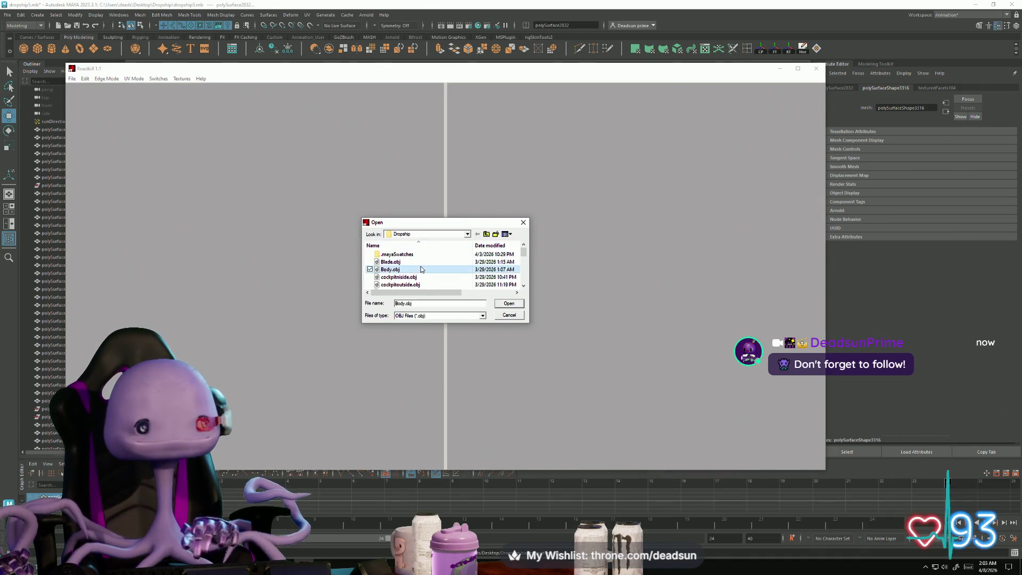
pyautogui.click(420, 270)
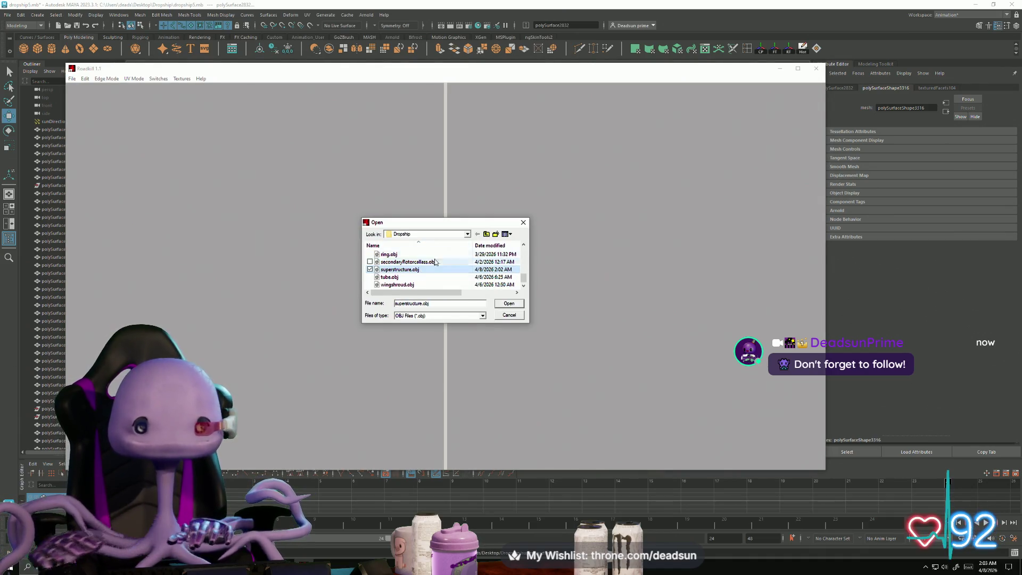
pyautogui.click(522, 304)
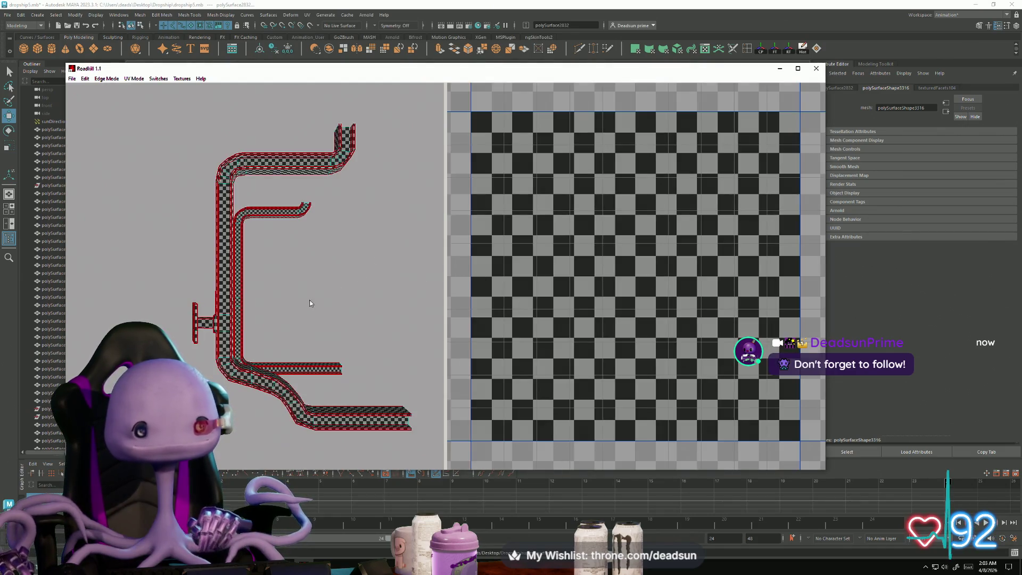
# Step: Select both pipe meshes and pick the curved wall's top edge loop
pyautogui.moveTo(310, 303)
pyautogui.keyDown('alt'); pyautogui.mouseDown()
pyautogui.moveTo(362, 336)
pyautogui.moveTo(239, 316)
pyautogui.moveTo(215, 332)
pyautogui.mouseUp(); pyautogui.keyUp('alt')
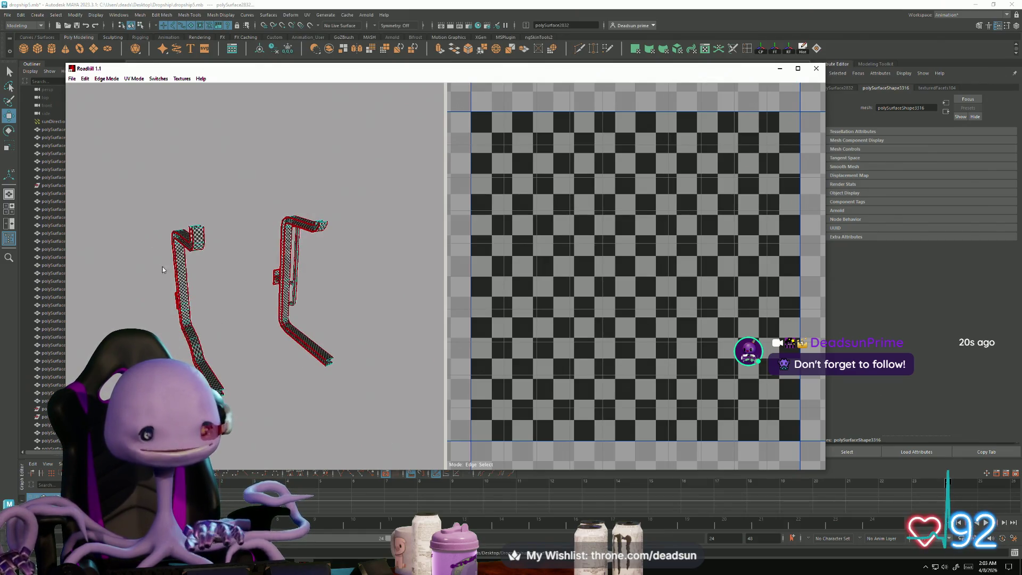
pyautogui.moveTo(140, 184)
pyautogui.mouseDown()
pyautogui.moveTo(302, 302)
pyautogui.moveTo(374, 431)
pyautogui.mouseUp()
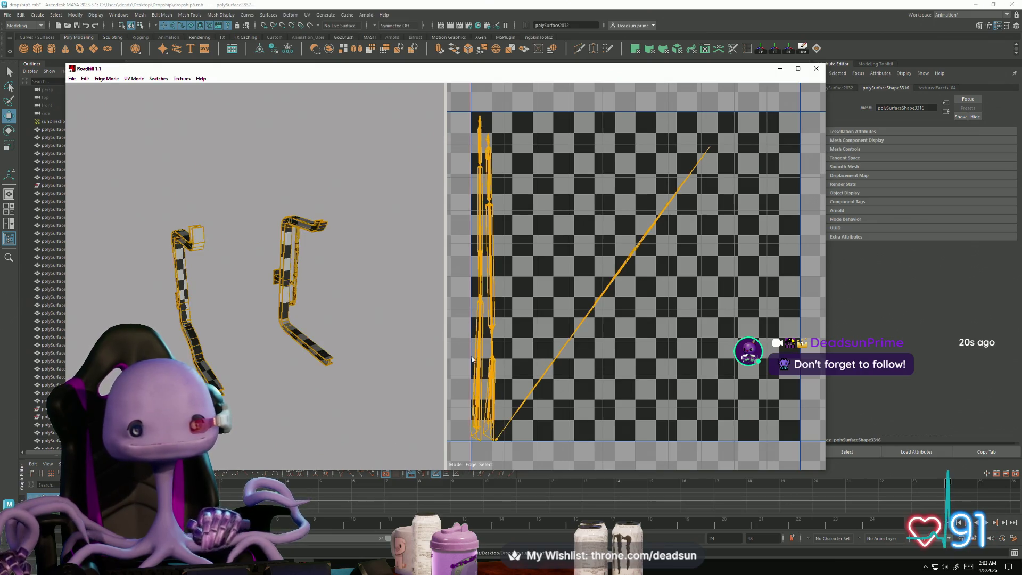
pyautogui.keyDown('alt'); pyautogui.moveTo(255, 340); pyautogui.dragTo(304, 399); pyautogui.keyUp('alt')
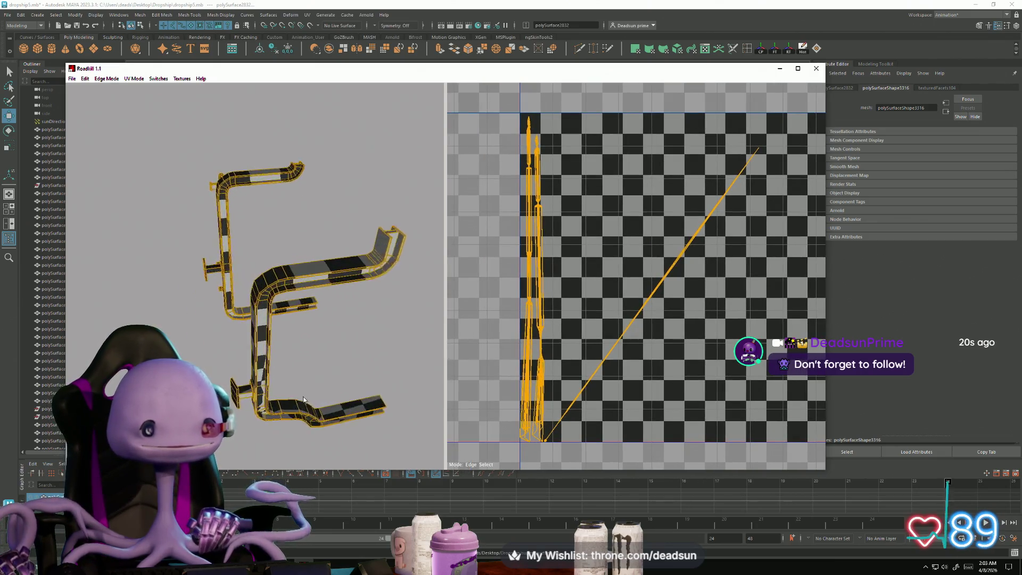
pyautogui.scroll(3, 303, 399)
pyautogui.keyDown('alt'); pyautogui.moveTo(303, 390); pyautogui.dragTo(244, 393, button='middle'); pyautogui.keyUp('alt')
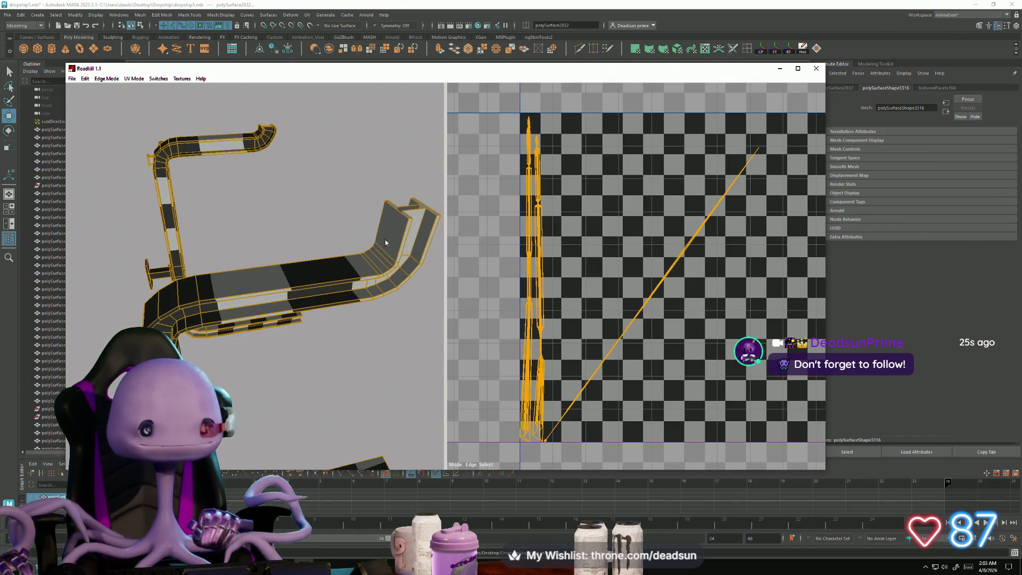
pyautogui.click(405, 234)
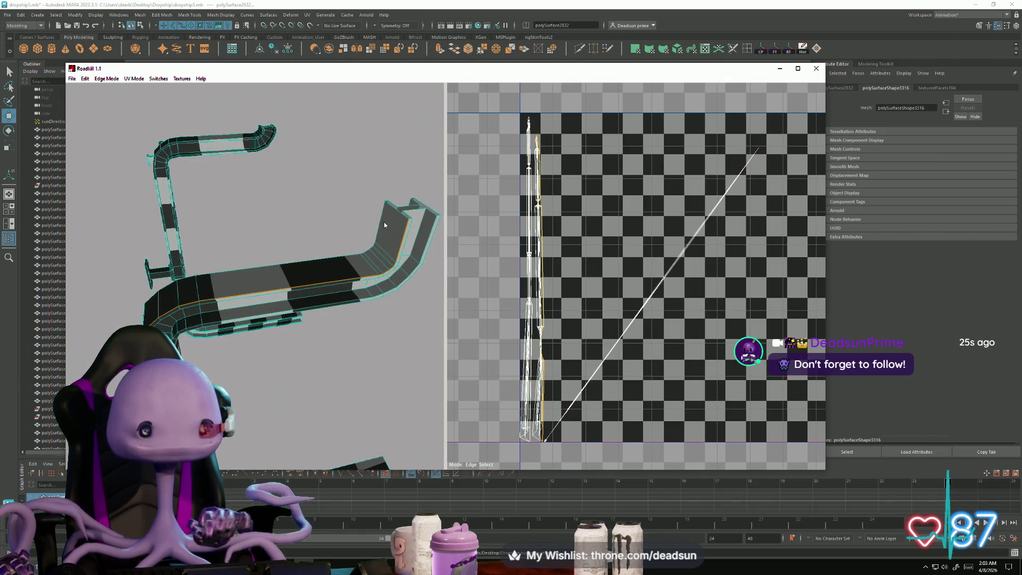
pyautogui.click(381, 218)
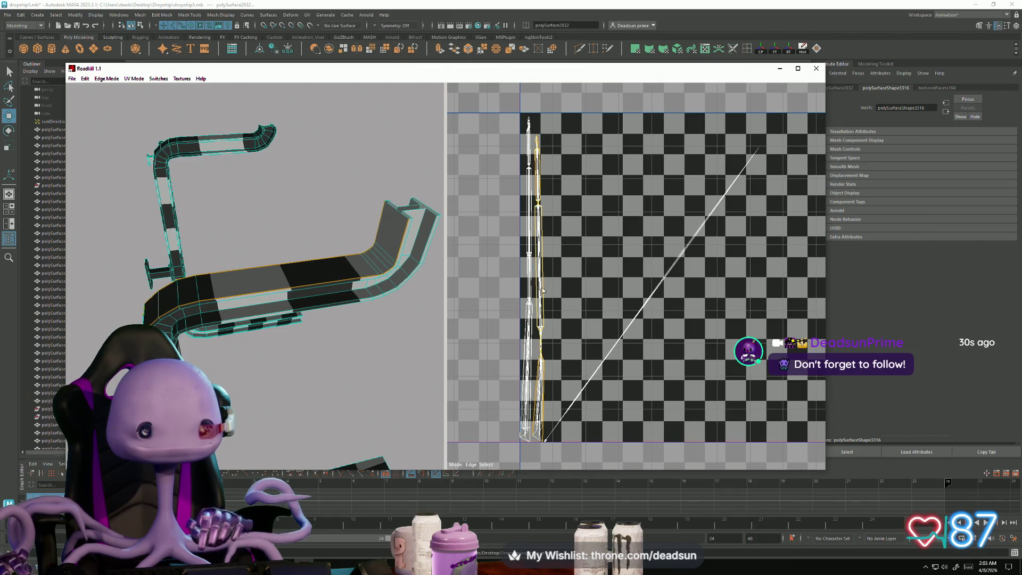
# Step: Inspect the post and bent crossbar closely and select the edge loop around the front block
pyautogui.moveTo(123, 248)
pyautogui.keyDown('alt'); pyautogui.mouseDown()
pyautogui.moveTo(228, 261)
pyautogui.moveTo(263, 311)
pyautogui.moveTo(246, 302)
pyautogui.moveTo(252, 280)
pyautogui.mouseUp(); pyautogui.keyUp('alt')
pyautogui.scroll(3, 269, 316)
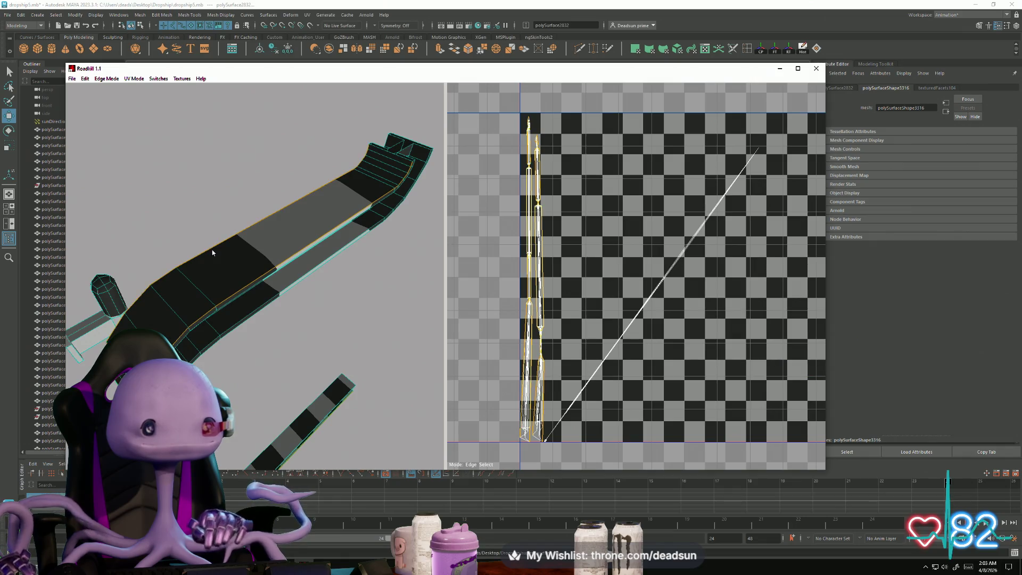
pyautogui.keyDown('alt'); pyautogui.moveTo(129, 328); pyautogui.dragTo(268, 331); pyautogui.keyUp('alt')
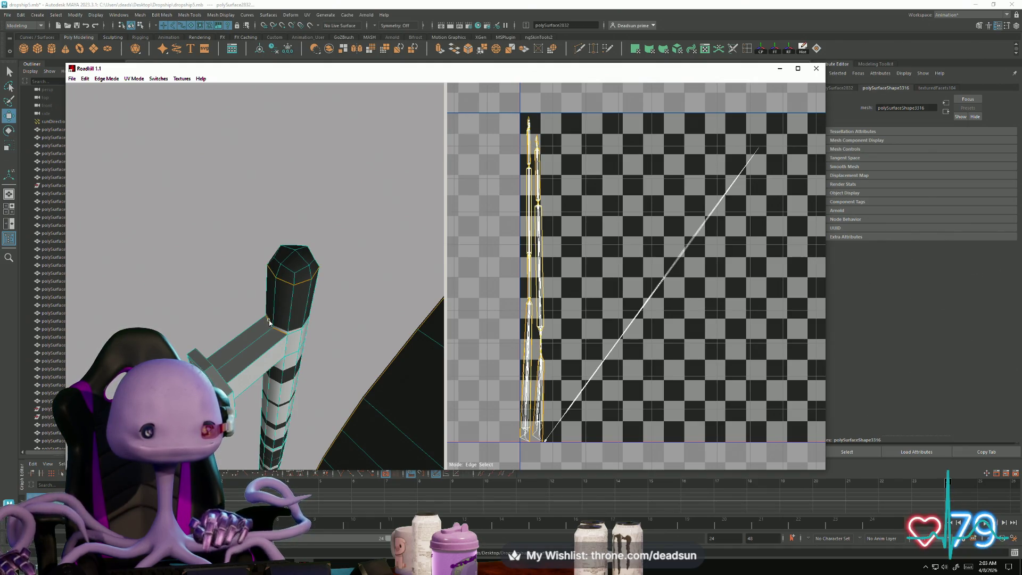
pyautogui.moveTo(264, 389)
pyautogui.keyDown('alt'); pyautogui.mouseDown()
pyautogui.moveTo(257, 372)
pyautogui.moveTo(271, 403)
pyautogui.moveTo(337, 381)
pyautogui.mouseUp(); pyautogui.keyUp('alt')
pyautogui.moveTo(336, 381)
pyautogui.keyDown('alt'); pyautogui.mouseDown(button='right')
pyautogui.moveTo(298, 375)
pyautogui.moveTo(293, 359)
pyautogui.mouseUp(button='right'); pyautogui.keyUp('alt')
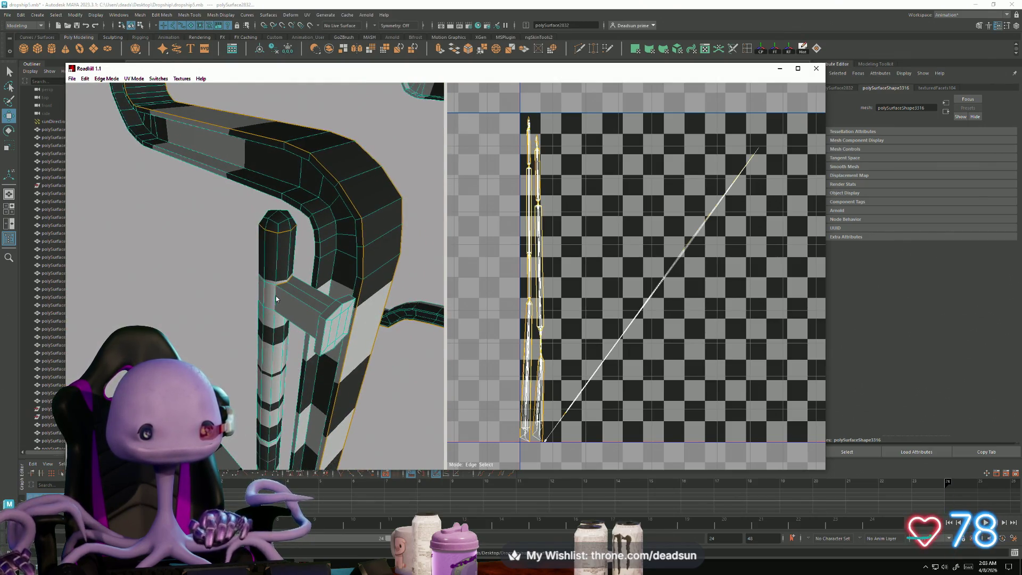
pyautogui.moveTo(285, 350)
pyautogui.keyDown('alt'); pyautogui.mouseDown()
pyautogui.moveTo(286, 293)
pyautogui.moveTo(261, 337)
pyautogui.moveTo(257, 325)
pyautogui.mouseUp(); pyautogui.keyUp('alt')
pyautogui.keyDown('alt'); pyautogui.moveTo(257, 327); pyautogui.dragTo(264, 342, button='right'); pyautogui.keyUp('alt')
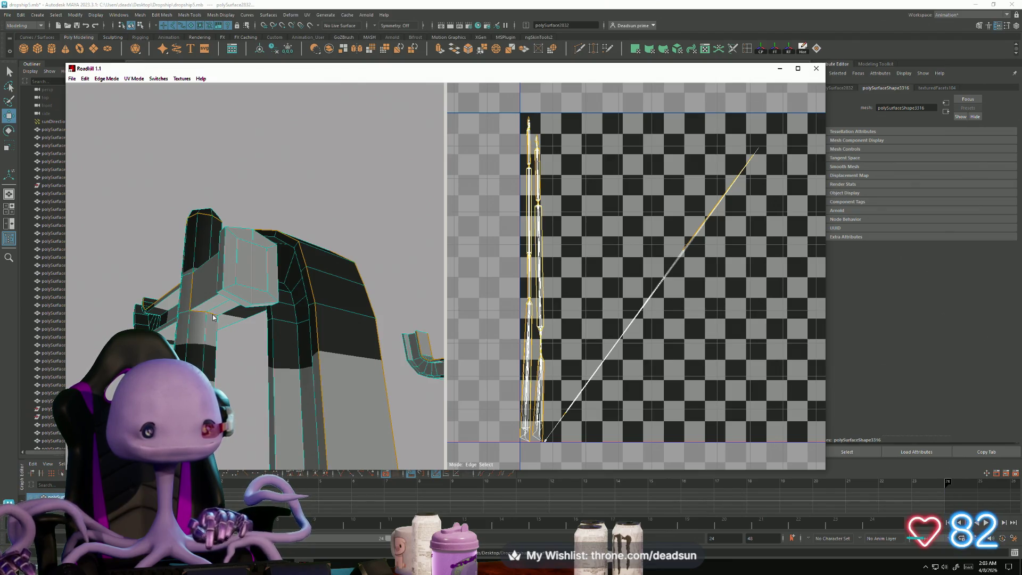
pyautogui.click(235, 295)
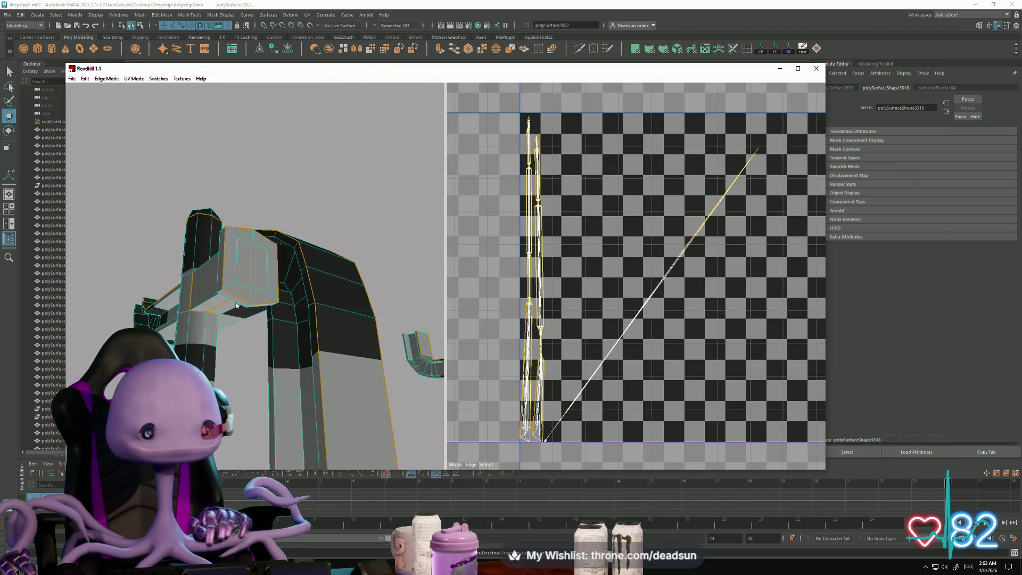
pyautogui.keyDown('alt'); pyautogui.moveTo(224, 326); pyautogui.dragTo(237, 325); pyautogui.keyUp('alt')
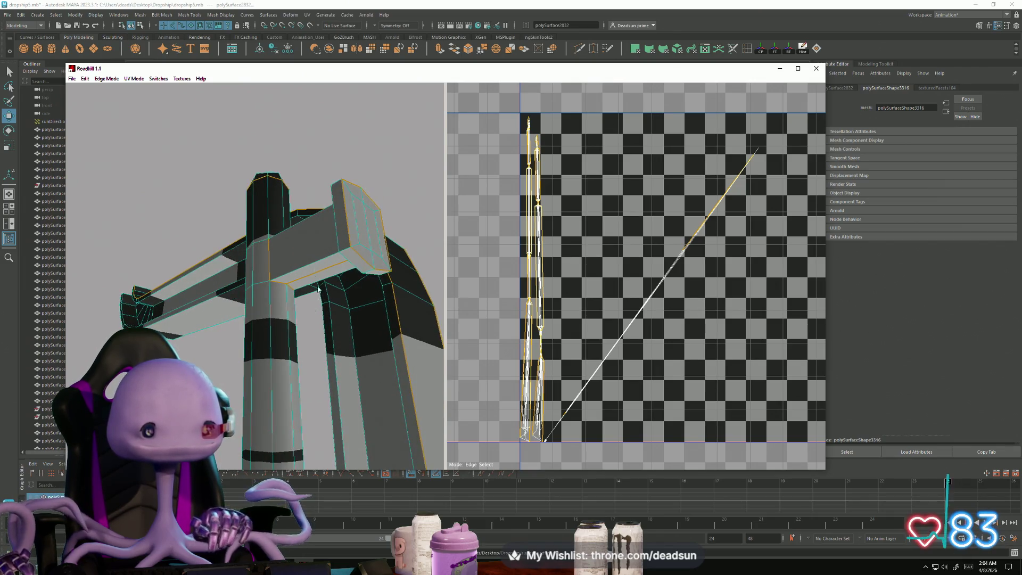
pyautogui.moveTo(318, 290)
pyautogui.keyDown('alt'); pyautogui.mouseDown()
pyautogui.moveTo(328, 343)
pyautogui.moveTo(316, 447)
pyautogui.moveTo(292, 340)
pyautogui.moveTo(328, 306)
pyautogui.moveTo(364, 309)
pyautogui.moveTo(314, 312)
pyautogui.moveTo(298, 333)
pyautogui.moveTo(238, 341)
pyautogui.mouseUp(); pyautogui.keyUp('alt')
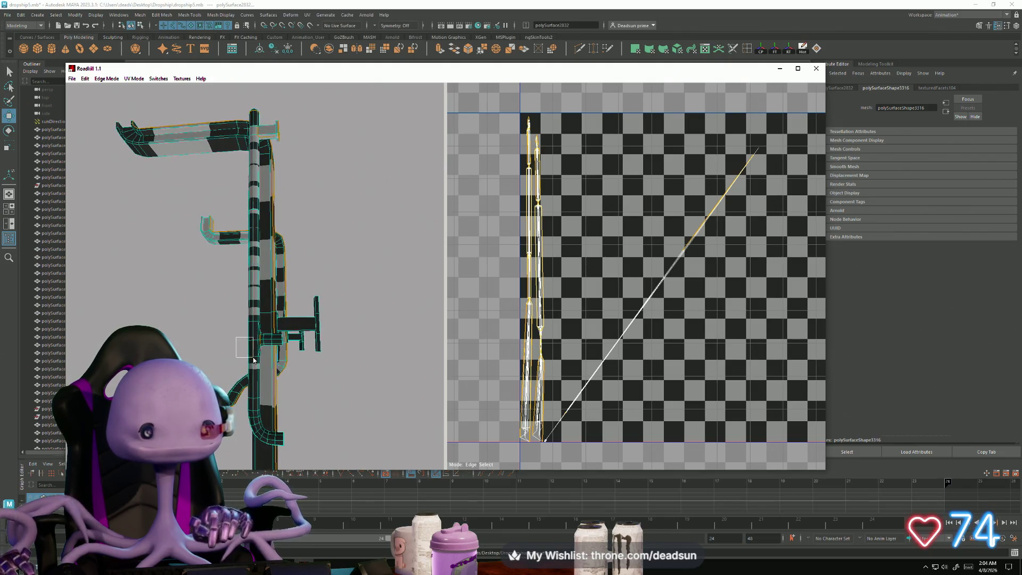
pyautogui.scroll(10, 251, 384)
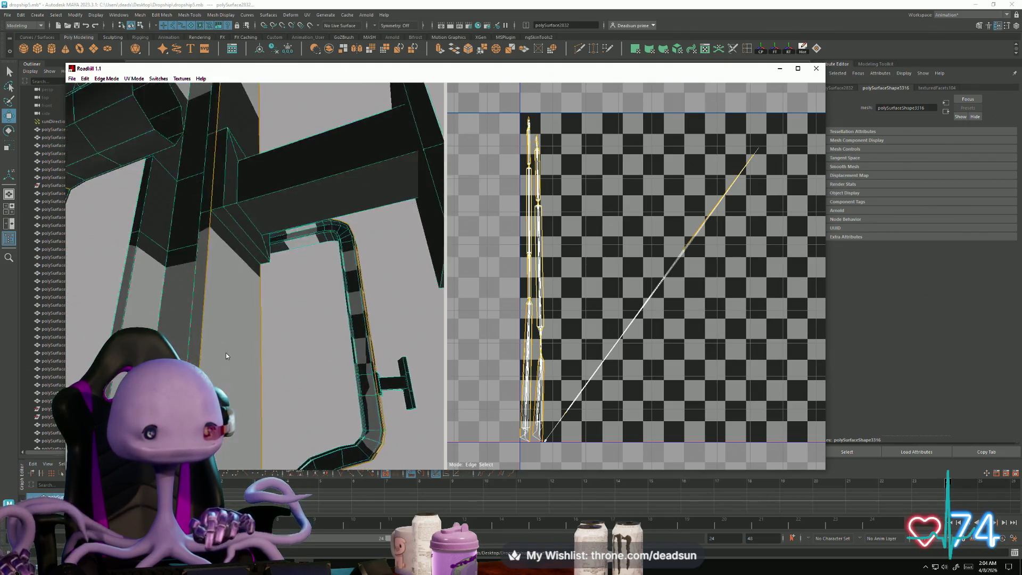
pyautogui.scroll(-5, 245, 354)
pyautogui.moveTo(244, 354)
pyautogui.keyDown('alt'); pyautogui.mouseDown()
pyautogui.moveTo(226, 367)
pyautogui.moveTo(227, 381)
pyautogui.moveTo(96, 343)
pyautogui.mouseUp(); pyautogui.keyUp('alt')
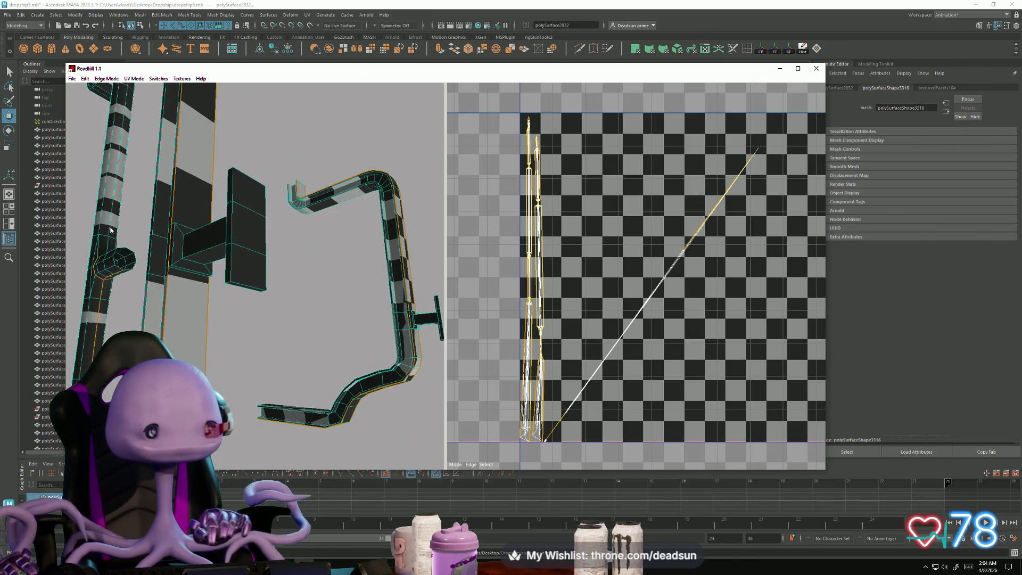
pyautogui.scroll(-5, 149, 258)
pyautogui.moveTo(149, 258)
pyautogui.keyDown('alt'); pyautogui.mouseDown()
pyautogui.moveTo(205, 375)
pyautogui.moveTo(191, 324)
pyautogui.moveTo(184, 352)
pyautogui.mouseUp(); pyautogui.keyUp('alt')
pyautogui.keyDown('alt'); pyautogui.moveTo(181, 331); pyautogui.dragTo(228, 333); pyautogui.keyUp('alt')
pyautogui.scroll(5, 226, 338)
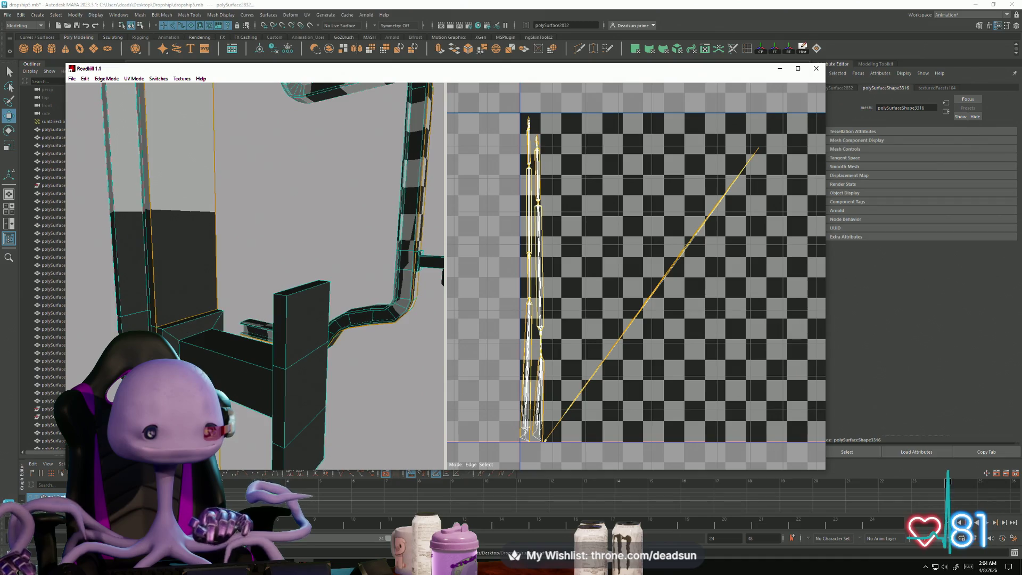
pyautogui.keyDown('alt'); pyautogui.moveTo(183, 341); pyautogui.dragTo(199, 299); pyautogui.keyUp('alt')
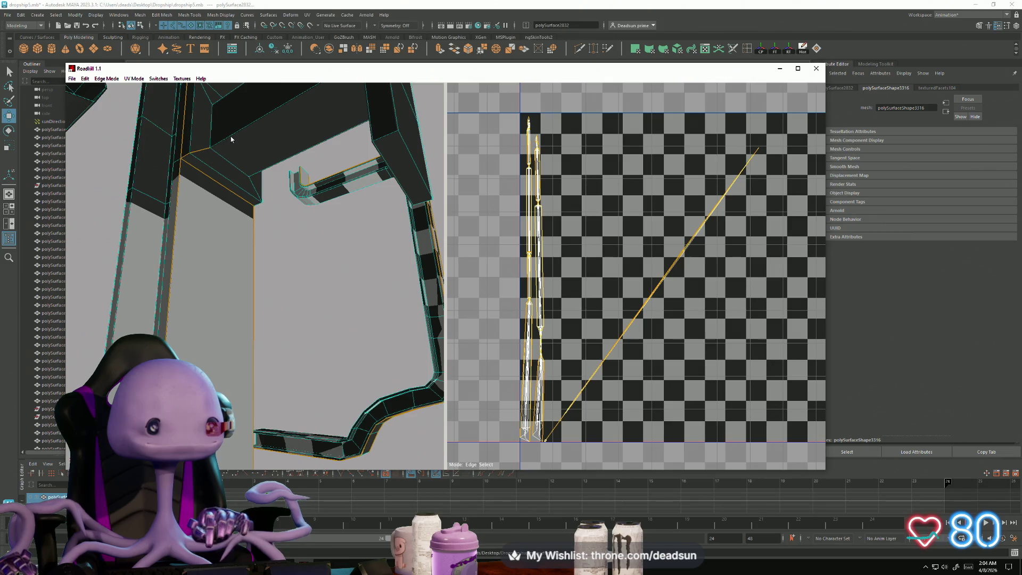
pyautogui.moveTo(233, 137)
pyautogui.keyDown('alt'); pyautogui.mouseDown()
pyautogui.moveTo(388, 322)
pyautogui.moveTo(305, 297)
pyautogui.moveTo(342, 297)
pyautogui.mouseUp(); pyautogui.keyUp('alt')
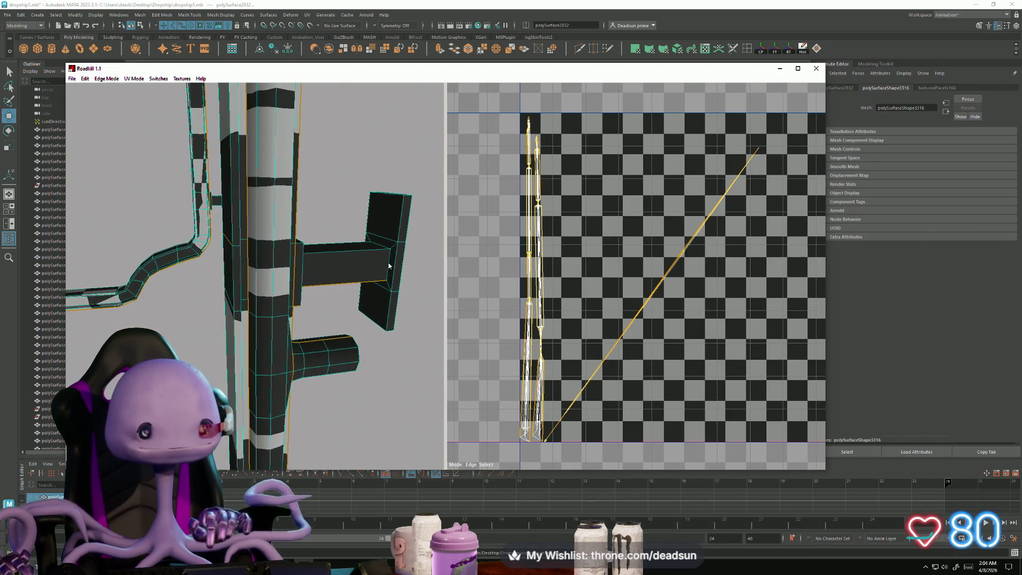
pyautogui.keyDown('alt'); pyautogui.moveTo(407, 276); pyautogui.dragTo(368, 278); pyautogui.keyUp('alt')
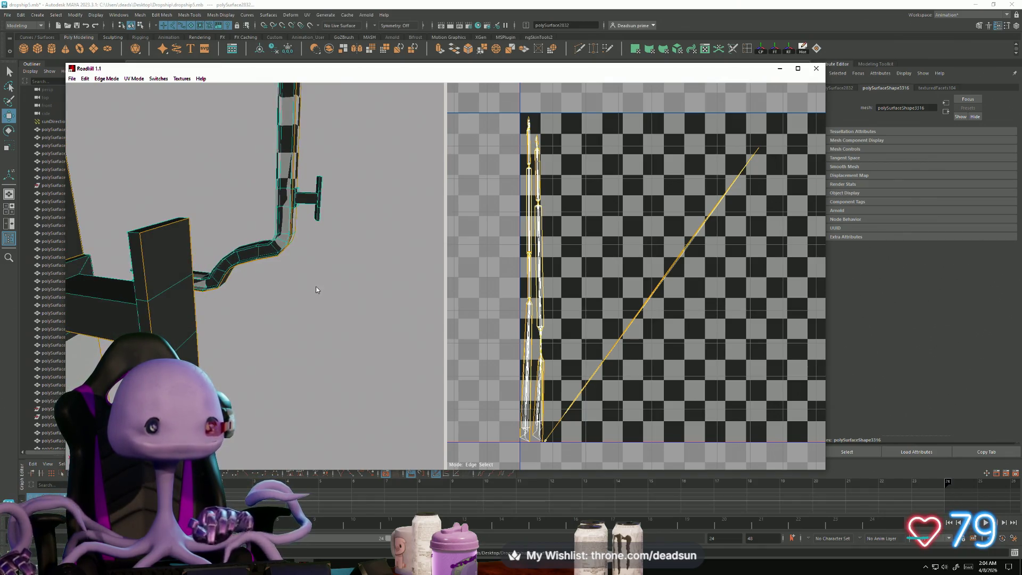
pyautogui.moveTo(315, 289)
pyautogui.keyDown('alt'); pyautogui.mouseDown()
pyautogui.moveTo(252, 378)
pyautogui.moveTo(384, 418)
pyautogui.mouseUp(); pyautogui.keyUp('alt')
pyautogui.keyDown('alt'); pyautogui.moveTo(330, 382); pyautogui.dragTo(282, 360); pyautogui.keyUp('alt')
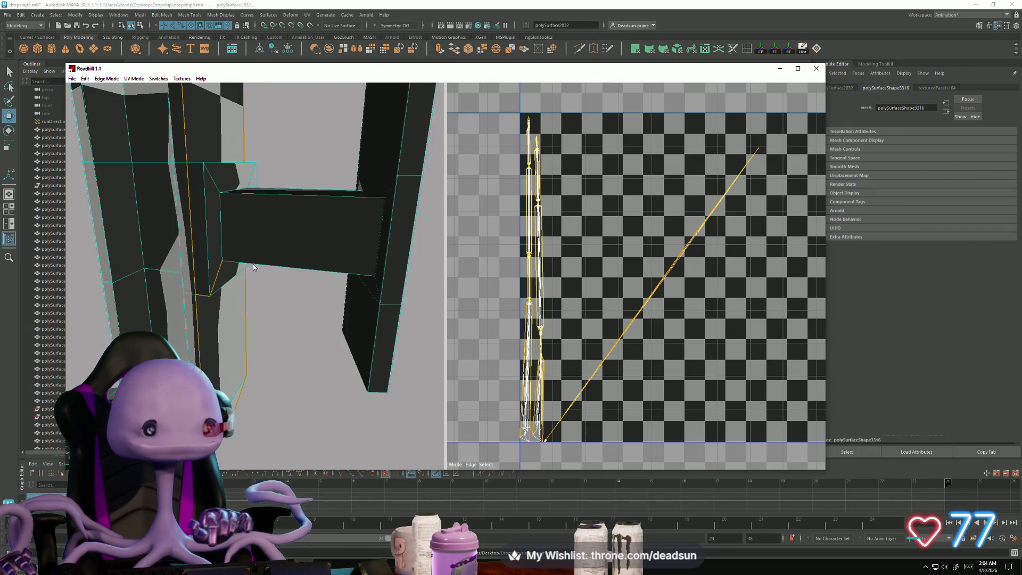
pyautogui.keyDown('alt'); pyautogui.moveTo(358, 278); pyautogui.dragTo(315, 282); pyautogui.keyUp('alt')
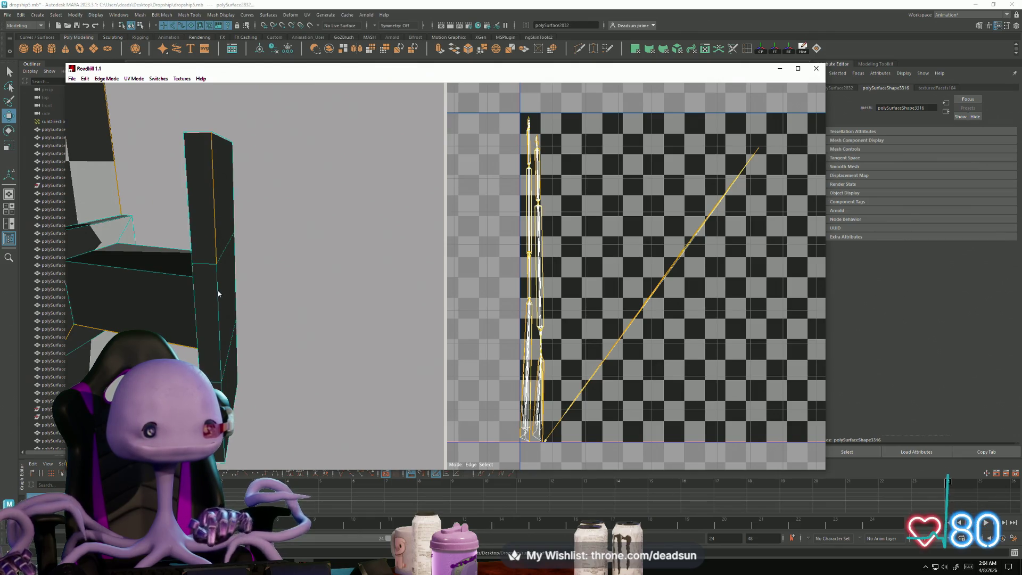
pyautogui.moveTo(217, 297)
pyautogui.keyDown('alt'); pyautogui.mouseDown()
pyautogui.moveTo(278, 330)
pyautogui.moveTo(297, 297)
pyautogui.moveTo(306, 234)
pyautogui.mouseUp(); pyautogui.keyUp('alt')
pyautogui.scroll(5, 278, 328)
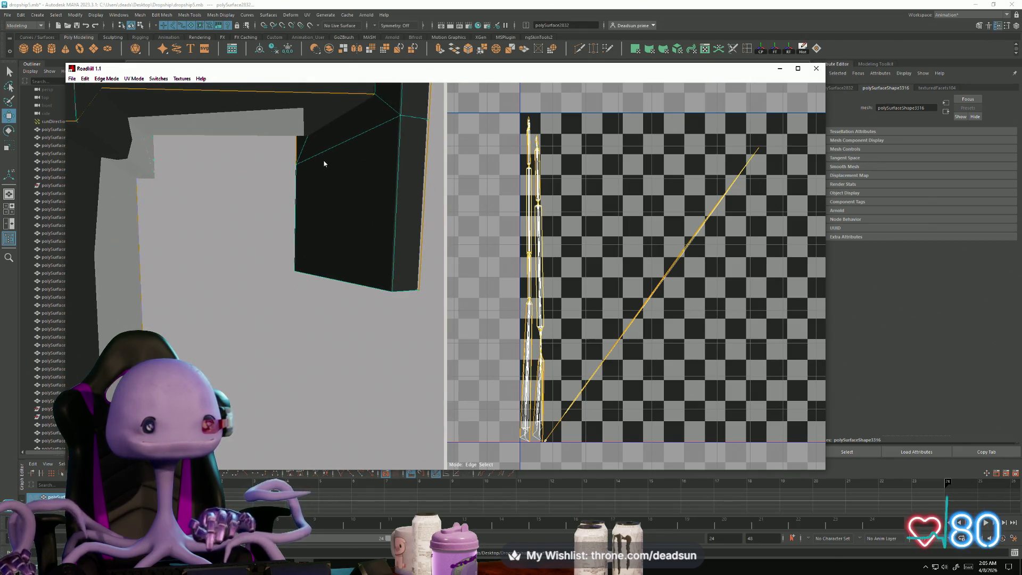
pyautogui.moveTo(324, 163)
pyautogui.keyDown('alt'); pyautogui.mouseDown()
pyautogui.moveTo(331, 178)
pyautogui.moveTo(272, 177)
pyautogui.mouseUp(); pyautogui.keyUp('alt')
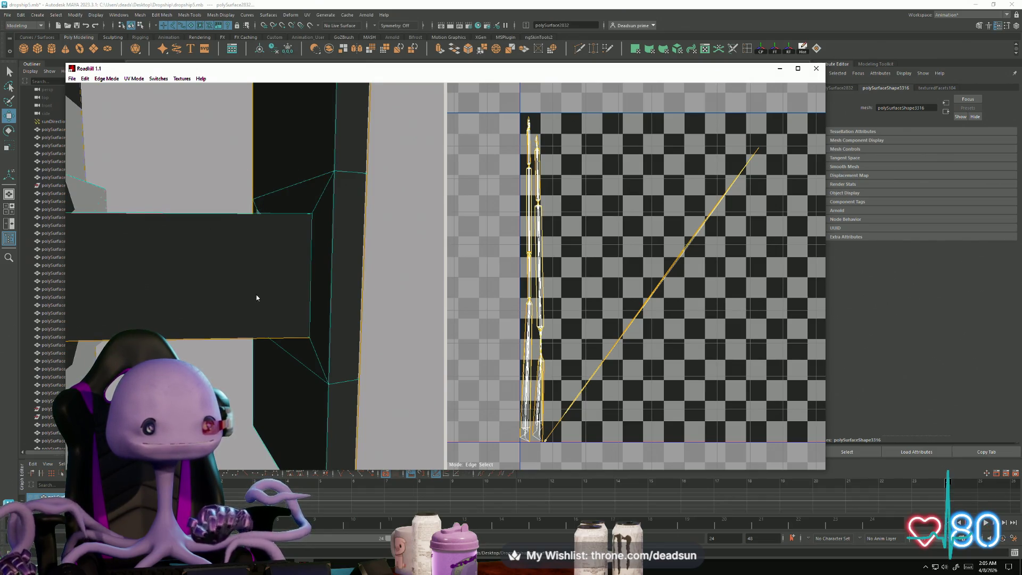
pyautogui.keyDown('alt'); pyautogui.moveTo(256, 295); pyautogui.dragTo(258, 284); pyautogui.keyUp('alt')
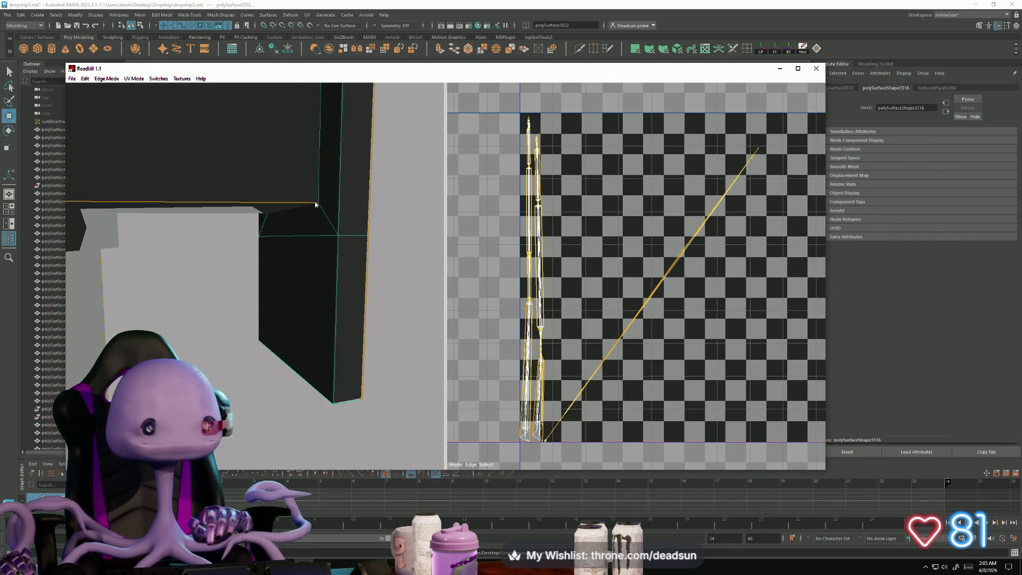
pyautogui.moveTo(318, 193)
pyautogui.keyDown('alt'); pyautogui.mouseDown()
pyautogui.moveTo(306, 307)
pyautogui.moveTo(297, 266)
pyautogui.moveTo(294, 377)
pyautogui.mouseUp(); pyautogui.keyUp('alt')
pyautogui.scroll(3, 296, 379)
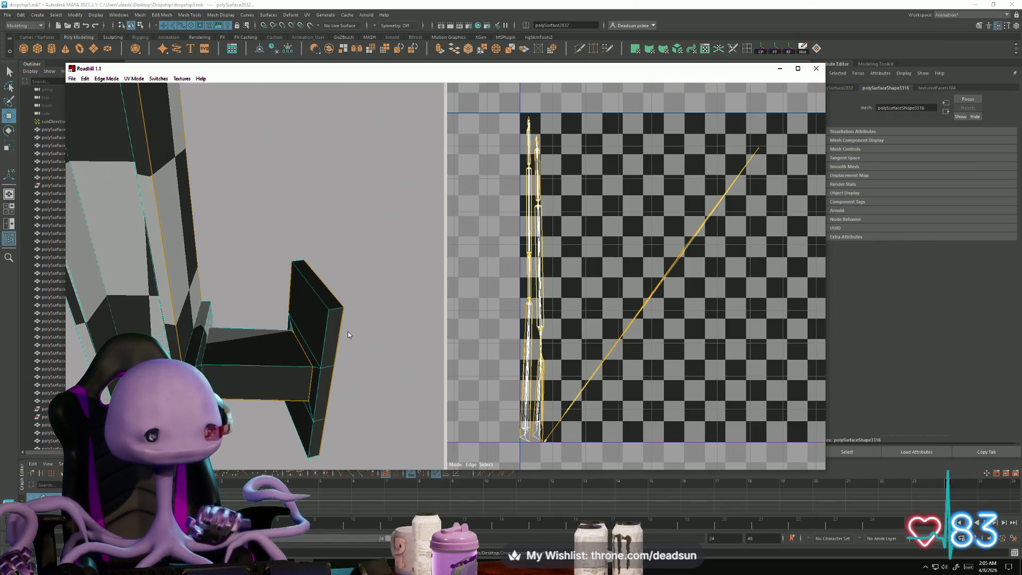
# Step: Cut the selected edges as seams to unfold the UVs, then select and clear edges on a tall shell
pyautogui.press('space')
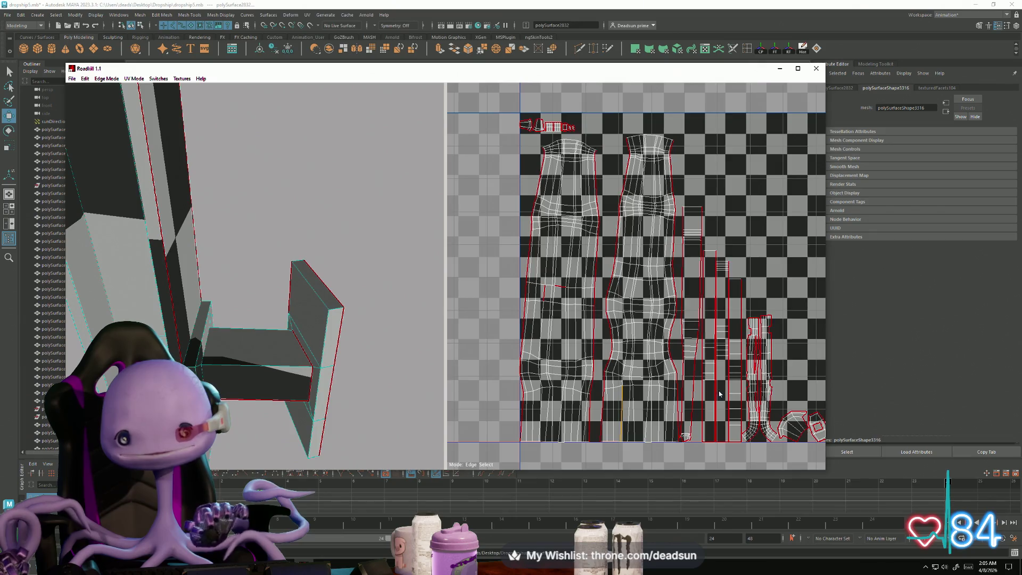
pyautogui.moveTo(719, 393)
pyautogui.mouseDown(button='middle')
pyautogui.moveTo(685, 379)
pyautogui.moveTo(735, 397)
pyautogui.mouseUp(button='middle')
pyautogui.click(583, 315)
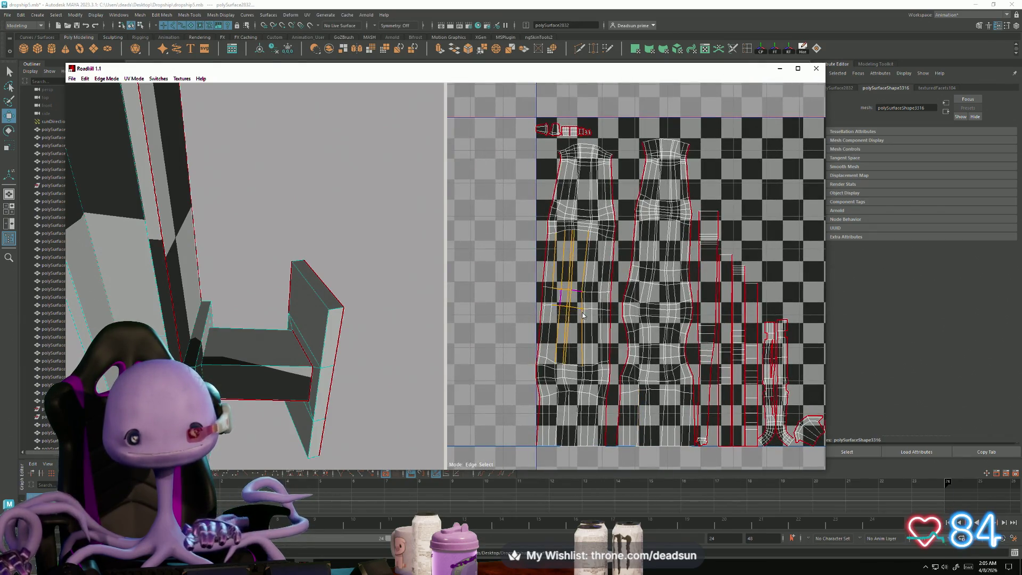
pyautogui.moveTo(353, 401)
pyautogui.keyDown('alt'); pyautogui.mouseDown()
pyautogui.moveTo(312, 418)
pyautogui.moveTo(283, 412)
pyautogui.moveTo(214, 324)
pyautogui.moveTo(200, 351)
pyautogui.mouseUp(); pyautogui.keyUp('alt')
pyautogui.click(200, 351)
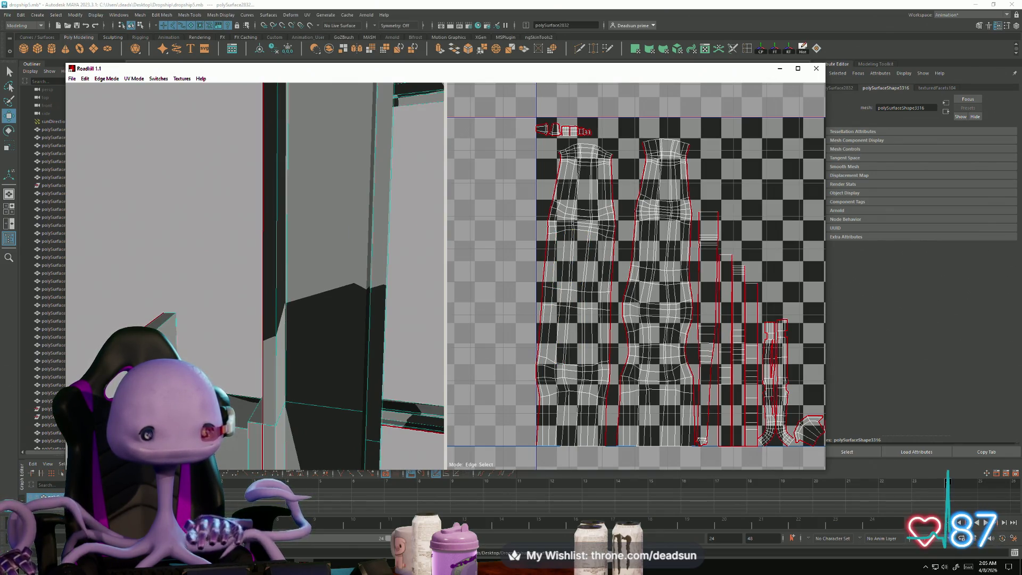
# Step: Inspect the bracket shells, then box-select and clear edges on the lower UV shells
pyautogui.keyDown('alt'); pyautogui.moveTo(201, 352); pyautogui.dragTo(166, 318); pyautogui.keyUp('alt')
pyautogui.scroll(5, 607, 391)
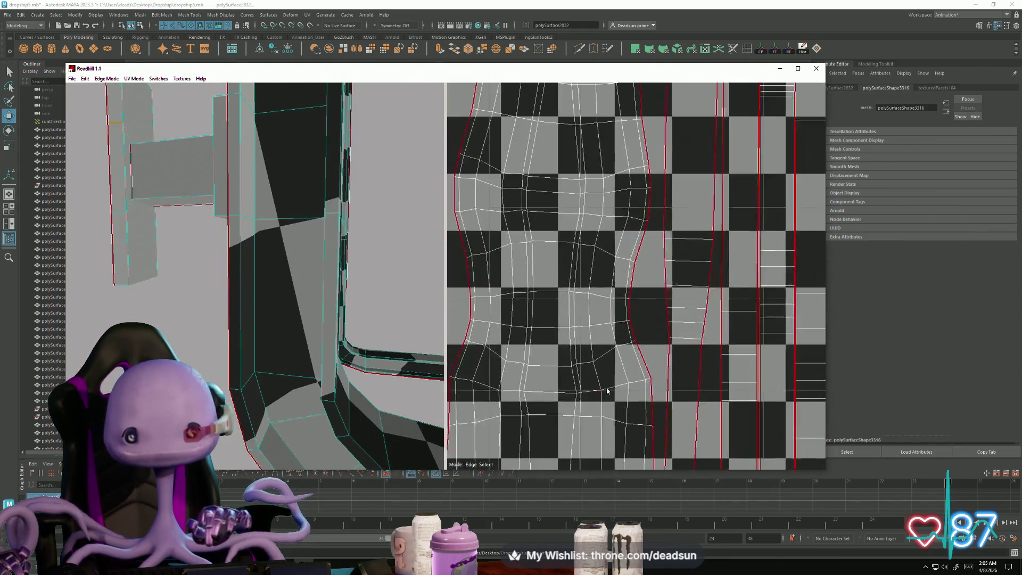
pyautogui.scroll(4, 608, 392)
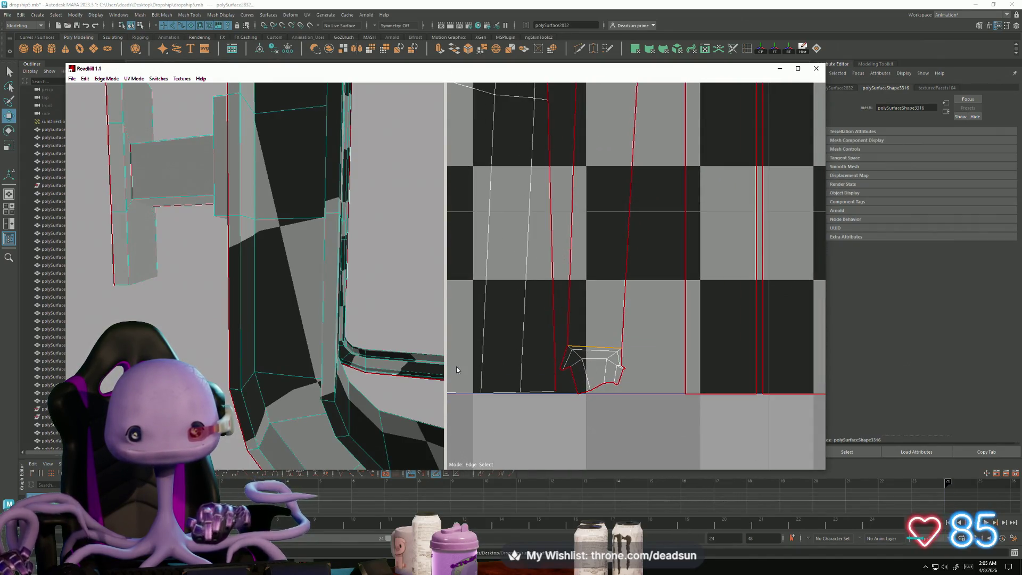
pyautogui.scroll(-10, 357, 362)
pyautogui.moveTo(356, 361)
pyautogui.keyDown('alt'); pyautogui.mouseDown()
pyautogui.moveTo(283, 337)
pyautogui.moveTo(289, 379)
pyautogui.moveTo(447, 324)
pyautogui.moveTo(346, 293)
pyautogui.moveTo(373, 341)
pyautogui.mouseUp(); pyautogui.keyUp('alt')
pyautogui.scroll(6, 377, 395)
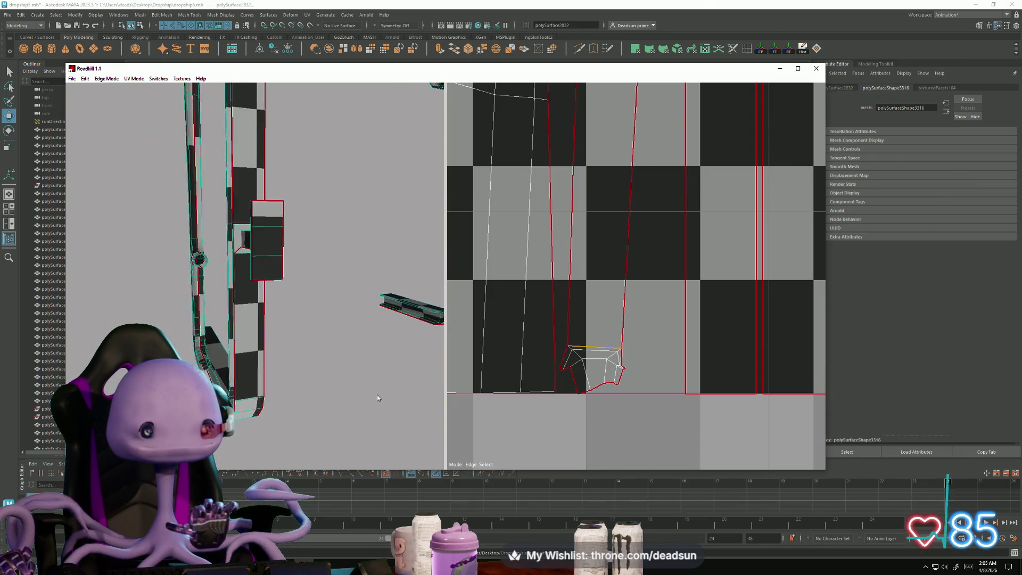
pyautogui.moveTo(318, 403)
pyautogui.keyDown('alt'); pyautogui.mouseDown()
pyautogui.moveTo(343, 310)
pyautogui.moveTo(367, 447)
pyautogui.moveTo(347, 385)
pyautogui.moveTo(317, 449)
pyautogui.moveTo(394, 438)
pyautogui.moveTo(369, 436)
pyautogui.moveTo(390, 445)
pyautogui.mouseUp(); pyautogui.keyUp('alt')
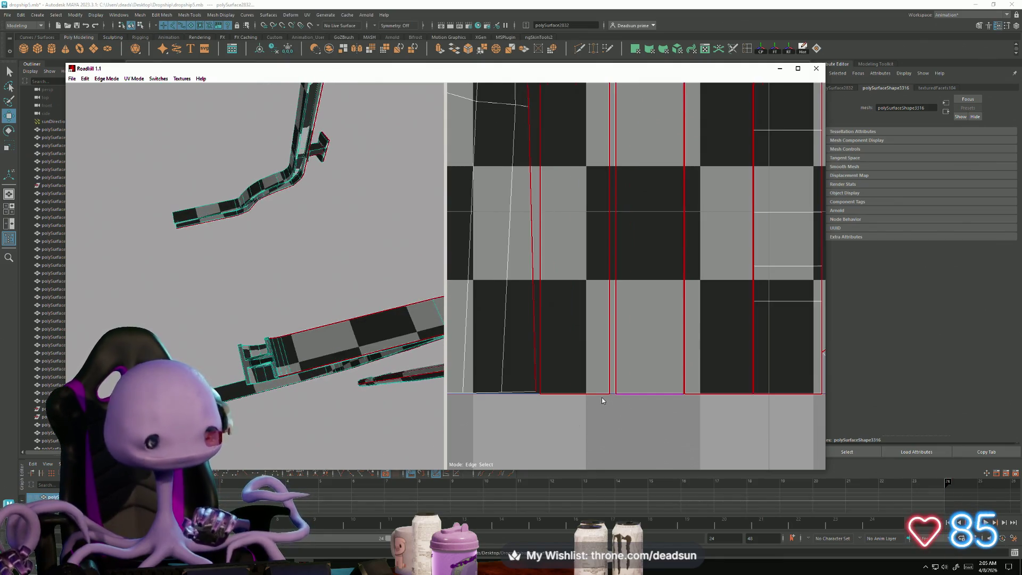
pyautogui.scroll(-2, 612, 397)
pyautogui.scroll(-6, 620, 397)
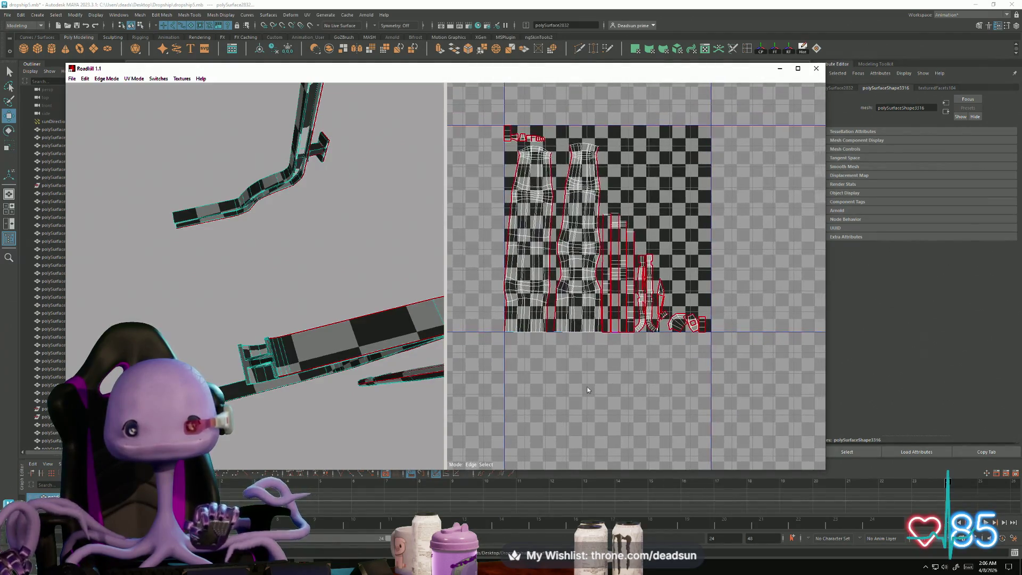
pyautogui.scroll(8, 602, 372)
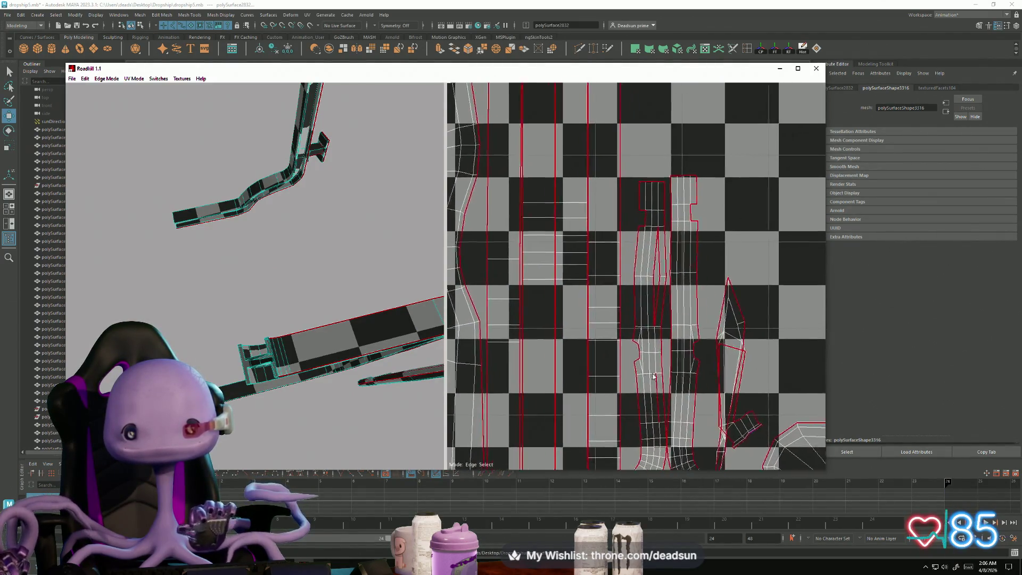
pyautogui.scroll(5, 542, 294)
pyautogui.scroll(-4, 570, 342)
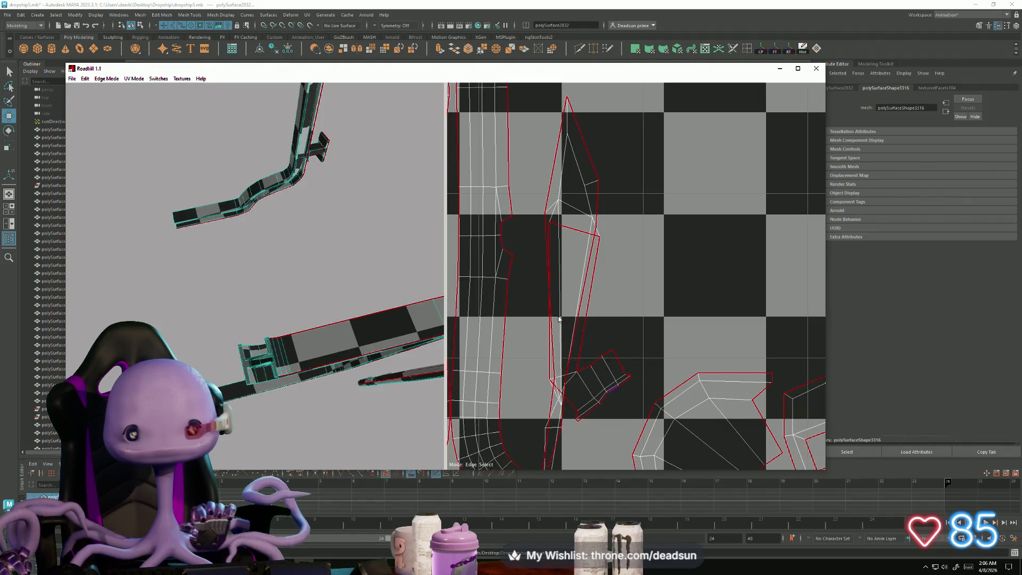
pyautogui.moveTo(553, 317); pyautogui.dragTo(614, 413)
pyautogui.keyDown('alt'); pyautogui.moveTo(203, 330); pyautogui.dragTo(281, 292); pyautogui.keyUp('alt')
pyautogui.scroll(10, 271, 351)
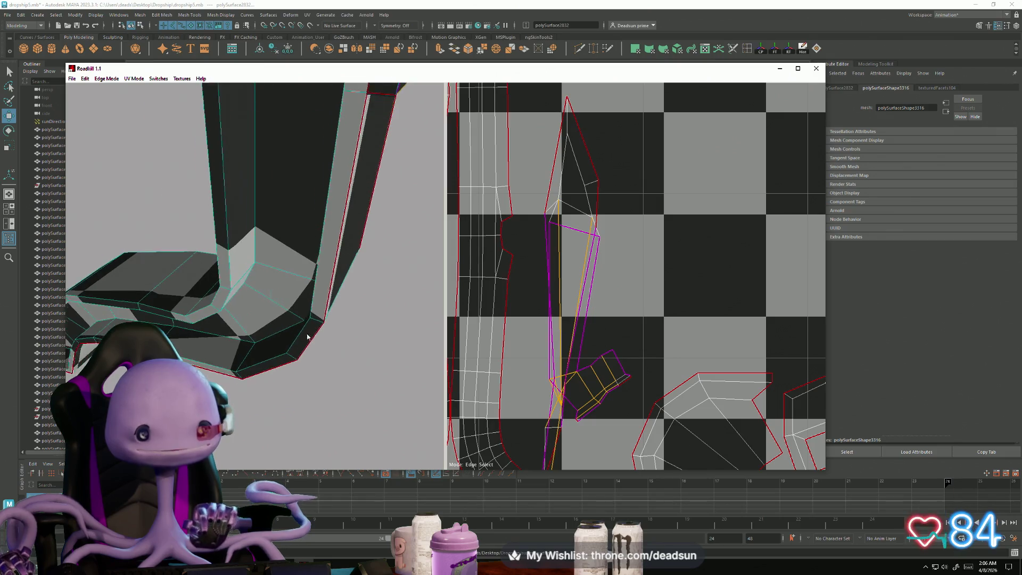
pyautogui.scroll(-5, 270, 352)
pyautogui.click(273, 368)
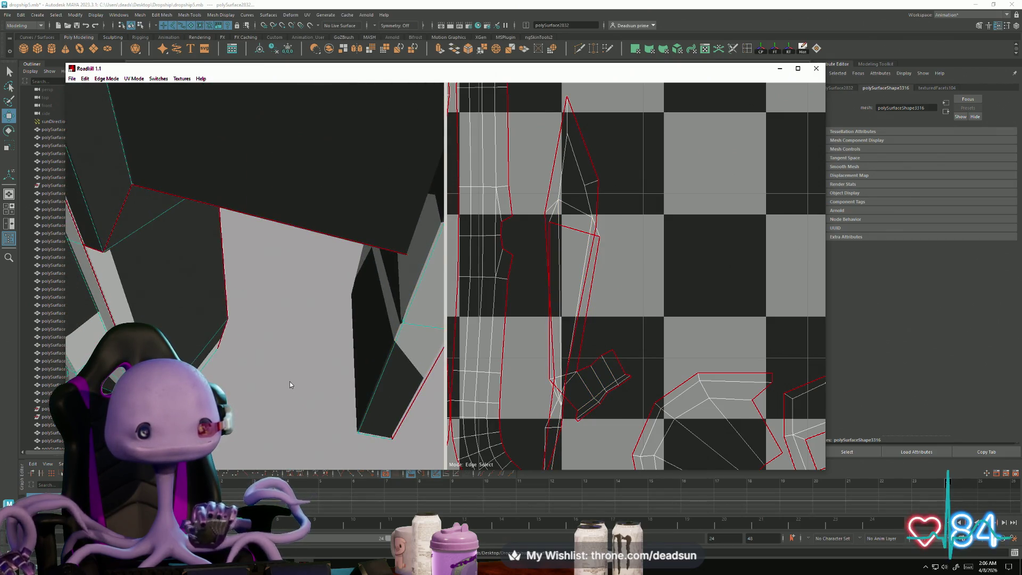
# Step: Select edges on the small pipe-end shells to re-cut them
pyautogui.moveTo(289, 381)
pyautogui.keyDown('alt'); pyautogui.mouseDown()
pyautogui.moveTo(335, 394)
pyautogui.moveTo(324, 411)
pyautogui.mouseUp(); pyautogui.keyUp('alt')
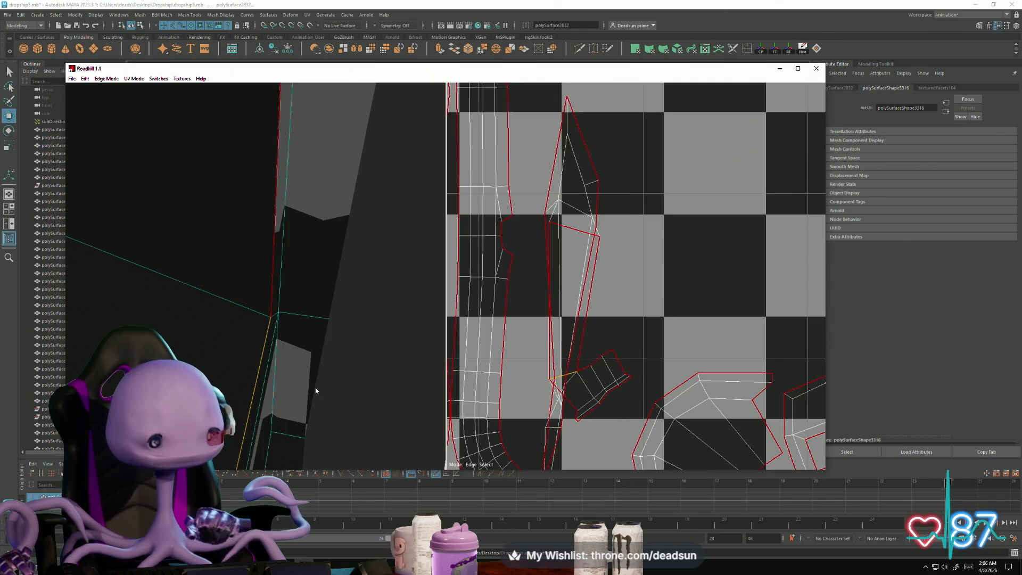
pyautogui.scroll(-3, 467, 401)
pyautogui.scroll(1, 569, 416)
pyautogui.scroll(-2, 569, 414)
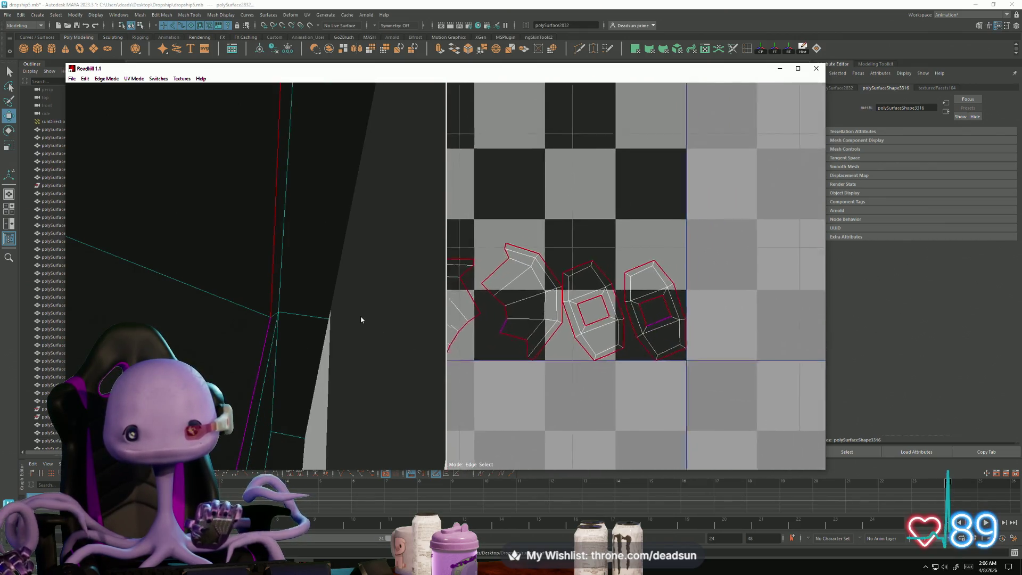
pyautogui.scroll(2, 612, 387)
pyautogui.scroll(-6, 672, 390)
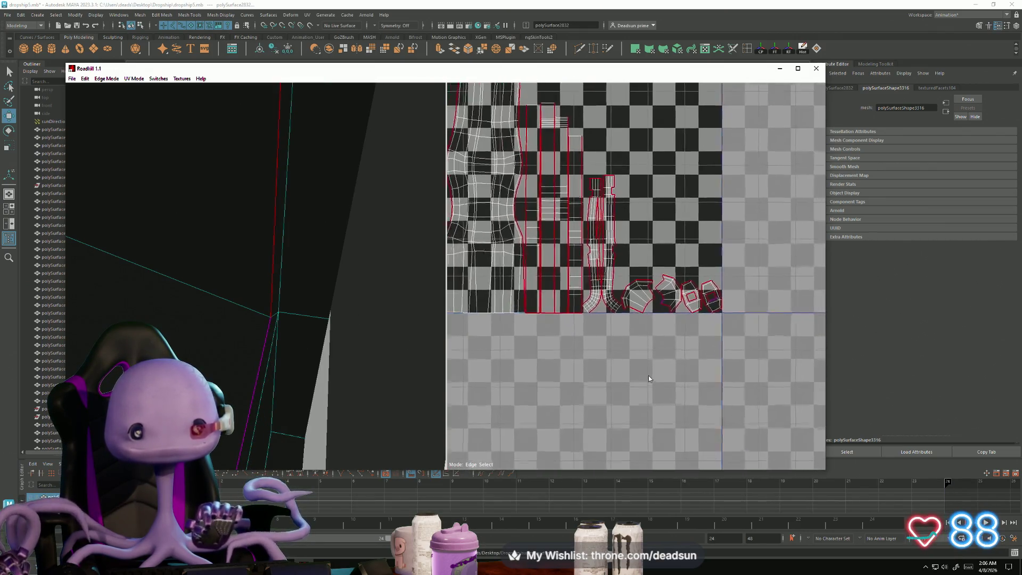
pyautogui.moveTo(608, 315); pyautogui.dragTo(660, 462, button='middle')
pyautogui.scroll(8, 539, 273)
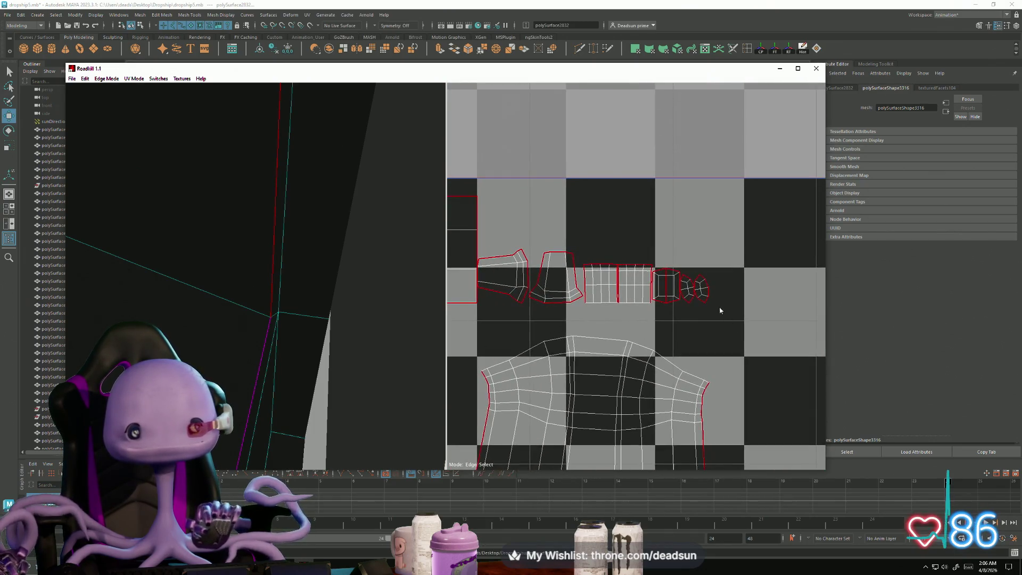
pyautogui.scroll(3, 687, 301)
pyautogui.scroll(-2, 685, 302)
pyautogui.scroll(2, 552, 306)
pyautogui.scroll(-2, 552, 306)
pyautogui.scroll(2, 600, 296)
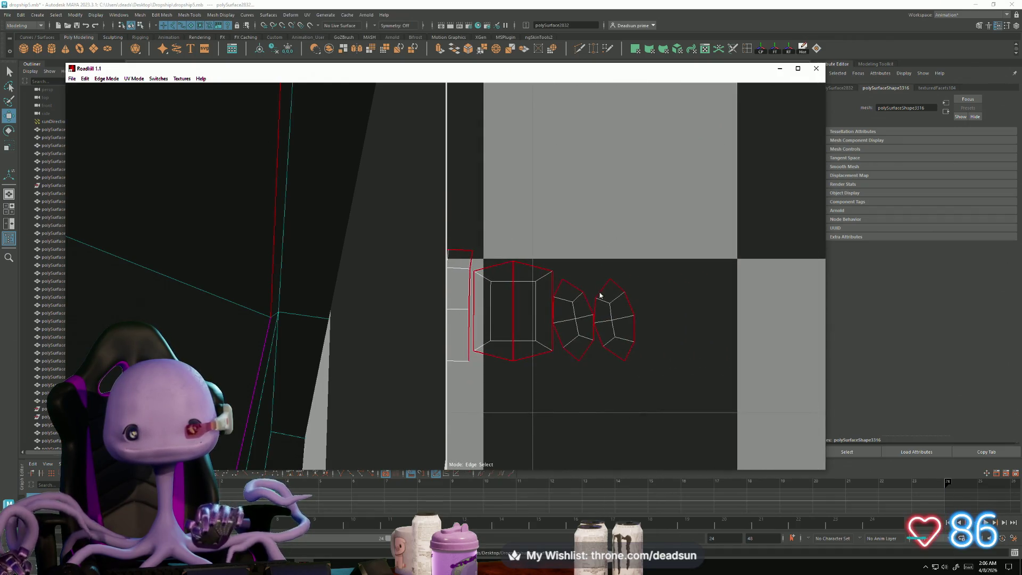
pyautogui.moveTo(669, 349); pyautogui.dragTo(669, 348)
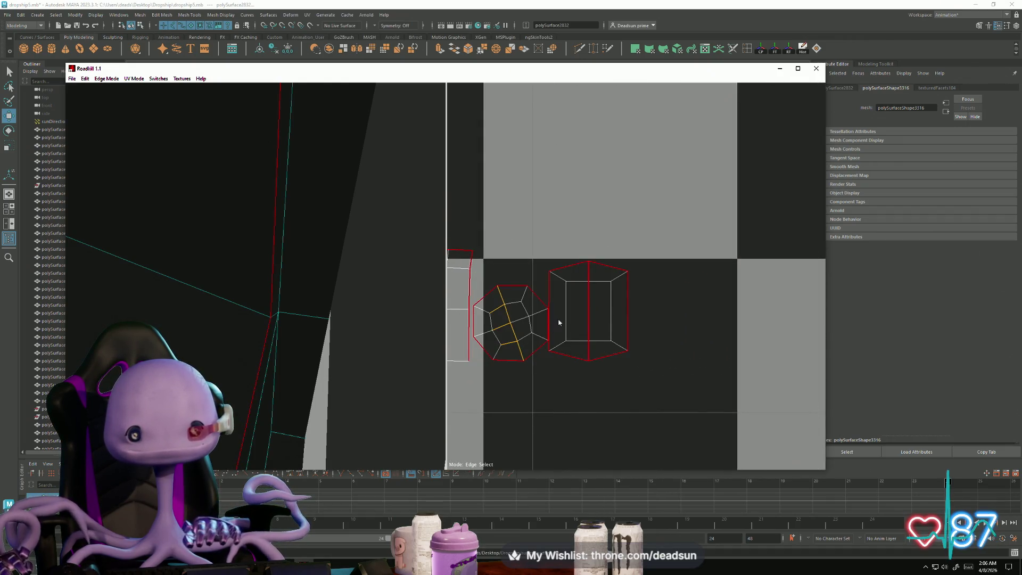
pyautogui.click(582, 340)
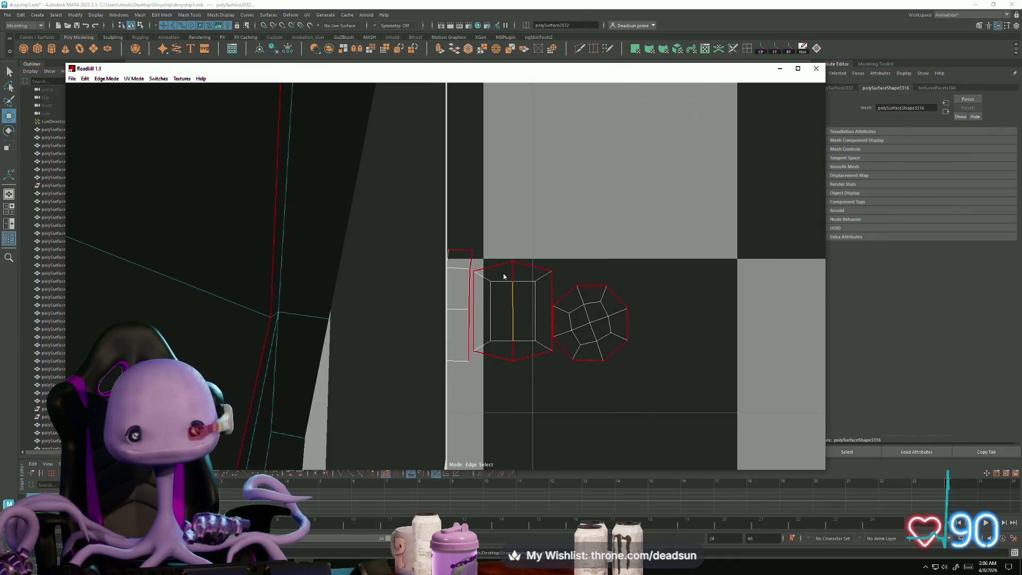
# Step: Pan and zoom the UV view so the tile's re-cut shells fill the view
pyautogui.moveTo(515, 356)
pyautogui.mouseDown(button='middle')
pyautogui.moveTo(575, 391)
pyautogui.moveTo(678, 272)
pyautogui.mouseUp(button='middle')
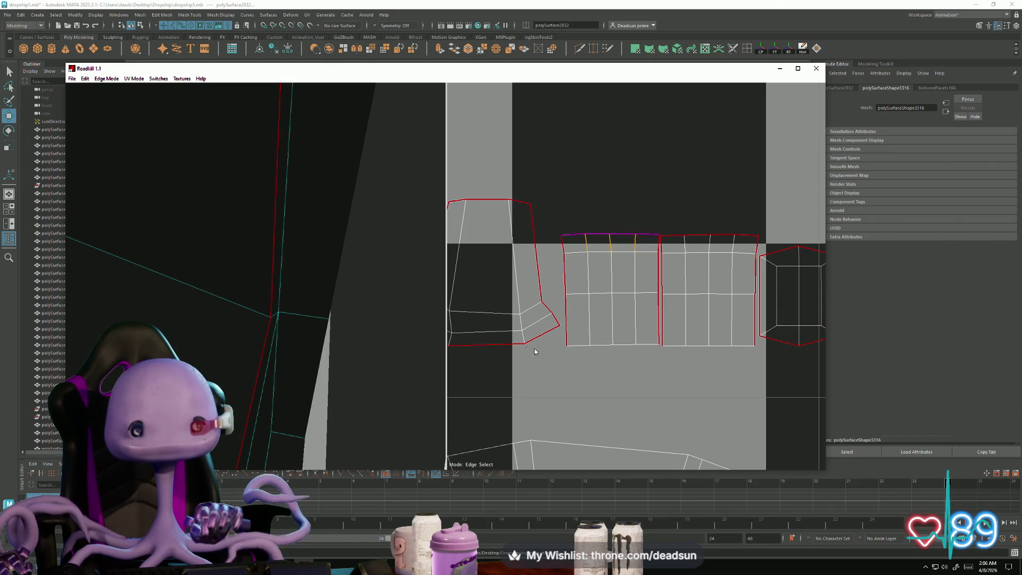
pyautogui.scroll(-5, 702, 349)
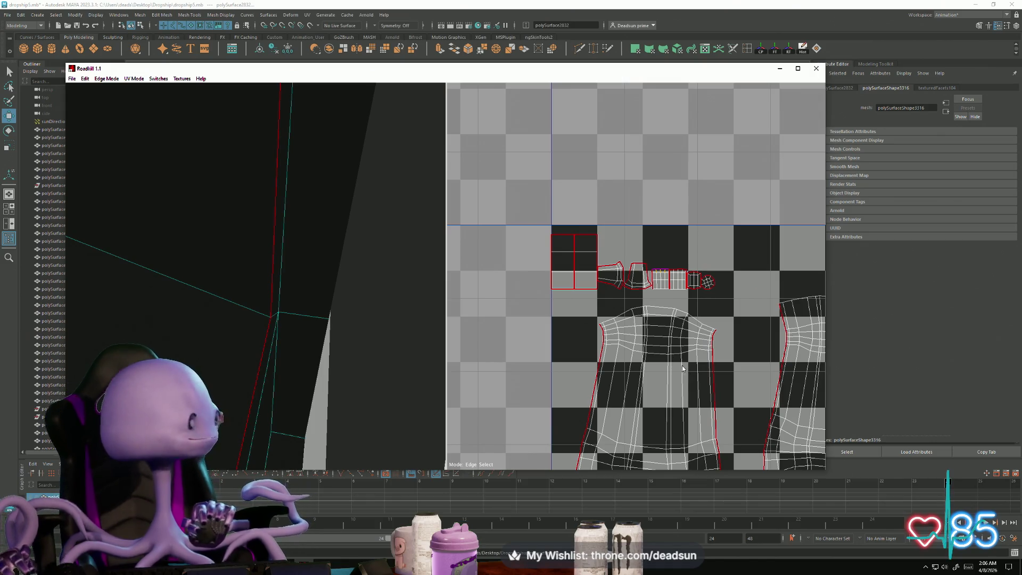
pyautogui.scroll(-5, 702, 341)
pyautogui.scroll(3, 637, 393)
pyautogui.moveTo(711, 441)
pyautogui.mouseDown(button='middle')
pyautogui.moveTo(639, 367)
pyautogui.moveTo(565, 330)
pyautogui.mouseUp(button='middle')
pyautogui.scroll(4, 602, 271)
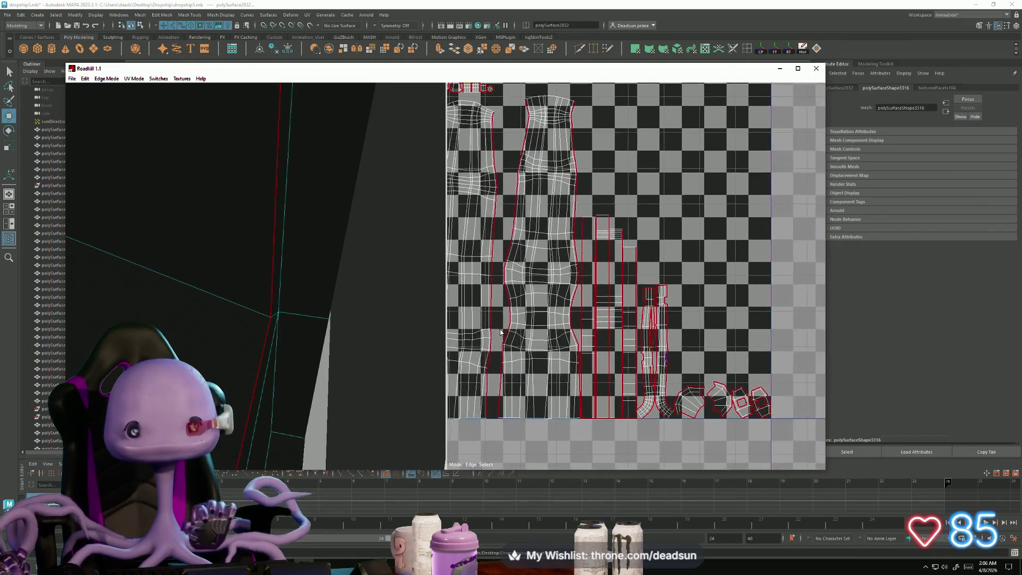
pyautogui.scroll(5, 602, 271)
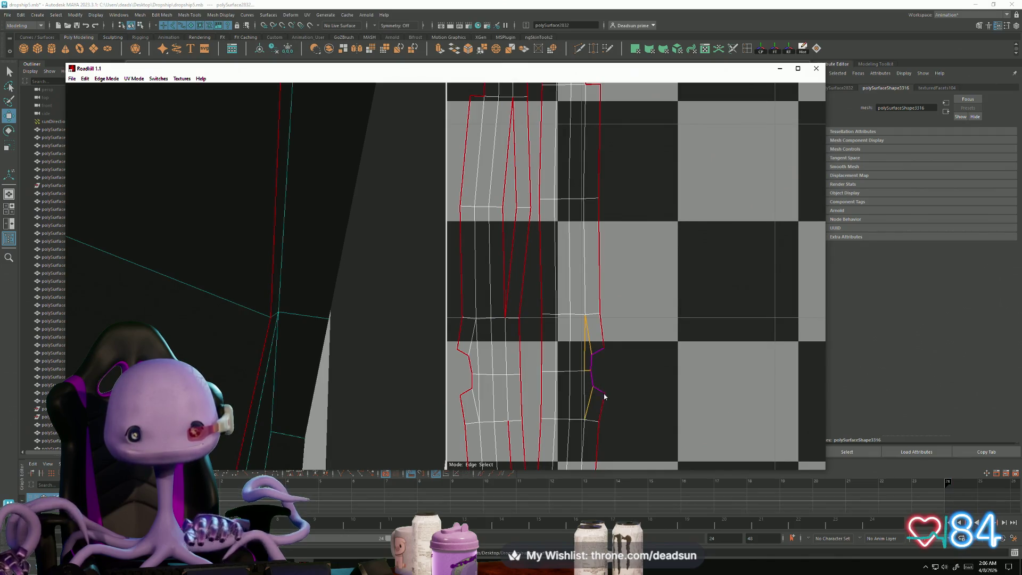
pyautogui.scroll(-15, 604, 394)
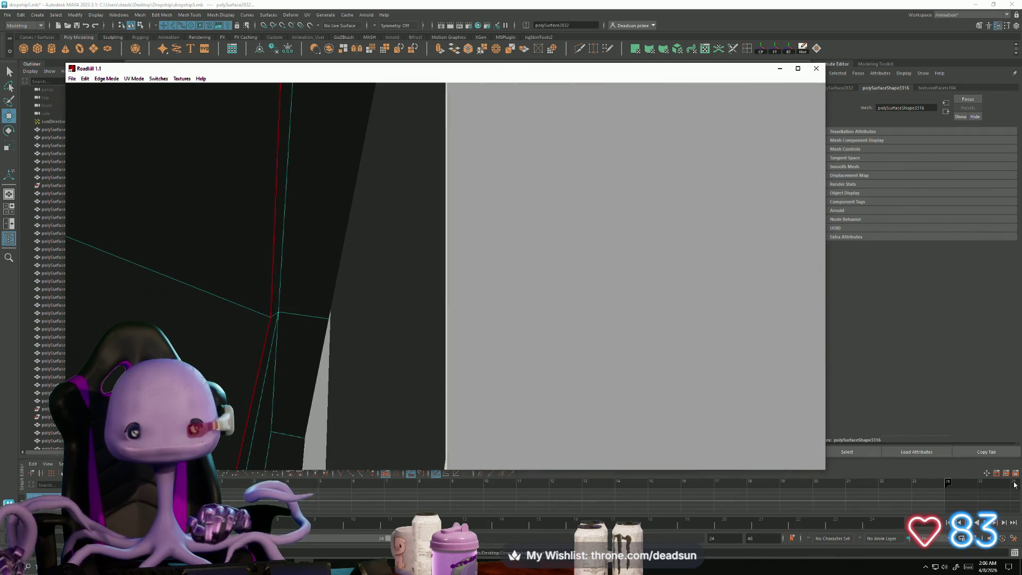
# Step: Toggle an edge loop on the left branch UV shell, then stand the bracket upright in 3D
pyautogui.scroll(10, 593, 397)
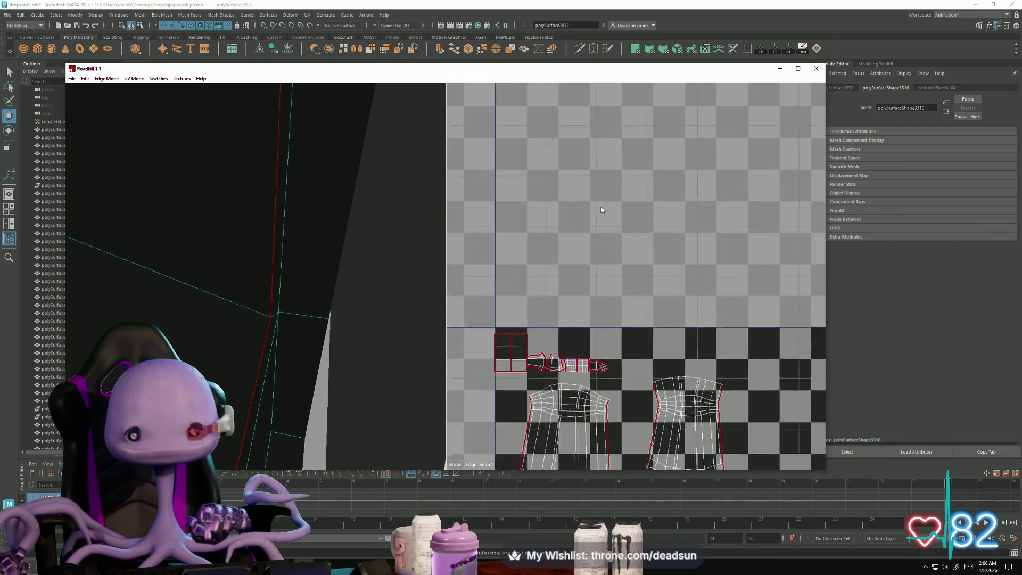
pyautogui.scroll(8, 581, 238)
pyautogui.scroll(-4, 585, 256)
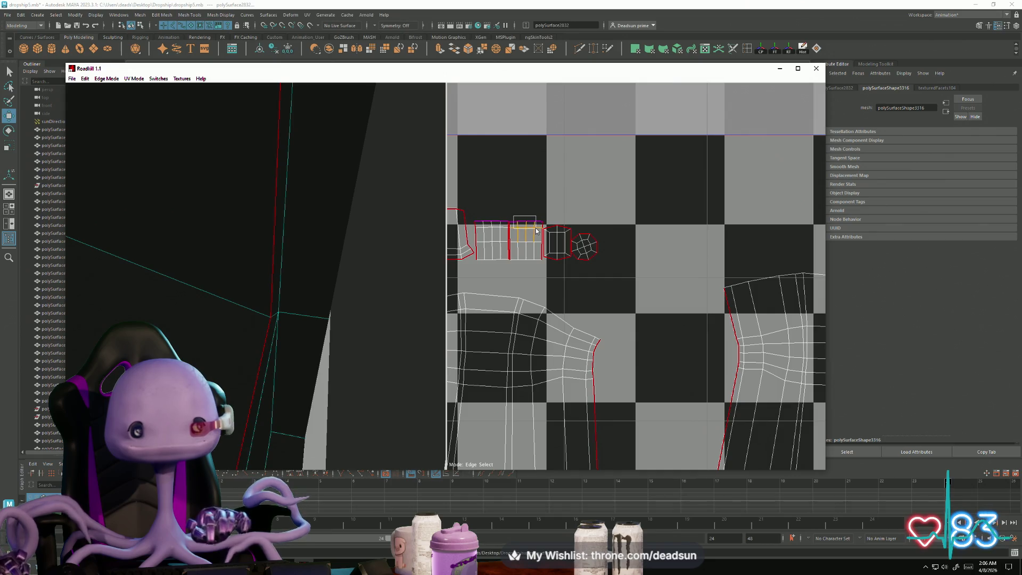
pyautogui.scroll(-8, 564, 266)
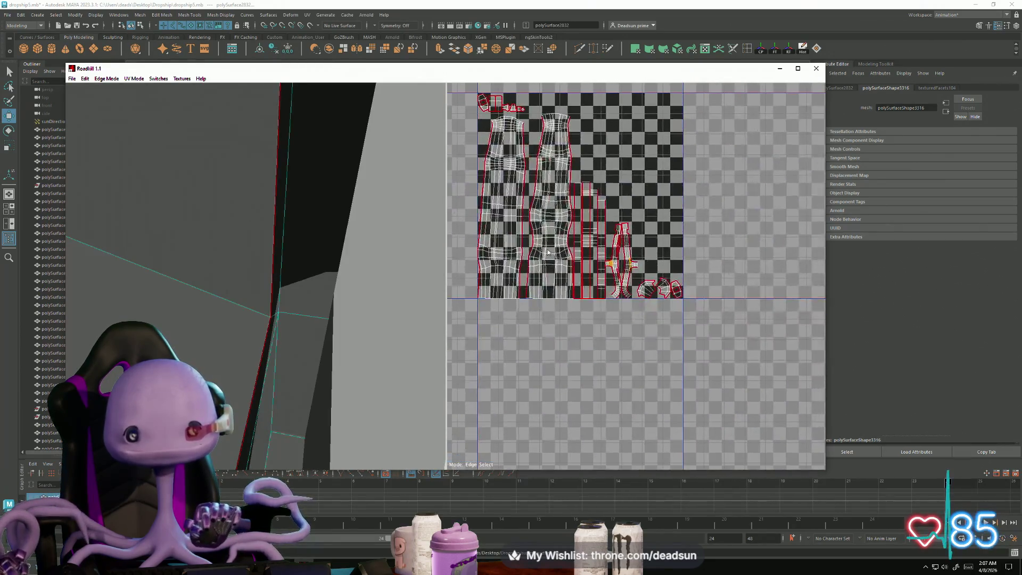
pyautogui.scroll(10, 630, 289)
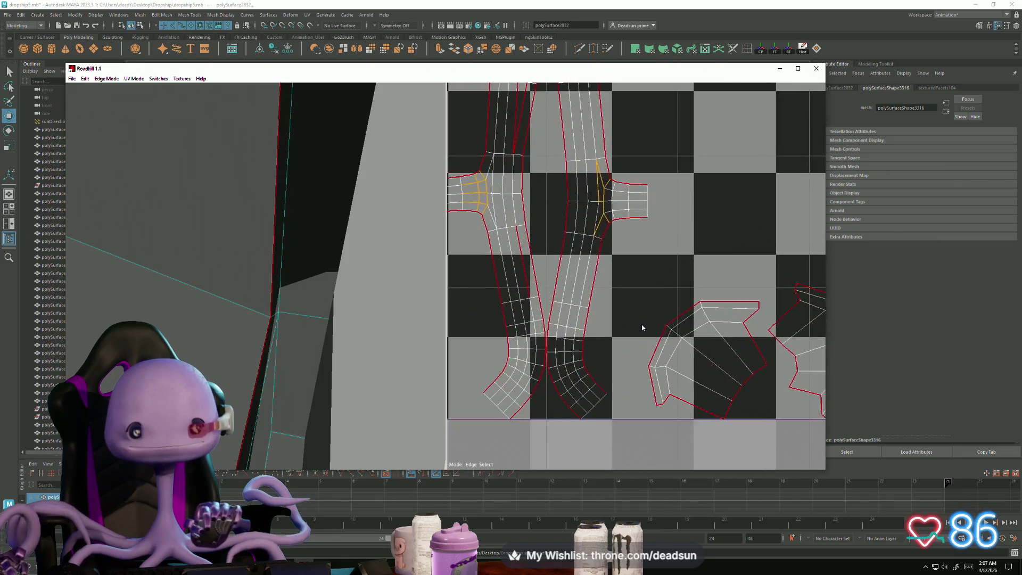
pyautogui.moveTo(610, 309); pyautogui.dragTo(619, 405, button='middle')
pyautogui.click(535, 199)
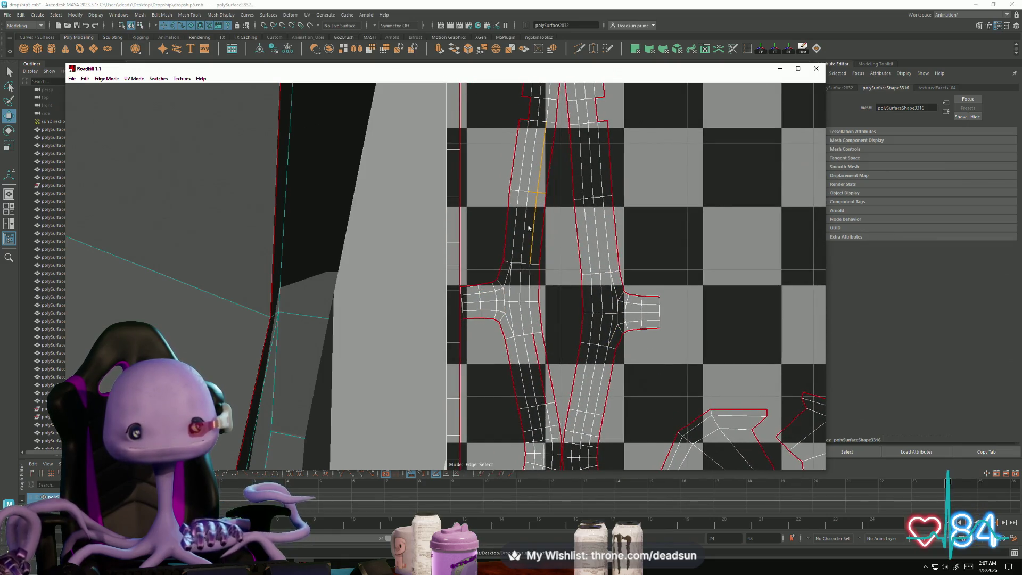
pyautogui.scroll(1, 627, 389)
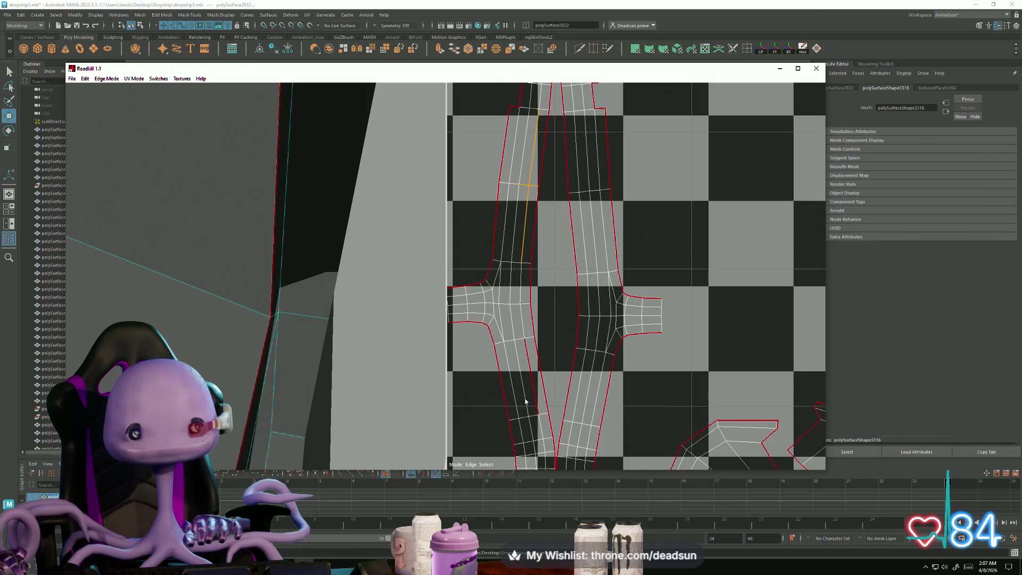
pyautogui.scroll(-3, 658, 424)
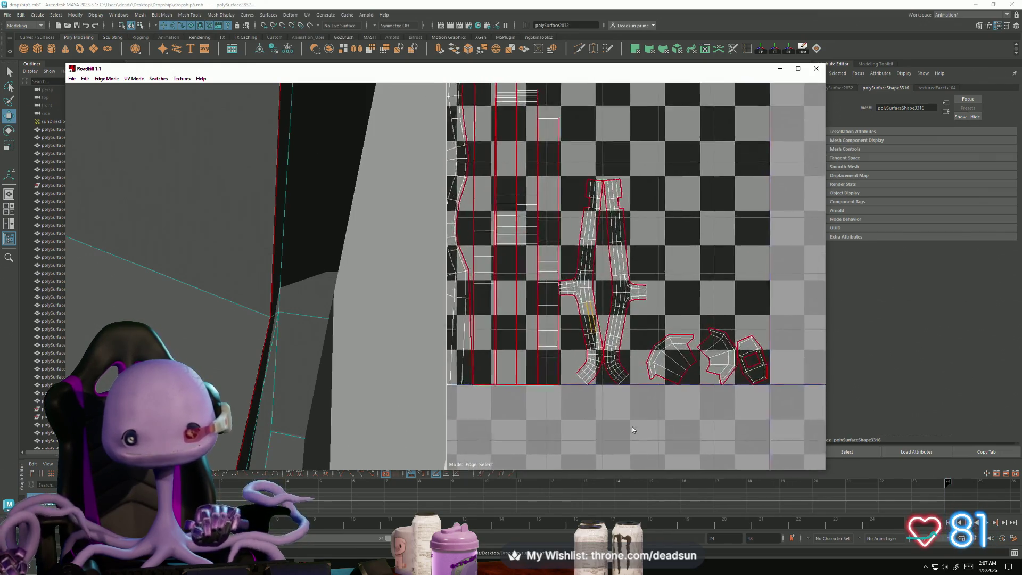
pyautogui.click(621, 413)
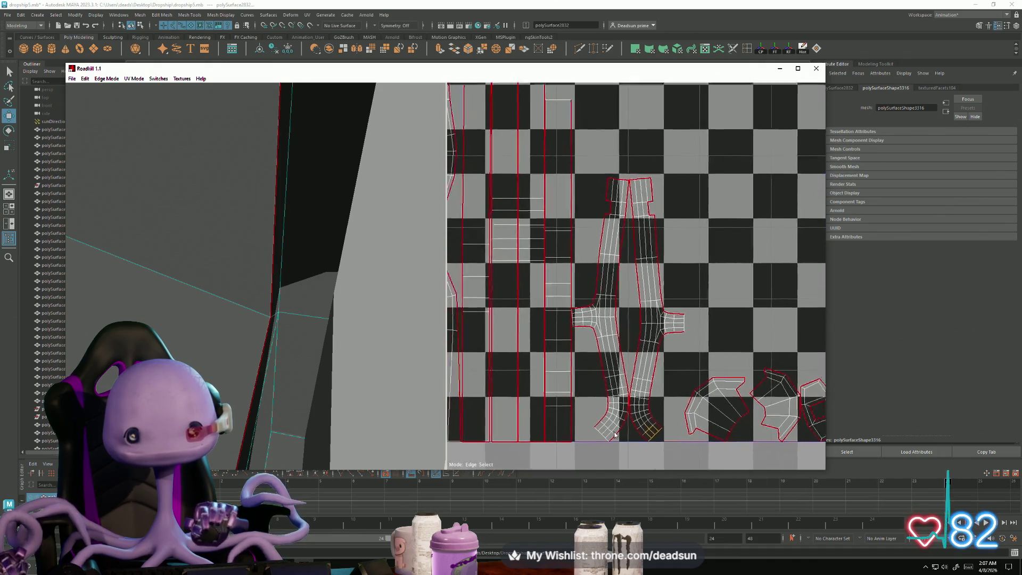
pyautogui.scroll(-3, 600, 396)
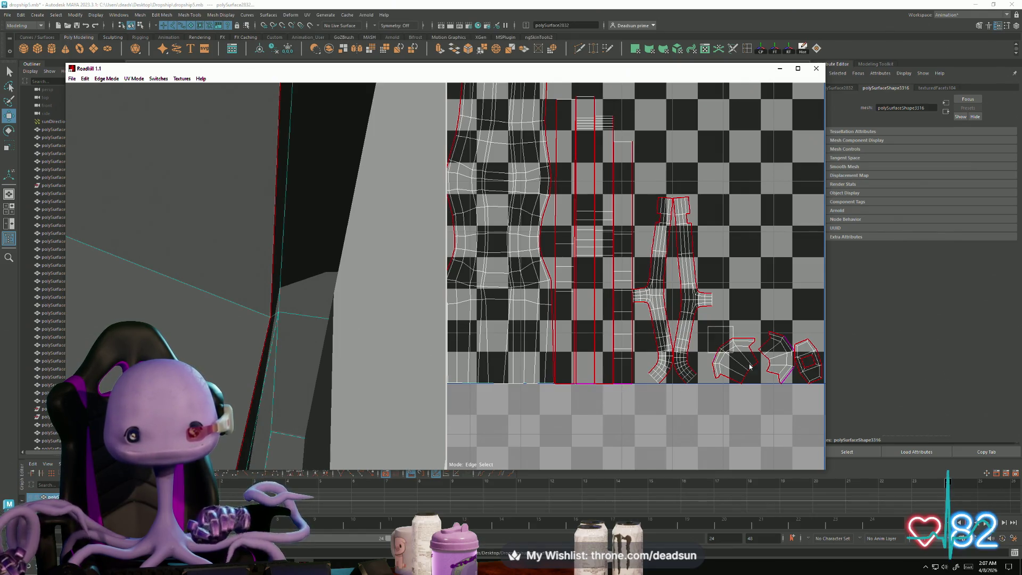
pyautogui.scroll(-5, 674, 418)
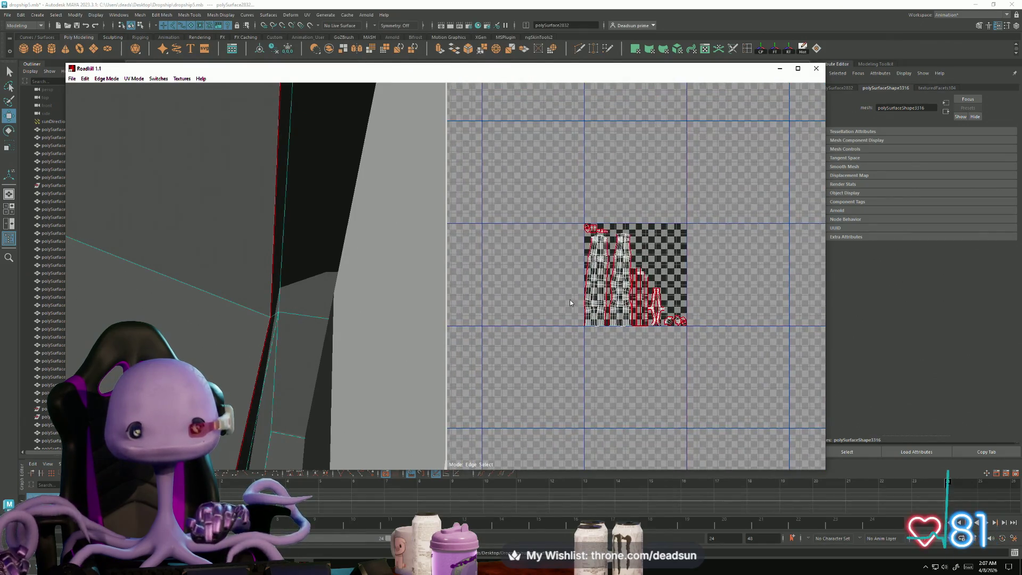
pyautogui.scroll(-5, 354, 347)
pyautogui.moveTo(287, 376)
pyautogui.keyDown('alt'); pyautogui.mouseDown()
pyautogui.moveTo(375, 354)
pyautogui.moveTo(297, 353)
pyautogui.moveTo(519, 316)
pyautogui.moveTo(293, 356)
pyautogui.moveTo(231, 379)
pyautogui.moveTo(219, 293)
pyautogui.moveTo(248, 304)
pyautogui.moveTo(155, 313)
pyautogui.moveTo(263, 402)
pyautogui.moveTo(257, 272)
pyautogui.mouseUp(); pyautogui.keyUp('alt')
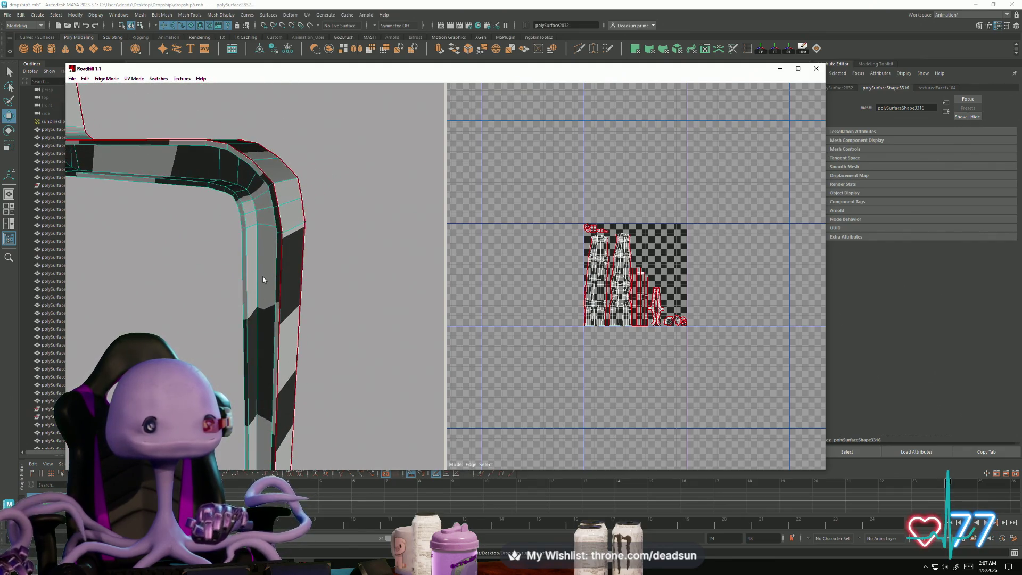
# Step: Select the bracket's inner and long-edge loops and mark them as a seam
pyautogui.click(257, 272)
pyautogui.moveTo(345, 327)
pyautogui.keyDown('alt'); pyautogui.mouseDown()
pyautogui.moveTo(245, 347)
pyautogui.moveTo(299, 372)
pyautogui.moveTo(157, 298)
pyautogui.mouseUp(); pyautogui.keyUp('alt')
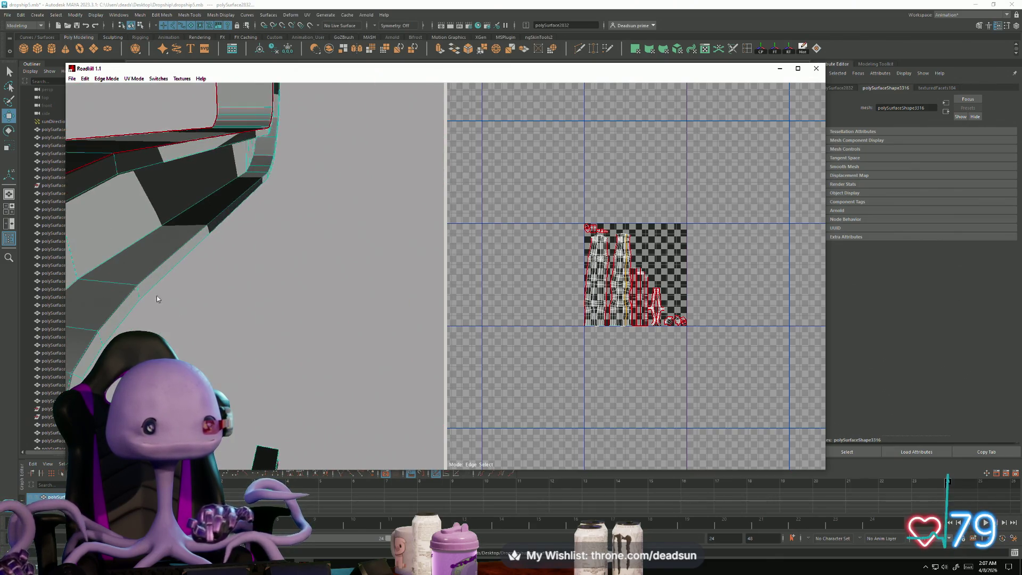
pyautogui.click(109, 258)
pyautogui.moveTo(107, 264)
pyautogui.keyDown('alt'); pyautogui.mouseDown()
pyautogui.moveTo(139, 323)
pyautogui.moveTo(263, 315)
pyautogui.moveTo(365, 336)
pyautogui.moveTo(353, 336)
pyautogui.mouseUp(); pyautogui.keyUp('alt')
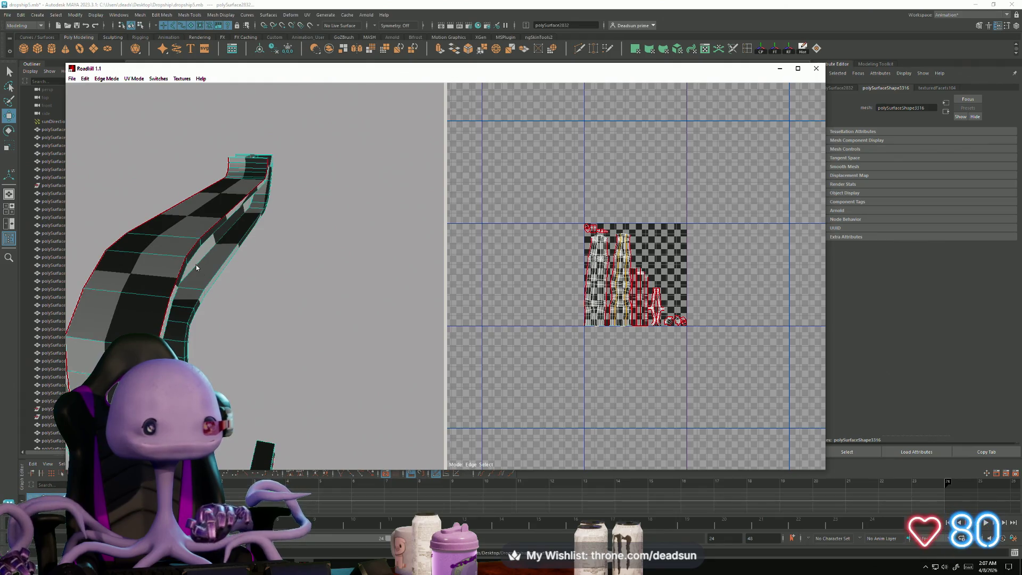
pyautogui.keyDown('alt'); pyautogui.moveTo(216, 290); pyautogui.dragTo(197, 288); pyautogui.keyUp('alt')
pyautogui.moveTo(248, 409)
pyautogui.keyDown('alt'); pyautogui.mouseDown()
pyautogui.moveTo(283, 387)
pyautogui.moveTo(364, 287)
pyautogui.mouseUp(); pyautogui.keyUp('alt')
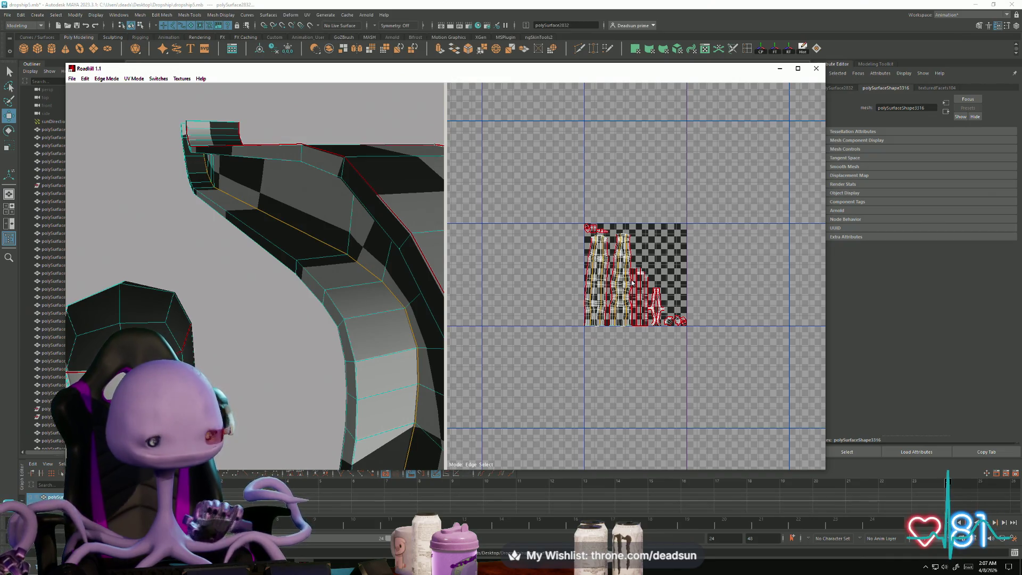
pyautogui.press('c')
# Step: Check the shells in the 0–1 tile, then re-unwrap and repack all UV shells
pyautogui.keyDown('alt'); pyautogui.moveTo(581, 308); pyautogui.dragTo(698, 210, button='right'); pyautogui.keyUp('alt')
pyautogui.keyDown('alt'); pyautogui.moveTo(698, 210); pyautogui.dragTo(695, 439, button='middle'); pyautogui.keyUp('alt')
pyautogui.keyDown('alt'); pyautogui.moveTo(639, 484); pyautogui.dragTo(609, 455, button='right'); pyautogui.keyUp('alt')
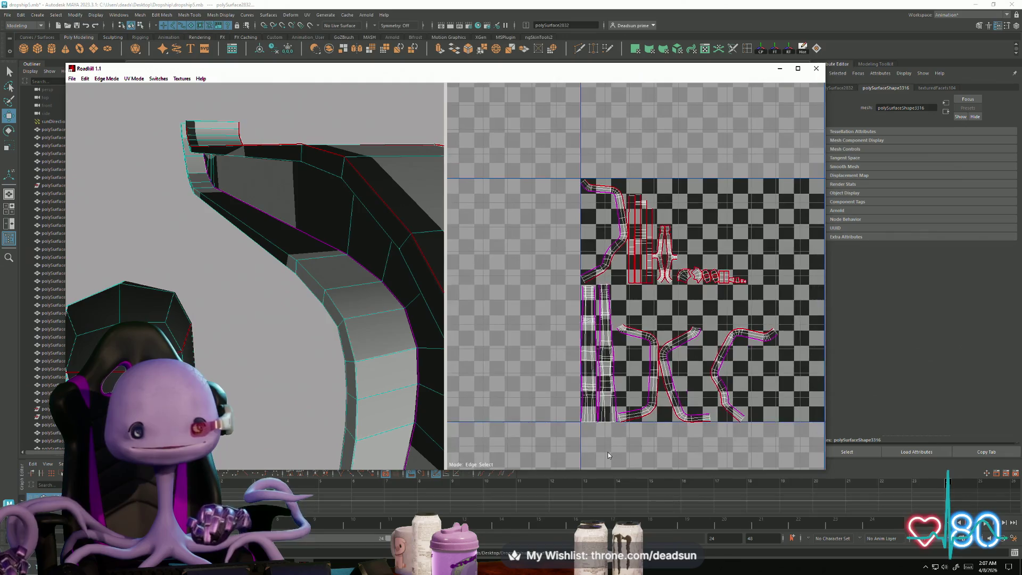
pyautogui.keyDown('alt'); pyautogui.moveTo(348, 411); pyautogui.dragTo(474, 390); pyautogui.keyUp('alt')
pyautogui.press('u')
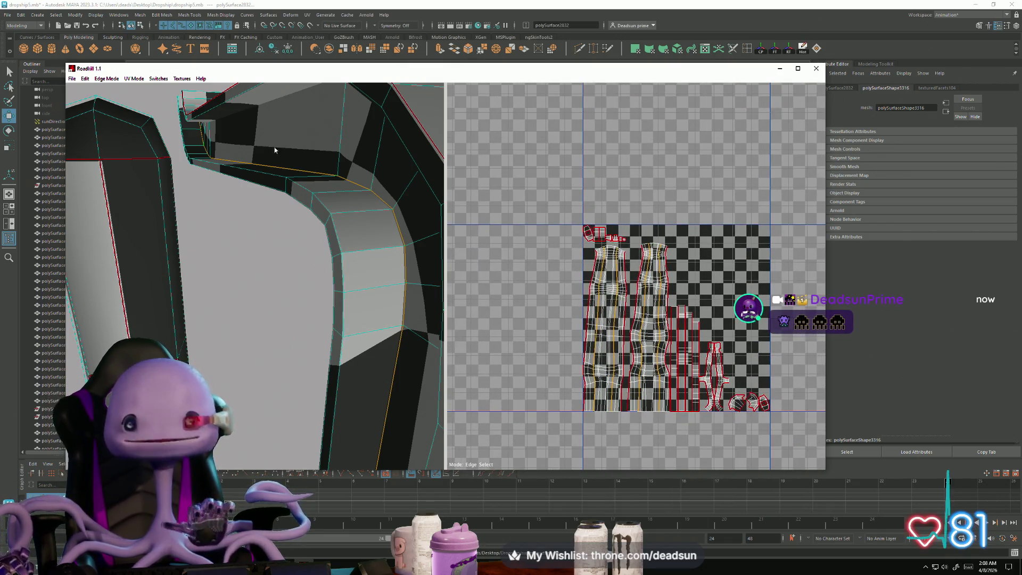
# Step: Save the new UVs back to the mesh and close RoadKill
pyautogui.click(72, 79)
pyautogui.click(84, 98)
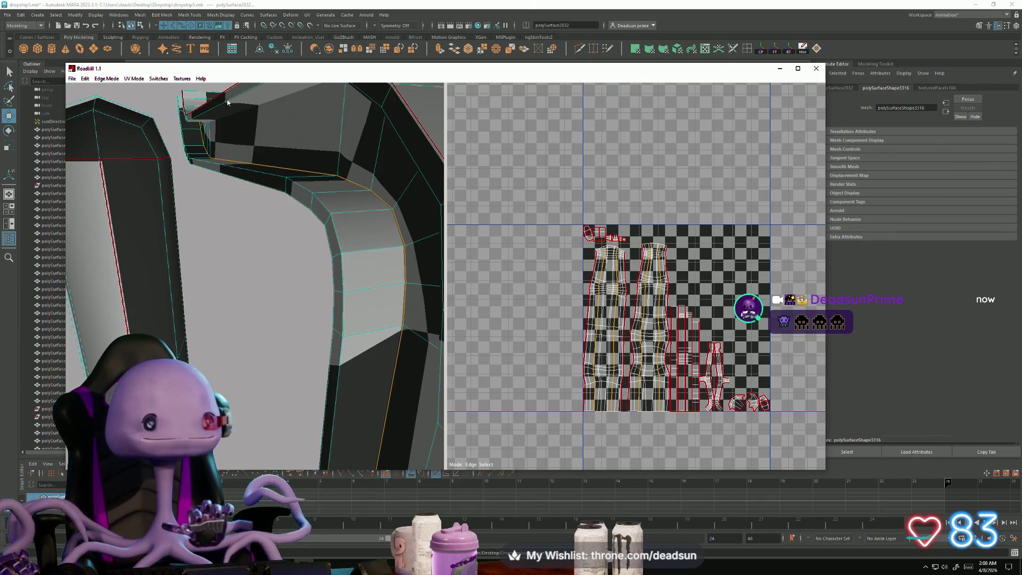
pyautogui.click(816, 68)
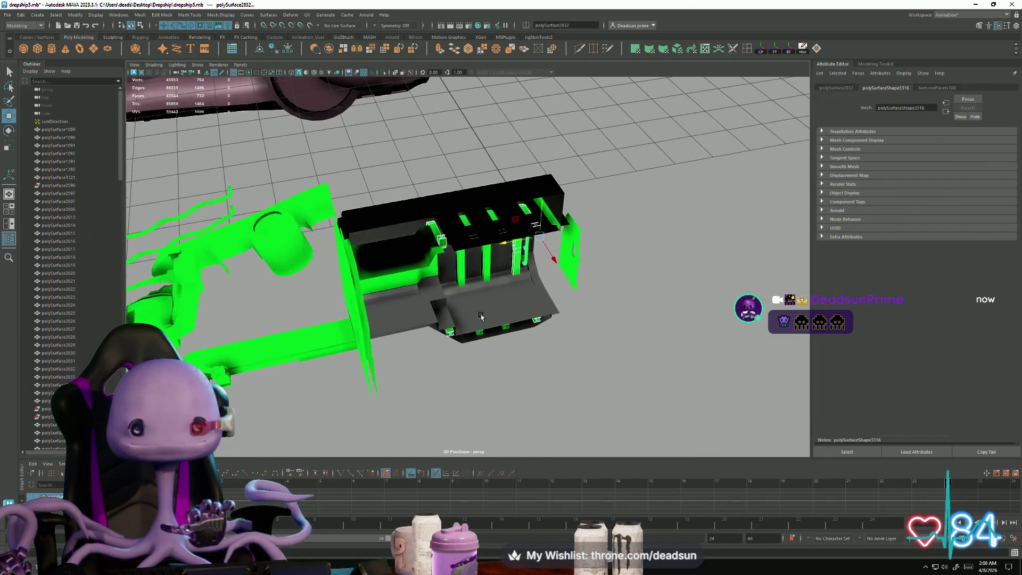
# Step: Delete polySurface2832, then import superstructure.obj from the Desktop's Dropship folder
pyautogui.scroll(3, 436, 292)
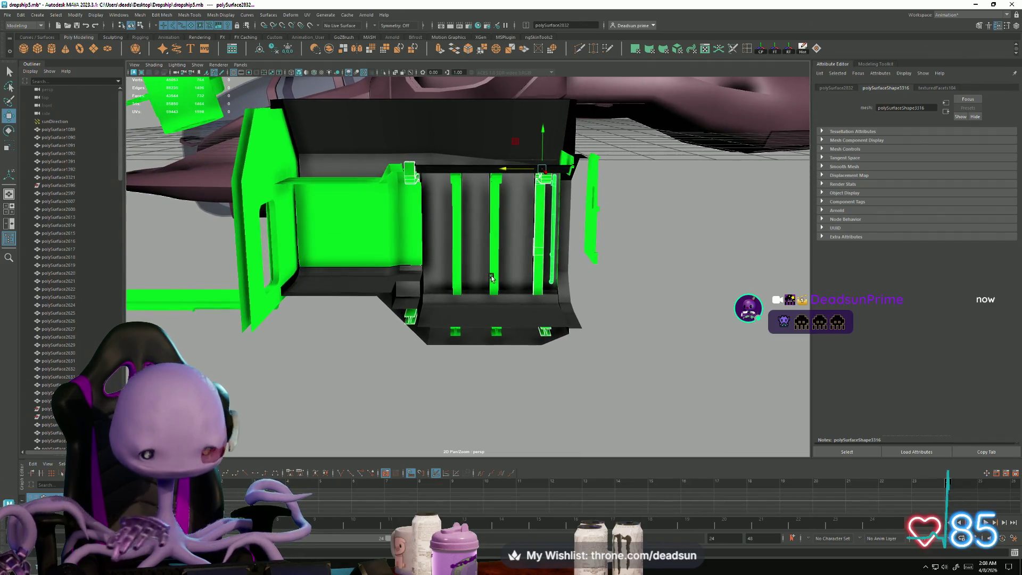
pyautogui.press('Delete')
pyautogui.click(8, 15)
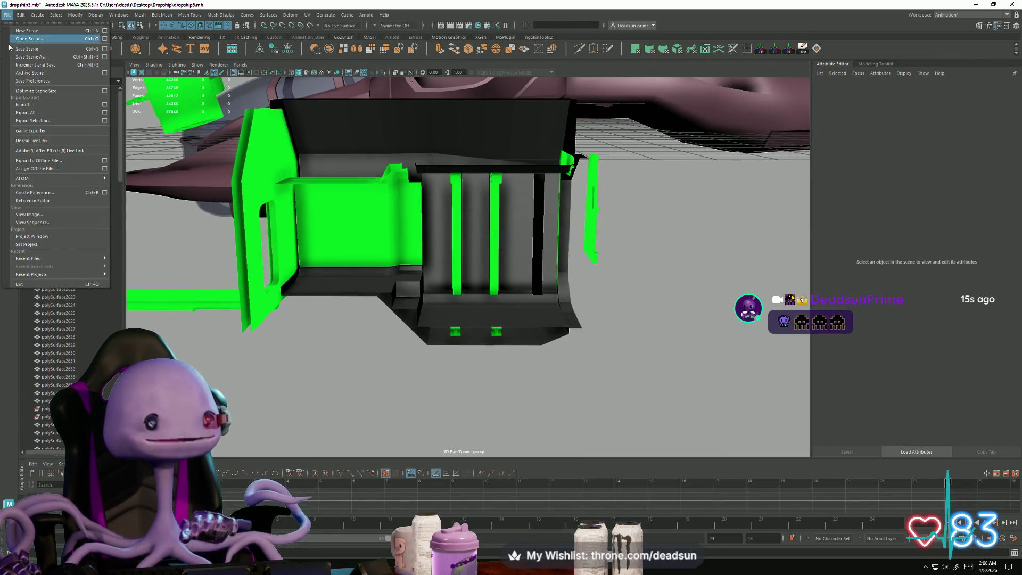
pyautogui.click(22, 110)
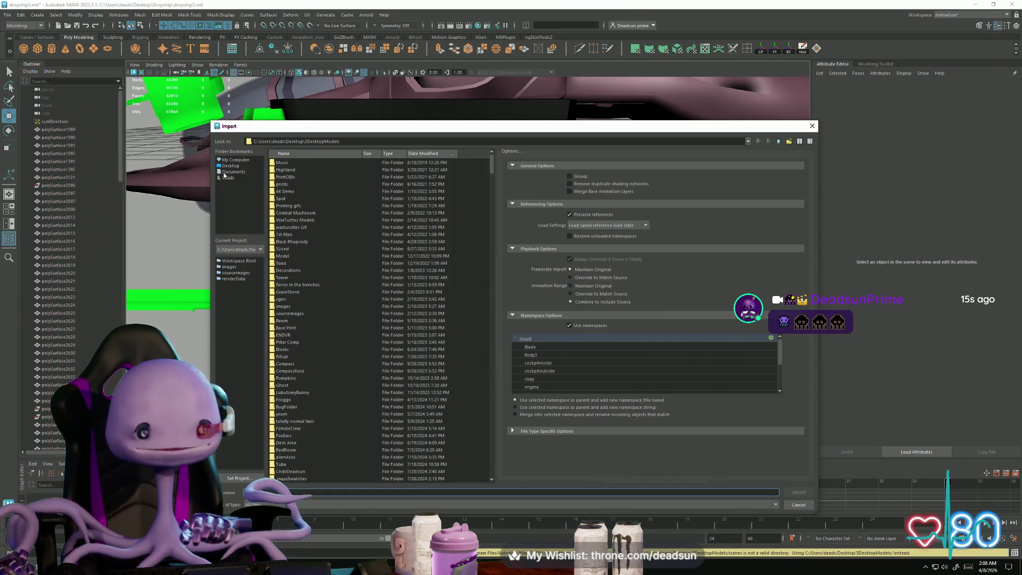
pyautogui.click(230, 166)
pyautogui.doubleClick(283, 349)
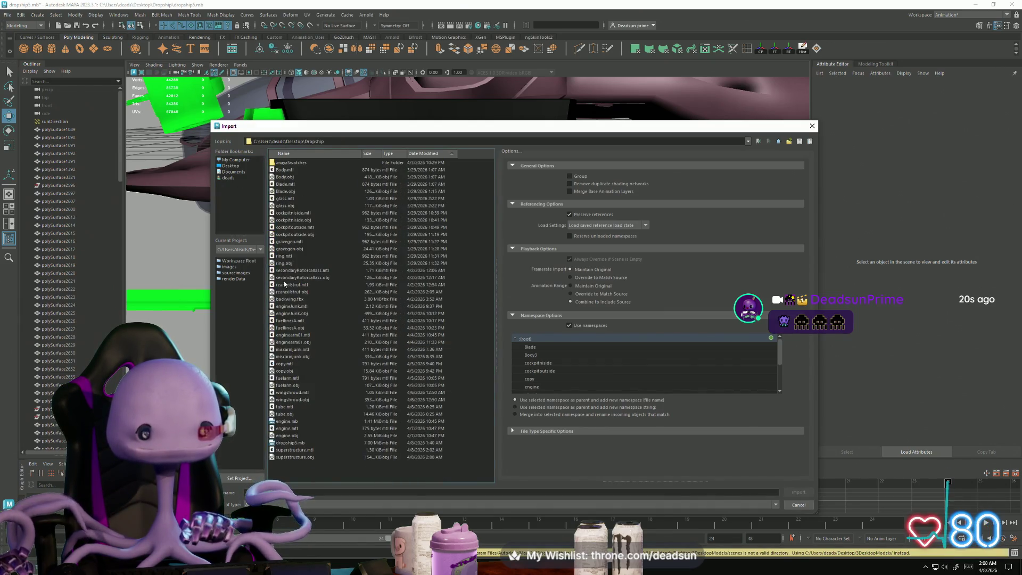
pyautogui.click(284, 256)
pyautogui.click(284, 270)
pyautogui.press('s')
pyautogui.press('s')
pyautogui.press('s')
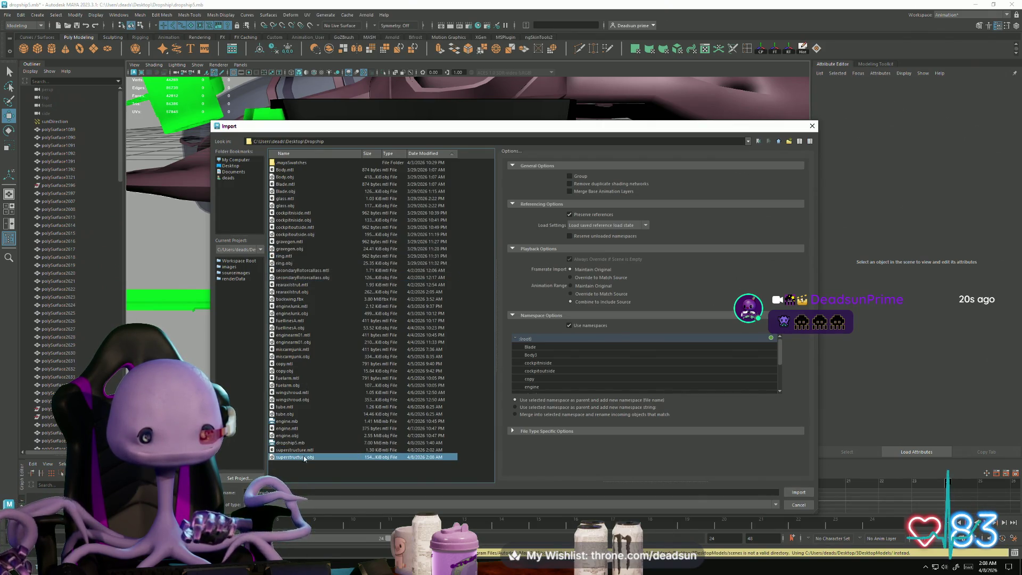
pyautogui.click(799, 491)
pyautogui.moveTo(480, 370)
pyautogui.keyDown('alt'); pyautogui.mouseDown()
pyautogui.moveTo(580, 413)
pyautogui.moveTo(543, 404)
pyautogui.moveTo(566, 407)
pyautogui.moveTo(561, 372)
pyautogui.moveTo(568, 421)
pyautogui.moveTo(415, 268)
pyautogui.moveTo(500, 208)
pyautogui.mouseUp(); pyautogui.keyUp('alt')
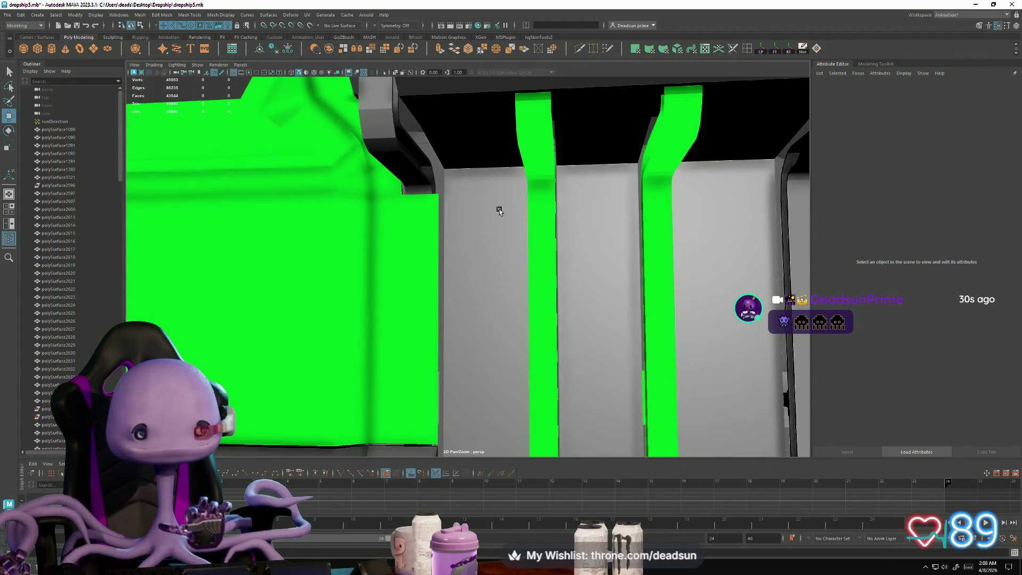
# Step: Select edge loops on the hull frame in edge mode and apply Mesh Display > Soften Edge
pyautogui.click(381, 109)
pyautogui.press('F10')
pyautogui.click(382, 109)
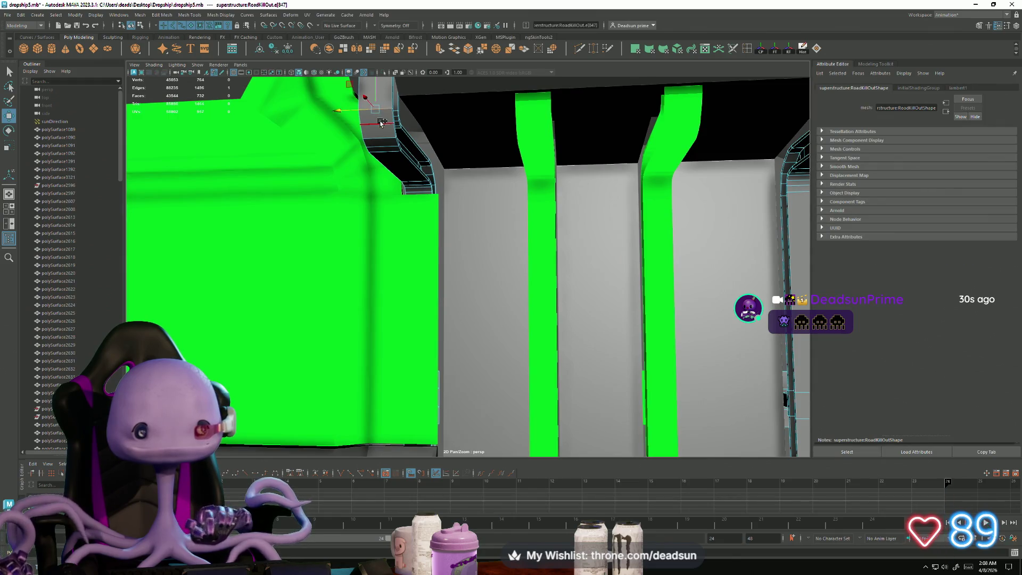
pyautogui.moveTo(380, 123)
pyautogui.keyDown('alt'); pyautogui.mouseDown()
pyautogui.moveTo(527, 114)
pyautogui.moveTo(343, 209)
pyautogui.mouseUp(); pyautogui.keyUp('alt')
pyautogui.keyDown('shift'); pyautogui.doubleClick(529, 120); pyautogui.keyUp('shift')
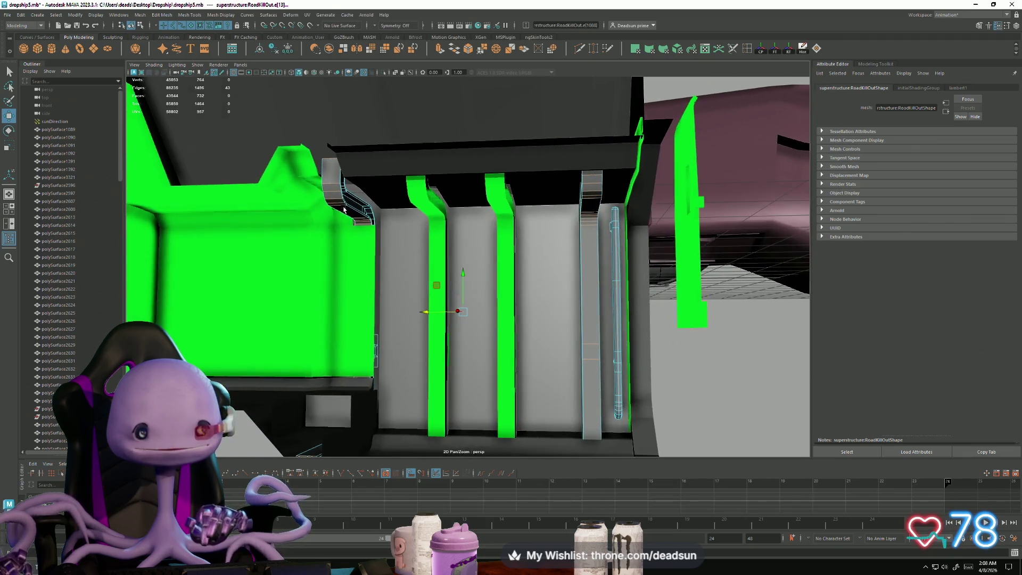
pyautogui.click(119, 15)
pyautogui.moveTo(138, 16)
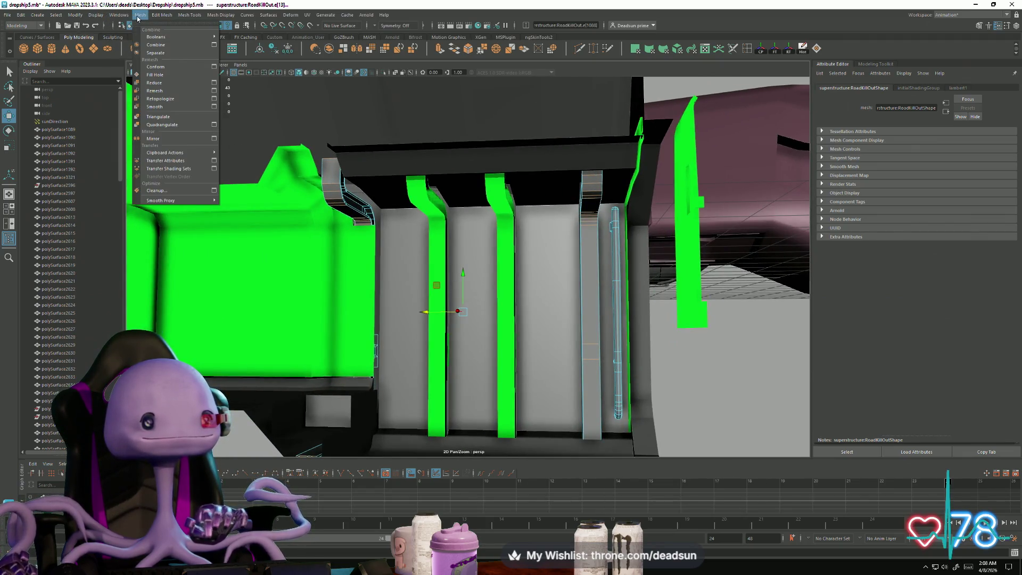
pyautogui.click(220, 15)
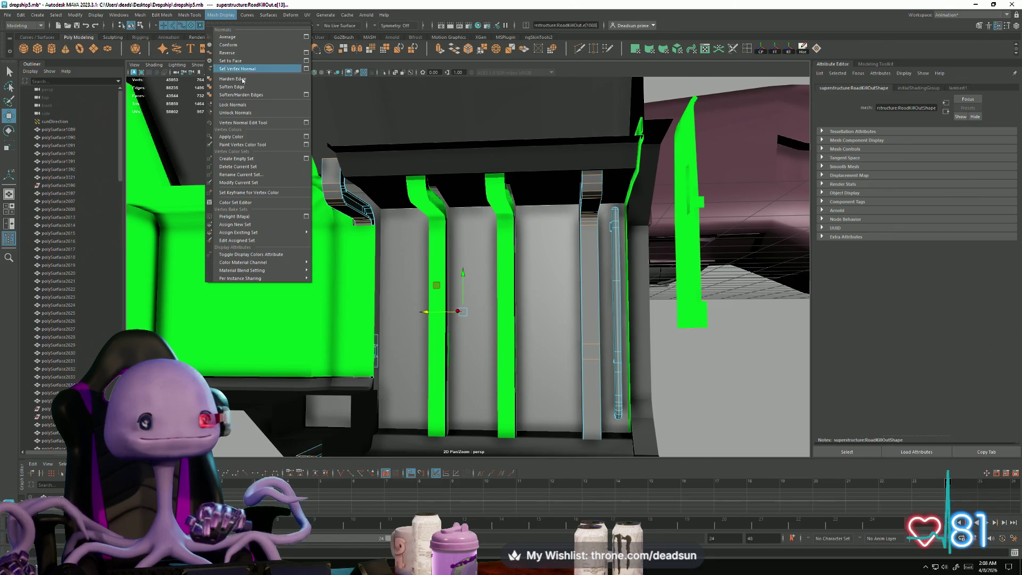
pyautogui.click(245, 87)
# Step: Inspect the softened edges and select polySurface2597 near the black panels
pyautogui.moveTo(392, 266)
pyautogui.keyDown('alt'); pyautogui.mouseDown()
pyautogui.moveTo(474, 308)
pyautogui.moveTo(413, 242)
pyautogui.moveTo(355, 332)
pyautogui.moveTo(257, 342)
pyautogui.moveTo(374, 328)
pyautogui.moveTo(379, 287)
pyautogui.moveTo(369, 283)
pyautogui.moveTo(415, 266)
pyautogui.moveTo(461, 268)
pyautogui.moveTo(457, 289)
pyautogui.moveTo(370, 293)
pyautogui.moveTo(418, 292)
pyautogui.mouseUp(); pyautogui.keyUp('alt')
pyautogui.scroll(-5, 417, 292)
pyautogui.click(319, 287)
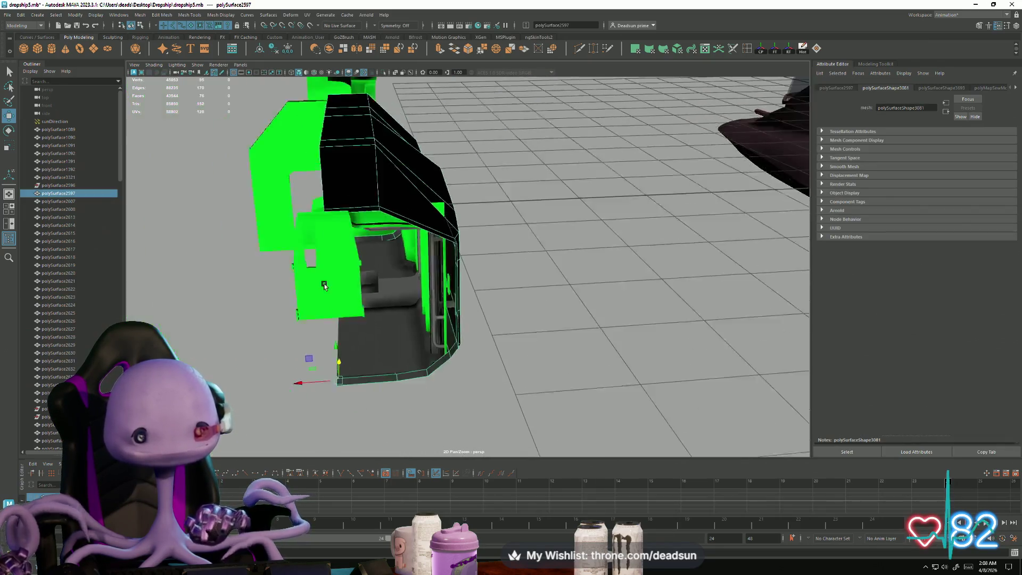
pyautogui.moveTo(331, 353)
pyautogui.keyDown('alt'); pyautogui.mouseDown()
pyautogui.moveTo(559, 392)
pyautogui.moveTo(527, 383)
pyautogui.moveTo(691, 388)
pyautogui.moveTo(478, 328)
pyautogui.mouseUp(); pyautogui.keyUp('alt')
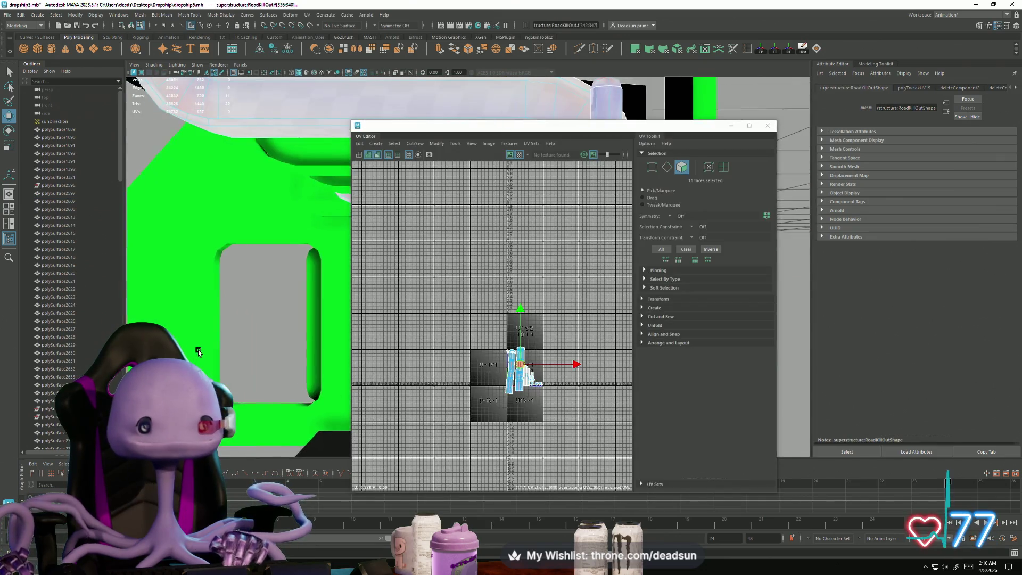
# Step: Reframe the view on the pipe and switch to object selection mode
pyautogui.keyDown('alt'); pyautogui.moveTo(282, 333); pyautogui.dragTo(240, 297); pyautogui.keyUp('alt')
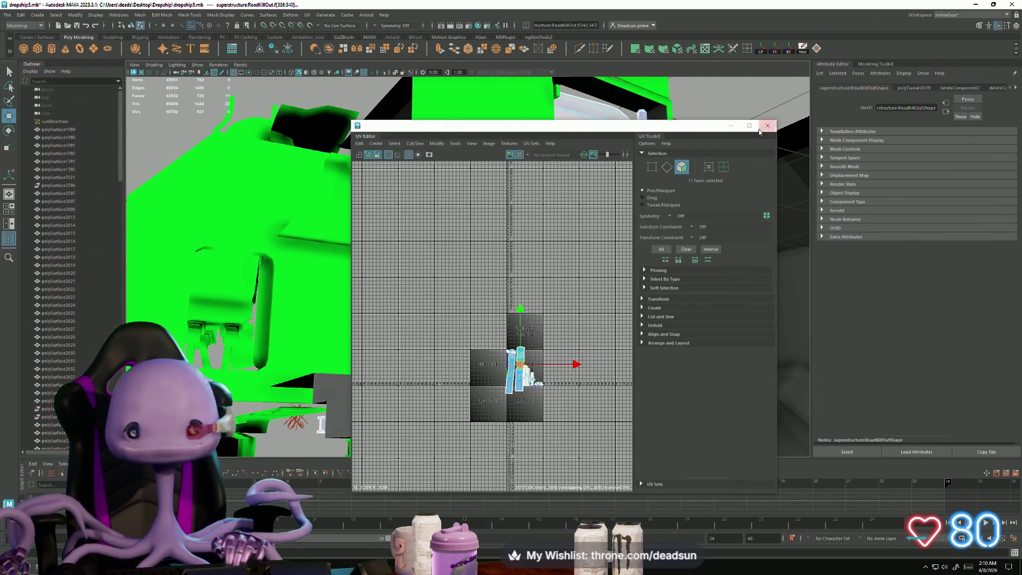
pyautogui.moveTo(532, 126); pyautogui.dragTo(792, 136)
pyautogui.moveTo(372, 325)
pyautogui.keyDown('alt'); pyautogui.mouseDown()
pyautogui.moveTo(400, 336)
pyautogui.moveTo(343, 321)
pyautogui.moveTo(372, 345)
pyautogui.moveTo(359, 346)
pyautogui.moveTo(282, 285)
pyautogui.moveTo(258, 342)
pyautogui.moveTo(321, 234)
pyautogui.moveTo(335, 269)
pyautogui.moveTo(327, 246)
pyautogui.mouseUp(); pyautogui.keyUp('alt')
pyautogui.click(327, 246)
pyautogui.rightClick(328, 246)
pyautogui.moveTo(327, 246); pyautogui.dragTo(366, 233, button='right')
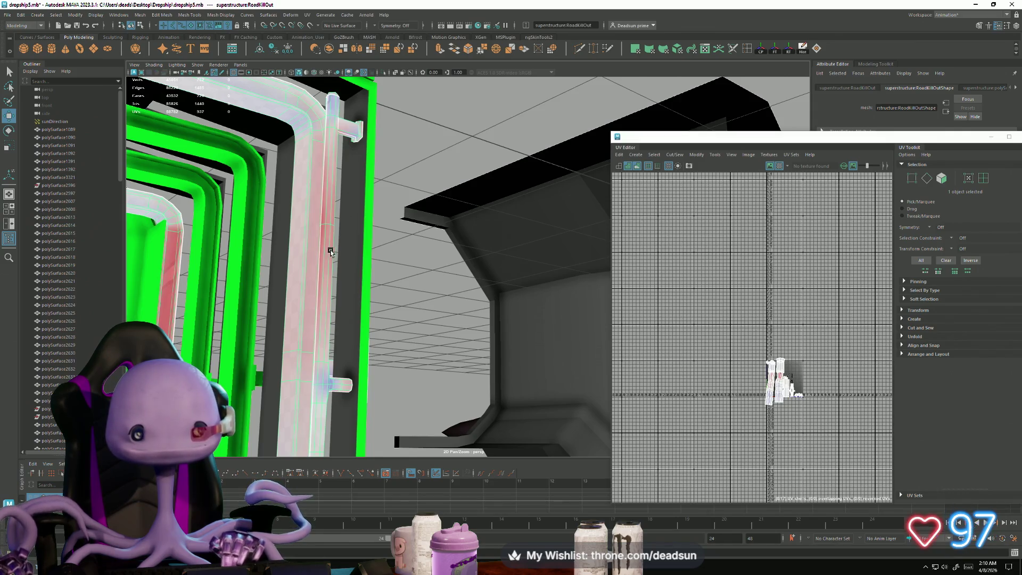
# Step: Select the pipe's faces in the UV Editor and run Modify > Unfold
pyautogui.keyDown('alt'); pyautogui.moveTo(733, 429); pyautogui.dragTo(639, 322, button='middle'); pyautogui.keyUp('alt')
pyautogui.moveTo(349, 132); pyautogui.dragTo(347, 160, button='right')
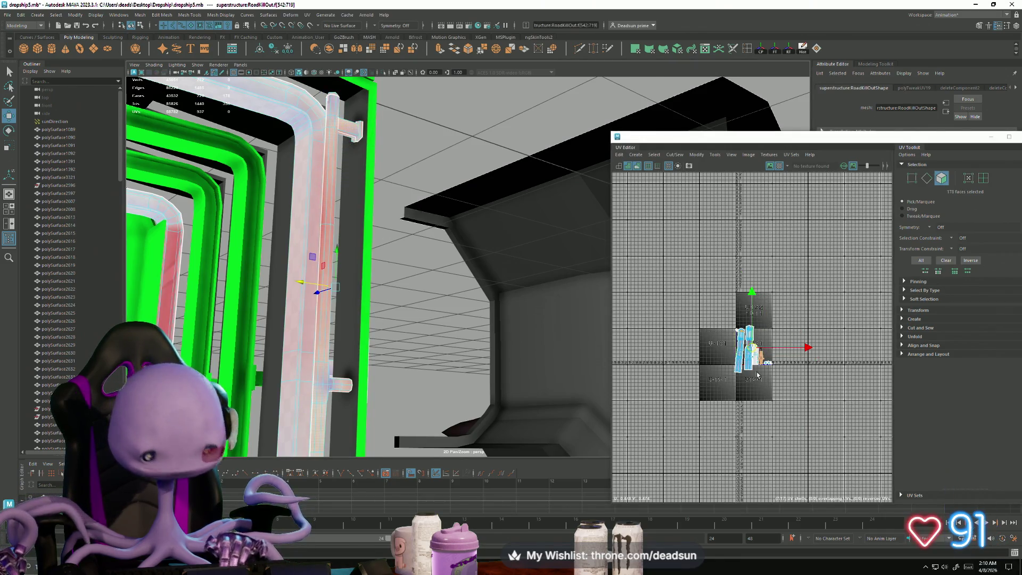
pyautogui.click(674, 154)
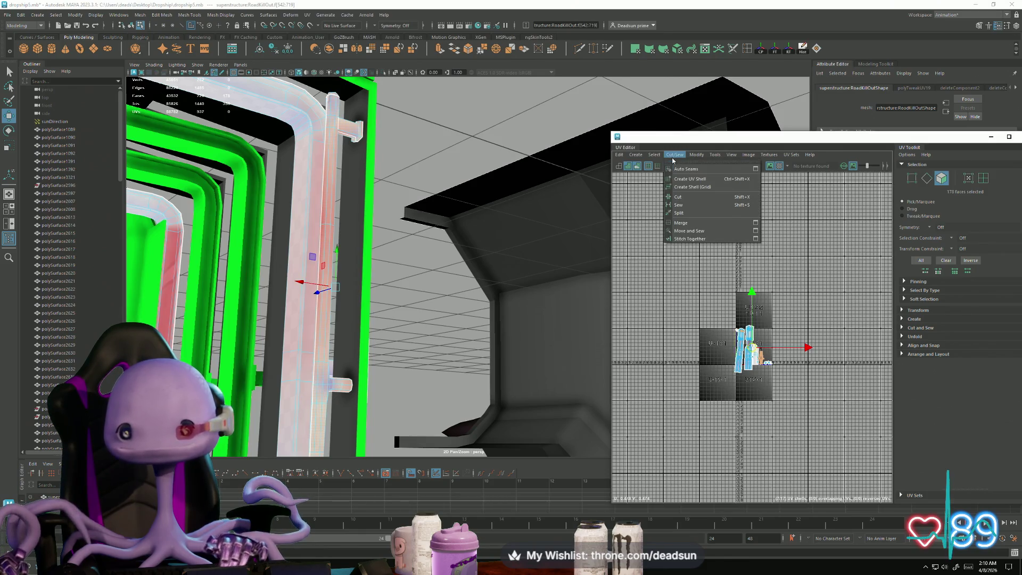
pyautogui.click(696, 154)
pyautogui.click(722, 405)
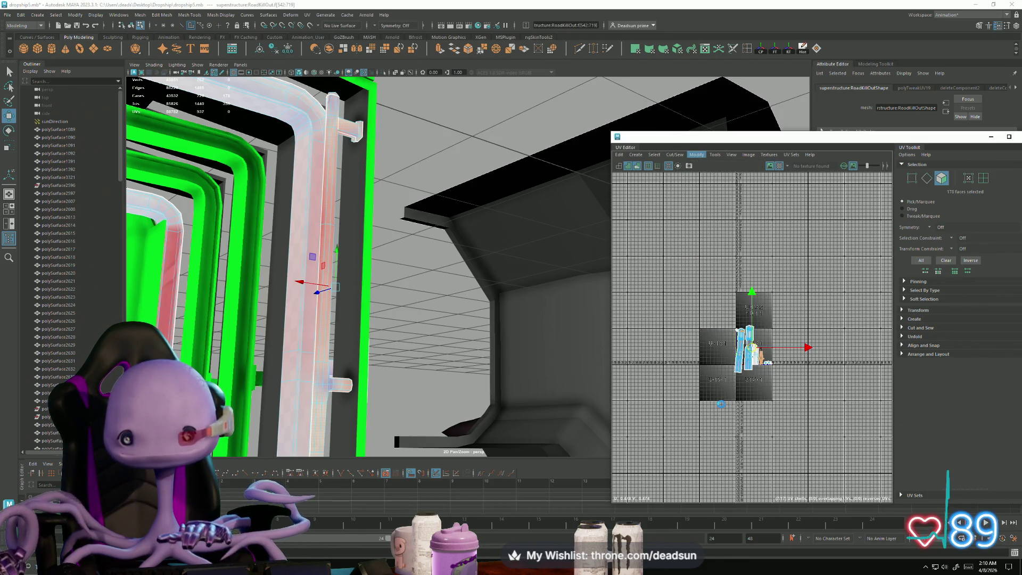
pyautogui.scroll(6, 739, 383)
# Step: Undo back to the unfolded shells and switch to UV selection on the large strips
pyautogui.hotkey('ctrl', 'z')
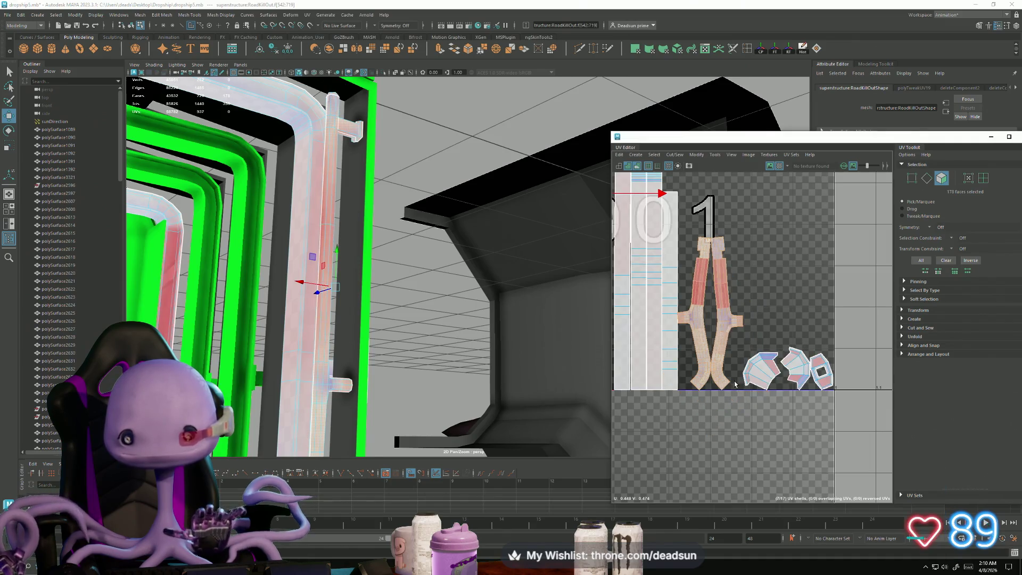
pyautogui.scroll(-3, 749, 377)
pyautogui.scroll(4, 752, 364)
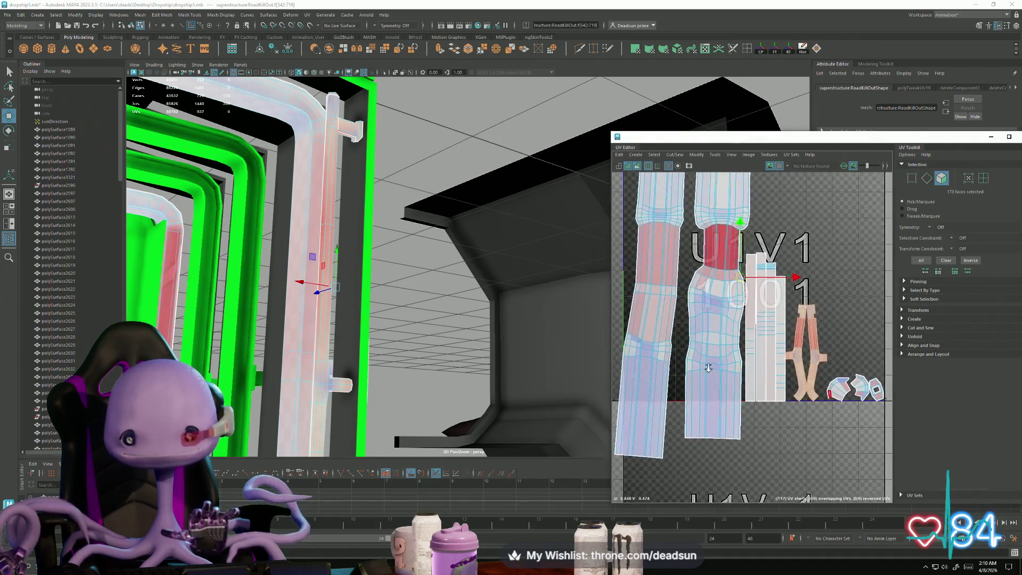
pyautogui.keyDown('alt'); pyautogui.moveTo(752, 365); pyautogui.dragTo(734, 377, button='middle'); pyautogui.keyUp('alt')
pyautogui.hotkey('ctrl', 'z')
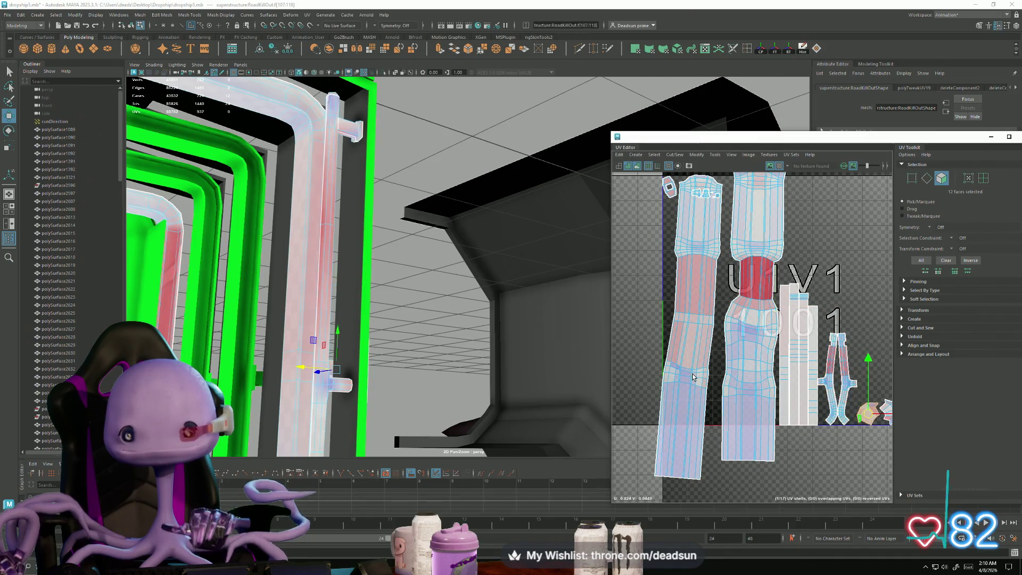
pyautogui.hotkey('ctrl', 'z')
pyautogui.hotkey('ctrl', 'z')
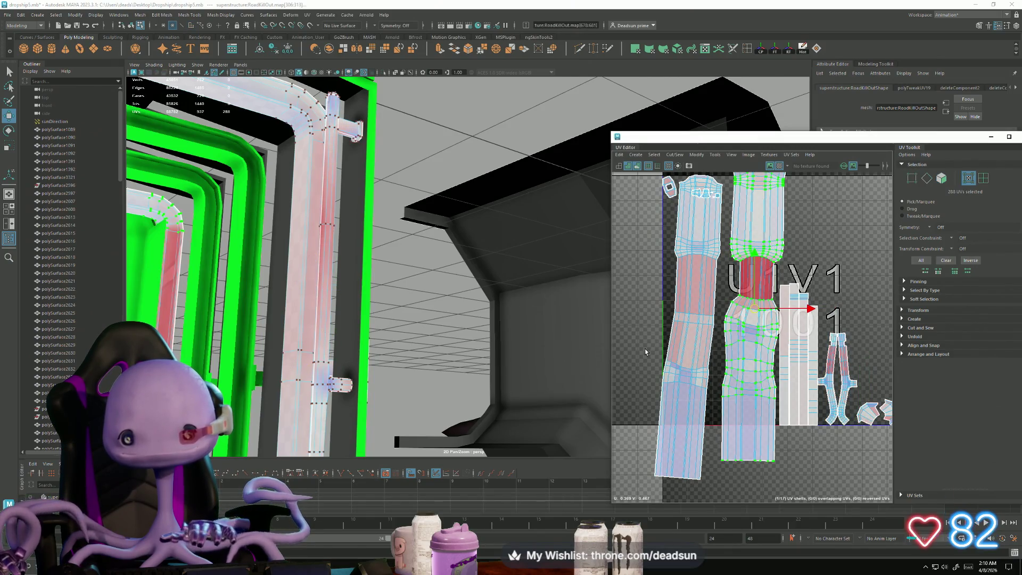
# Step: Rotate and shift the left shell's lower UVs into a straight vertical line
pyautogui.moveTo(715, 497); pyautogui.dragTo(716, 495)
pyautogui.press('e')
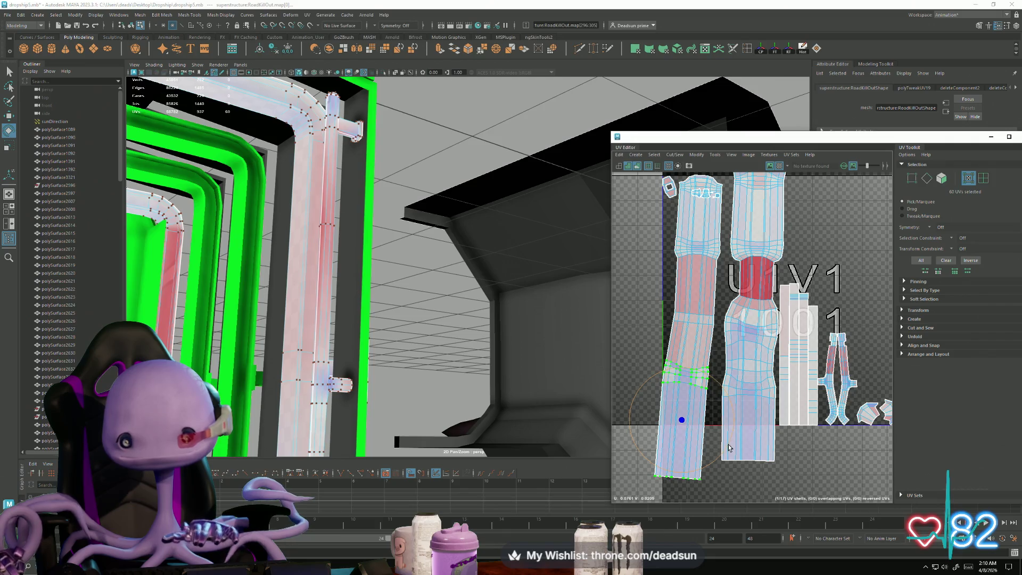
pyautogui.moveTo(728, 447); pyautogui.dragTo(685, 421)
pyautogui.moveTo(690, 476); pyautogui.dragTo(692, 474)
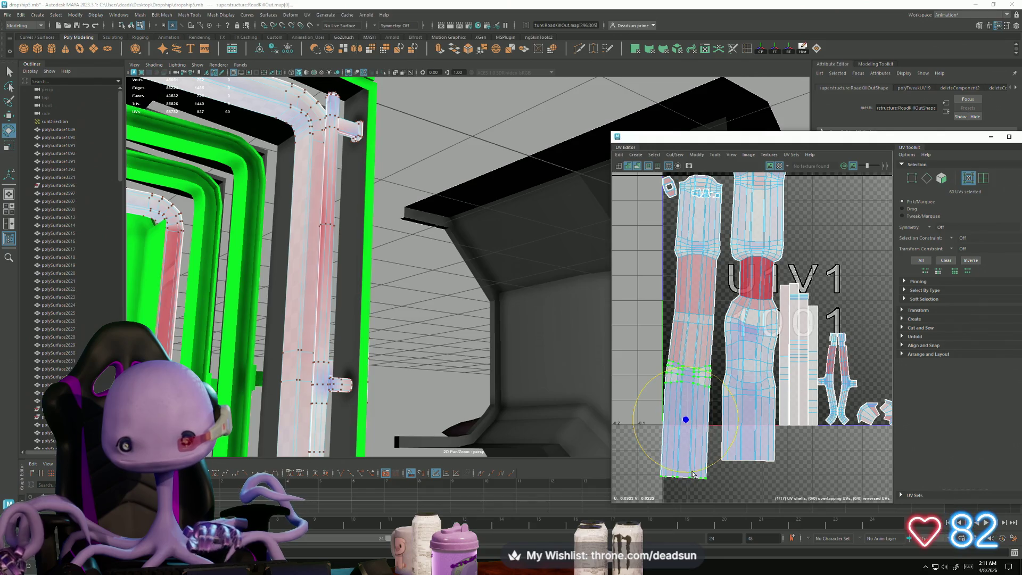
pyautogui.press('w')
pyautogui.moveTo(686, 421); pyautogui.dragTo(687, 424)
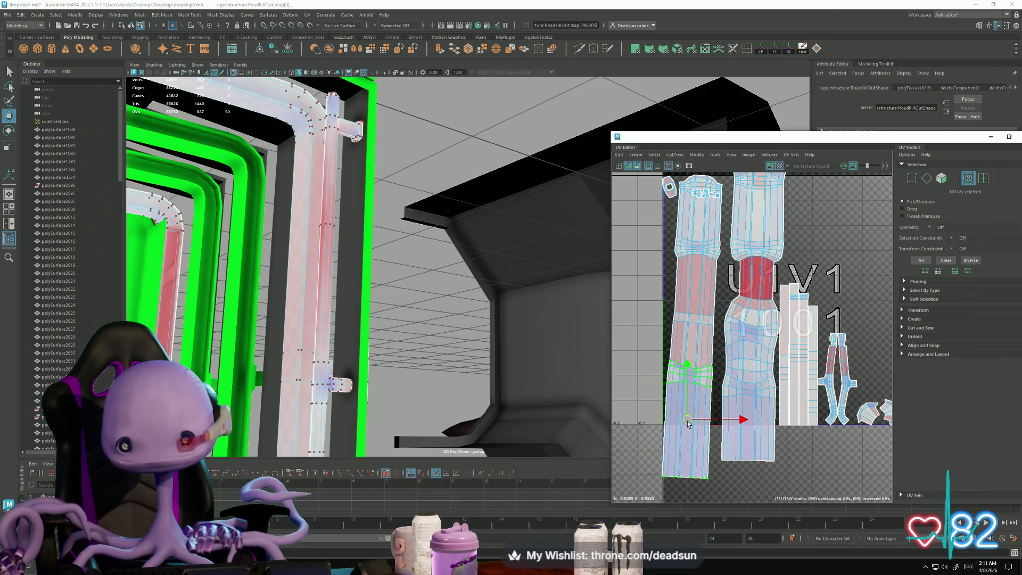
pyautogui.moveTo(688, 364); pyautogui.dragTo(688, 382)
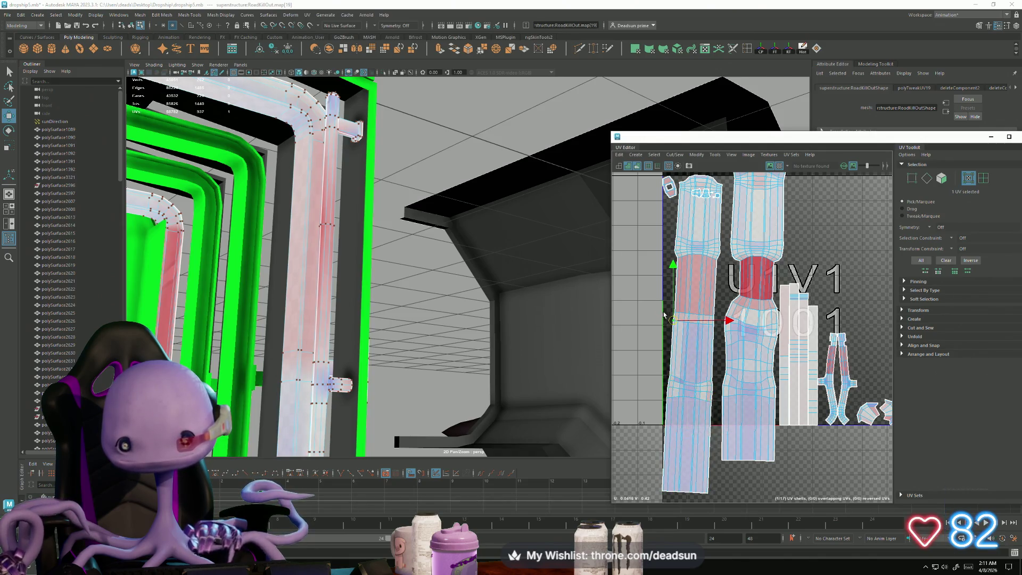
pyautogui.keyDown('alt'); pyautogui.moveTo(680, 243); pyautogui.dragTo(678, 253, button='middle'); pyautogui.keyUp('alt')
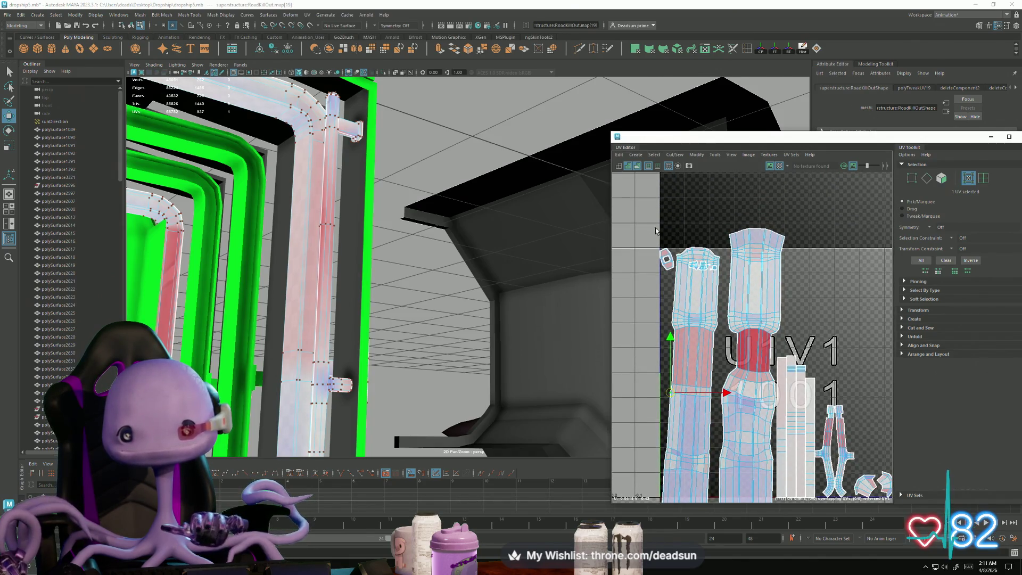
# Step: Raise the left shell's upper UVs and select the top part of the right shell
pyautogui.moveTo(726, 353); pyautogui.dragTo(726, 353)
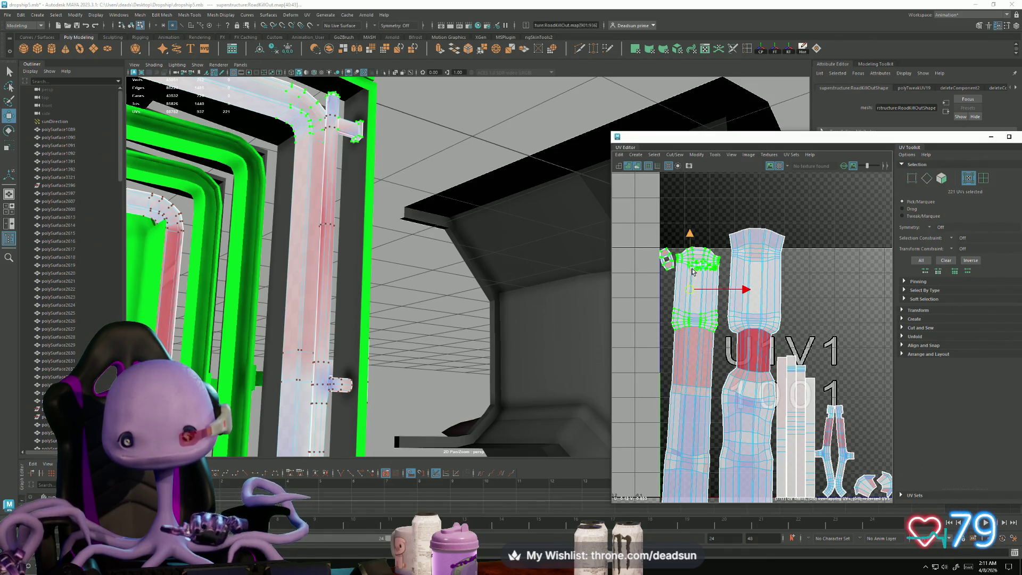
pyautogui.moveTo(690, 292); pyautogui.dragTo(692, 278)
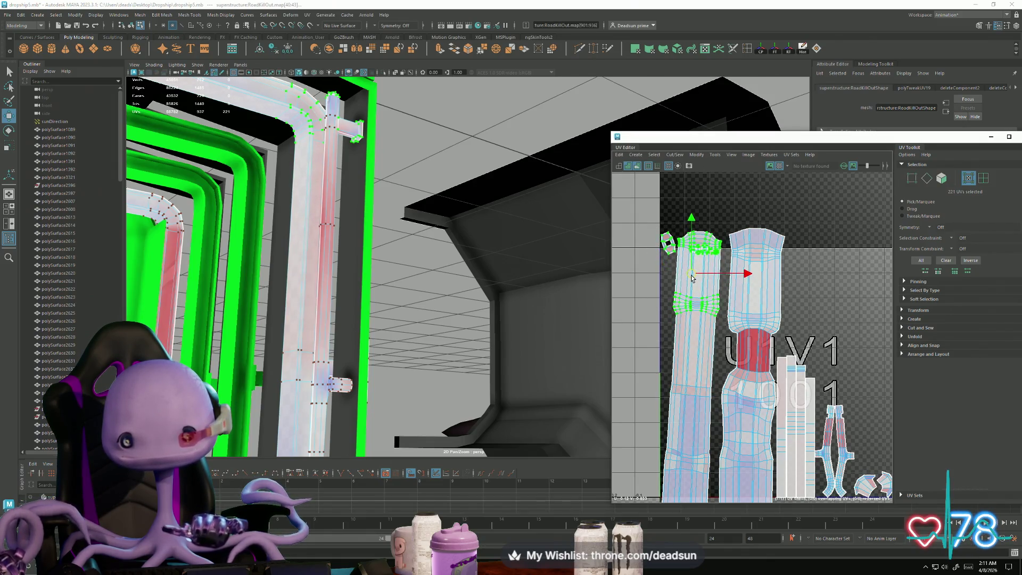
pyautogui.moveTo(716, 393); pyautogui.dragTo(689, 390)
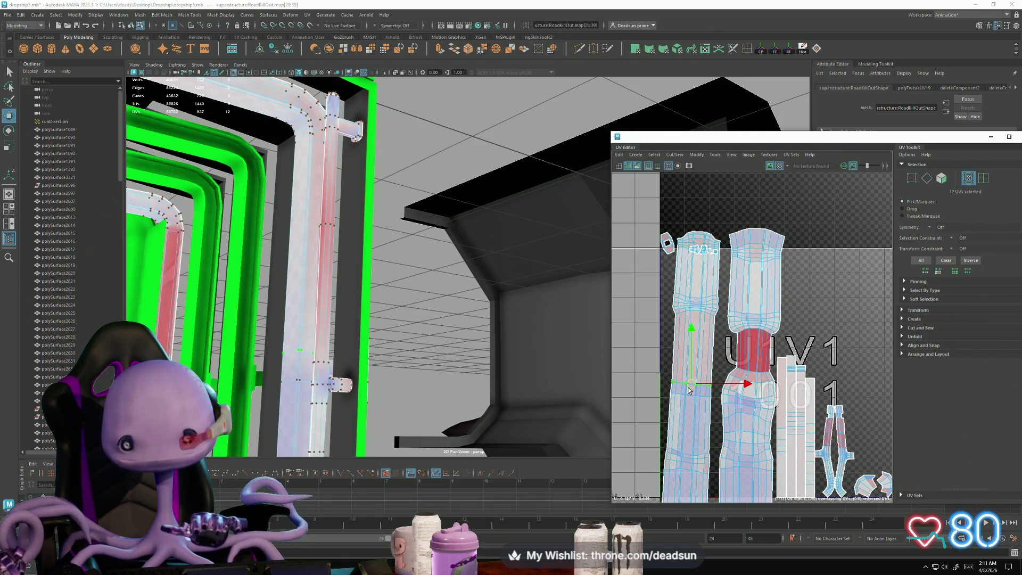
pyautogui.keyDown('alt'); pyautogui.moveTo(731, 394); pyautogui.dragTo(700, 399, button='middle'); pyautogui.keyUp('alt')
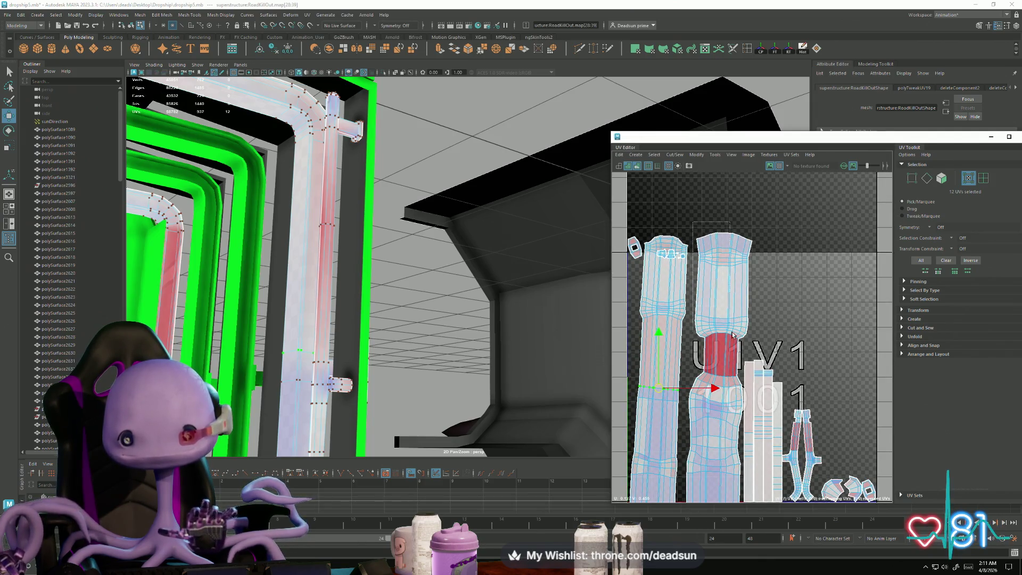
pyautogui.moveTo(756, 349); pyautogui.dragTo(754, 352)
pyautogui.scroll(3, 720, 356)
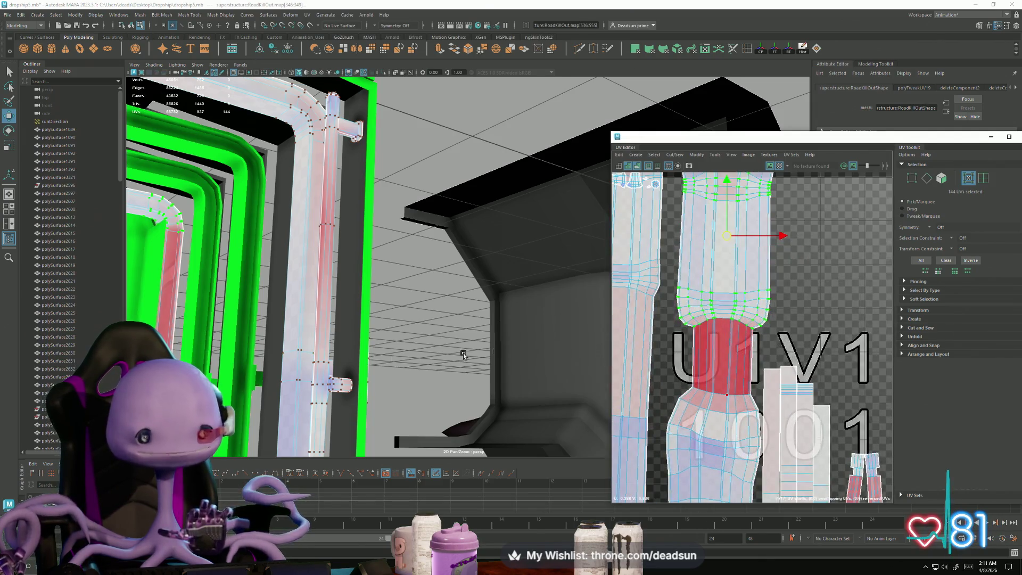
pyautogui.scroll(2, 715, 323)
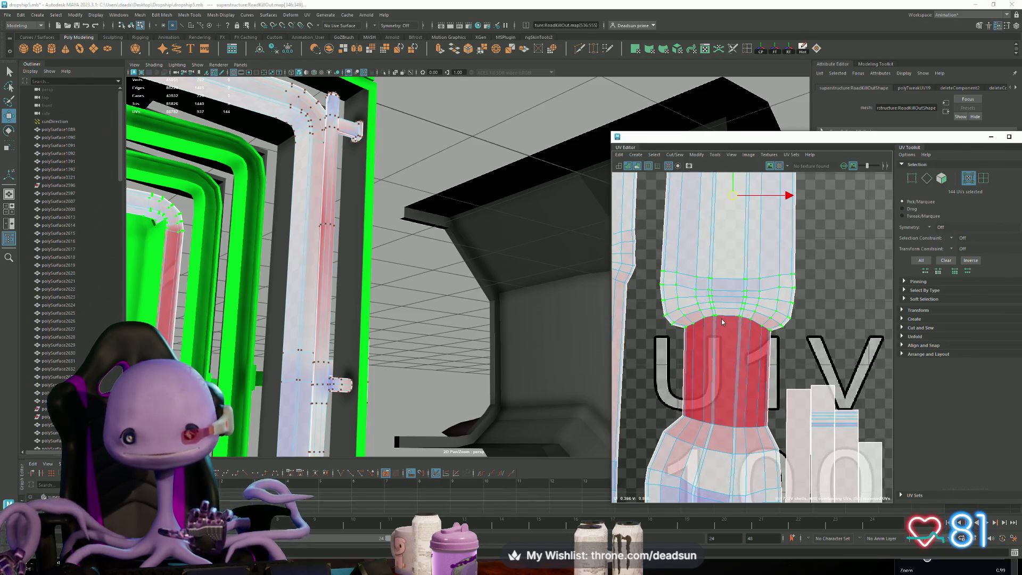
pyautogui.press('F10')
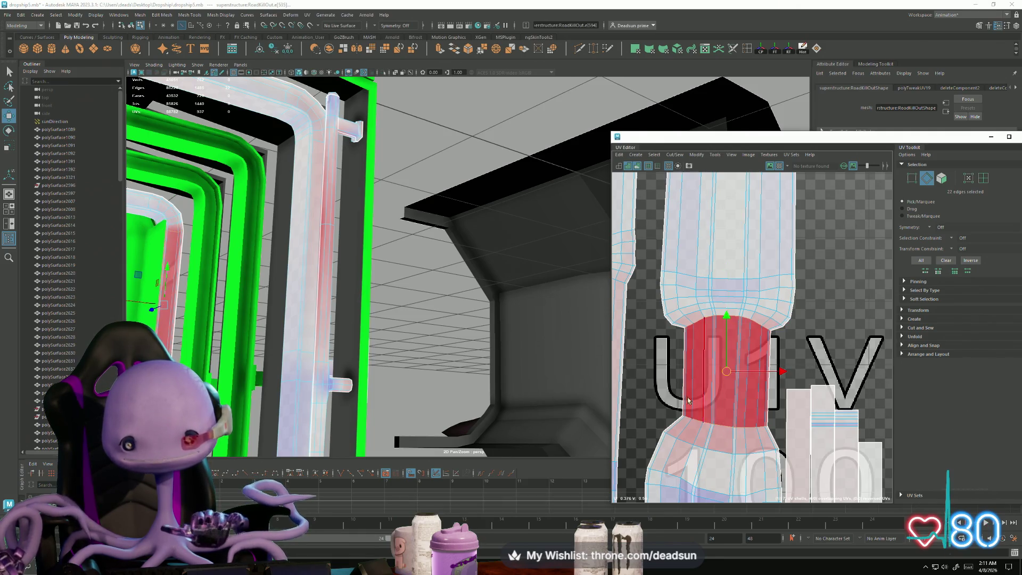
# Step: Cut the shell along the marked edges, convert to UVs and unfold the pieces
pyautogui.click(675, 155)
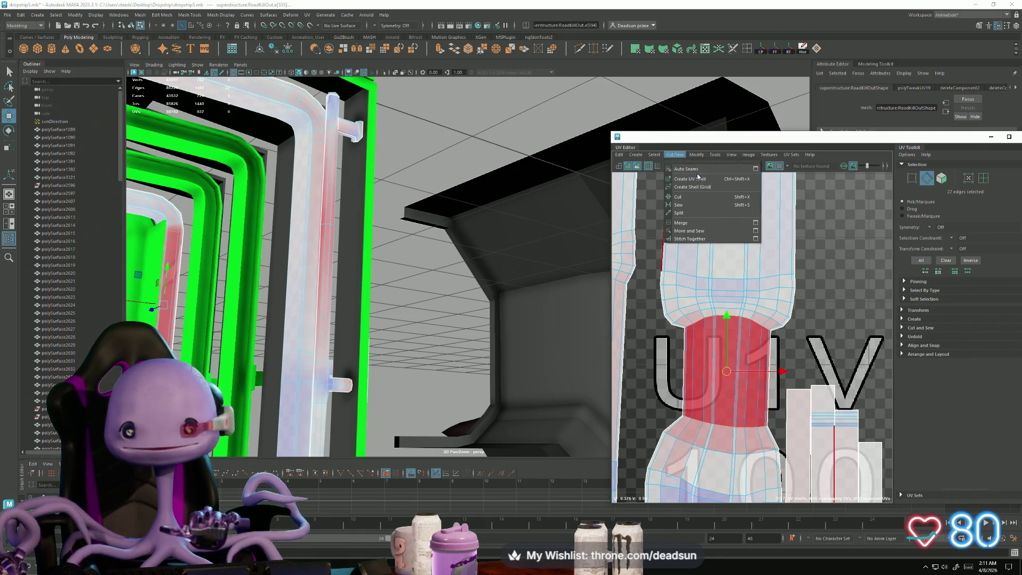
pyautogui.click(687, 200)
pyautogui.scroll(-3, 693, 299)
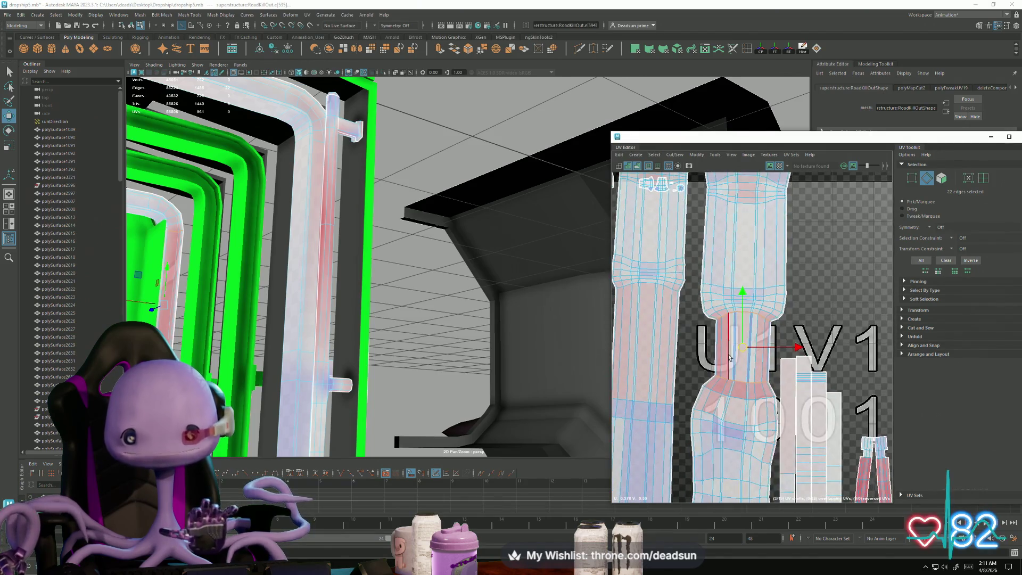
pyautogui.hotkey('ctrl', 'F12')
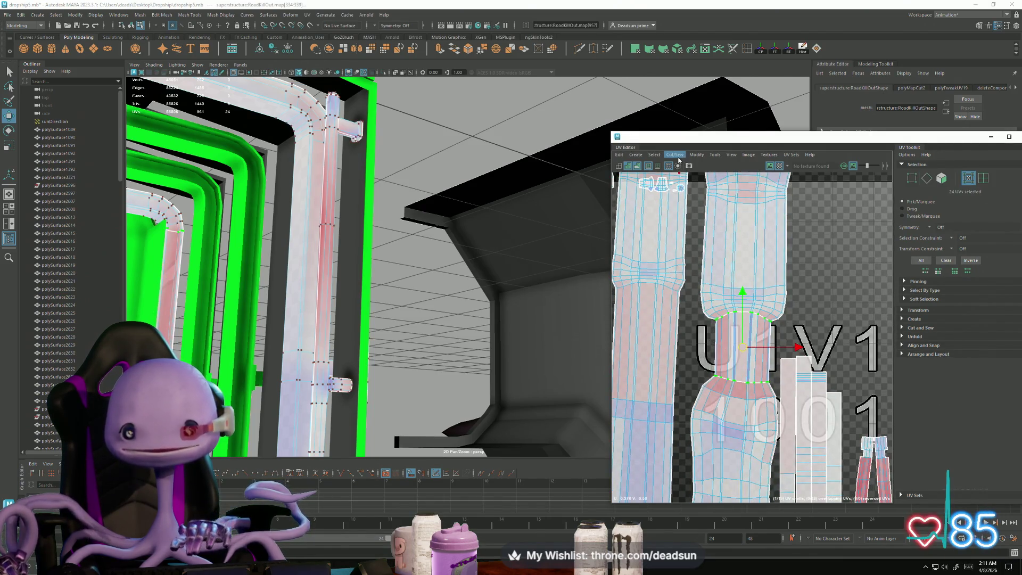
pyautogui.click(697, 154)
pyautogui.click(704, 404)
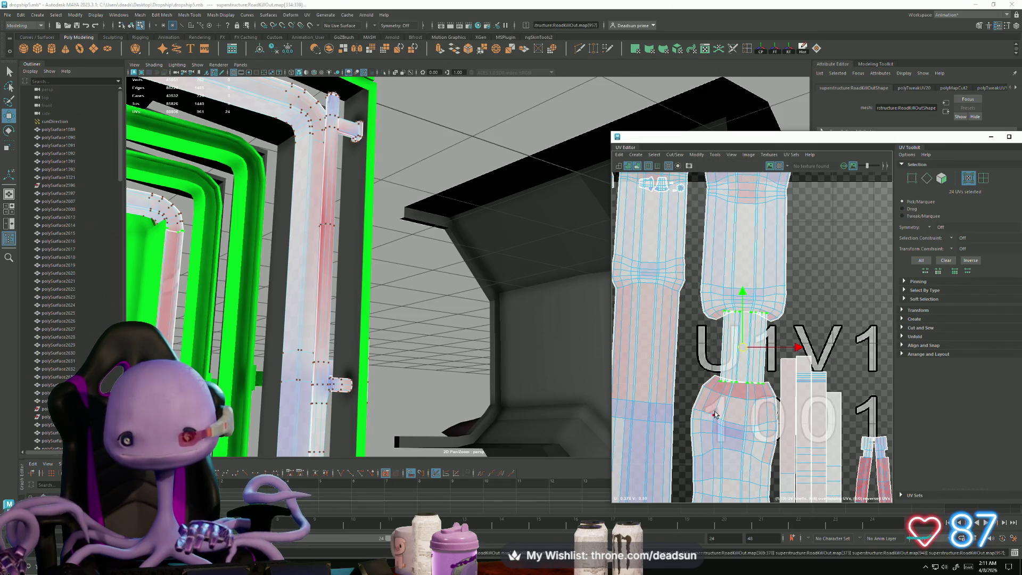
# Step: Check the lower, upper, left, middle and elbow pipe shells, then clear the selection
pyautogui.doubleClick(719, 424)
pyautogui.doubleClick(699, 315)
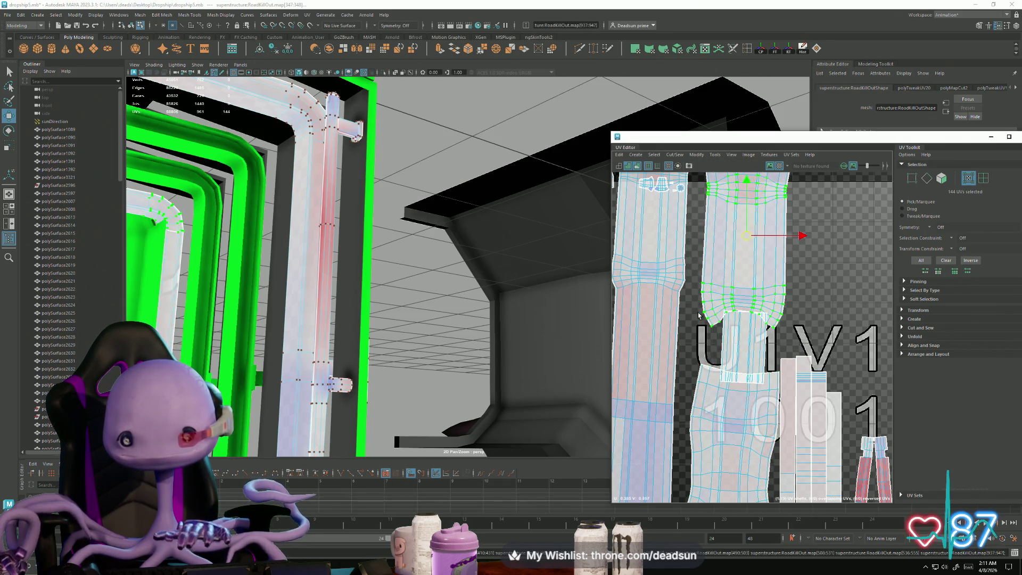
pyautogui.scroll(-3, 770, 377)
pyautogui.doubleClick(726, 366)
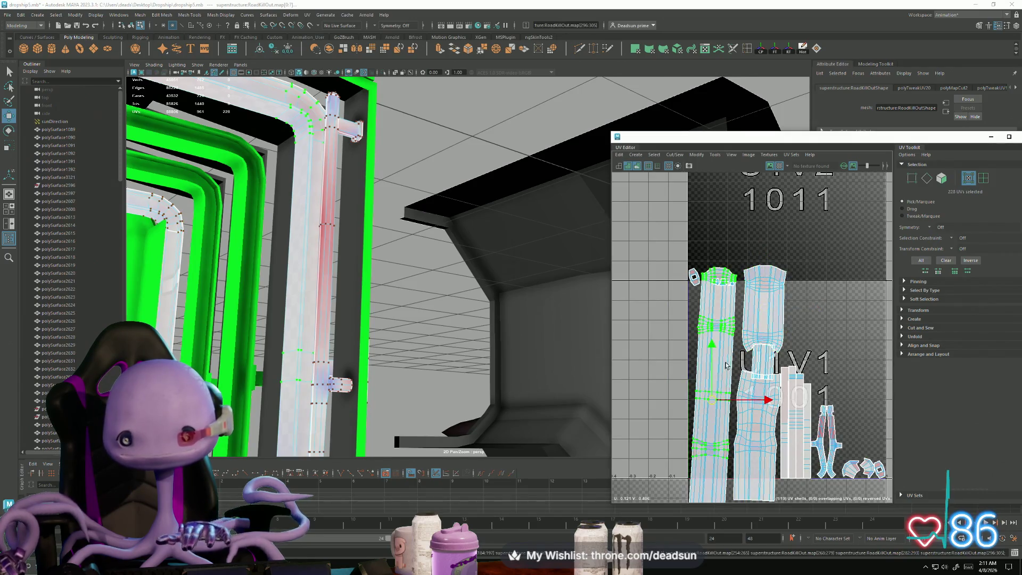
pyautogui.scroll(5, 729, 404)
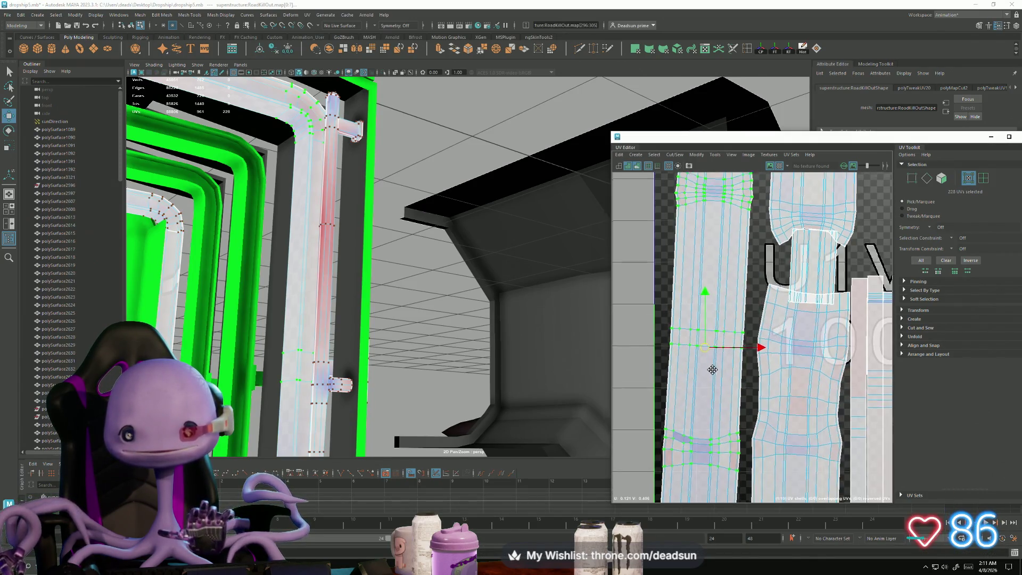
pyautogui.scroll(-2, 719, 345)
pyautogui.keyDown('alt'); pyautogui.moveTo(719, 325); pyautogui.dragTo(685, 289, button='middle'); pyautogui.keyUp('alt')
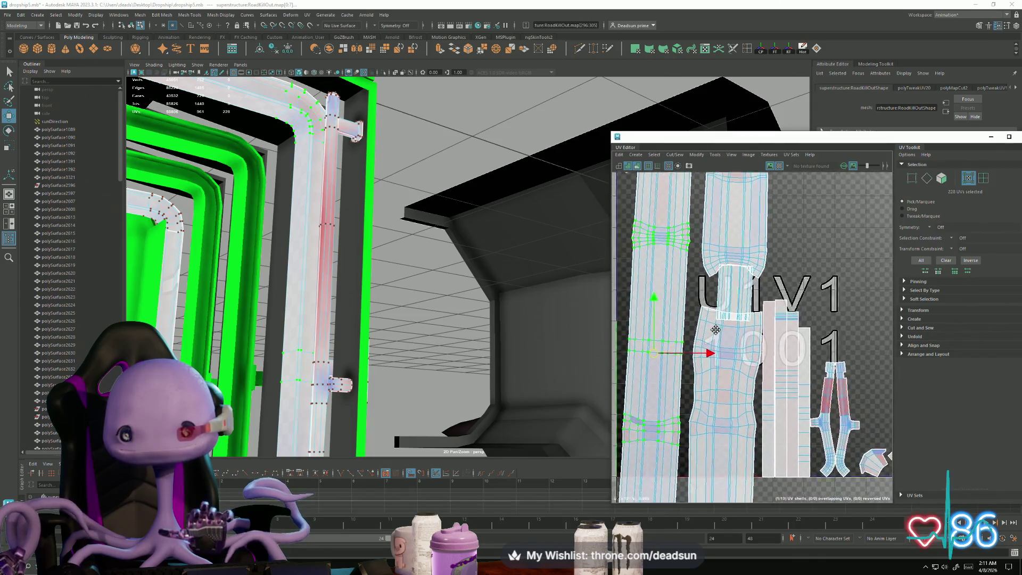
pyautogui.scroll(-2, 686, 289)
pyautogui.doubleClick(703, 371)
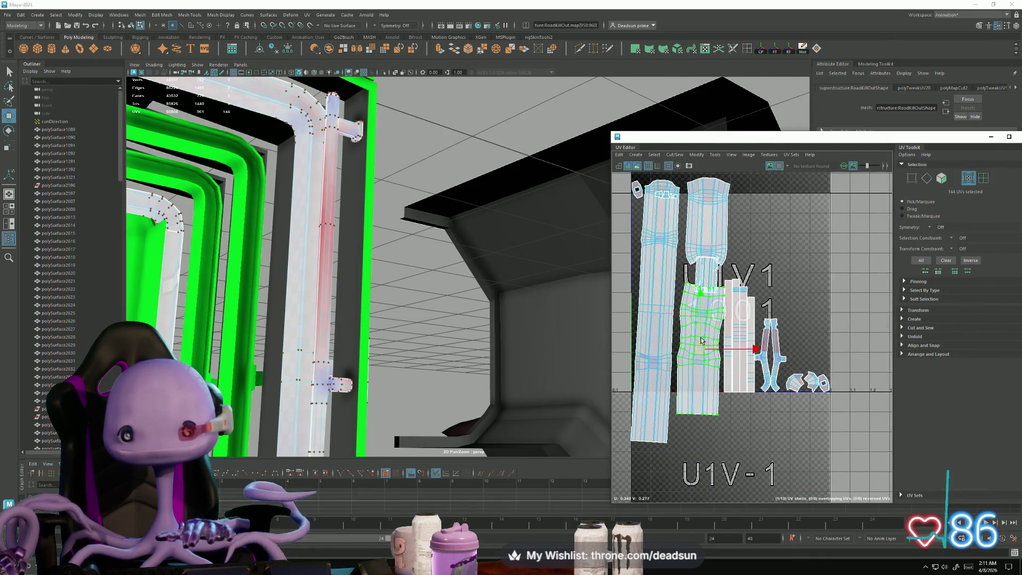
pyautogui.doubleClick(703, 259)
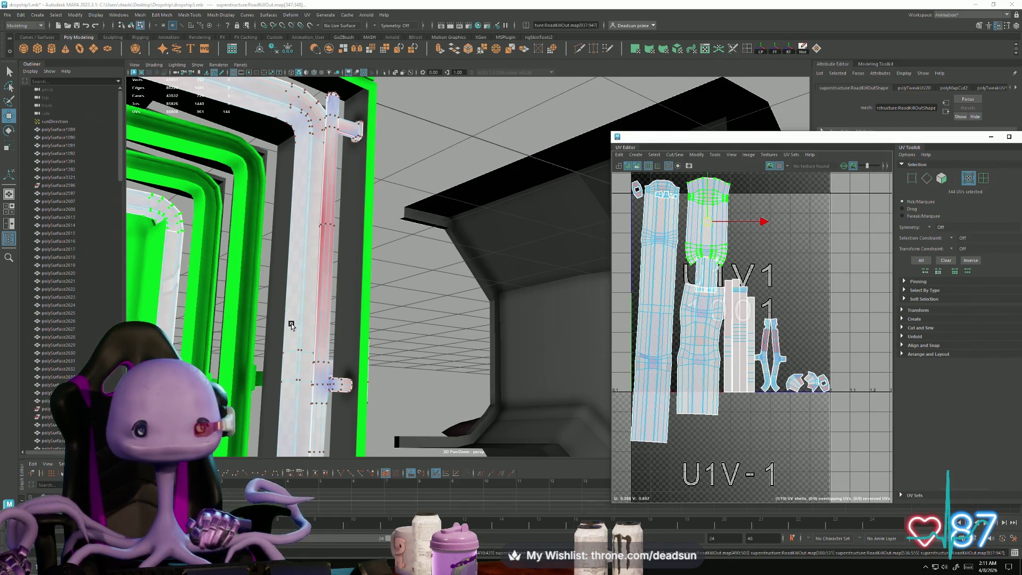
pyautogui.keyDown('alt'); pyautogui.moveTo(292, 326); pyautogui.dragTo(372, 349, button='middle'); pyautogui.keyUp('alt')
pyautogui.click(382, 362)
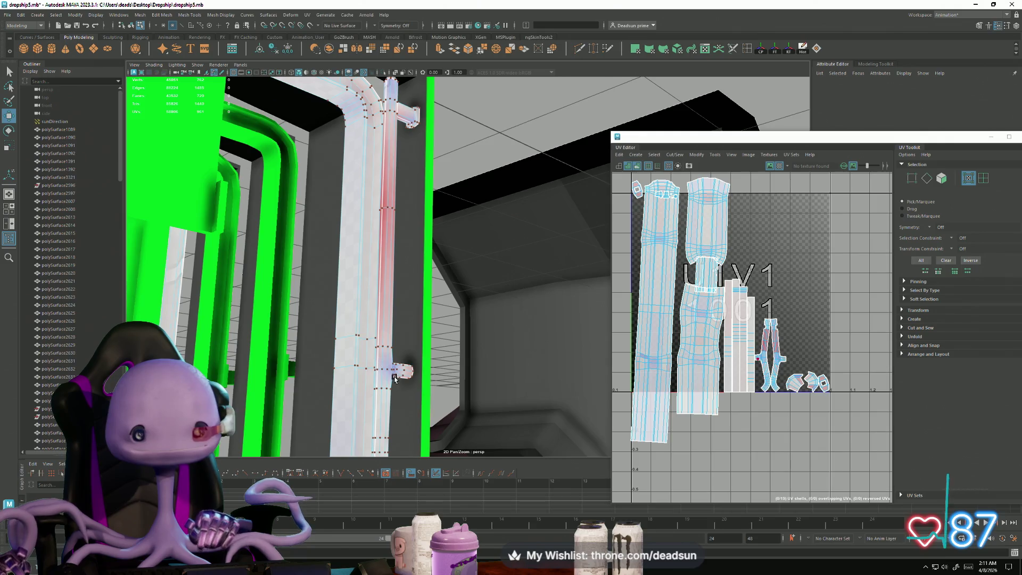
# Step: Select the small pipe piece's UV shell and unfold it repeatedly with Ctrl+U
pyautogui.doubleClick(398, 368)
pyautogui.scroll(3, 747, 367)
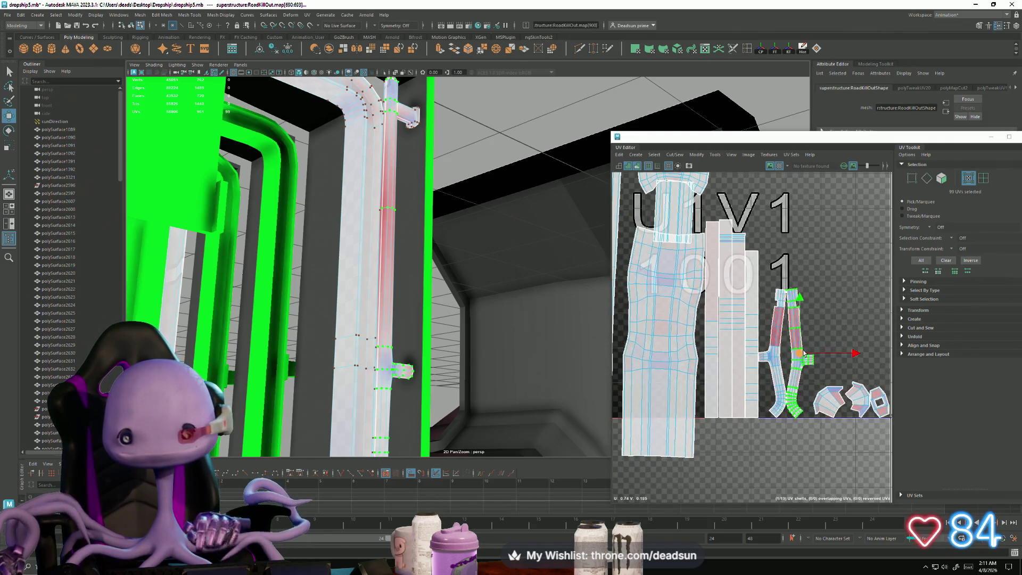
pyautogui.hotkey('ctrl', 'u')
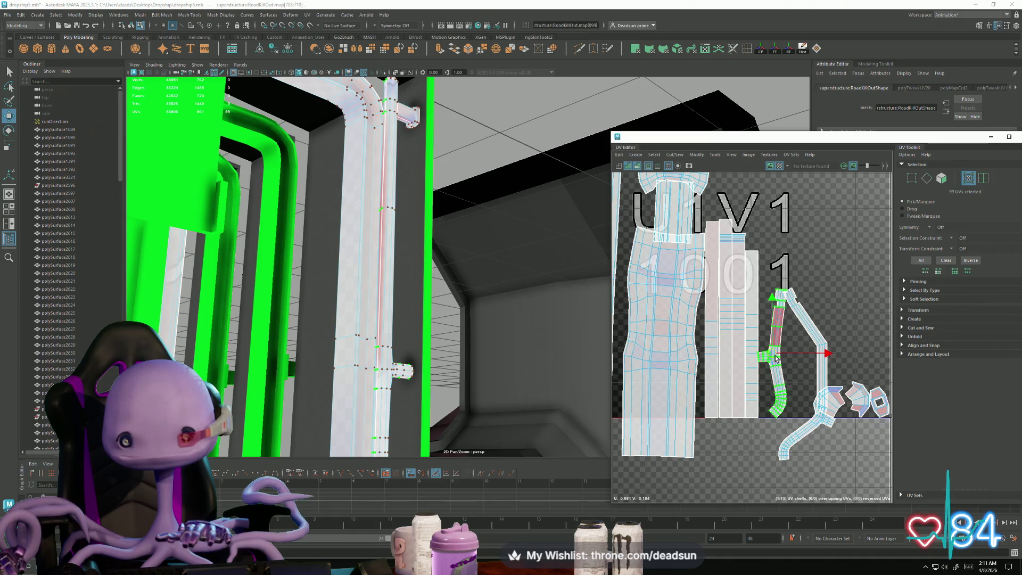
pyautogui.hotkey('ctrl', 'u')
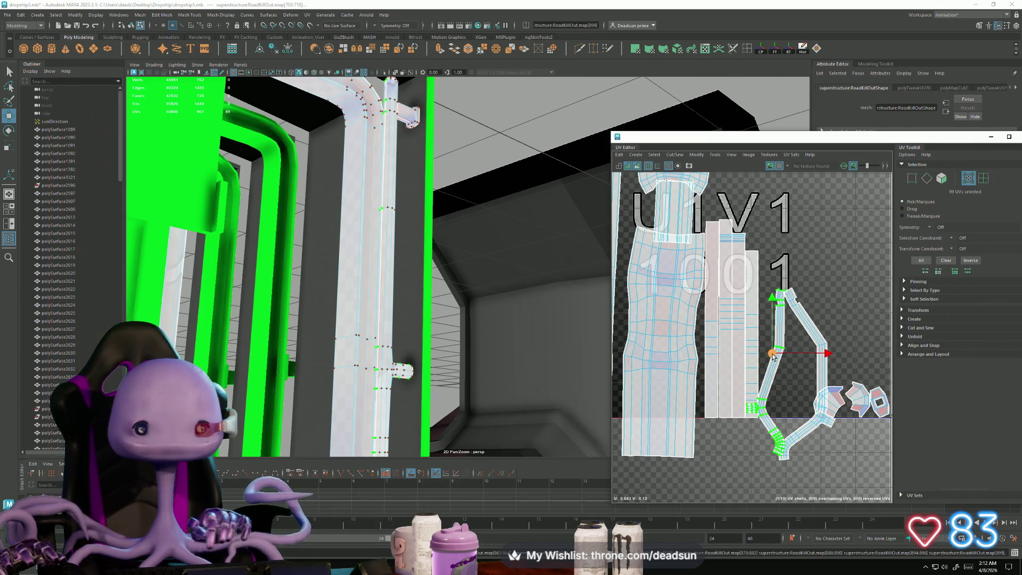
pyautogui.hotkey('ctrl', 'u')
pyautogui.scroll(5, 834, 420)
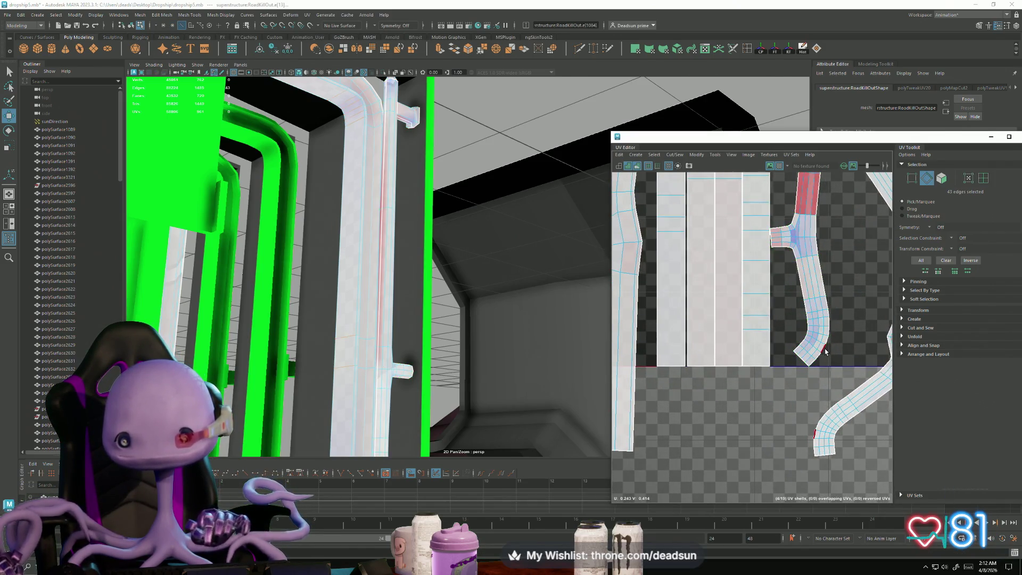
# Step: Select an edge loop along the pipe shell in edge mode
pyautogui.press('F10')
pyautogui.press('f')
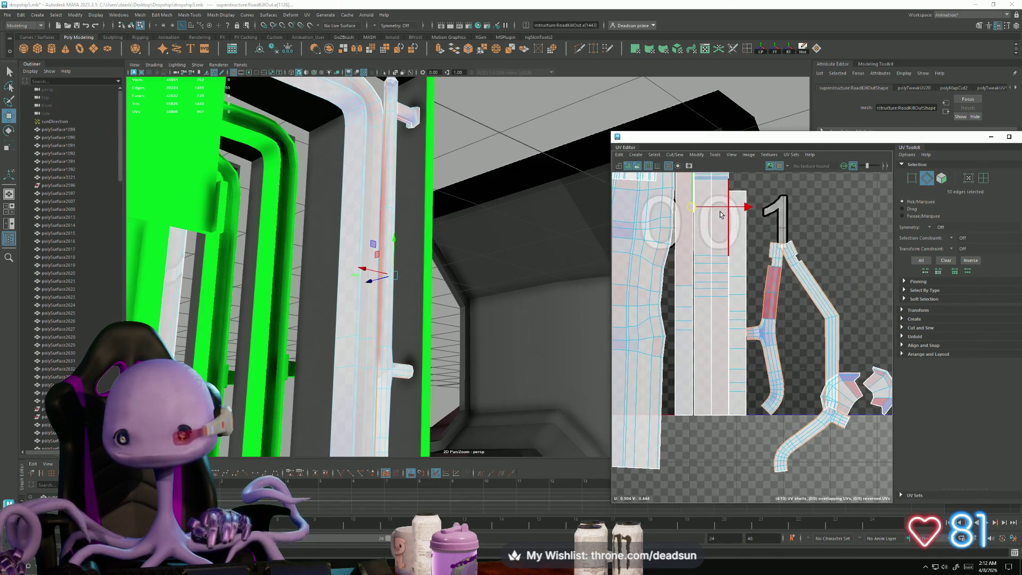
pyautogui.doubleClick(762, 375)
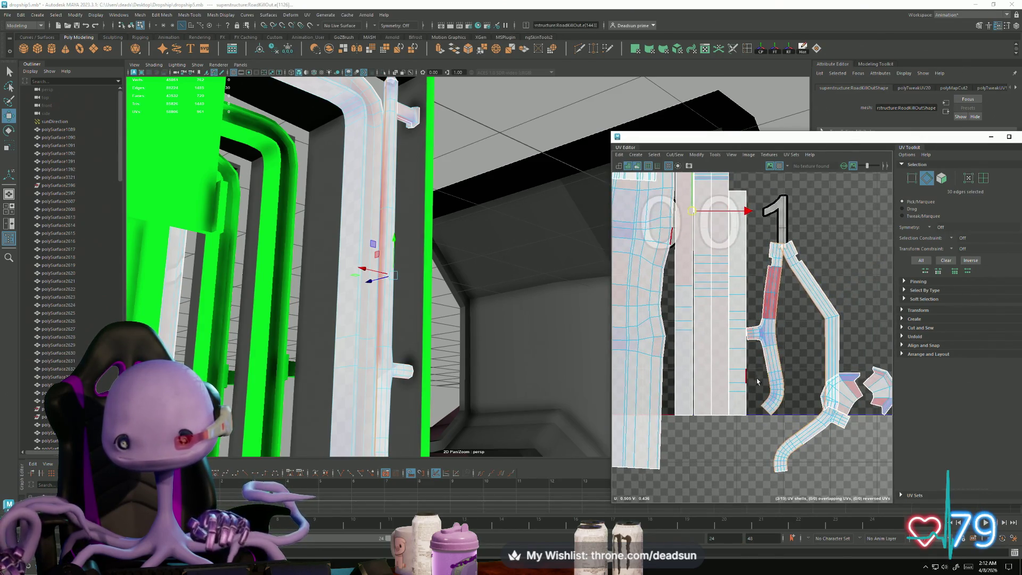
pyautogui.moveTo(772, 408)
pyautogui.keyDown('alt'); pyautogui.mouseDown(button='middle')
pyautogui.moveTo(745, 421)
pyautogui.moveTo(729, 405)
pyautogui.mouseUp(button='middle'); pyautogui.keyUp('alt')
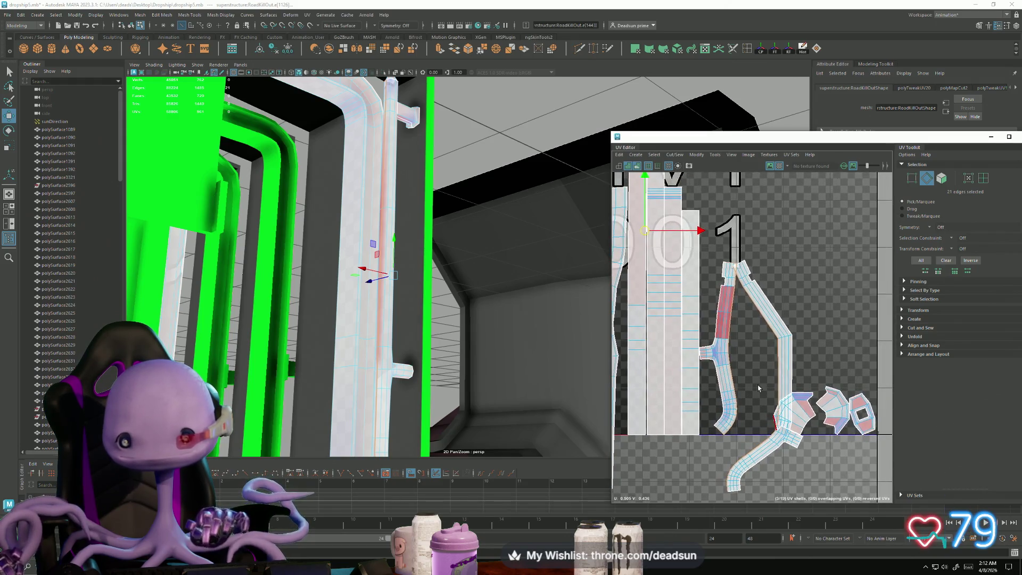
pyautogui.scroll(-3, 716, 360)
pyautogui.scroll(-3, 715, 360)
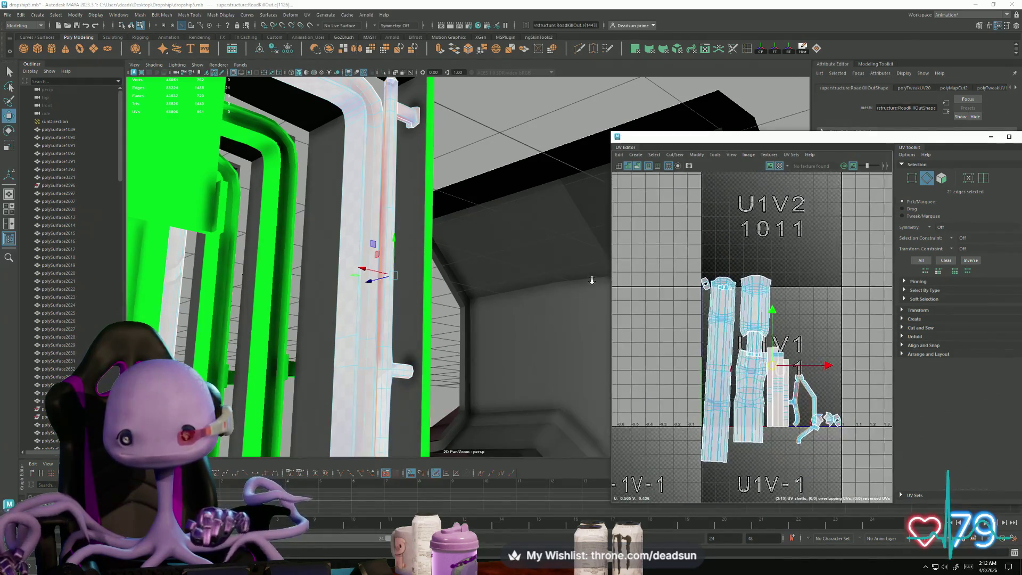
pyautogui.scroll(5, 757, 411)
pyautogui.moveTo(475, 358)
pyautogui.keyDown('alt'); pyautogui.mouseDown()
pyautogui.moveTo(408, 336)
pyautogui.moveTo(448, 360)
pyautogui.mouseUp(); pyautogui.keyUp('alt')
pyautogui.scroll(-2, 797, 374)
pyautogui.scroll(2, 797, 374)
pyautogui.keyDown('alt'); pyautogui.moveTo(797, 374); pyautogui.dragTo(712, 326, button='middle'); pyautogui.keyUp('alt')
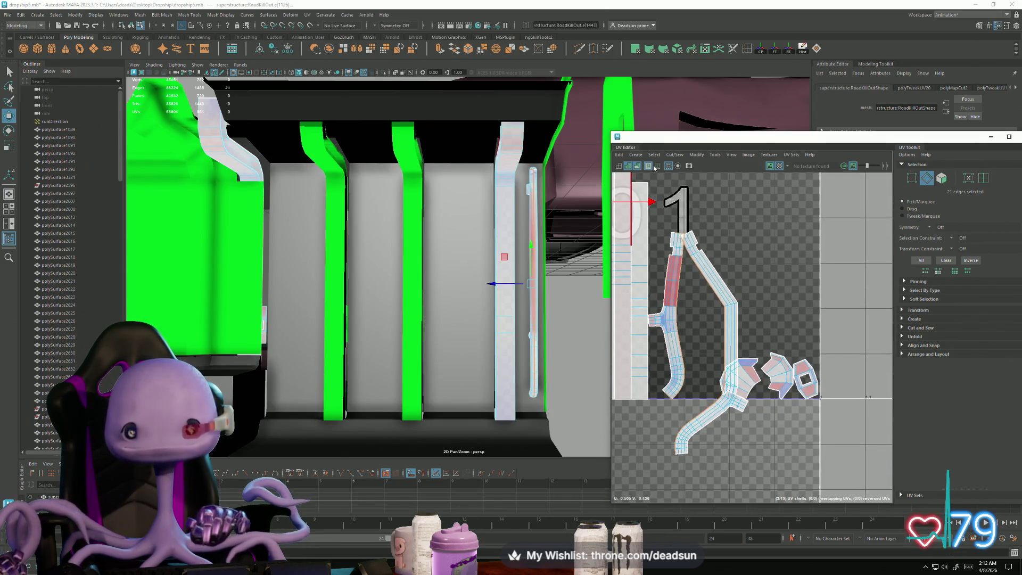
# Step: Merge the pieces along the selected edges, then straighten and unfold the merged shell
pyautogui.click(675, 155)
pyautogui.click(684, 225)
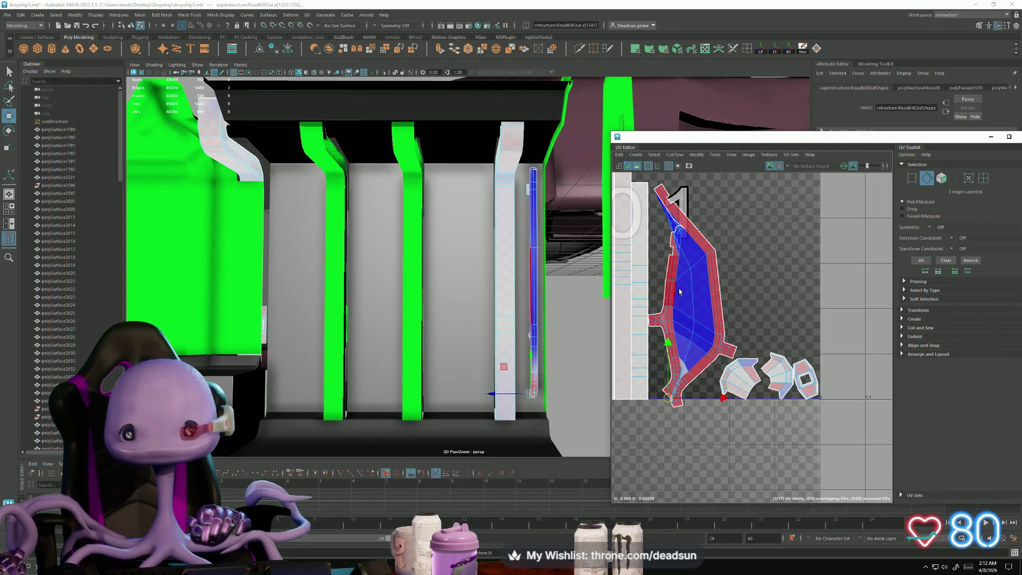
pyautogui.keyDown('alt'); pyautogui.moveTo(680, 291); pyautogui.dragTo(711, 305, button='middle'); pyautogui.keyUp('alt')
pyautogui.doubleClick(724, 262)
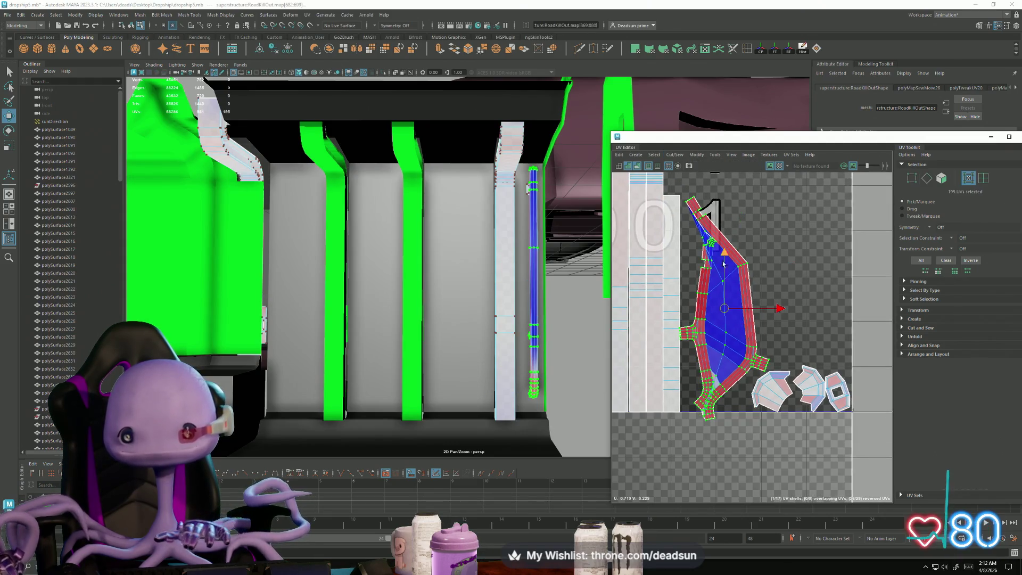
pyautogui.click(695, 154)
pyautogui.click(698, 397)
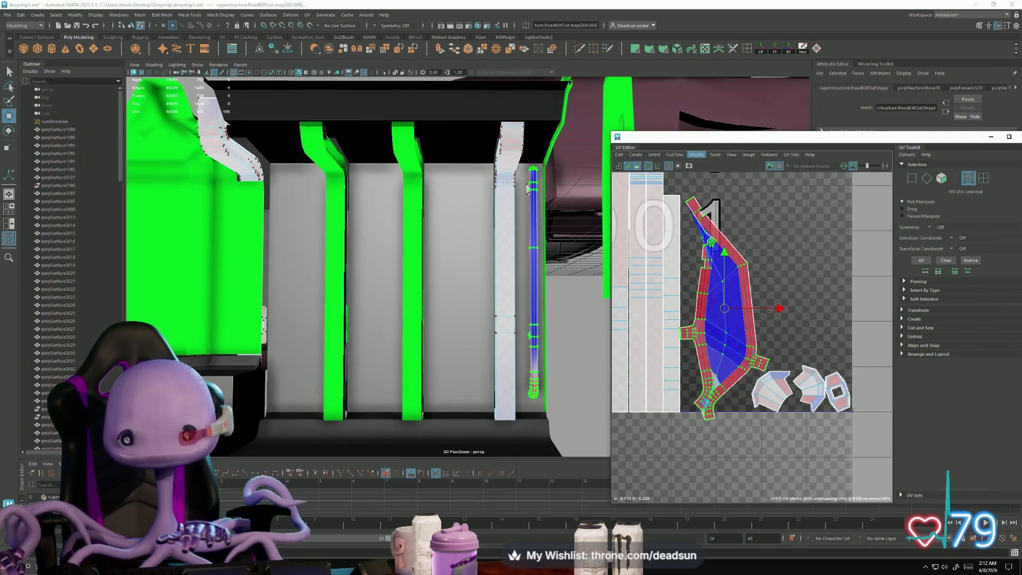
pyautogui.click(696, 156)
pyautogui.click(696, 406)
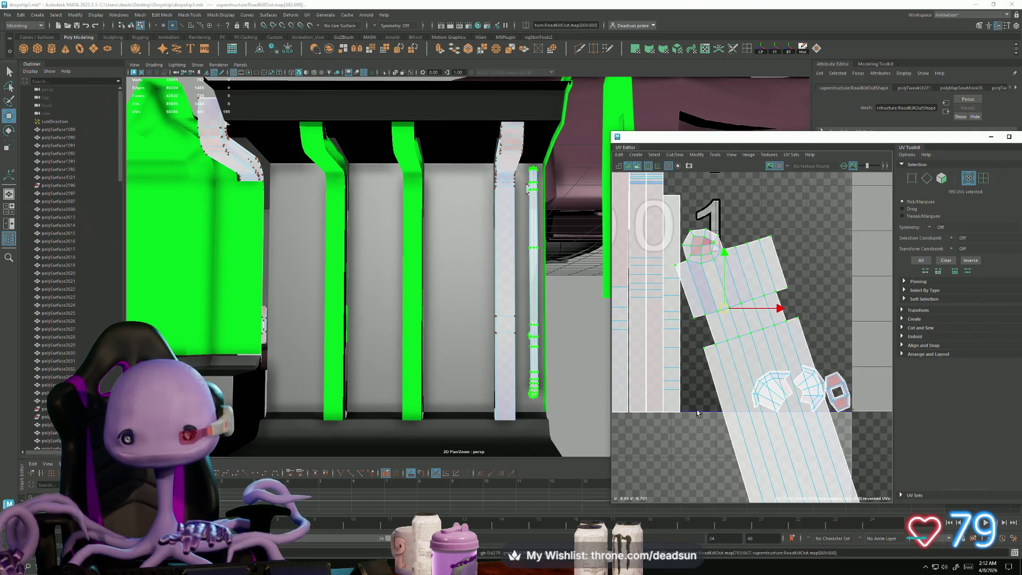
# Step: Move the straightened shell onto the U-1V1/U-1V2 tiles and rotate it nearly vertical
pyautogui.scroll(-2, 698, 410)
pyautogui.scroll(-8, 754, 373)
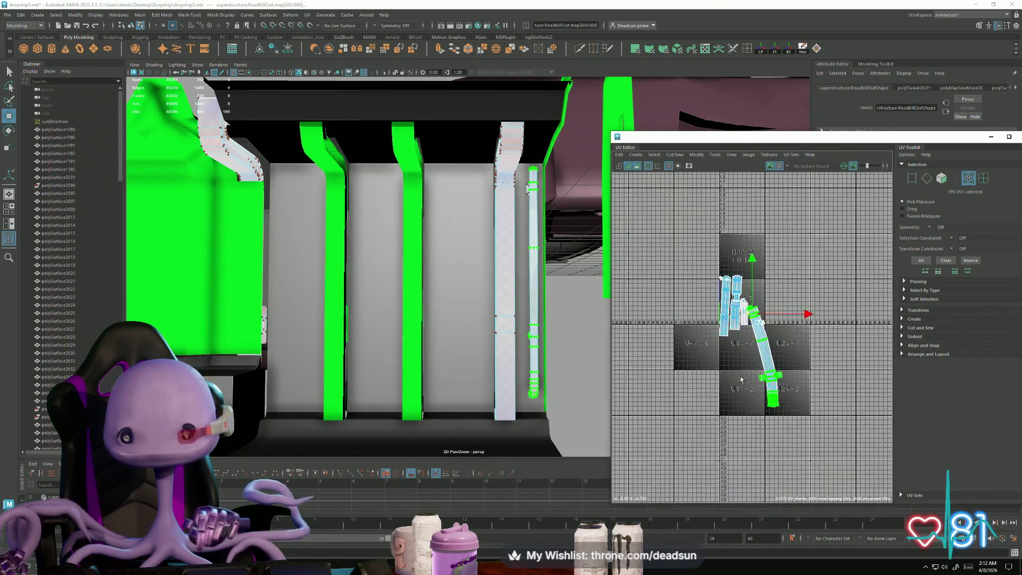
pyautogui.click(755, 378)
pyautogui.doubleClick(756, 378)
pyautogui.moveTo(756, 378); pyautogui.dragTo(672, 315)
pyautogui.press('e')
pyautogui.moveTo(707, 347); pyautogui.dragTo(676, 326)
# Step: Adjust the shell's top end upright and zoom in on its cap
pyautogui.moveTo(652, 258); pyautogui.dragTo(676, 280)
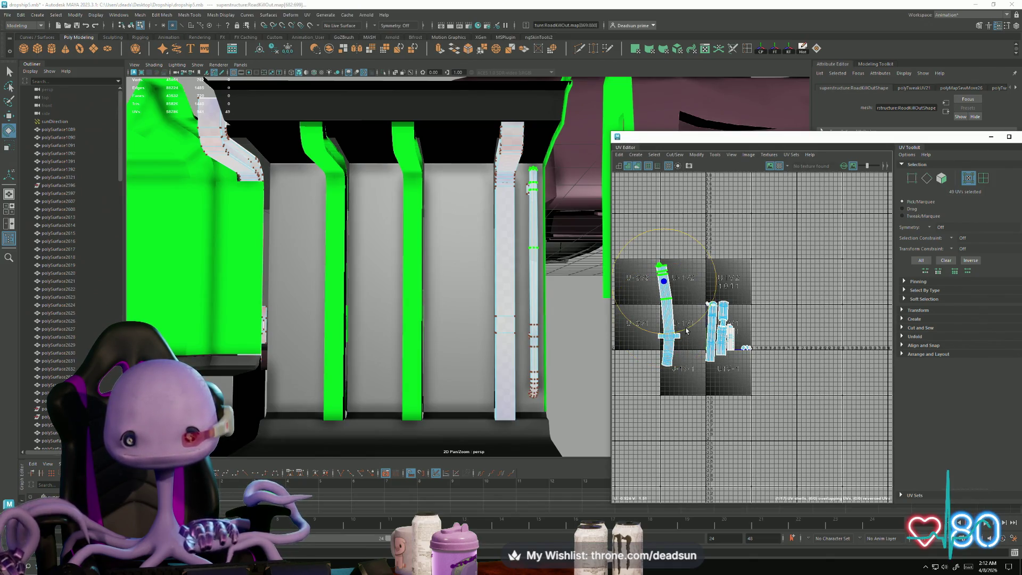
pyautogui.moveTo(687, 331); pyautogui.dragTo(679, 335)
pyautogui.press('w')
pyautogui.hotkey('ctrl', 'z')
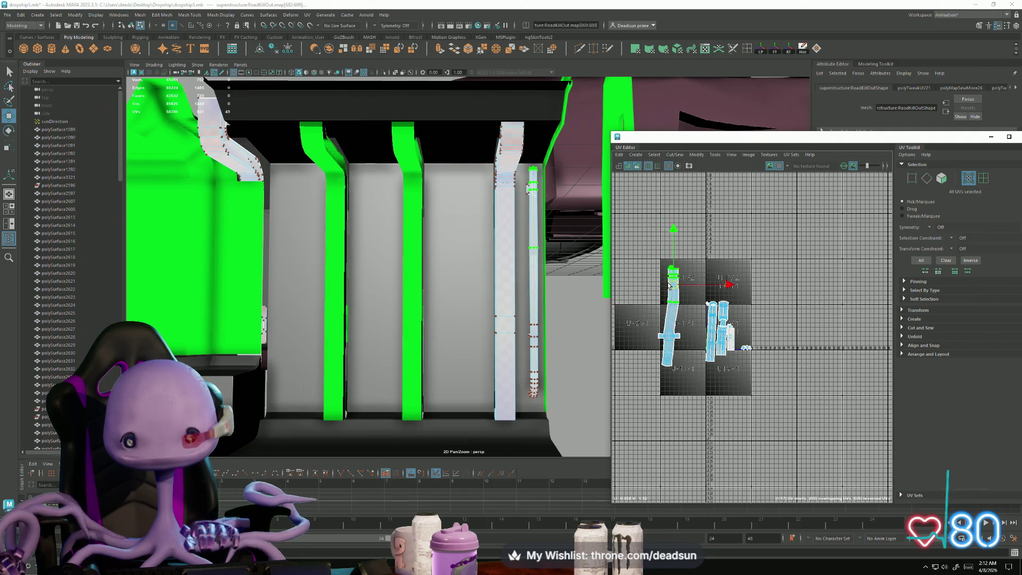
pyautogui.press('e')
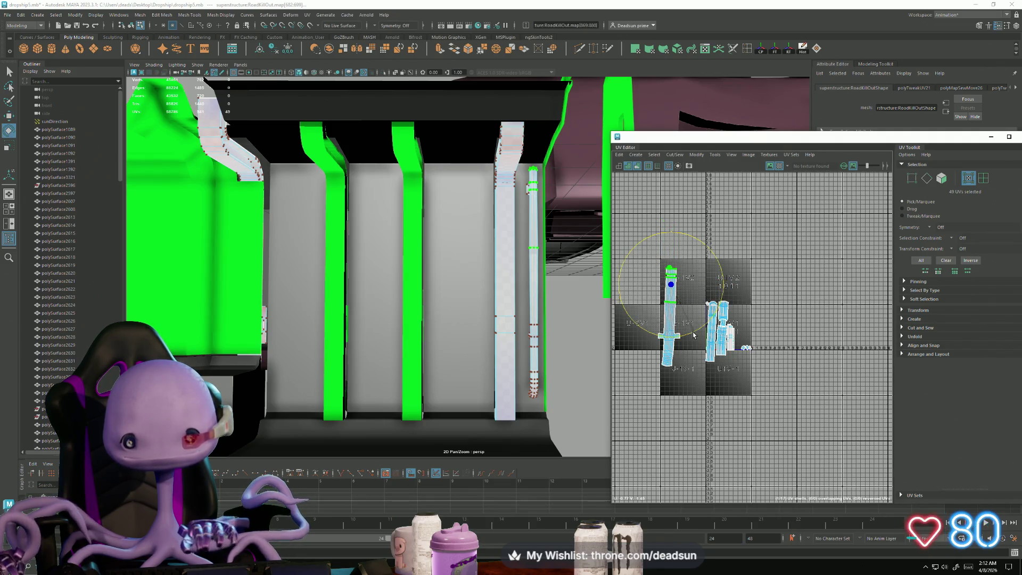
pyautogui.press('w')
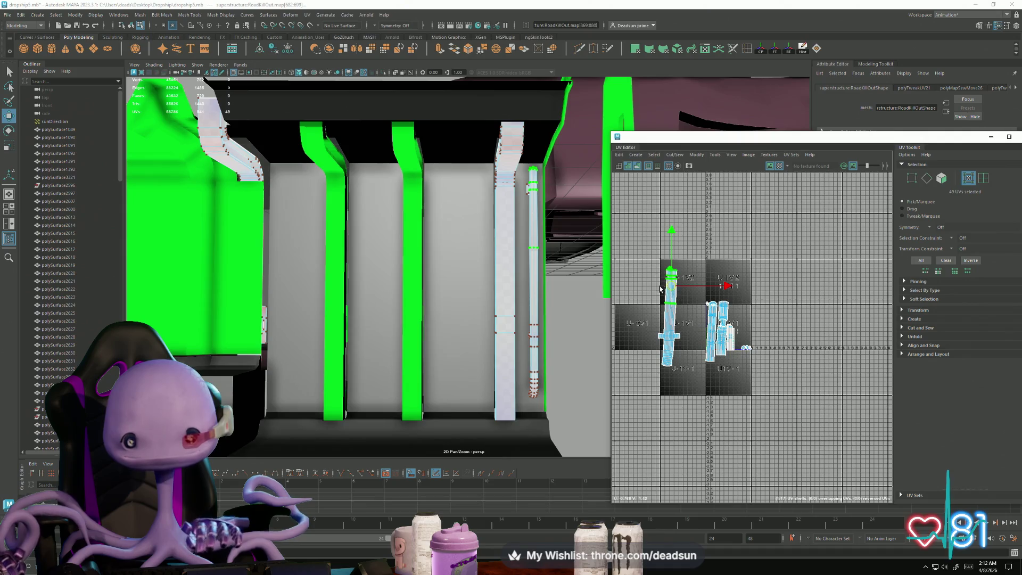
pyautogui.scroll(10, 700, 304)
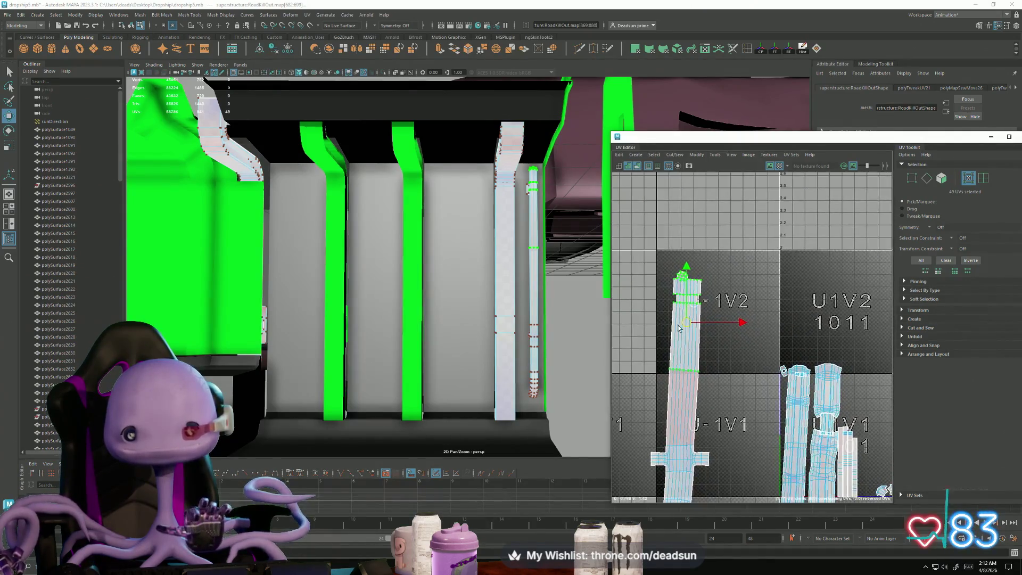
pyautogui.scroll(3, 699, 304)
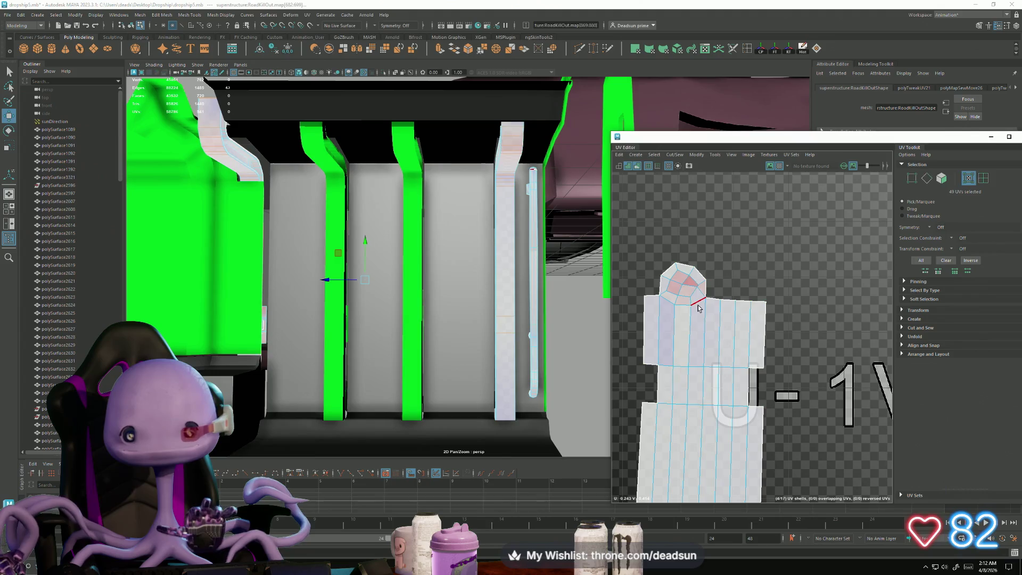
# Step: Select the end cap's border edges, cut them, and pull the cap off the pipe shell
pyautogui.press('F10')
pyautogui.click(694, 303)
pyautogui.keyDown('shift'); pyautogui.click(721, 335); pyautogui.keyUp('shift')
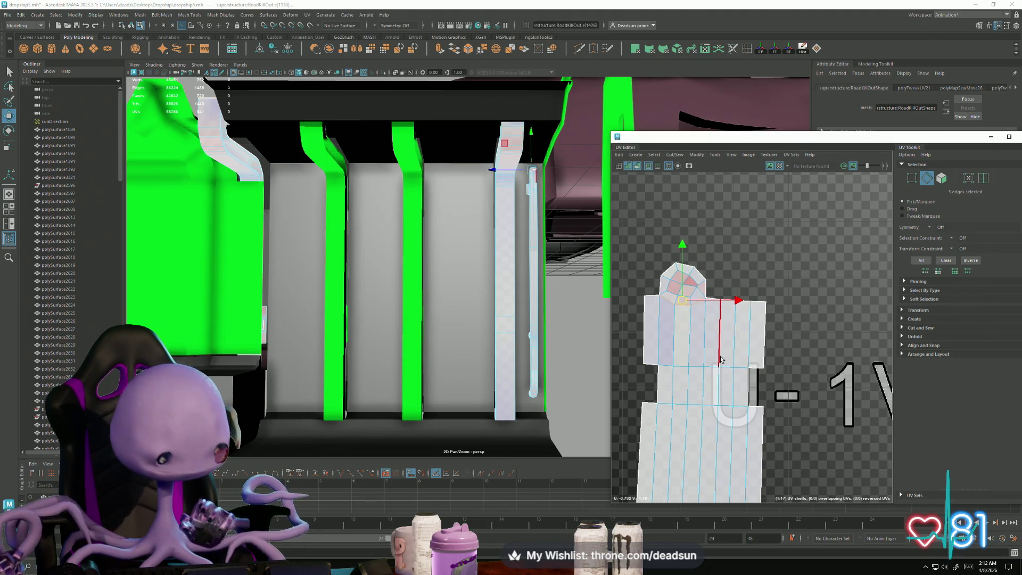
pyautogui.click(674, 155)
pyautogui.click(687, 196)
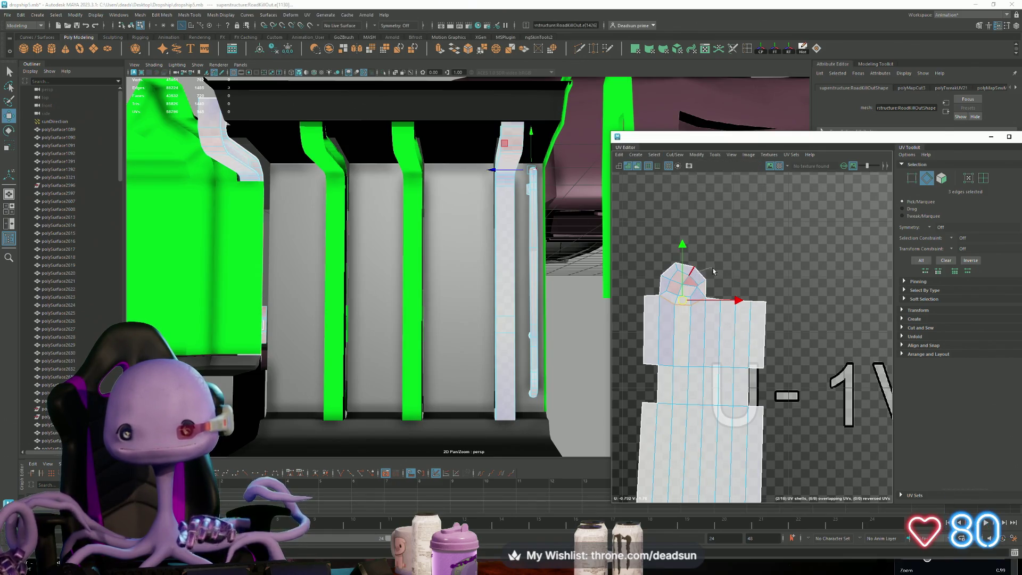
pyautogui.moveTo(683, 282); pyautogui.dragTo(717, 225)
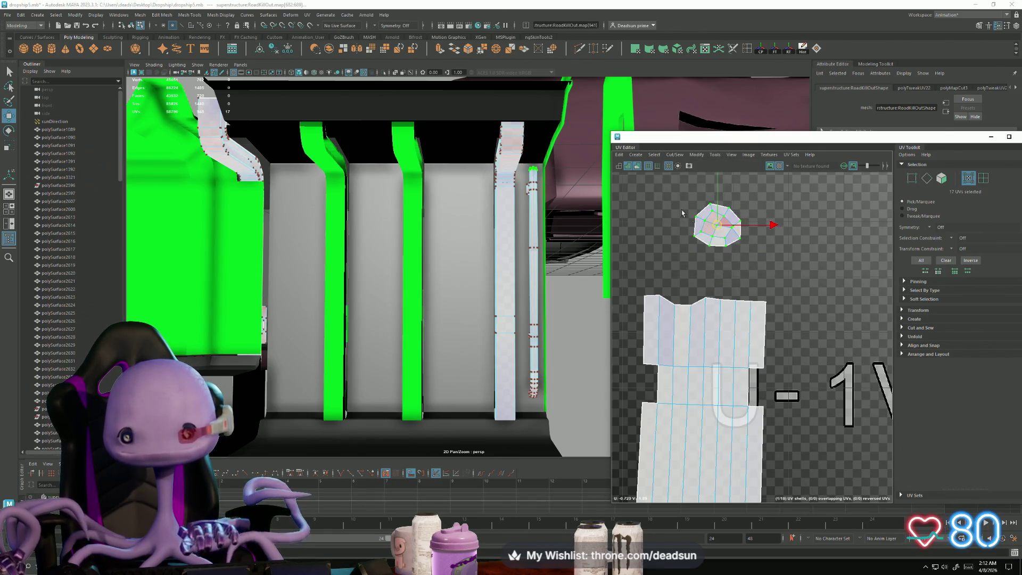
# Step: Unfold the end cap, scale it up, and place it above the long pipe shell
pyautogui.click(672, 154)
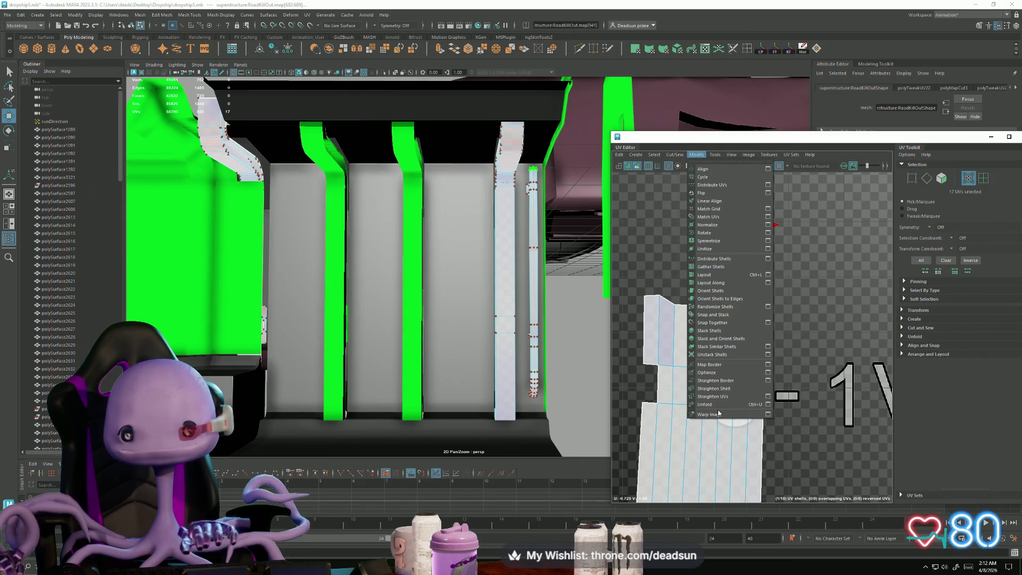
pyautogui.click(737, 404)
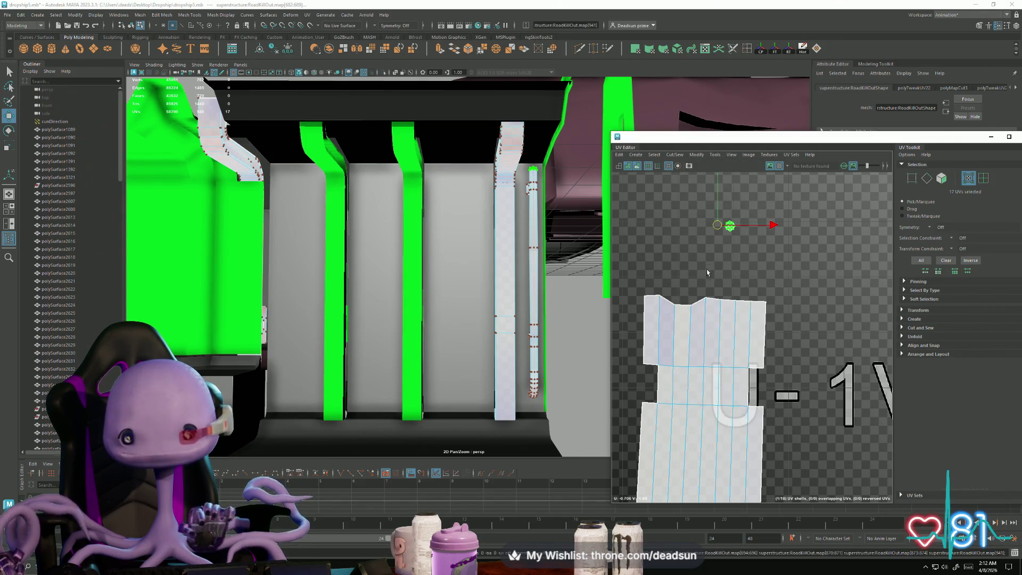
pyautogui.press('r')
pyautogui.moveTo(730, 225); pyautogui.dragTo(1016, 159)
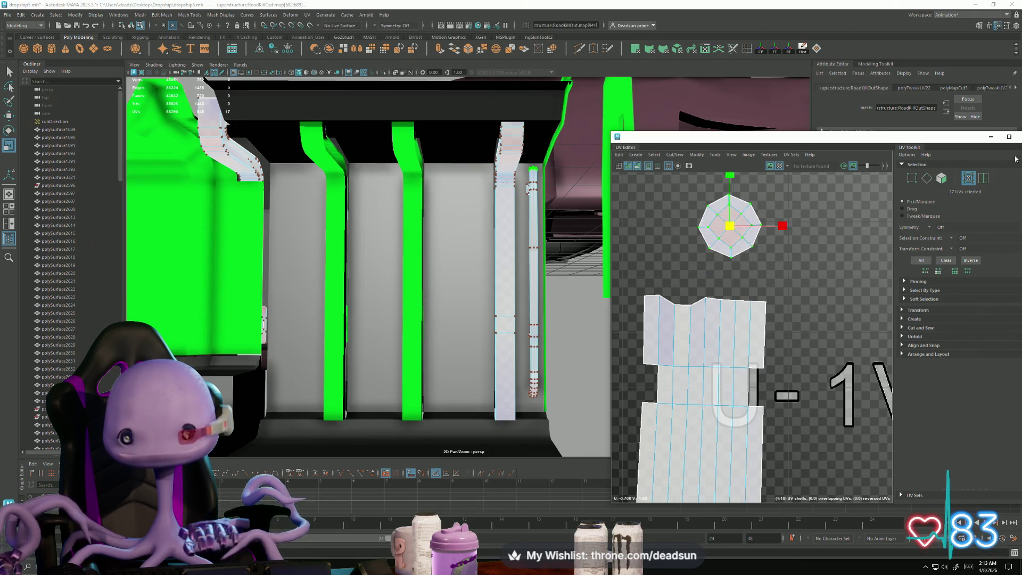
pyautogui.press('w')
pyautogui.moveTo(729, 226)
pyautogui.mouseDown()
pyautogui.moveTo(696, 239)
pyautogui.moveTo(708, 239)
pyautogui.mouseUp()
pyautogui.keyDown('alt'); pyautogui.moveTo(745, 373); pyautogui.dragTo(697, 390, button='right'); pyautogui.keyUp('alt')
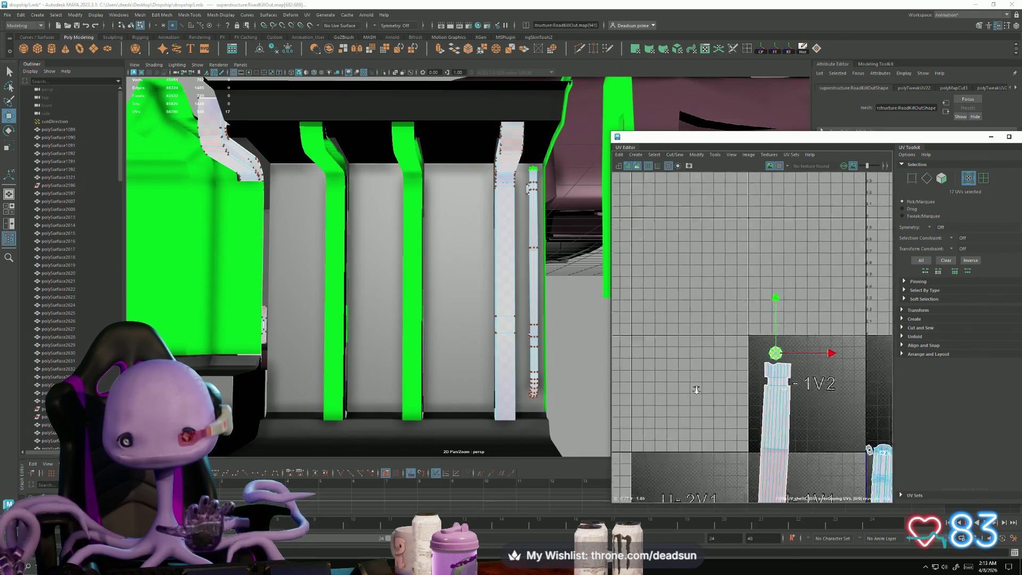
pyautogui.scroll(-2, 696, 389)
pyautogui.keyDown('alt'); pyautogui.moveTo(671, 255); pyautogui.dragTo(670, 267, button='middle'); pyautogui.keyUp('alt')
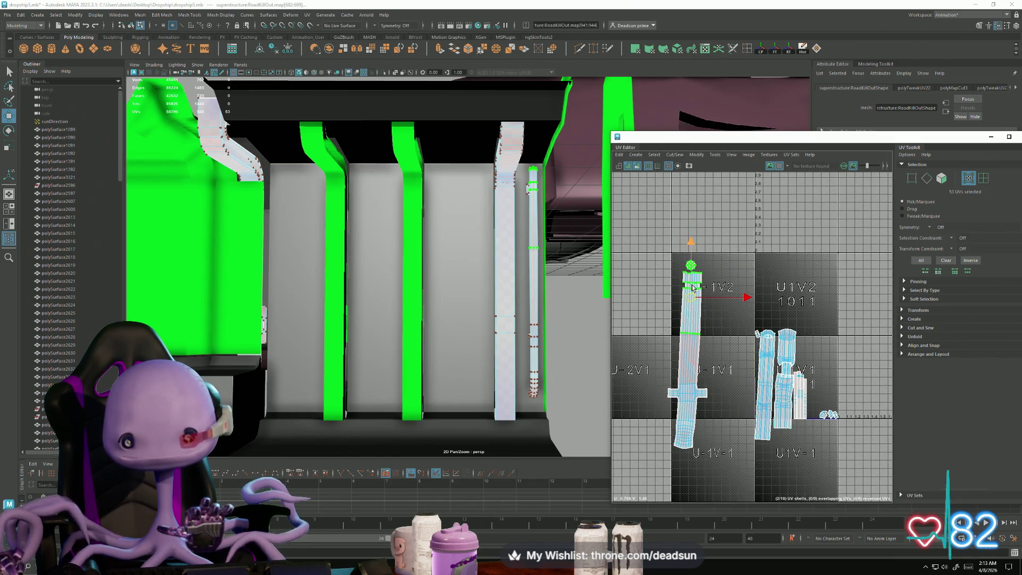
# Step: Distribute the long and narrow pipe shells from the stack into the U-1V1 and U-2V1 tiles
pyautogui.moveTo(692, 288)
pyautogui.mouseDown()
pyautogui.moveTo(695, 274)
pyautogui.moveTo(695, 284)
pyautogui.mouseUp()
pyautogui.keyDown('alt'); pyautogui.moveTo(765, 389); pyautogui.dragTo(690, 348, button='middle'); pyautogui.keyUp('alt')
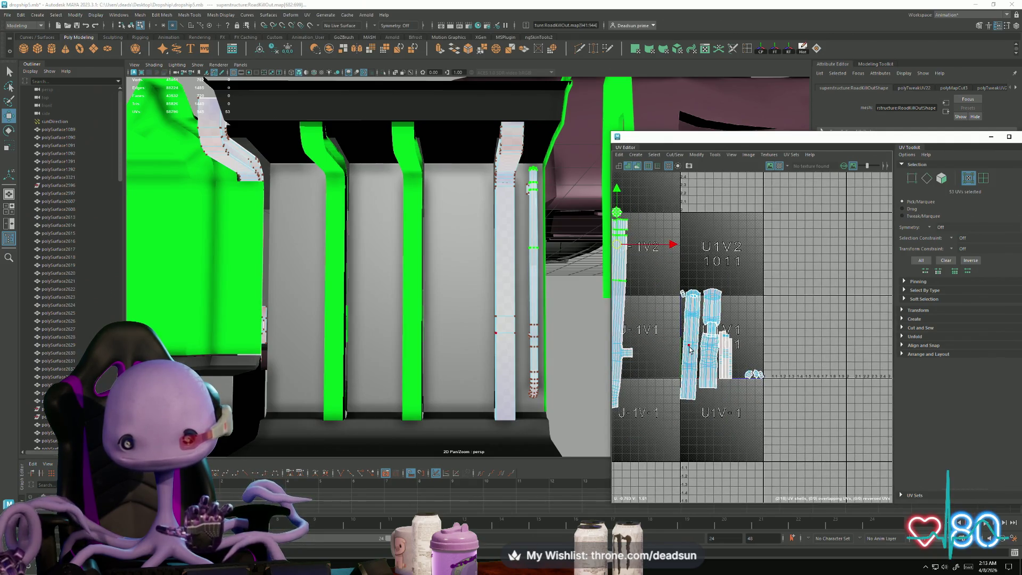
pyautogui.doubleClick(690, 349)
pyautogui.moveTo(690, 349); pyautogui.dragTo(645, 354)
pyautogui.keyDown('alt'); pyautogui.moveTo(645, 354); pyautogui.dragTo(744, 357, button='middle'); pyautogui.keyUp('alt')
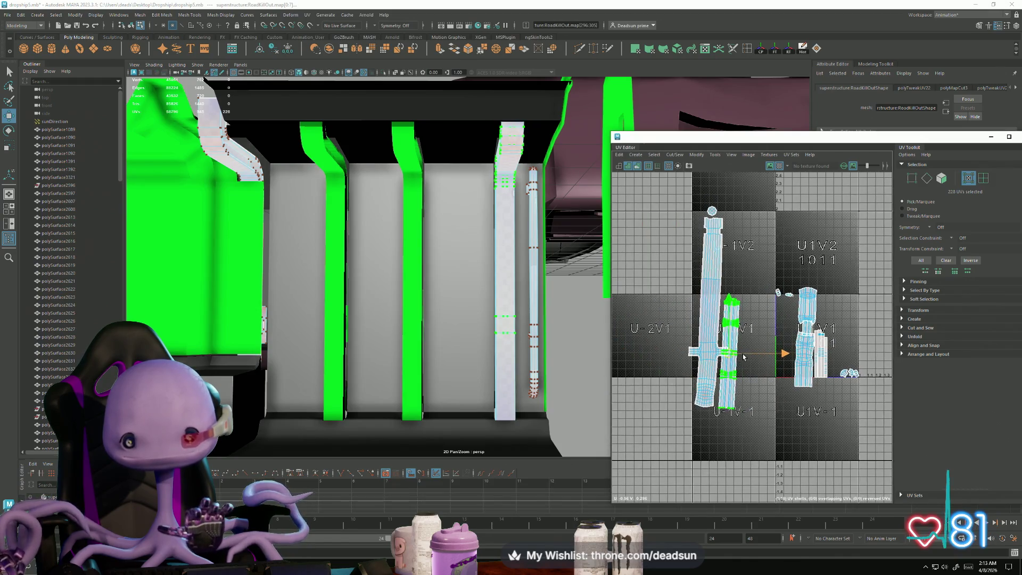
pyautogui.moveTo(733, 356)
pyautogui.mouseDown()
pyautogui.moveTo(647, 353)
pyautogui.moveTo(664, 351)
pyautogui.mouseUp()
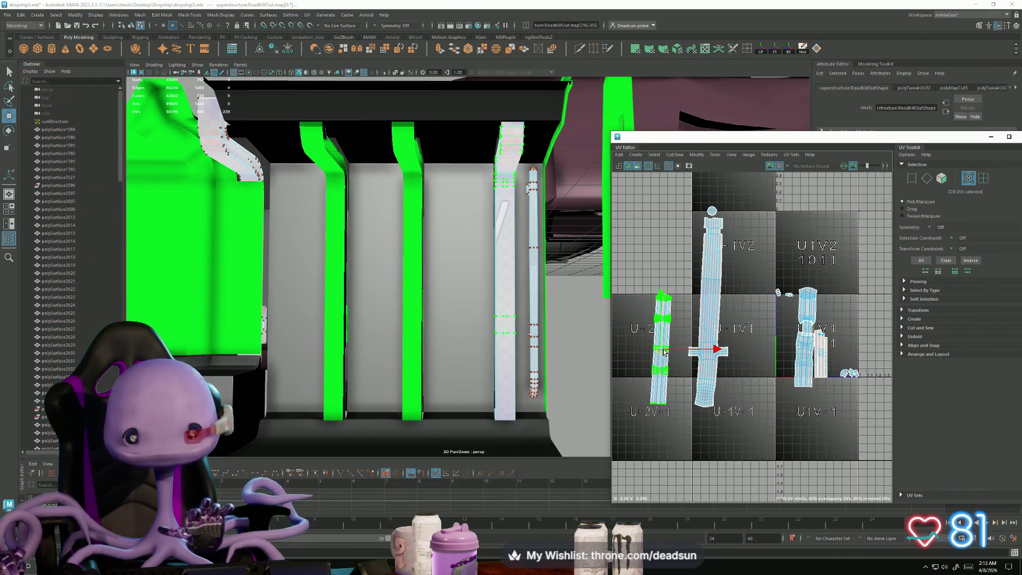
pyautogui.doubleClick(808, 355)
pyautogui.moveTo(809, 355); pyautogui.dragTo(758, 373)
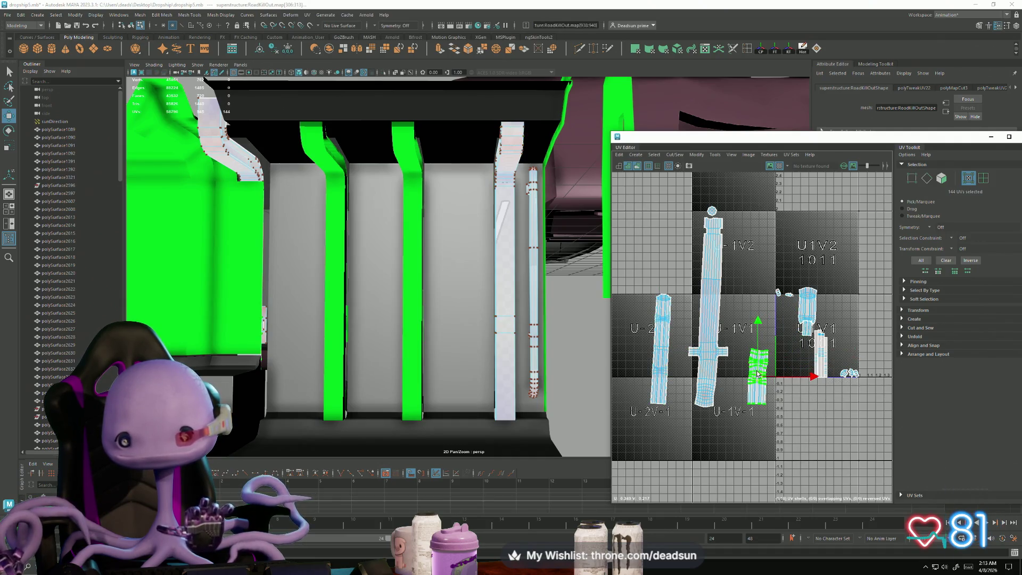
# Step: Run a Modify command on the shell, then try rotating its upper rows and undo it
pyautogui.click(697, 155)
pyautogui.click(710, 412)
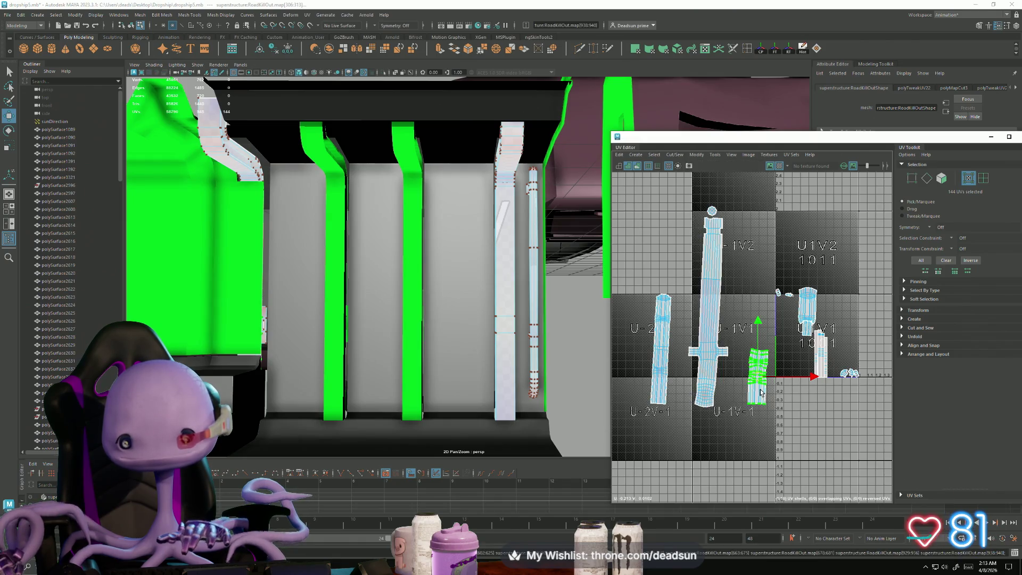
pyautogui.scroll(2, 760, 392)
pyautogui.moveTo(713, 250); pyautogui.dragTo(807, 341)
pyautogui.press('r')
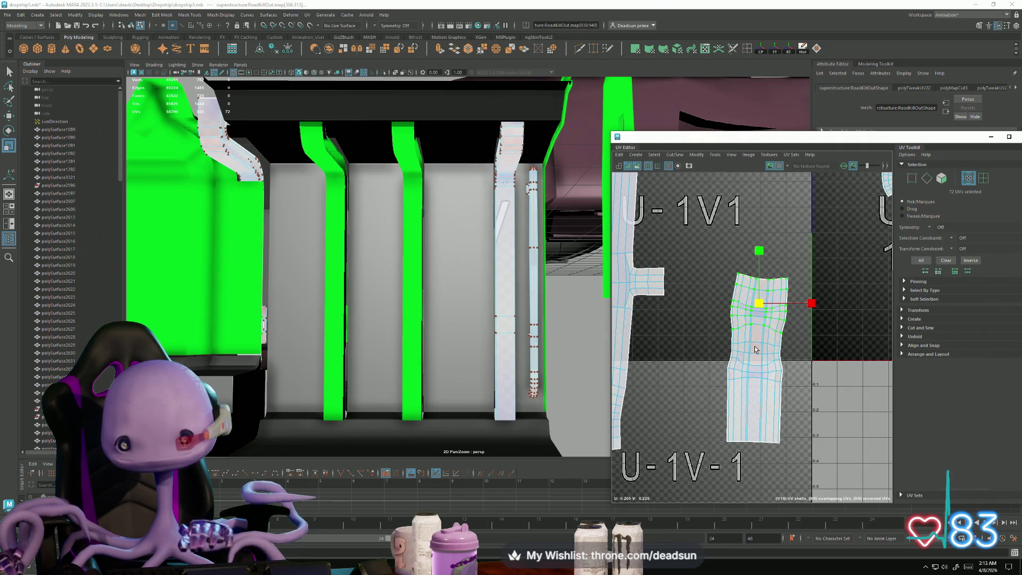
pyautogui.press('e')
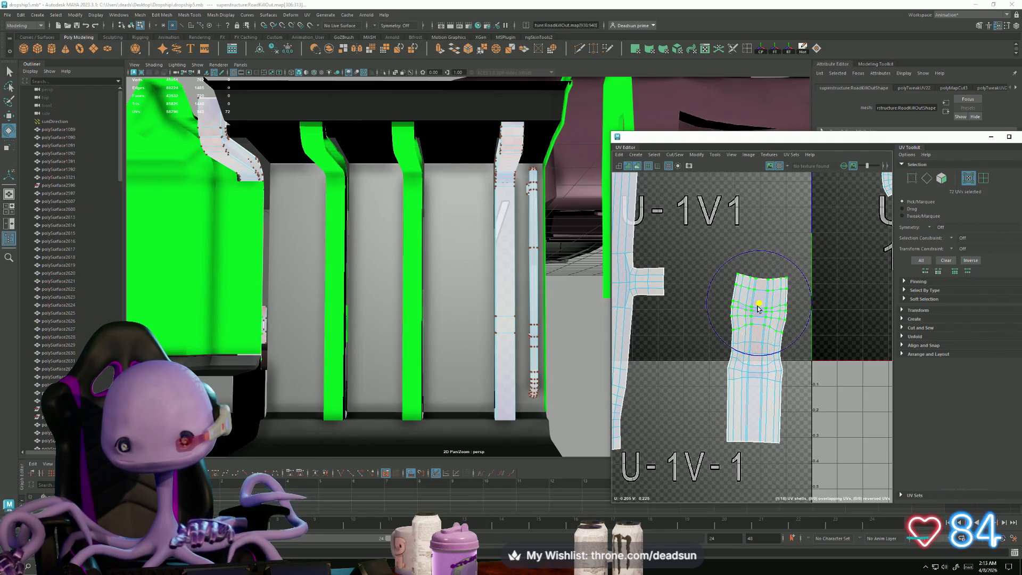
pyautogui.moveTo(758, 323); pyautogui.dragTo(759, 331)
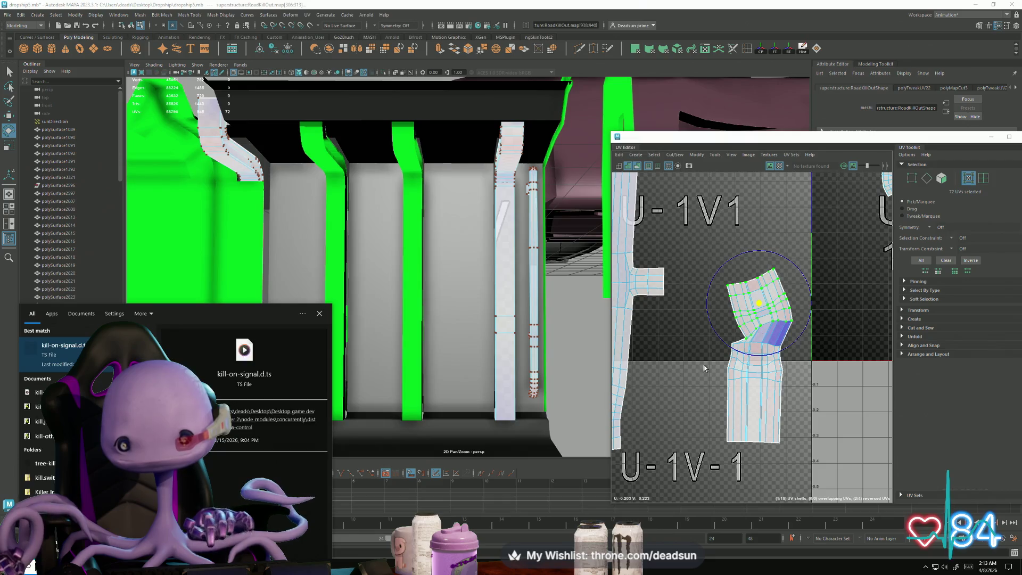
pyautogui.hotkey('ctrl', 'z')
pyautogui.press('w')
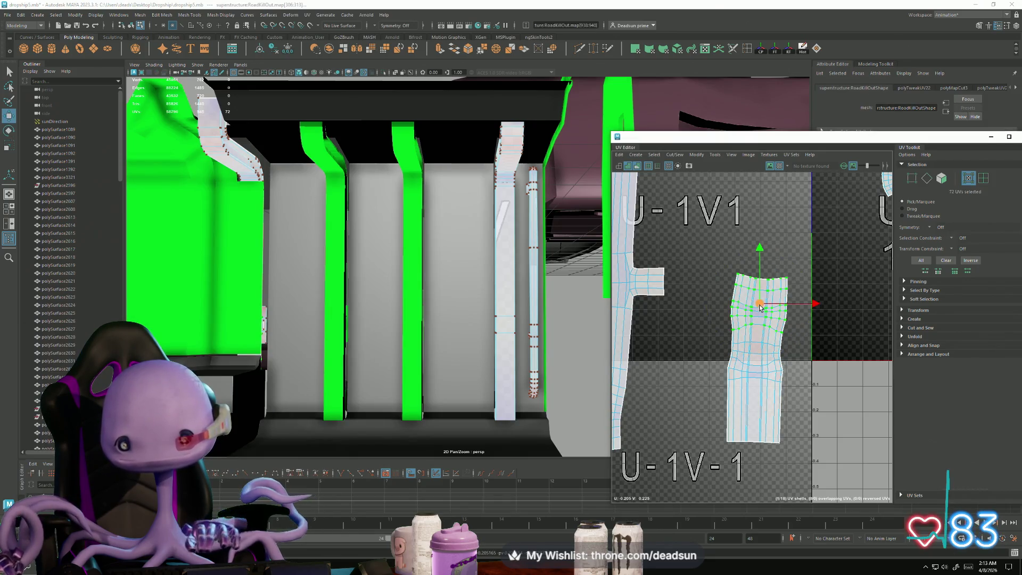
# Step: Select the small shell below the top shell and move it into the U-1V1 tile
pyautogui.scroll(-3, 760, 307)
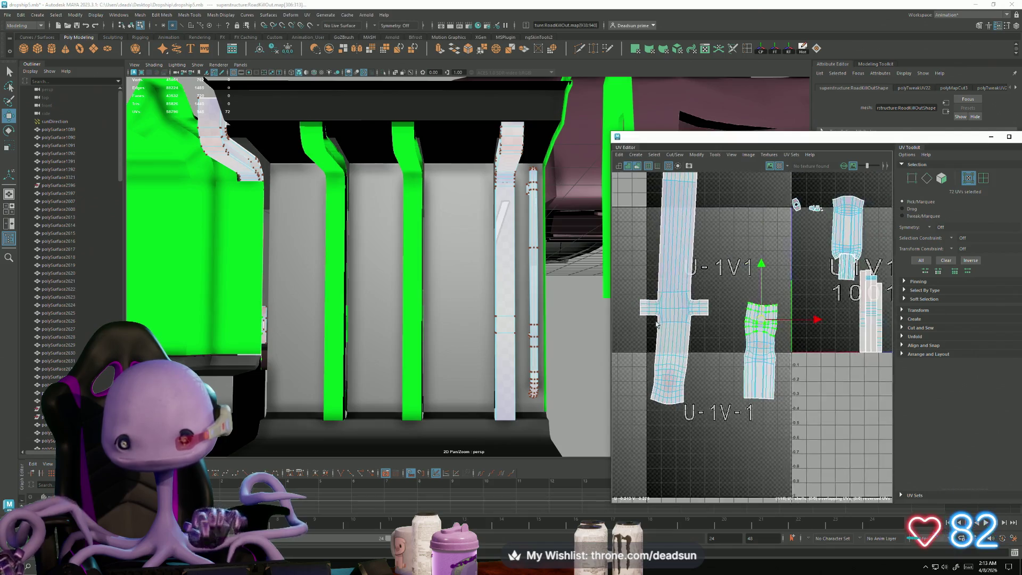
pyautogui.keyDown('alt'); pyautogui.moveTo(760, 307); pyautogui.dragTo(720, 347, button='middle'); pyautogui.keyUp('alt')
pyautogui.click(764, 288)
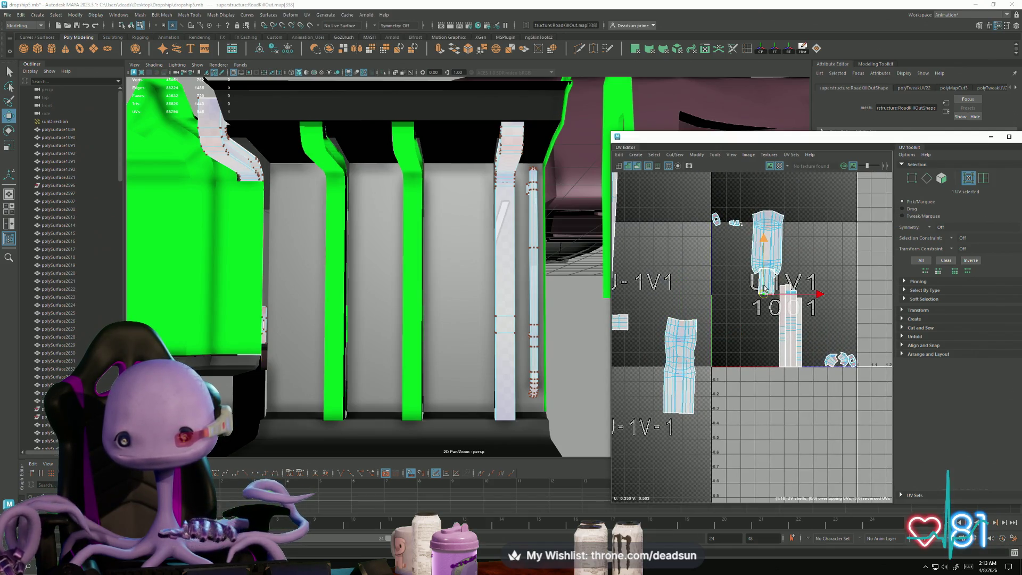
pyautogui.doubleClick(767, 281)
pyautogui.moveTo(767, 280)
pyautogui.mouseDown()
pyautogui.moveTo(685, 300)
pyautogui.moveTo(776, 302)
pyautogui.mouseUp()
pyautogui.scroll(3, 684, 302)
# Step: Set the small shell just above its neighbouring pipe piece
pyautogui.press('r')
pyautogui.press('w')
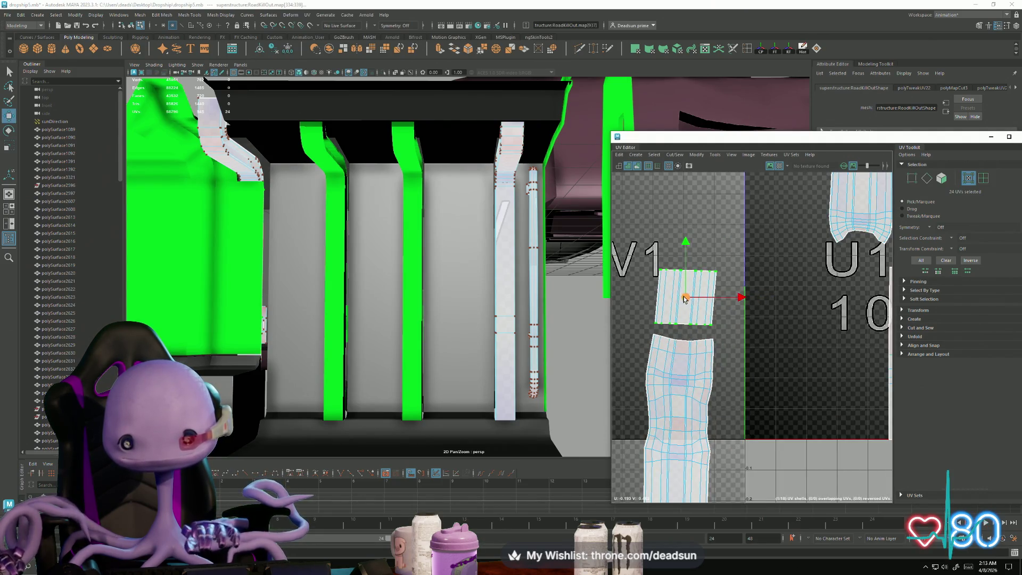
pyautogui.moveTo(686, 297); pyautogui.dragTo(687, 303)
pyautogui.press('r')
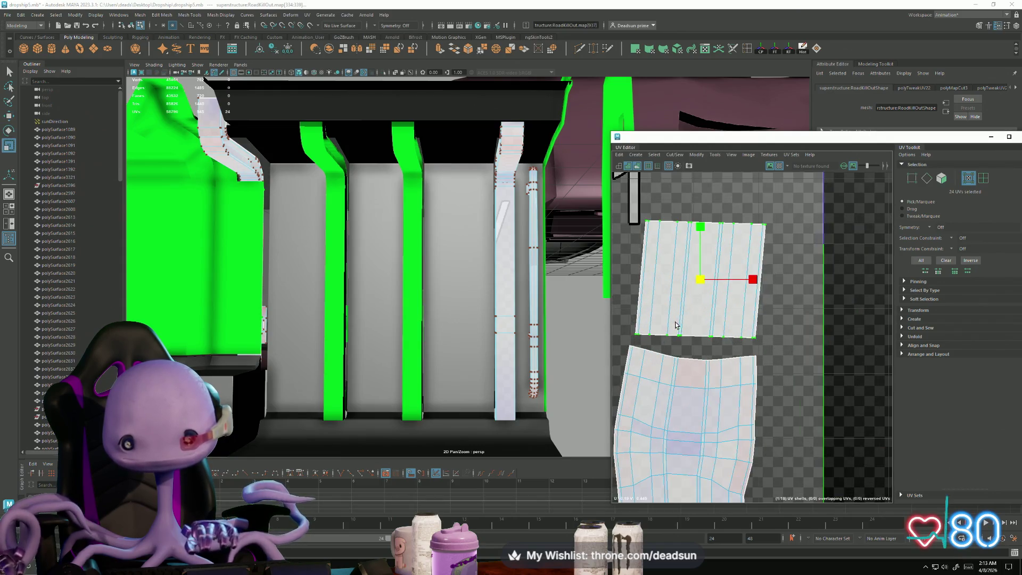
pyautogui.scroll(3, 674, 328)
# Step: Select the shells' touching edges and sew the small shell onto the pipe shell
pyautogui.hotkey('ctrl', 'F10')
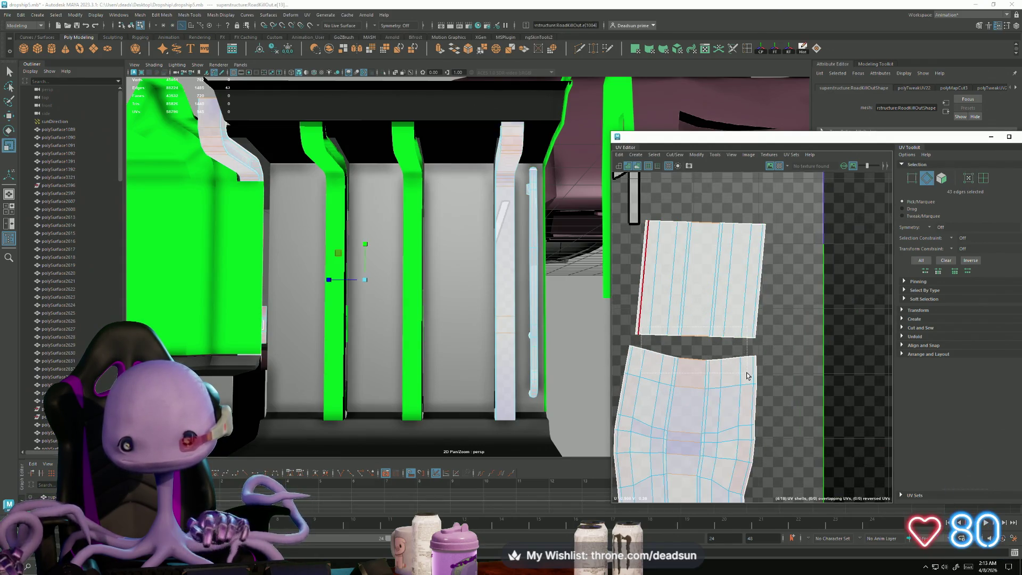
pyautogui.scroll(3, 645, 368)
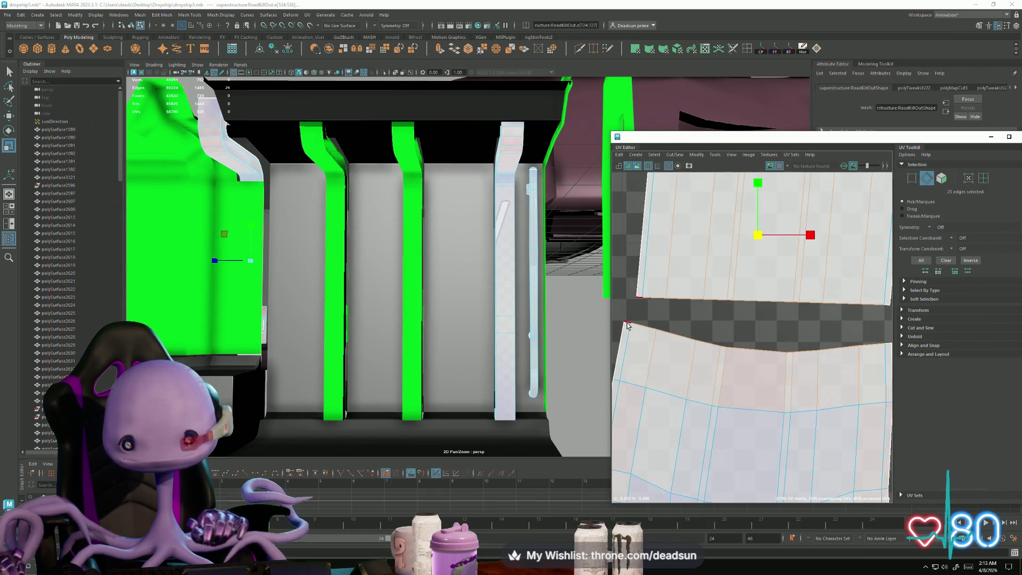
pyautogui.keyDown('alt'); pyautogui.moveTo(873, 325); pyautogui.dragTo(719, 333, button='middle'); pyautogui.keyUp('alt')
pyautogui.keyDown('shift'); pyautogui.click(735, 358); pyautogui.keyUp('shift')
pyautogui.keyDown('shift'); pyautogui.click(738, 353); pyautogui.keyUp('shift')
pyautogui.scroll(-3, 739, 354)
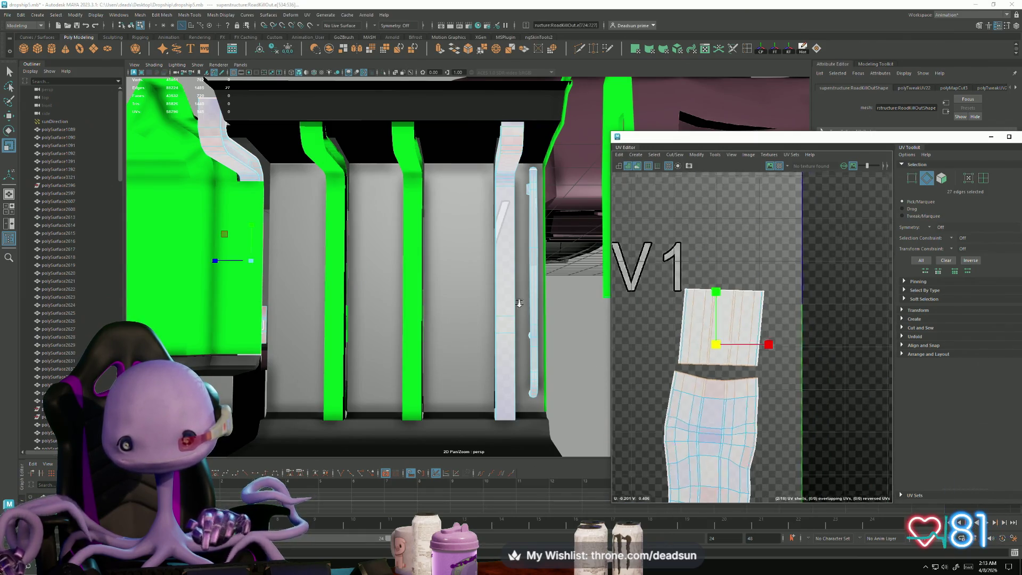
pyautogui.click(675, 154)
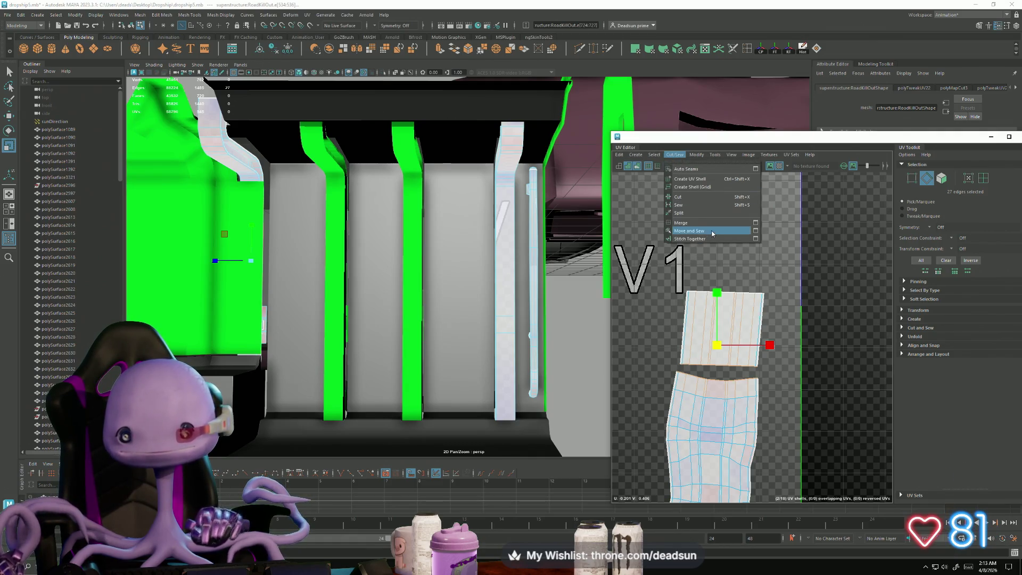
pyautogui.click(690, 231)
pyautogui.scroll(-2, 735, 360)
pyautogui.keyDown('alt'); pyautogui.moveTo(735, 360); pyautogui.dragTo(691, 344, button='middle'); pyautogui.keyUp('alt')
# Step: Stretch the joined shell's top edge upward, then pull it back to reduce stretching
pyautogui.press('F12')
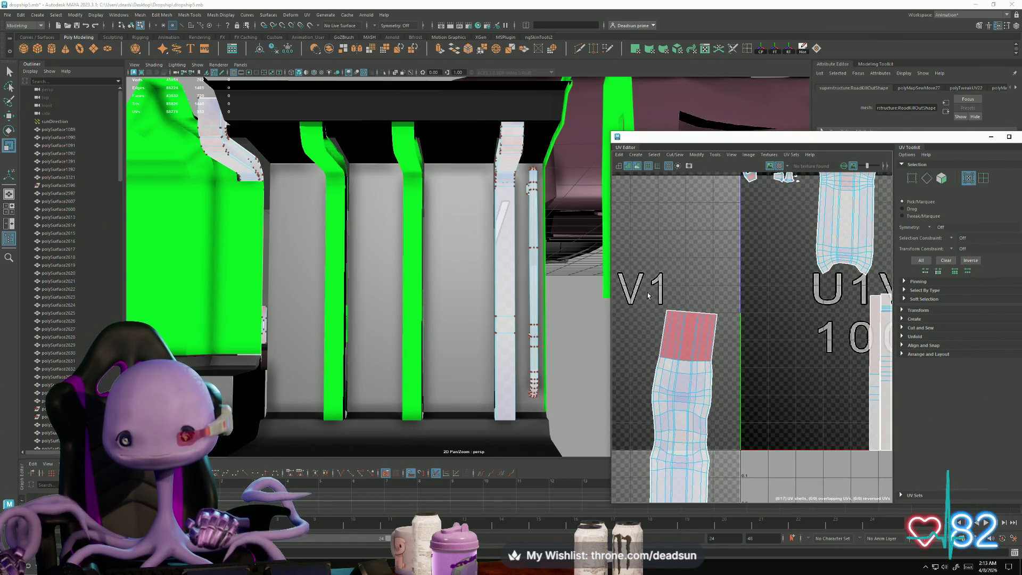
pyautogui.moveTo(654, 301)
pyautogui.mouseDown()
pyautogui.moveTo(724, 320)
pyautogui.moveTo(691, 292)
pyautogui.moveTo(692, 268)
pyautogui.mouseUp()
pyautogui.press('w')
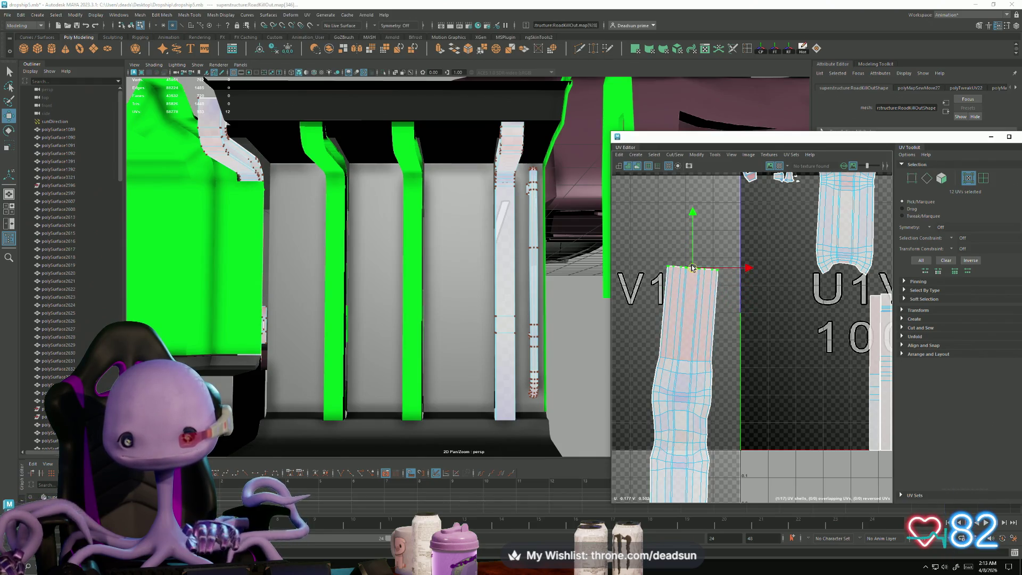
pyautogui.scroll(5, 500, 274)
pyautogui.scroll(-5, 499, 275)
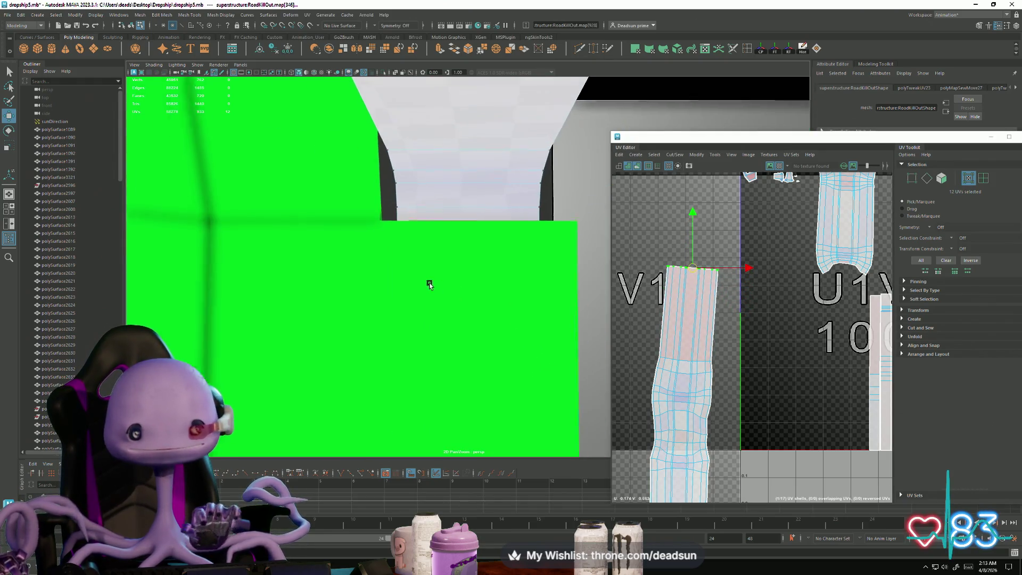
pyautogui.keyDown('alt'); pyautogui.moveTo(462, 307); pyautogui.dragTo(464, 304); pyautogui.keyUp('alt')
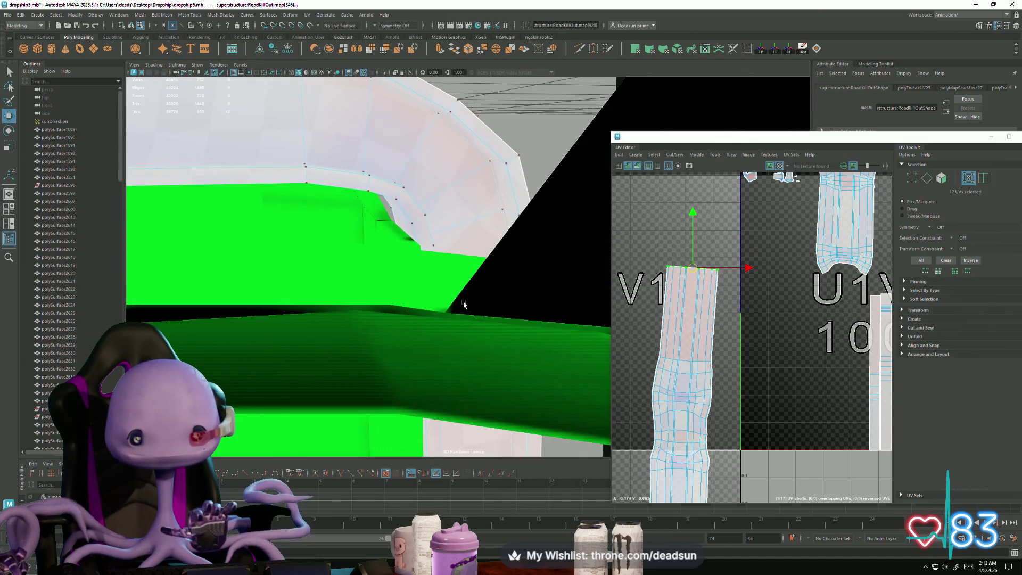
pyautogui.keyDown('alt'); pyautogui.moveTo(662, 383); pyautogui.dragTo(657, 364, button='middle'); pyautogui.keyUp('alt')
pyautogui.moveTo(682, 255)
pyautogui.mouseDown()
pyautogui.moveTo(683, 221)
pyautogui.moveTo(683, 235)
pyautogui.mouseUp()
pyautogui.scroll(-2, 655, 367)
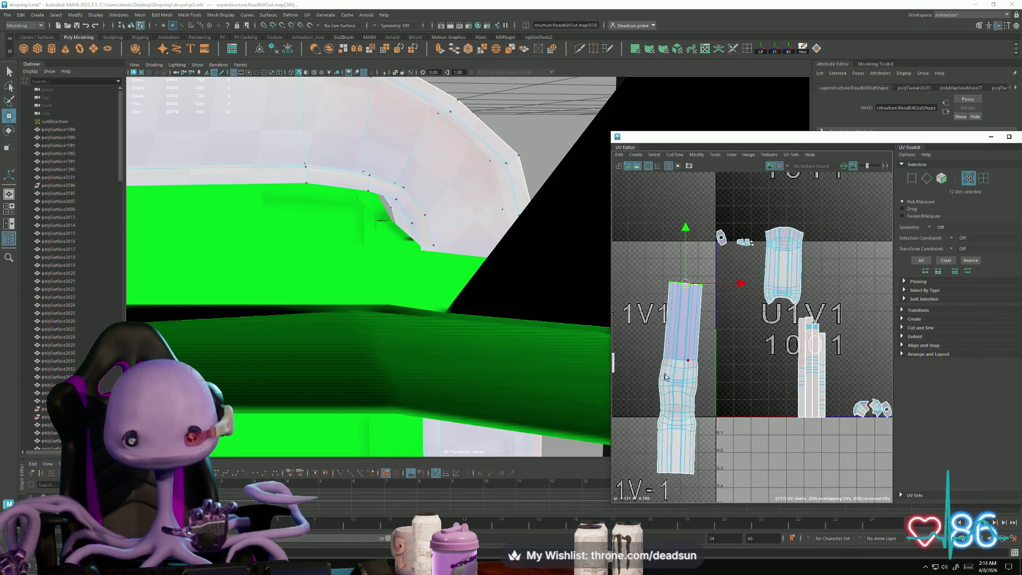
pyautogui.keyDown('alt'); pyautogui.moveTo(651, 376); pyautogui.dragTo(651, 311, button='middle'); pyautogui.keyUp('alt')
# Step: Rotate and shift the lower strip's UVs slightly, then try Move and Sew and undo it
pyautogui.moveTo(641, 294); pyautogui.dragTo(706, 445)
pyautogui.scroll(1, 664, 392)
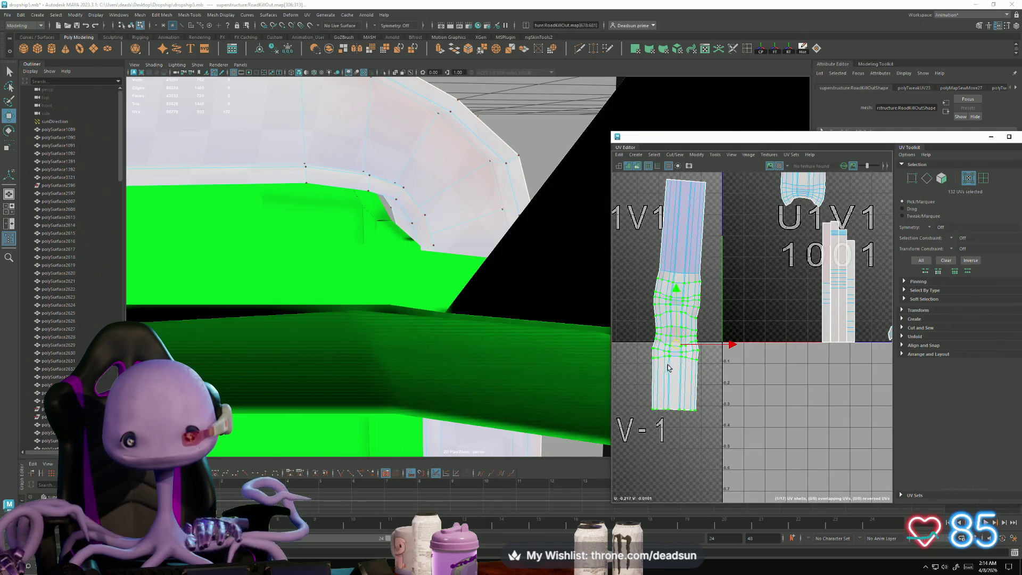
pyautogui.press('e')
pyautogui.moveTo(723, 360); pyautogui.dragTo(724, 366)
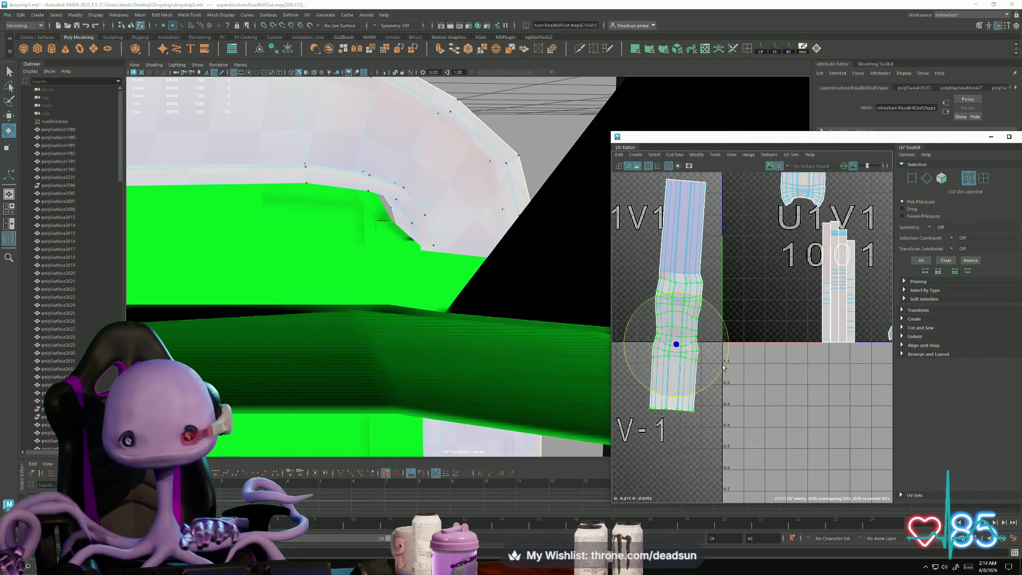
pyautogui.press('w')
pyautogui.moveTo(676, 344); pyautogui.dragTo(677, 349)
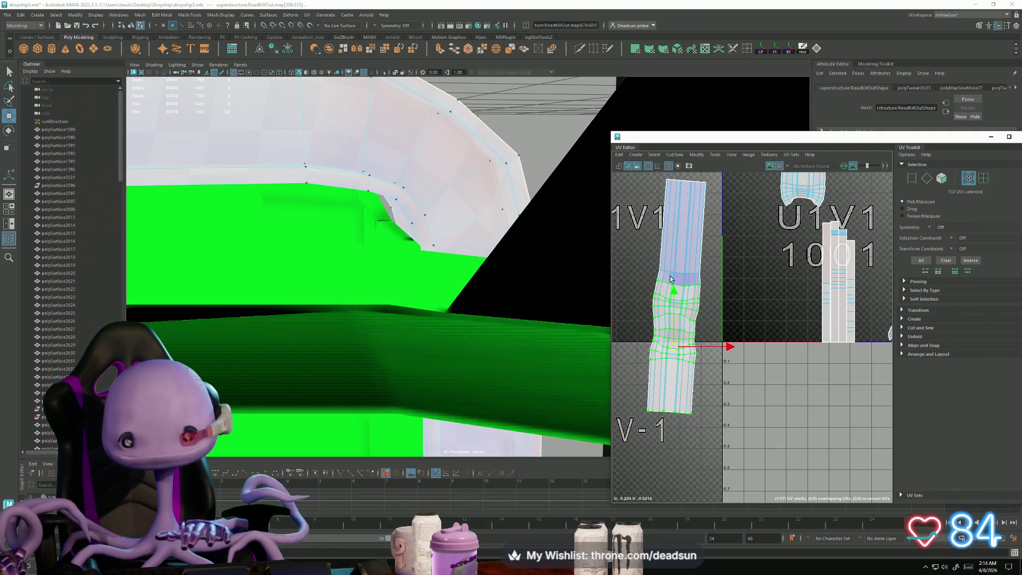
pyautogui.click(675, 155)
pyautogui.click(703, 231)
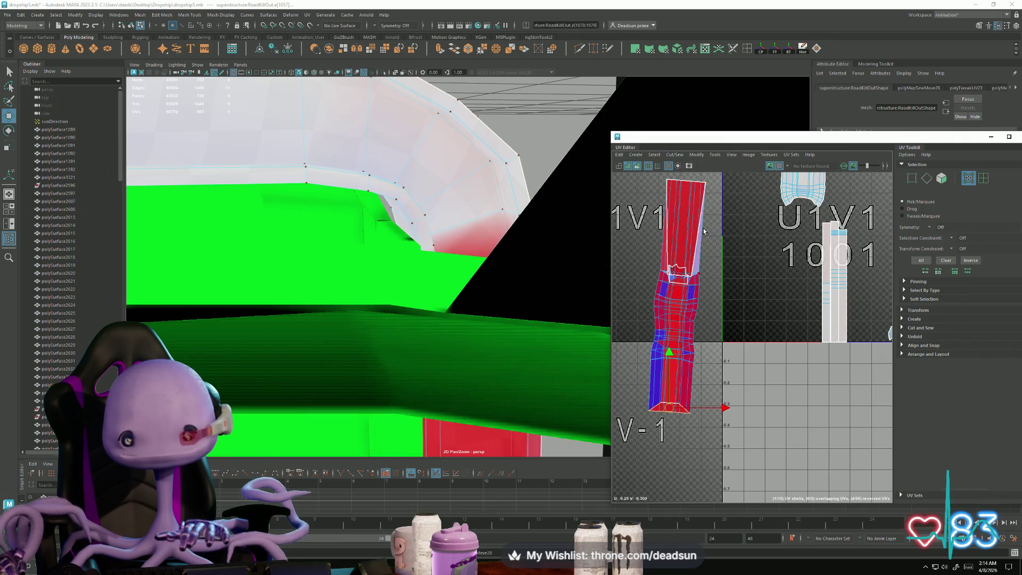
pyautogui.hotkey('ctrl', 'z')
# Step: Unfold the long strip shell and rotate it upright
pyautogui.click(697, 154)
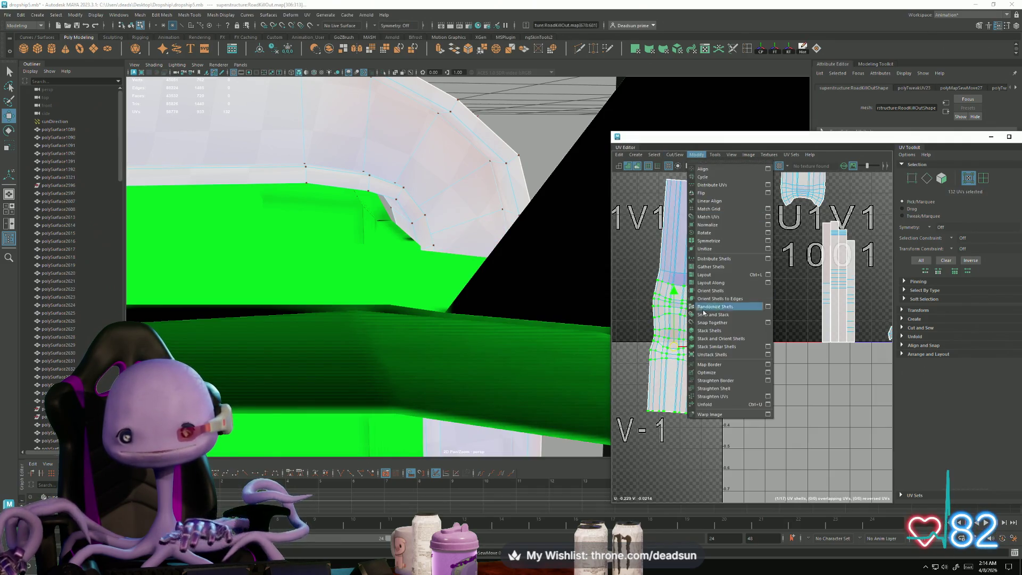
pyautogui.click(709, 405)
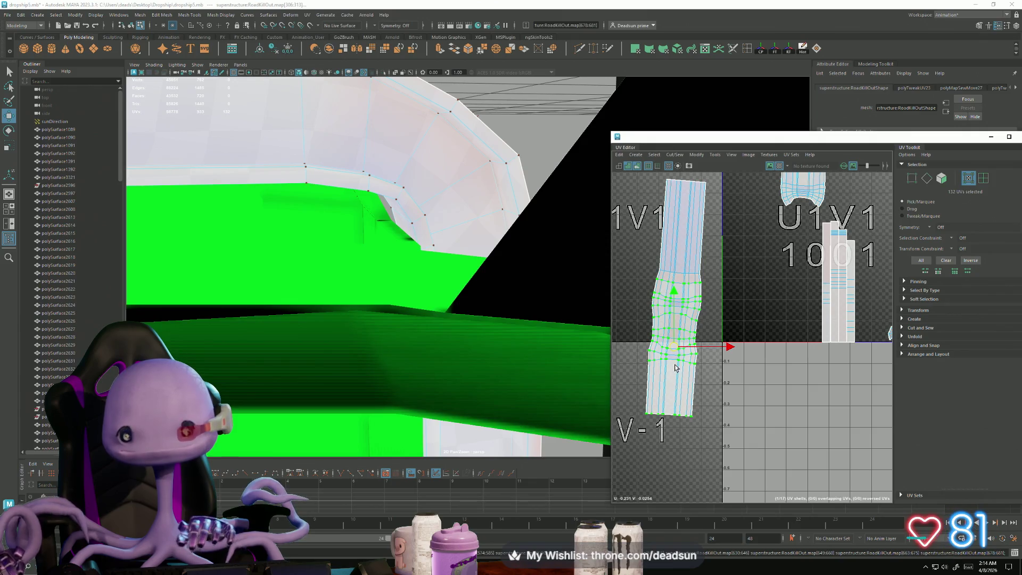
pyautogui.hotkey('shift', '.')
pyautogui.press('r')
pyautogui.press('e')
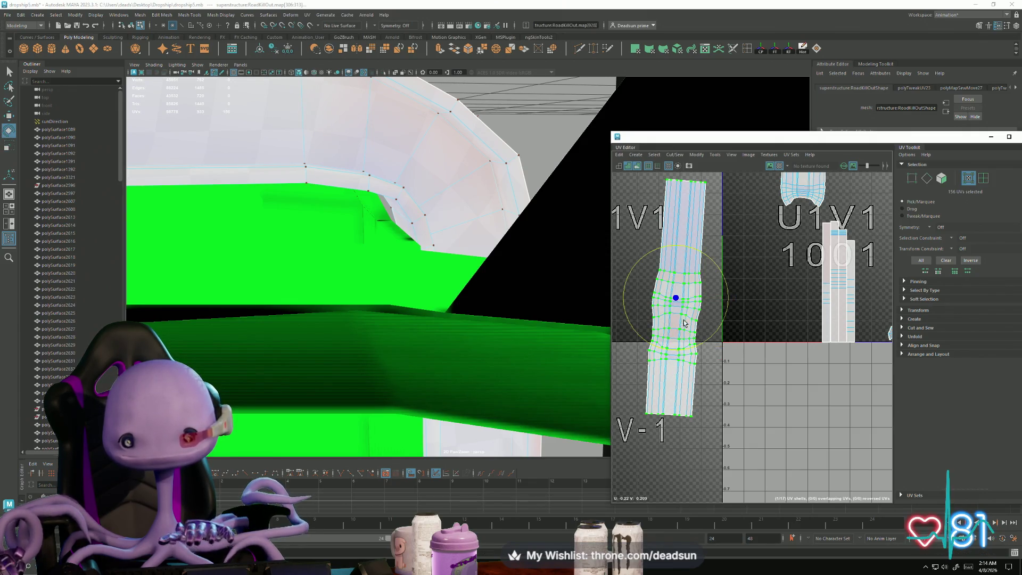
pyautogui.moveTo(687, 355); pyautogui.dragTo(692, 349)
# Step: Move the upper elbow shell above the straight strip
pyautogui.keyDown('alt'); pyautogui.moveTo(692, 328); pyautogui.dragTo(688, 429, button='middle'); pyautogui.keyUp('alt')
pyautogui.keyDown('alt'); pyautogui.moveTo(793, 409); pyautogui.dragTo(797, 414, button='middle'); pyautogui.keyUp('alt')
pyautogui.doubleClick(805, 261)
pyautogui.press('w')
pyautogui.moveTo(808, 268); pyautogui.dragTo(682, 238)
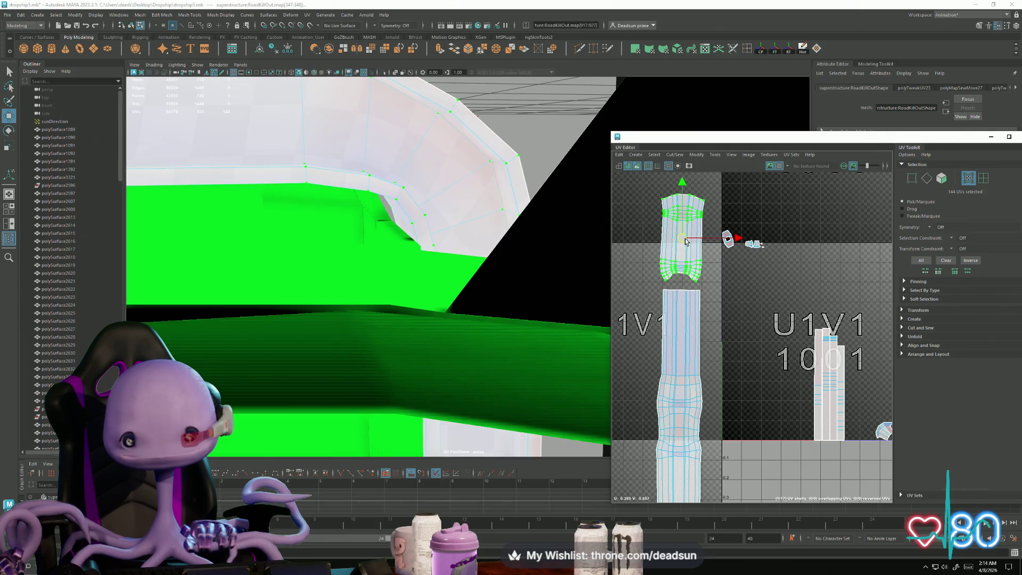
# Step: Select only the elbow shell's bottom seam edges, dropping stray edges
pyautogui.scroll(5, 660, 267)
pyautogui.scroll(3, 659, 267)
pyautogui.press('F10')
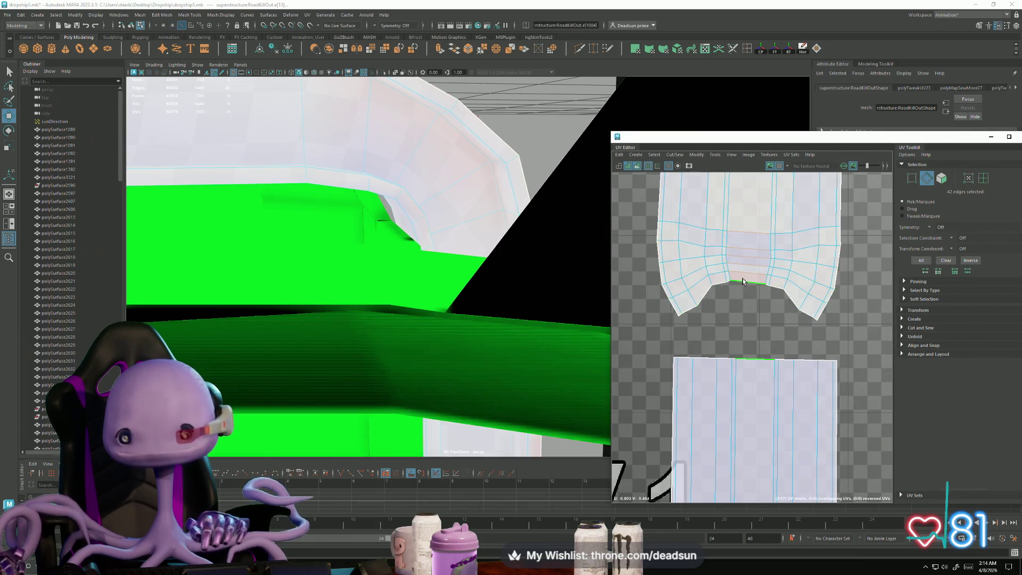
pyautogui.click(744, 282)
pyautogui.scroll(-5, 742, 279)
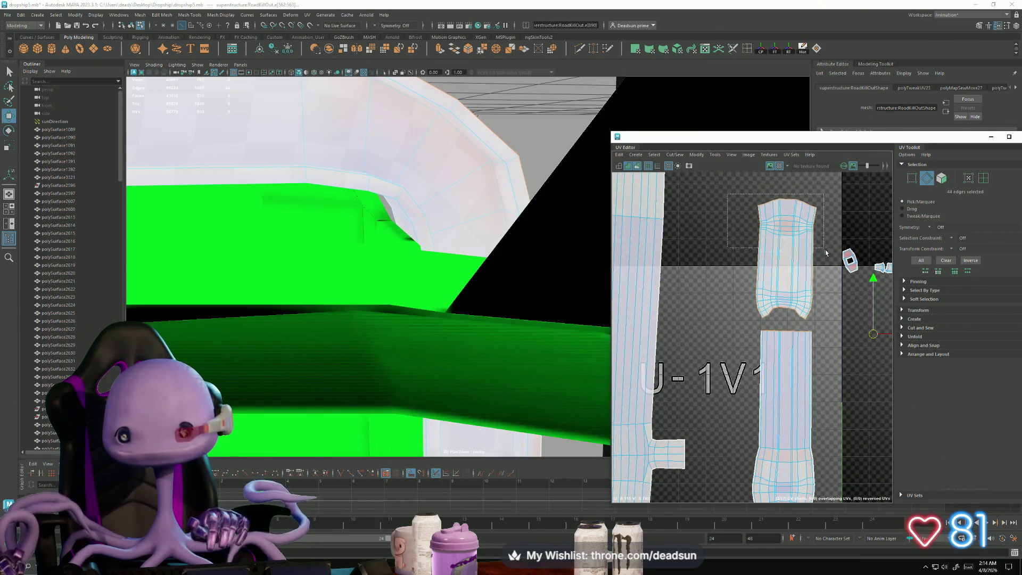
pyautogui.moveTo(825, 253); pyautogui.dragTo(825, 253)
pyautogui.click(765, 293)
pyautogui.keyDown('ctrl'); pyautogui.moveTo(754, 309); pyautogui.dragTo(753, 308); pyautogui.keyUp('ctrl')
pyautogui.keyDown('alt'); pyautogui.moveTo(754, 309); pyautogui.dragTo(662, 309, button='middle'); pyautogui.keyUp('alt')
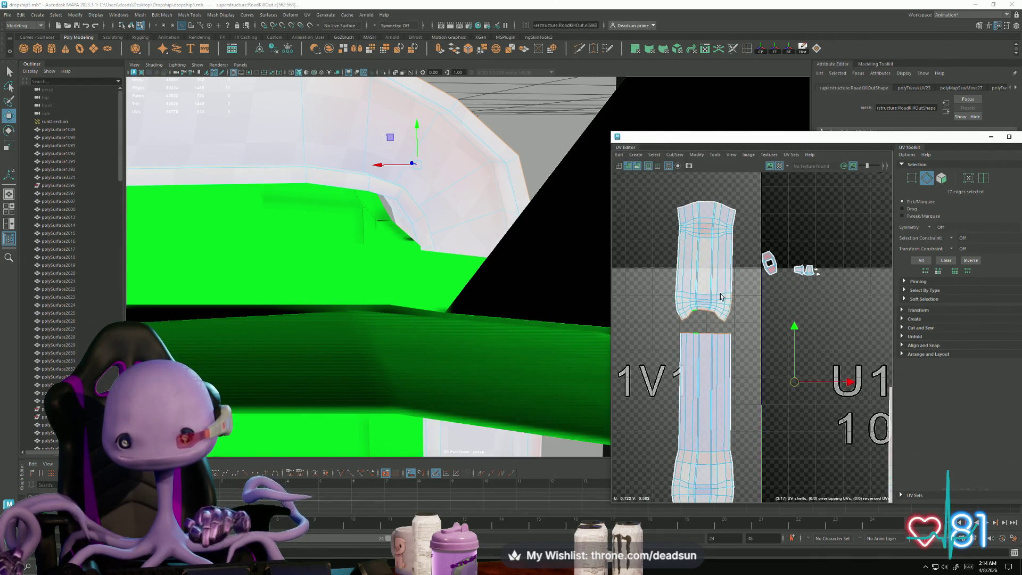
pyautogui.scroll(2, 716, 290)
pyautogui.keyDown('ctrl'); pyautogui.moveTo(749, 333); pyautogui.dragTo(749, 333); pyautogui.keyUp('ctrl')
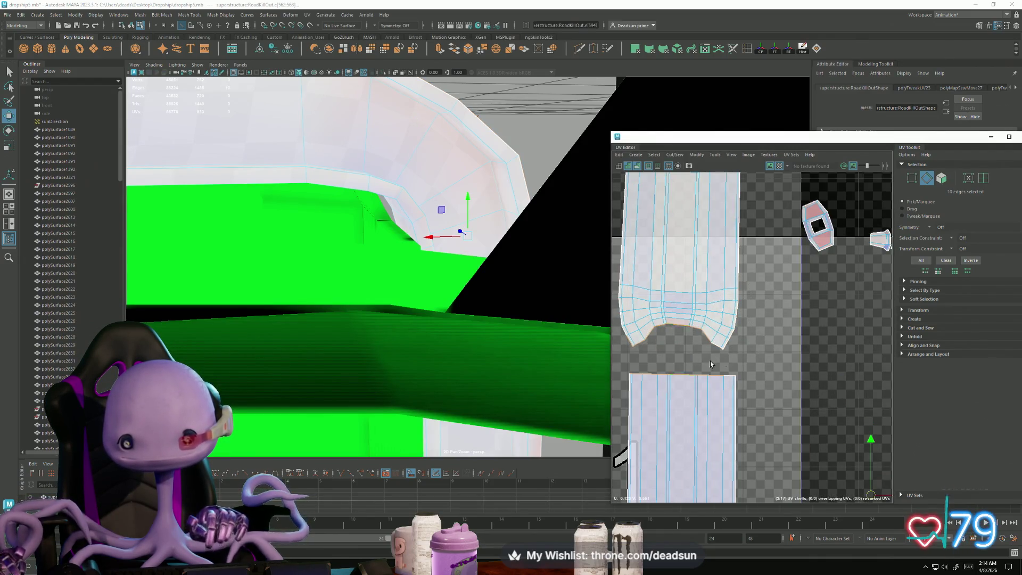
# Step: Scale the seam edges down toward the top of the lower strip
pyautogui.moveTo(609, 321); pyautogui.dragTo(625, 336)
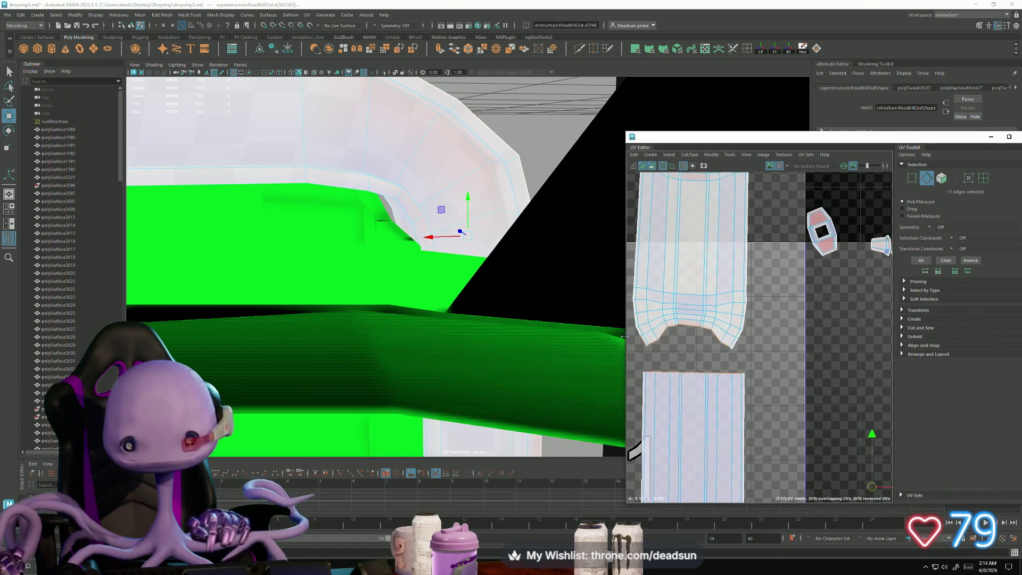
pyautogui.keyDown('ctrl'); pyautogui.click(642, 338); pyautogui.keyUp('ctrl')
pyautogui.keyDown('alt'); pyautogui.moveTo(685, 342); pyautogui.dragTo(706, 303, button='middle'); pyautogui.keyUp('alt')
pyautogui.press('r')
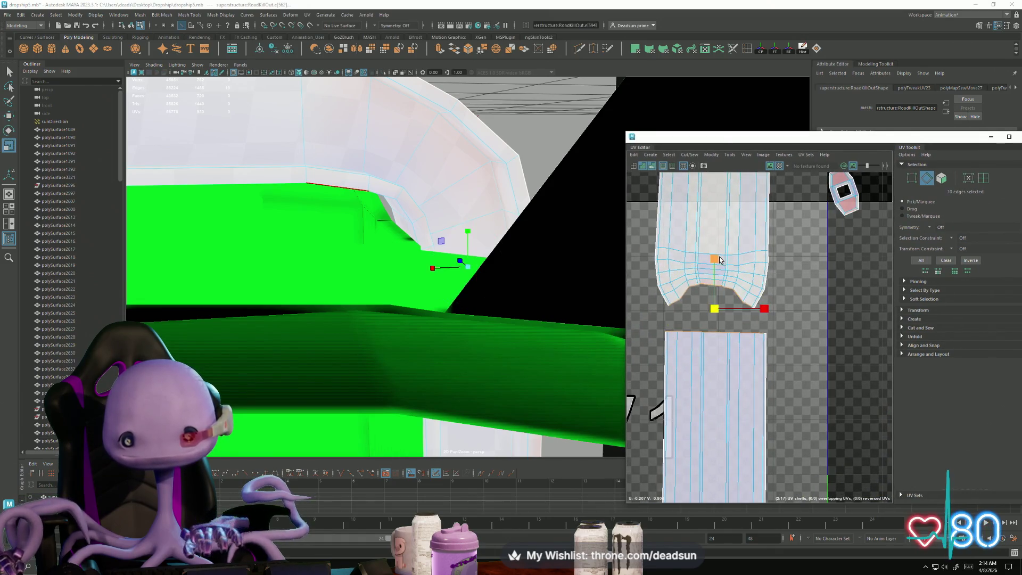
pyautogui.moveTo(716, 281); pyautogui.dragTo(714, 303)
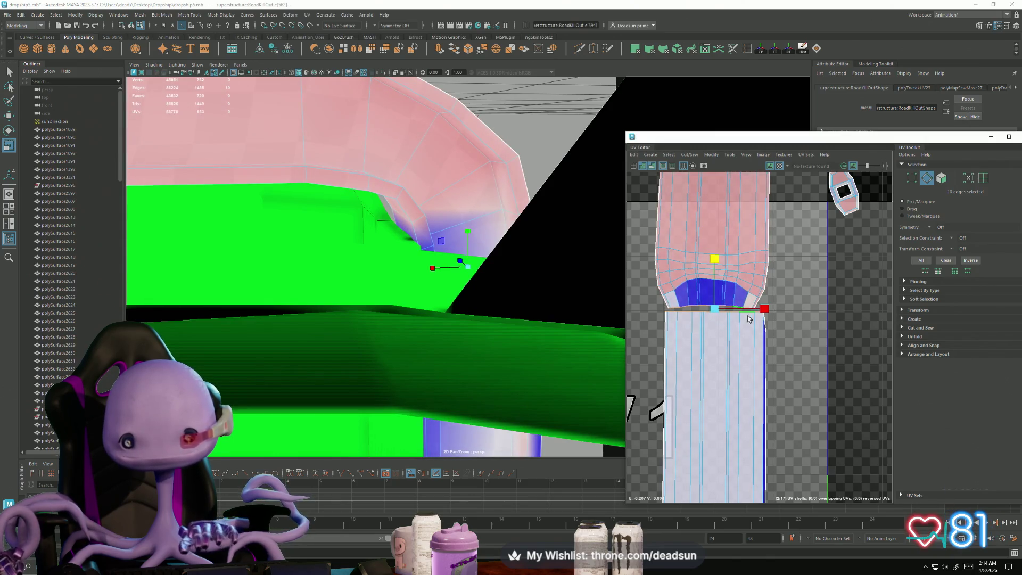
# Step: Convert the seam to UVs and nudge the lower shell's corner UV to match the upper shell
pyautogui.hotkey('ctrl', 'F12')
pyautogui.moveTo(626, 311); pyautogui.dragTo(545, 313)
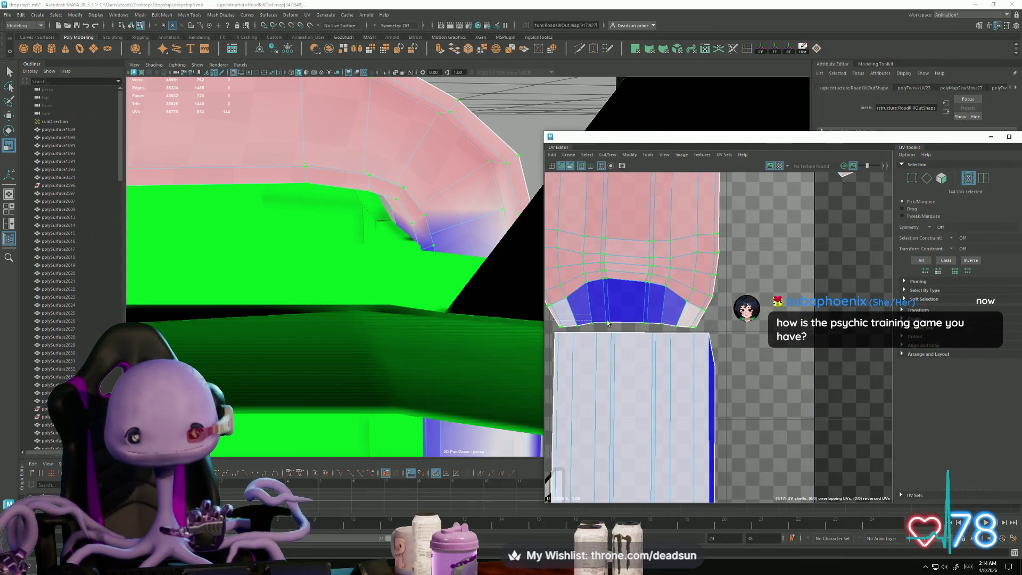
pyautogui.moveTo(608, 322); pyautogui.dragTo(713, 337)
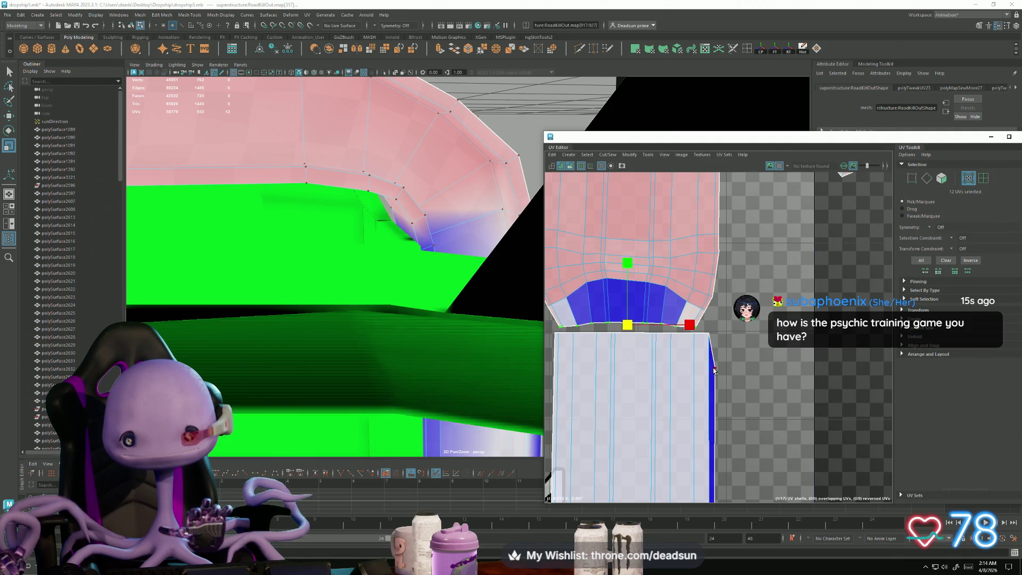
pyautogui.press('w')
pyautogui.click(716, 332)
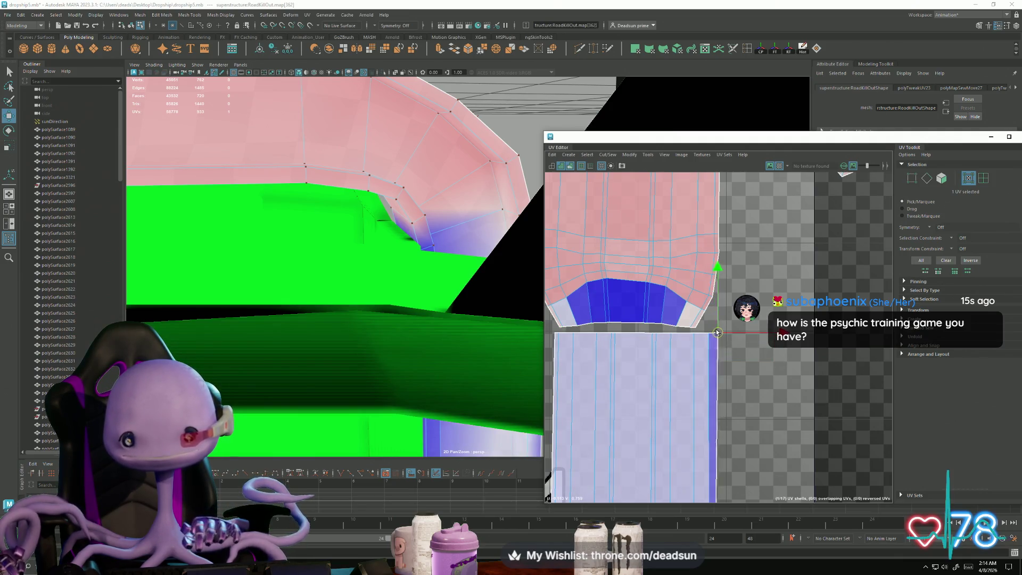
pyautogui.moveTo(717, 332); pyautogui.dragTo(718, 332)
# Step: Select the upper shell's bottom-edge UVs and scale and move them flush with the strip
pyautogui.scroll(-3, 718, 334)
pyautogui.keyDown('alt'); pyautogui.moveTo(719, 341); pyautogui.dragTo(649, 212, button='middle'); pyautogui.keyUp('alt')
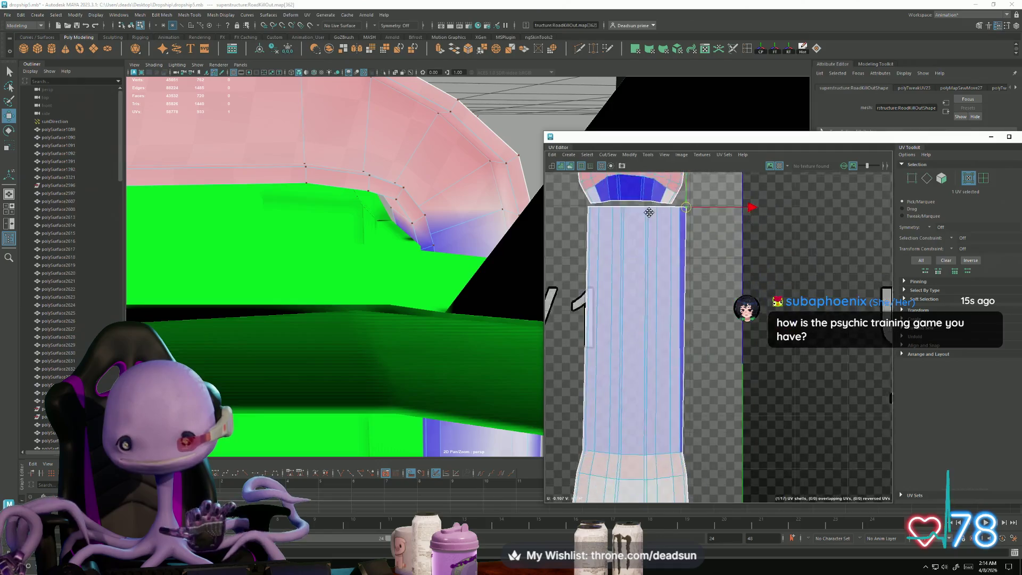
pyautogui.keyDown('alt'); pyautogui.moveTo(659, 334); pyautogui.dragTo(681, 356, button='middle'); pyautogui.keyUp('alt')
pyautogui.scroll(2, 681, 356)
pyautogui.keyDown('alt'); pyautogui.moveTo(666, 181); pyautogui.dragTo(662, 350, button='middle'); pyautogui.keyUp('alt')
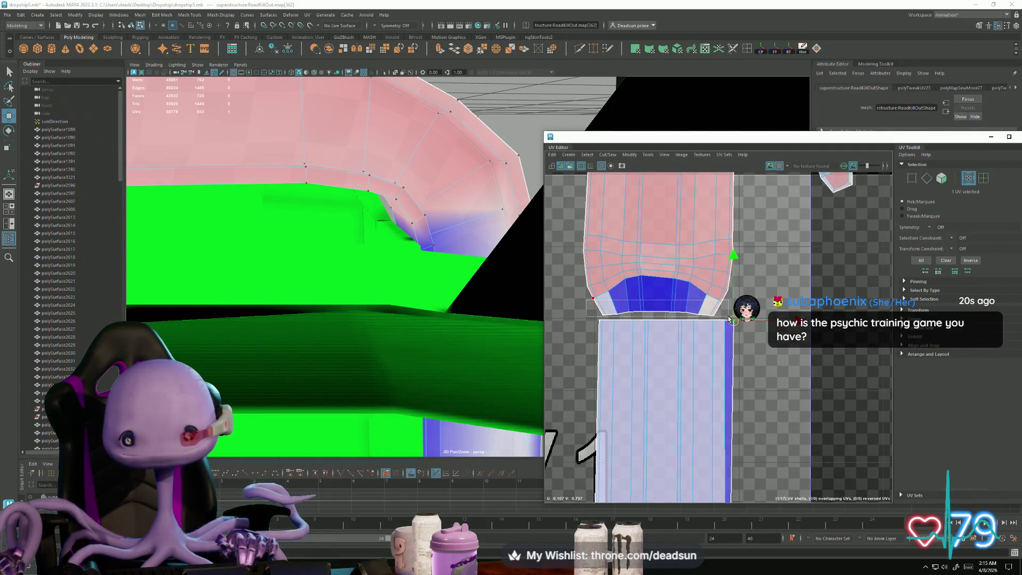
pyautogui.moveTo(729, 319); pyautogui.dragTo(720, 317)
pyautogui.press('r')
pyautogui.press('w')
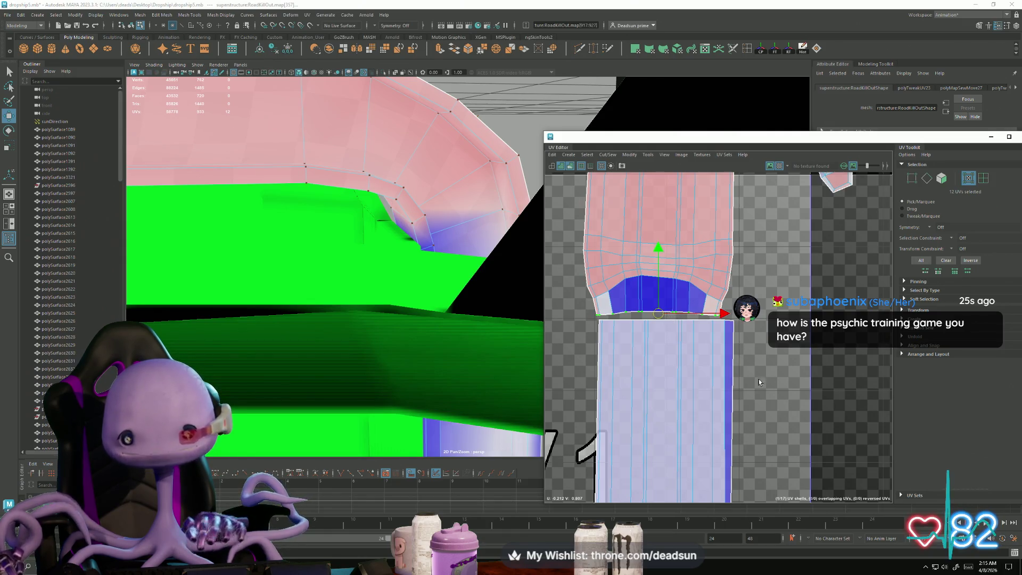
pyautogui.scroll(-4, 759, 382)
# Step: Select the lower shell's border edge loop and Move and Sew the two shells together
pyautogui.moveTo(692, 372); pyautogui.dragTo(692, 341, button='right')
pyautogui.doubleClick(666, 373)
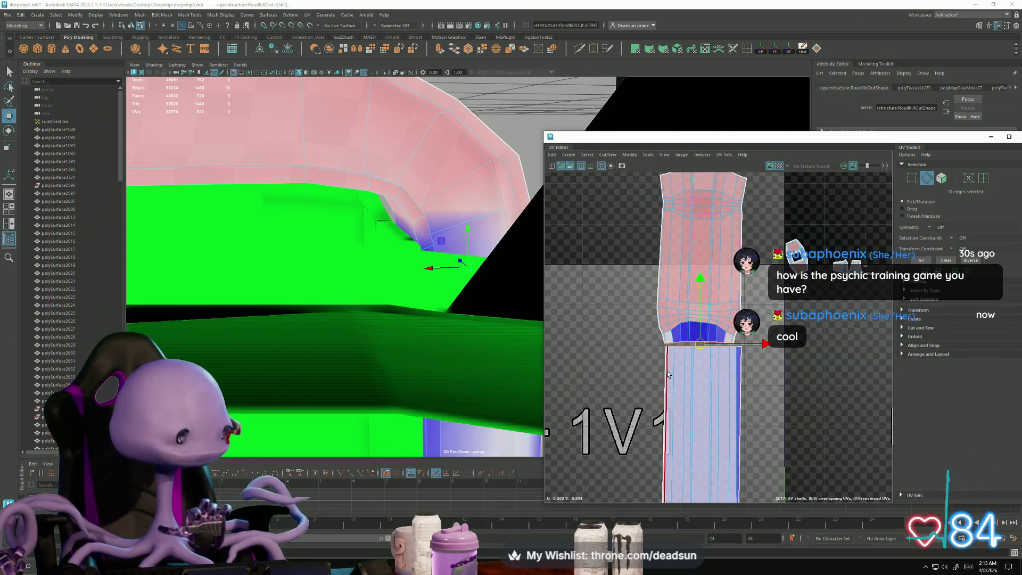
pyautogui.keyDown('alt'); pyautogui.moveTo(669, 374); pyautogui.dragTo(606, 224, button='right'); pyautogui.keyUp('alt')
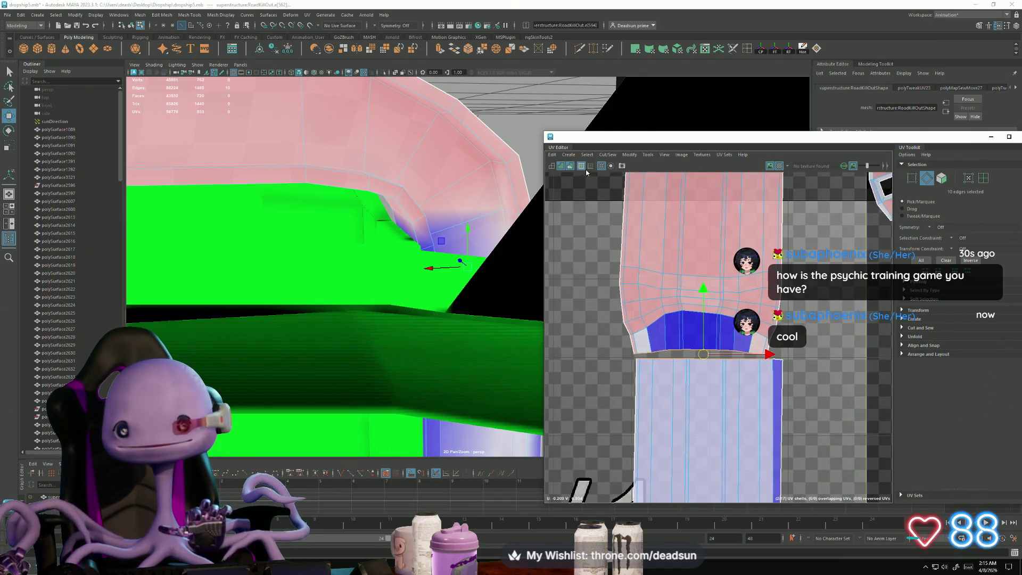
pyautogui.click(588, 158)
pyautogui.click(628, 234)
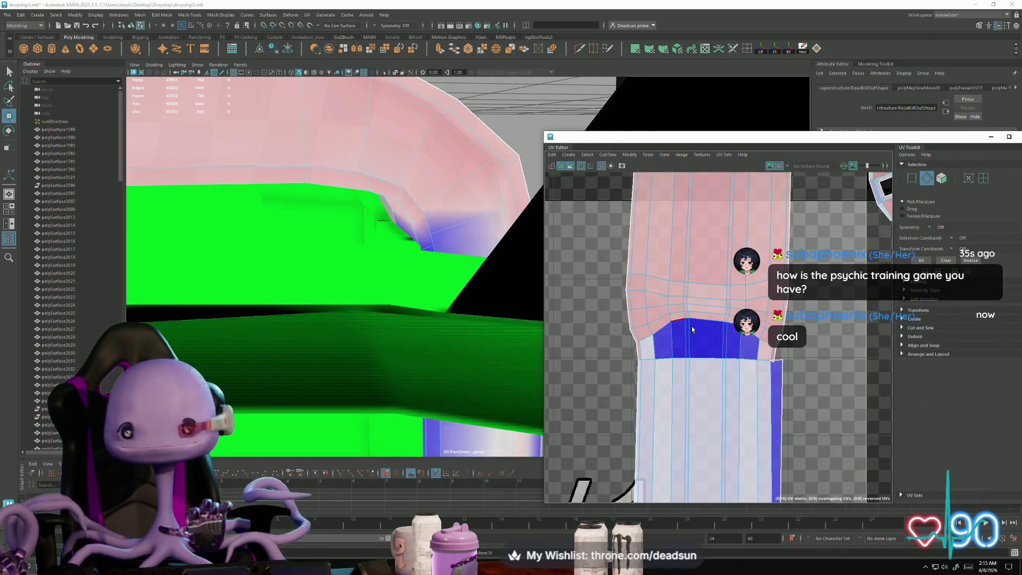
# Step: Stitch the shells together along the seam edge
pyautogui.scroll(3, 775, 360)
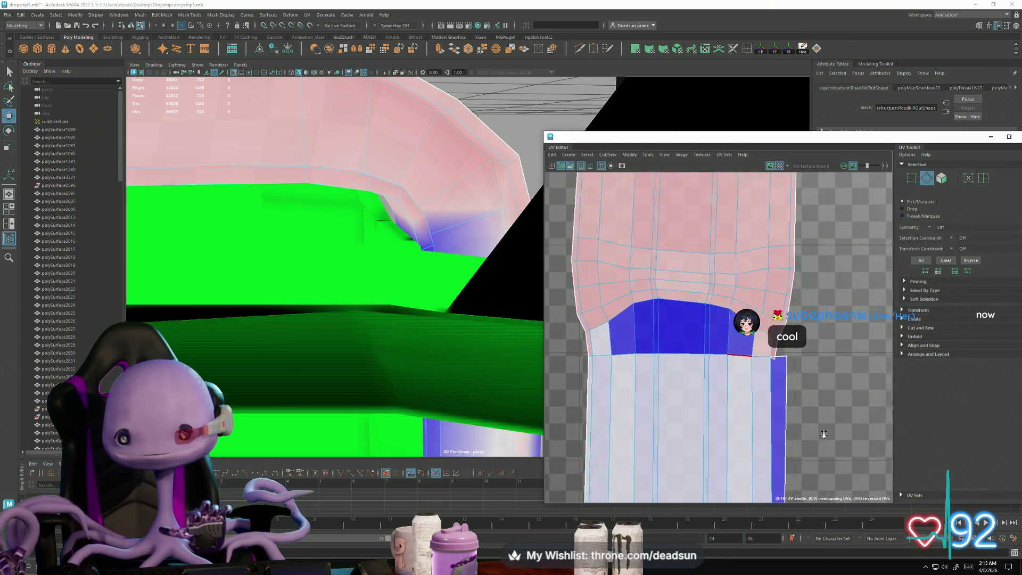
pyautogui.click(773, 359)
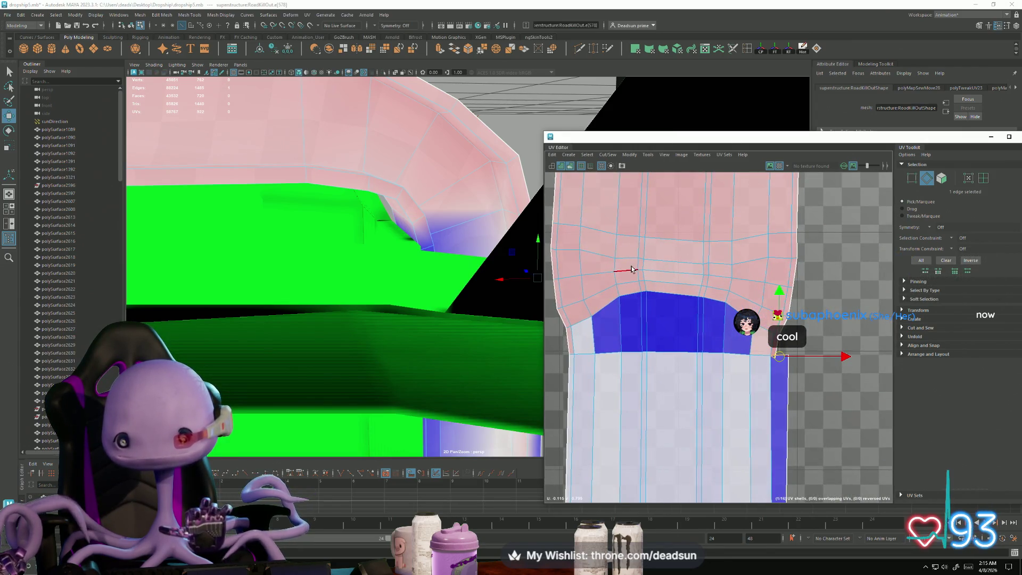
pyautogui.click(607, 154)
pyautogui.moveTo(629, 154)
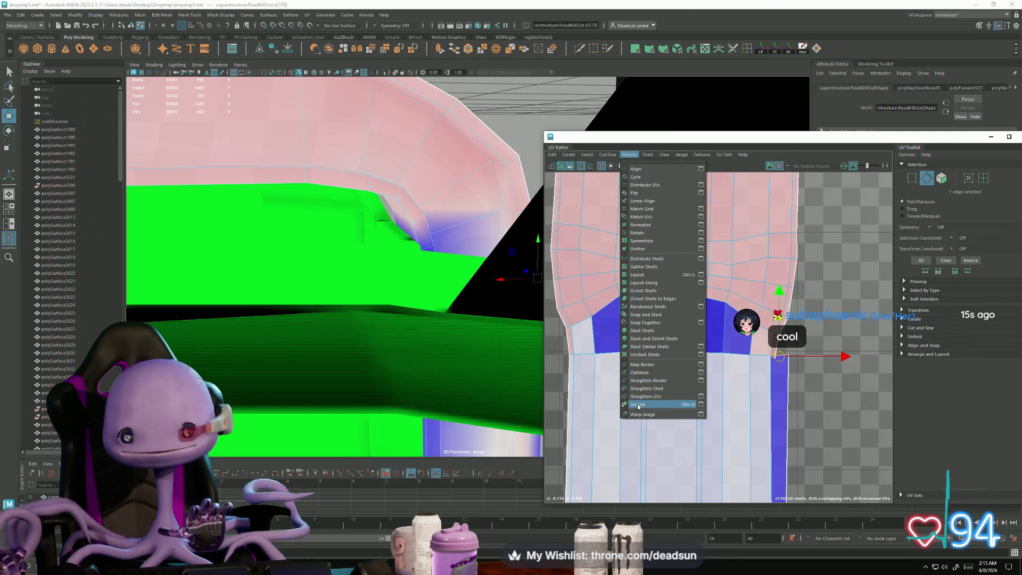
pyautogui.click(633, 241)
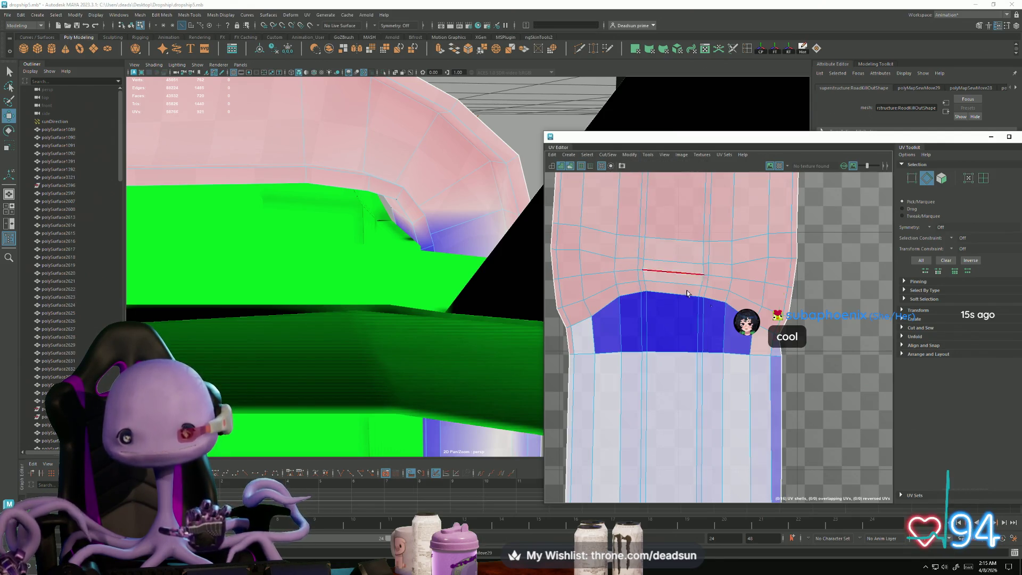
pyautogui.scroll(-3, 555, 342)
# Step: Switch to UV Shell selection and slide the short pipe's band rings up the shell
pyautogui.rightClick(765, 376)
pyautogui.click(753, 421)
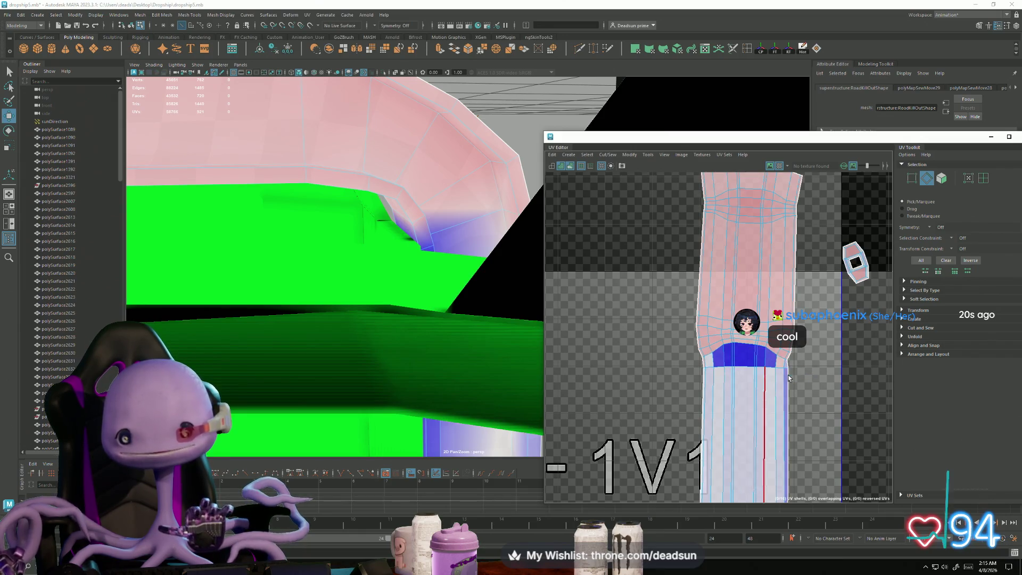
pyautogui.scroll(-3, 700, 330)
pyautogui.moveTo(782, 375); pyautogui.dragTo(781, 379)
pyautogui.press('e')
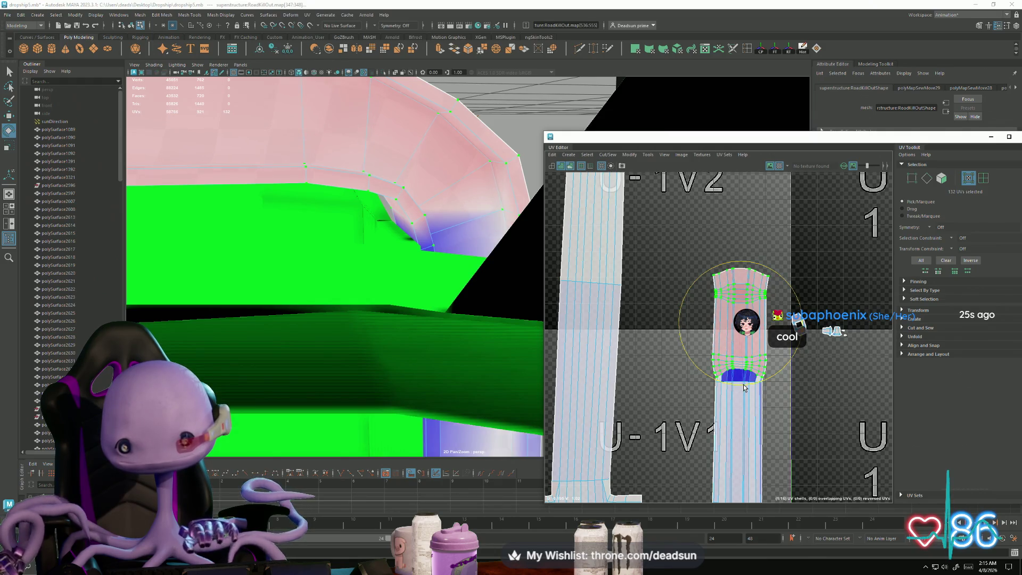
pyautogui.press('w')
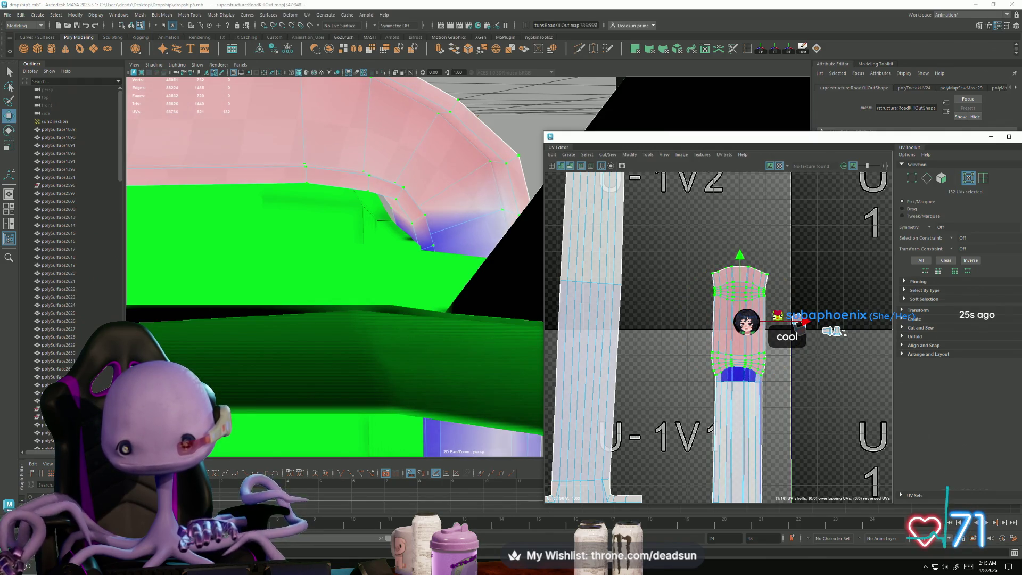
pyautogui.click(630, 154)
pyautogui.click(646, 404)
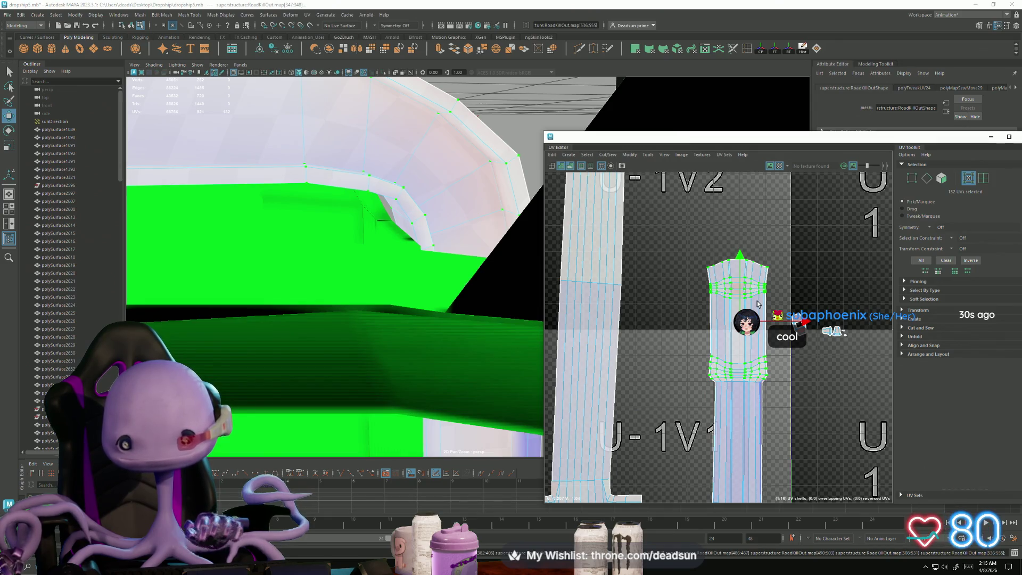
pyautogui.moveTo(758, 304); pyautogui.dragTo(758, 283, button='middle')
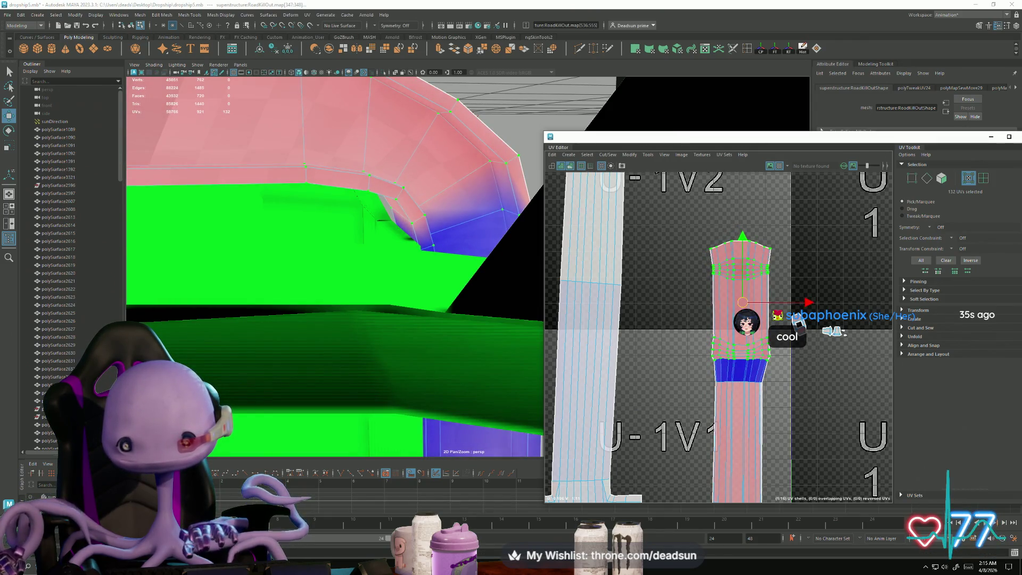
# Step: Add the blue band's bottom ring and Unfold the selected UVs to remove distortion
pyautogui.moveTo(694, 223)
pyautogui.mouseDown()
pyautogui.moveTo(782, 398)
pyautogui.moveTo(774, 391)
pyautogui.mouseUp()
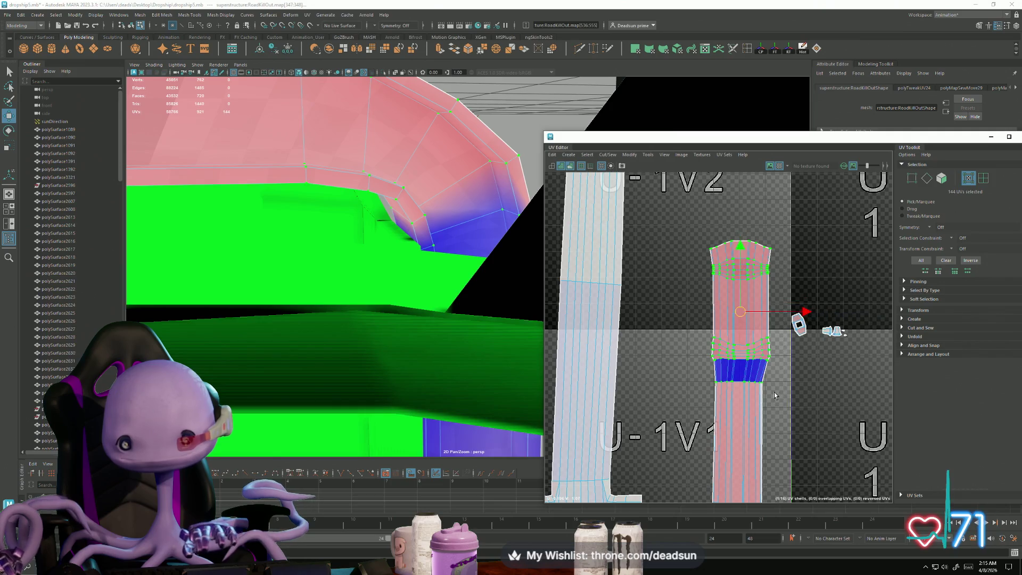
pyautogui.click(630, 160)
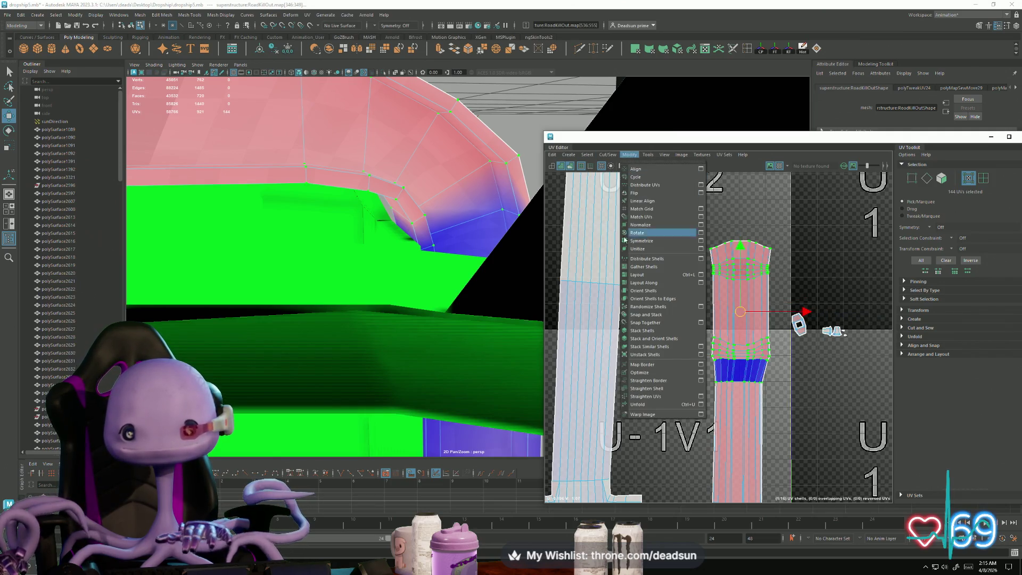
pyautogui.click(626, 406)
pyautogui.scroll(-2, 626, 408)
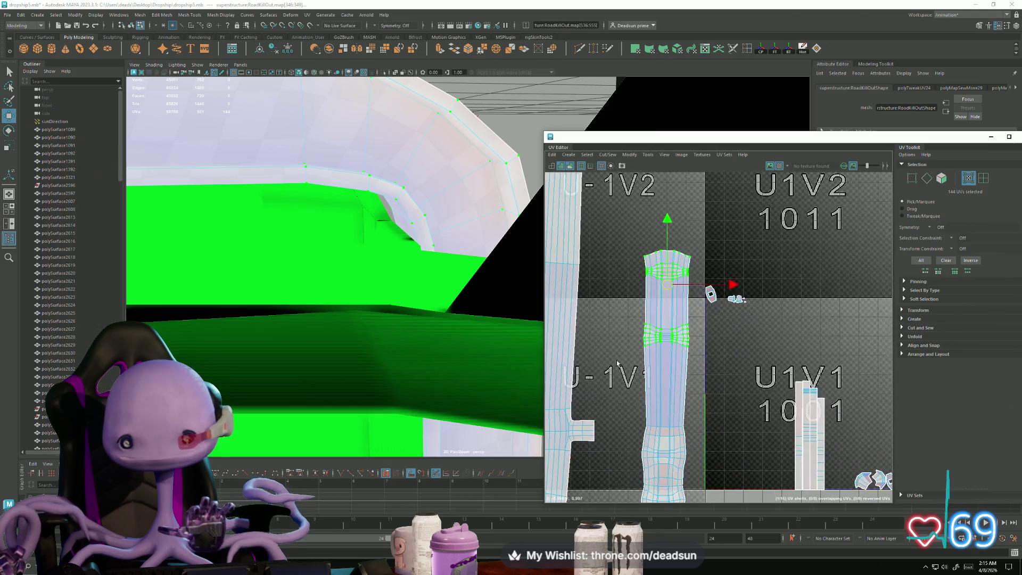
pyautogui.scroll(5, 734, 424)
pyautogui.scroll(-5, 734, 424)
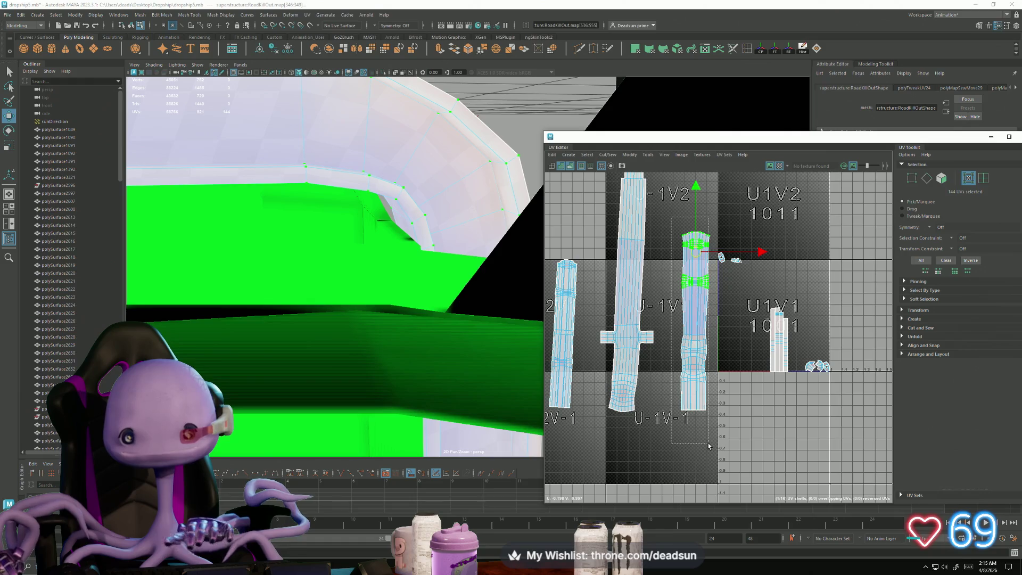
# Step: Select the long cross-shaped pipe shell and rotate it slightly to straighten it
pyautogui.moveTo(708, 446); pyautogui.dragTo(707, 442)
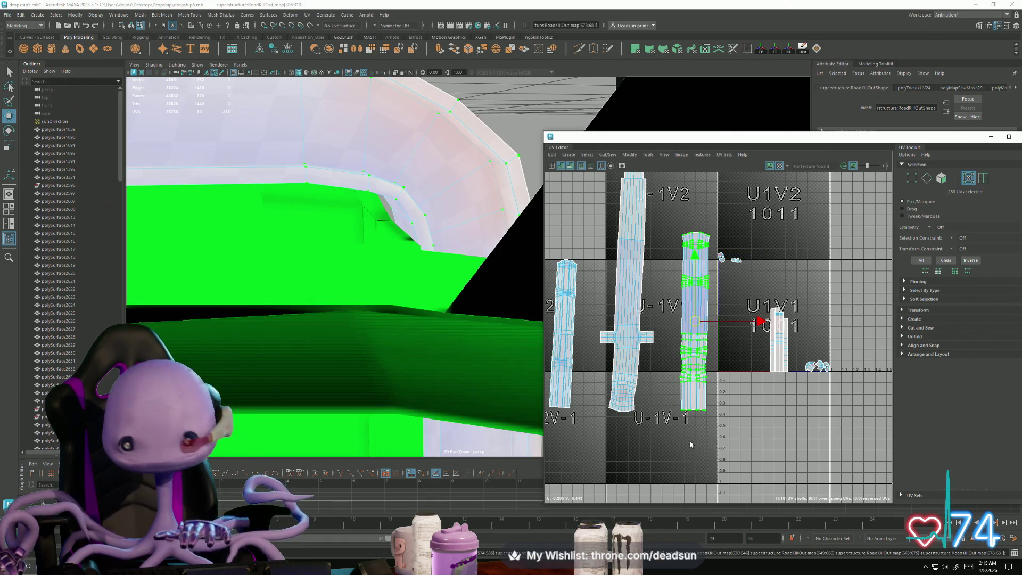
pyautogui.moveTo(672, 329)
pyautogui.mouseDown()
pyautogui.moveTo(714, 354)
pyautogui.moveTo(697, 394)
pyautogui.mouseUp()
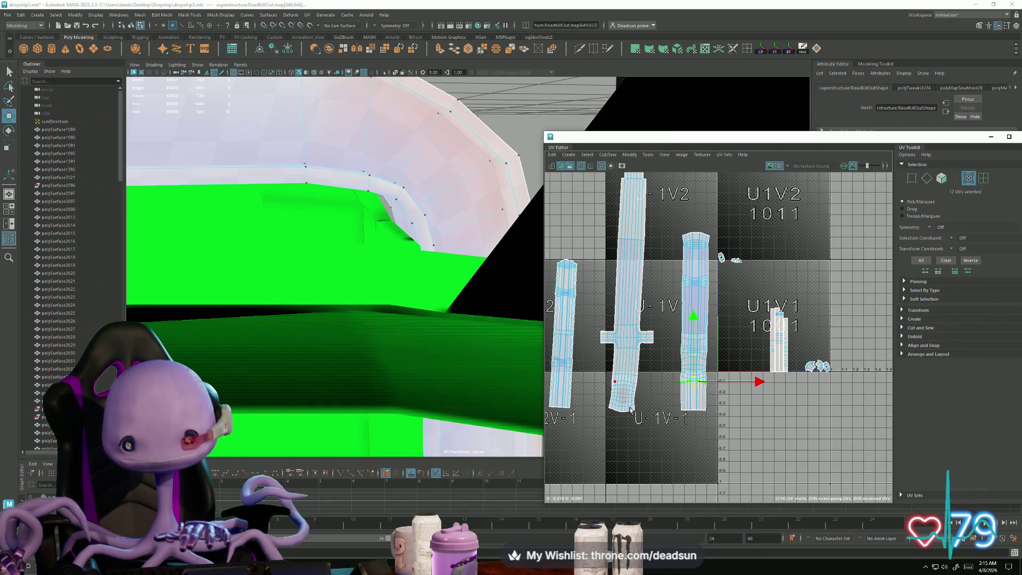
pyautogui.moveTo(607, 376); pyautogui.dragTo(630, 410)
pyautogui.moveTo(601, 372); pyautogui.dragTo(662, 432)
pyautogui.scroll(-3, 733, 407)
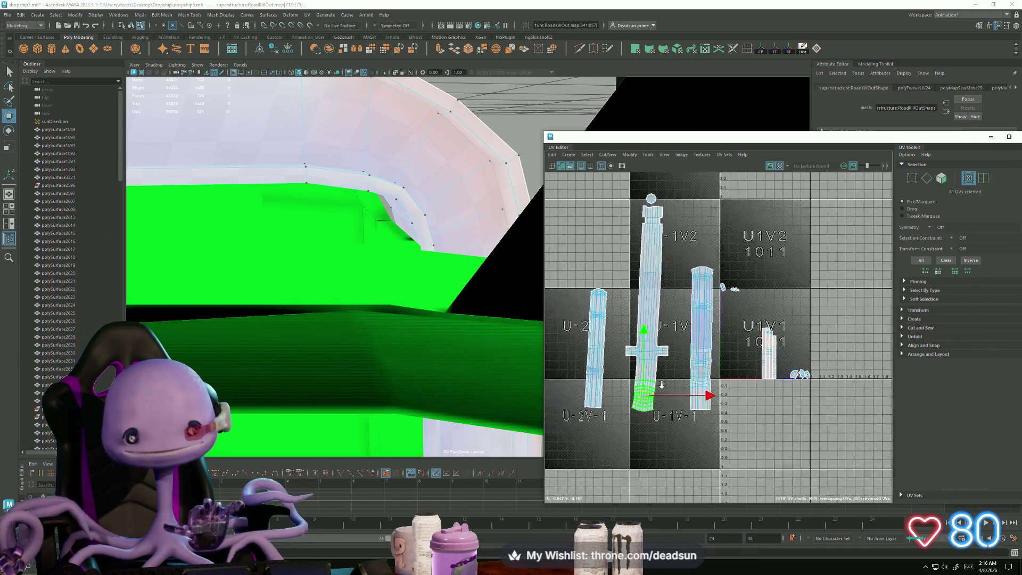
pyautogui.doubleClick(674, 314)
pyautogui.press('e')
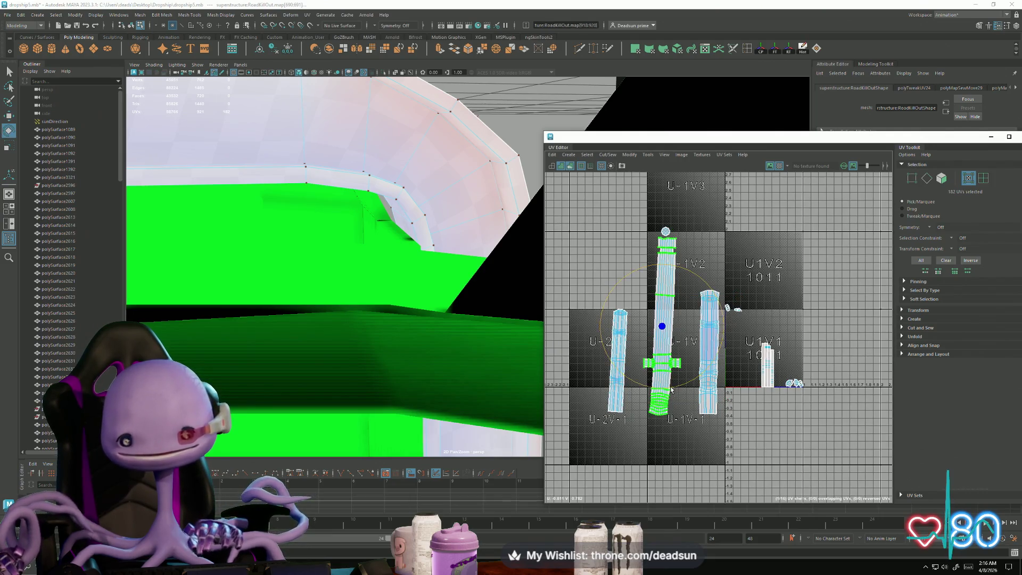
pyautogui.moveTo(665, 391); pyautogui.dragTo(668, 390)
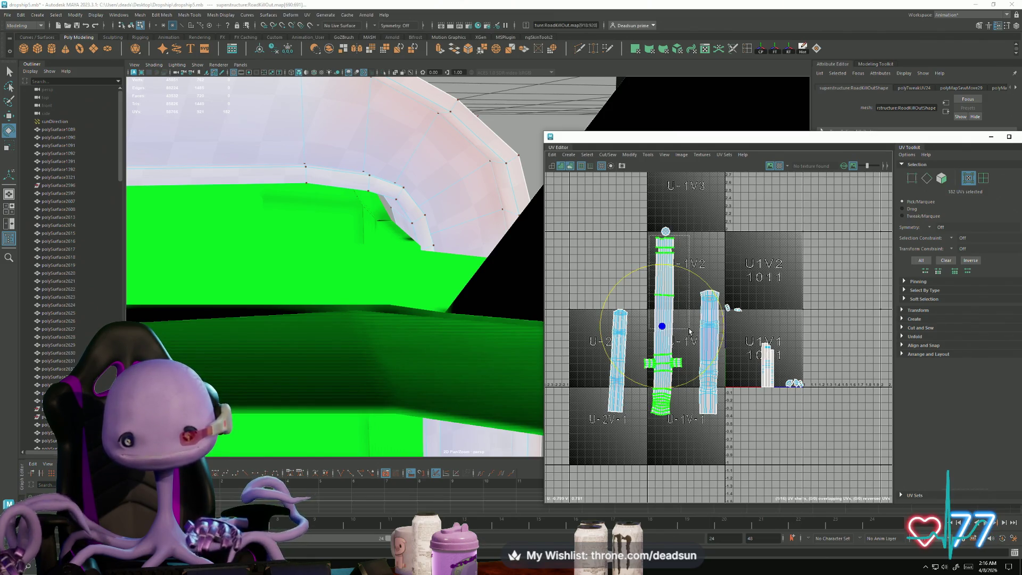
# Step: Nudge the long shell's top cap slightly left, then select its bottom block, undoing a trial tilt
pyautogui.moveTo(689, 331); pyautogui.dragTo(689, 330)
pyautogui.scroll(3, 669, 271)
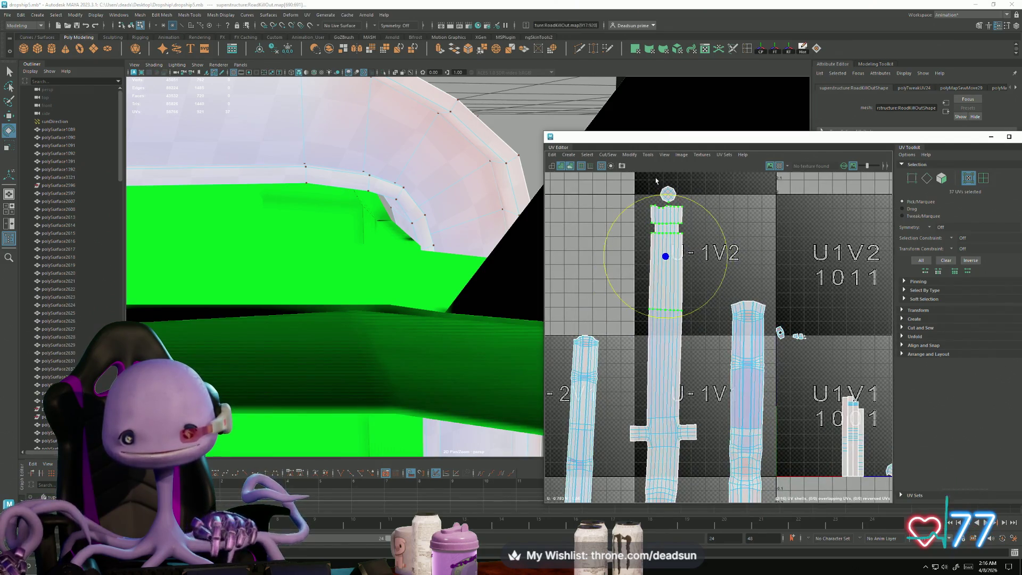
pyautogui.keyDown('ctrl'); pyautogui.moveTo(683, 205); pyautogui.dragTo(684, 206); pyautogui.keyUp('ctrl')
pyautogui.press('w')
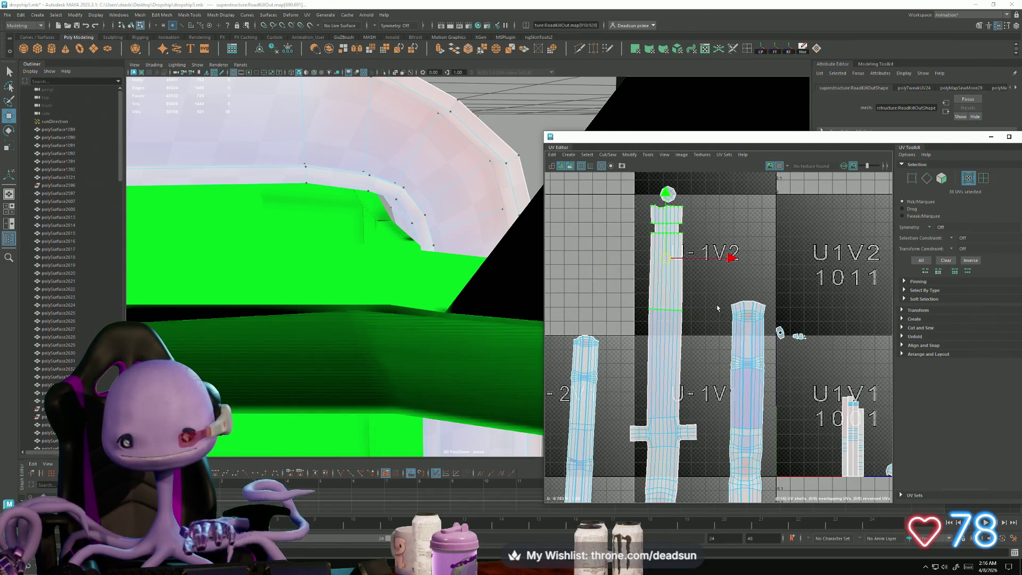
pyautogui.moveTo(731, 259); pyautogui.dragTo(726, 259)
pyautogui.keyDown('alt'); pyautogui.moveTo(661, 442); pyautogui.dragTo(631, 355, button='middle'); pyautogui.keyUp('alt')
pyautogui.moveTo(674, 466); pyautogui.dragTo(674, 466)
pyautogui.press('e')
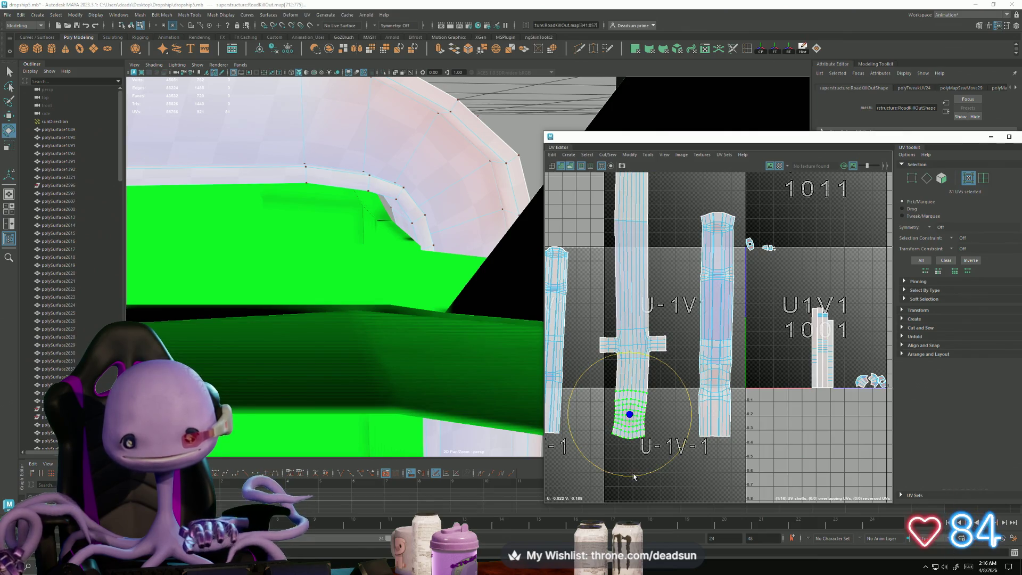
pyautogui.hotkey('ctrl', 'z')
pyautogui.press('w')
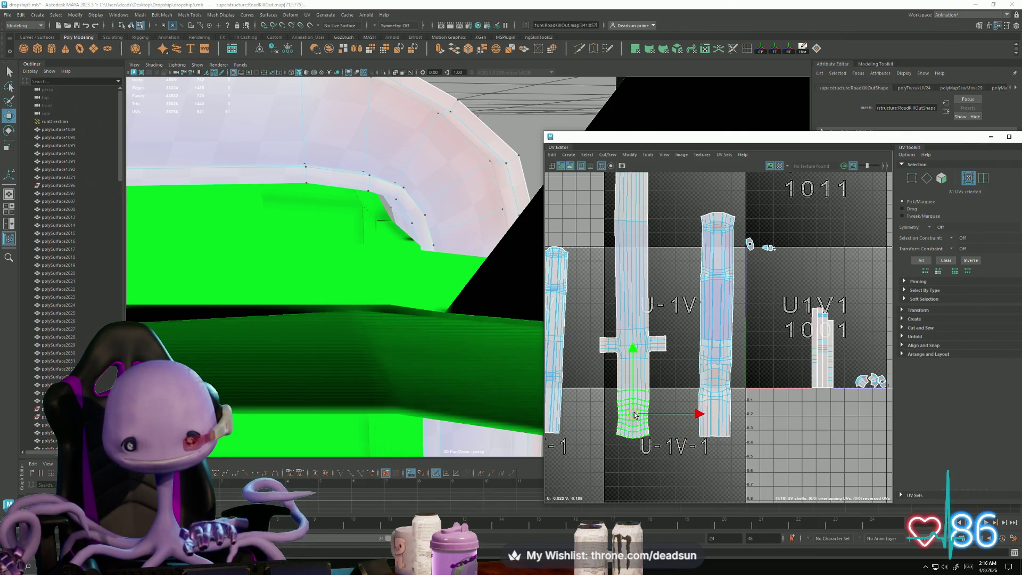
pyautogui.scroll(-2, 634, 413)
# Step: Turn the left pipe shell upright and move it and the third shell up beside the long shell
pyautogui.keyDown('alt'); pyautogui.moveTo(578, 401); pyautogui.dragTo(600, 422, button='middle'); pyautogui.keyUp('alt')
pyautogui.click(600, 422)
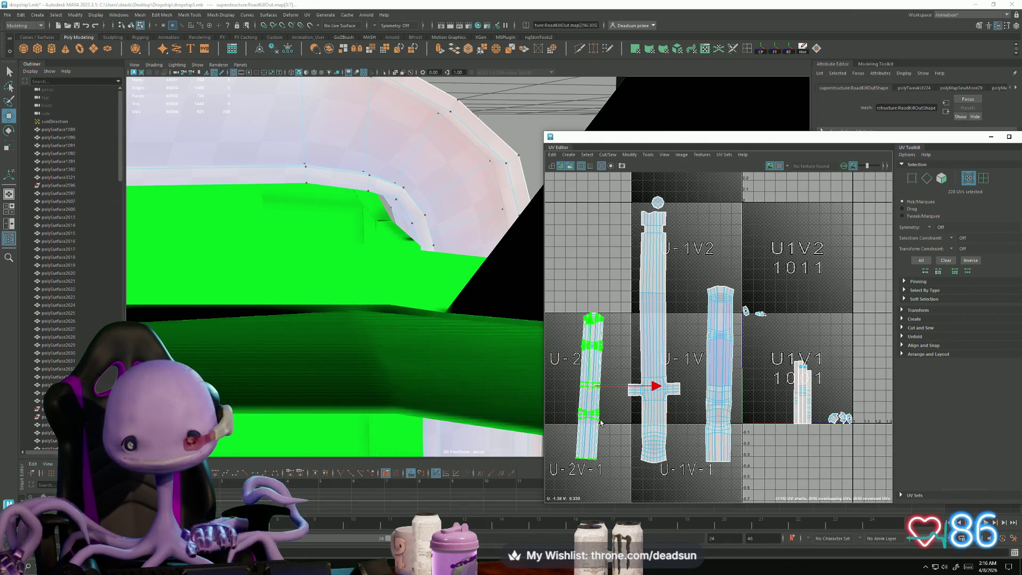
pyautogui.press('e')
pyautogui.moveTo(581, 446); pyautogui.dragTo(586, 445)
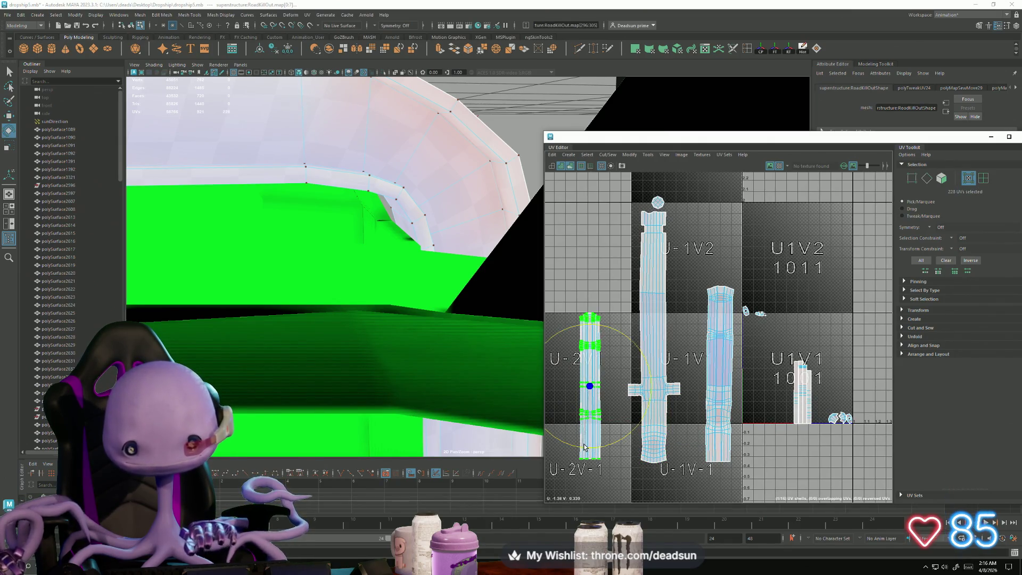
pyautogui.press('w')
pyautogui.moveTo(591, 387); pyautogui.dragTo(624, 316)
pyautogui.click(727, 358)
pyautogui.moveTo(720, 375); pyautogui.dragTo(681, 293)
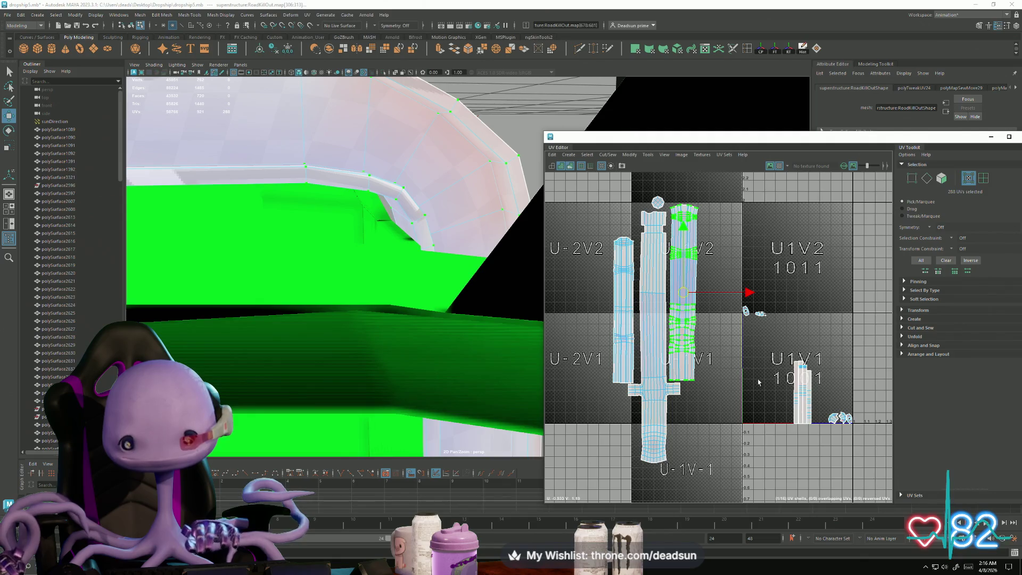
pyautogui.scroll(6, 767, 415)
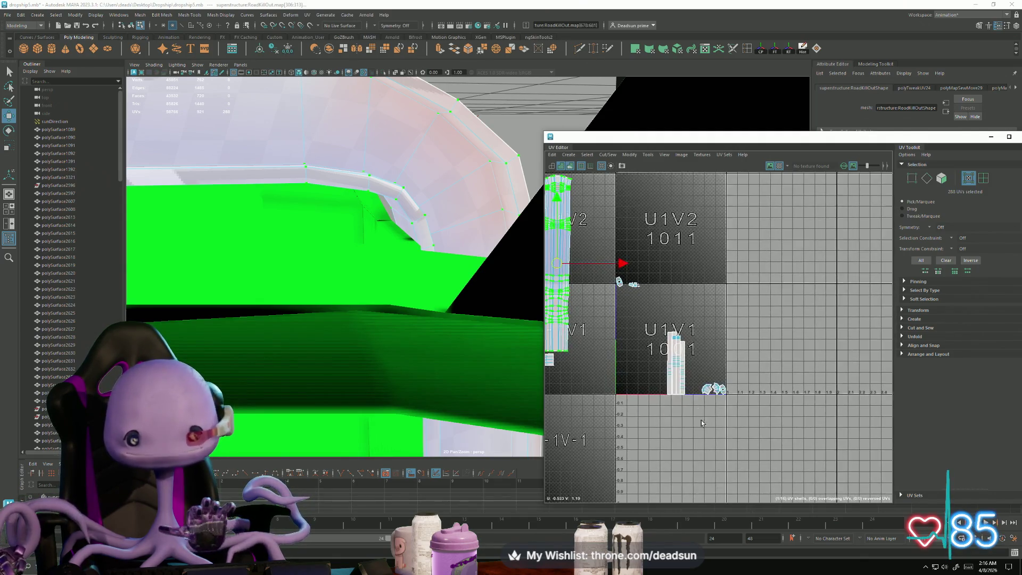
# Step: Switch to edge selection and select edges across the pipe shells
pyautogui.moveTo(653, 355); pyautogui.dragTo(657, 336, button='right')
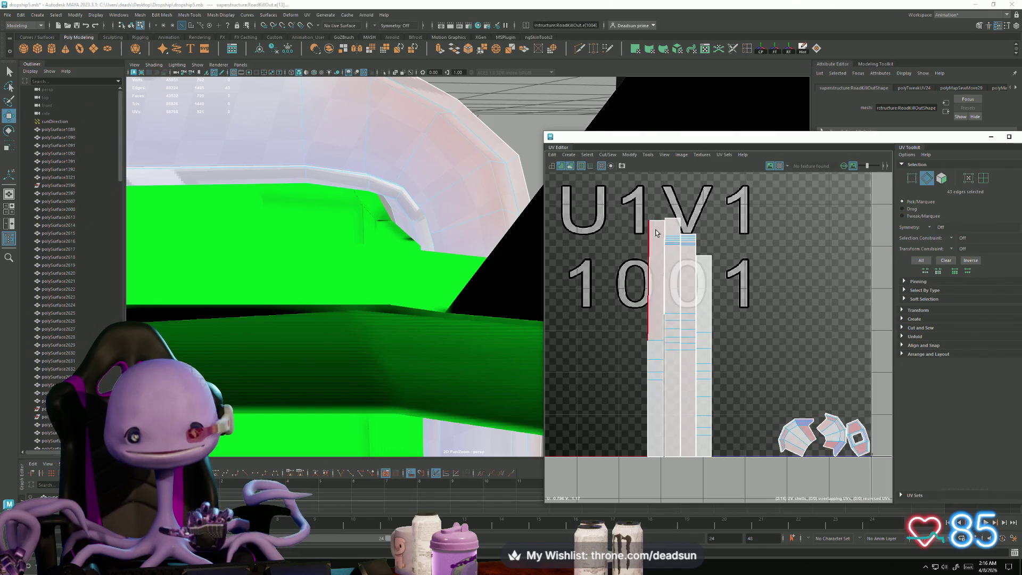
pyautogui.click(656, 222)
pyautogui.scroll(-2, 645, 392)
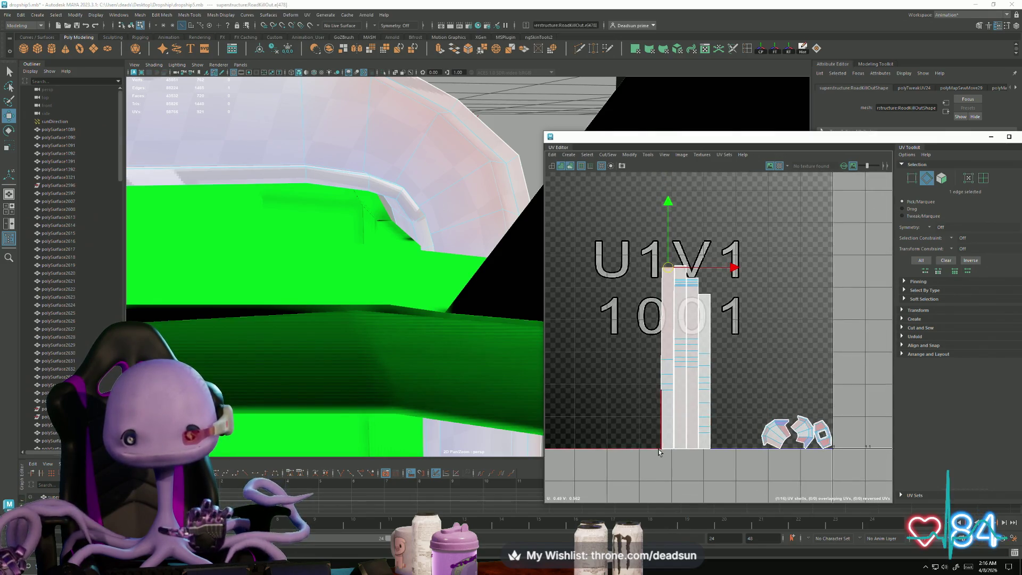
pyautogui.moveTo(469, 362)
pyautogui.keyDown('alt'); pyautogui.mouseDown()
pyautogui.moveTo(415, 372)
pyautogui.moveTo(445, 377)
pyautogui.moveTo(405, 368)
pyautogui.moveTo(437, 373)
pyautogui.moveTo(426, 367)
pyautogui.mouseUp(); pyautogui.keyUp('alt')
pyautogui.moveTo(685, 389); pyautogui.dragTo(736, 469)
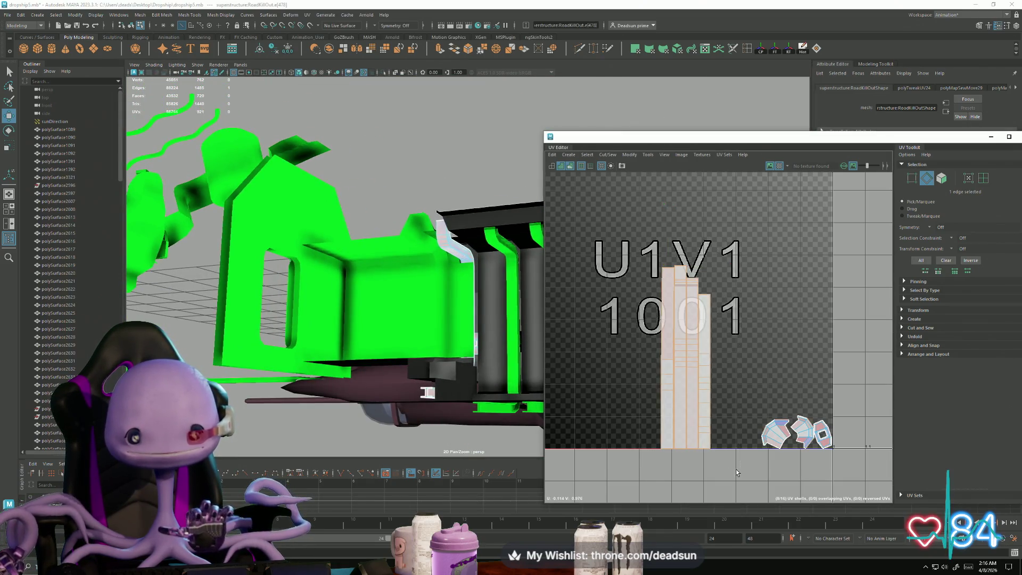
pyautogui.moveTo(437, 351)
pyautogui.keyDown('alt'); pyautogui.mouseDown()
pyautogui.moveTo(411, 341)
pyautogui.moveTo(466, 348)
pyautogui.mouseUp(); pyautogui.keyUp('alt')
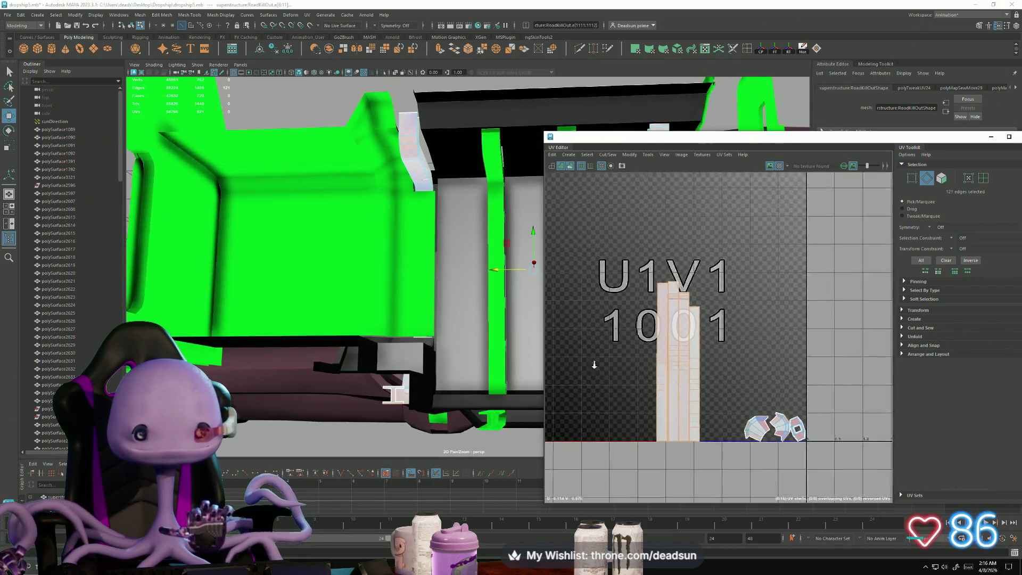
pyautogui.scroll(-5, 706, 374)
pyautogui.scroll(-2, 706, 374)
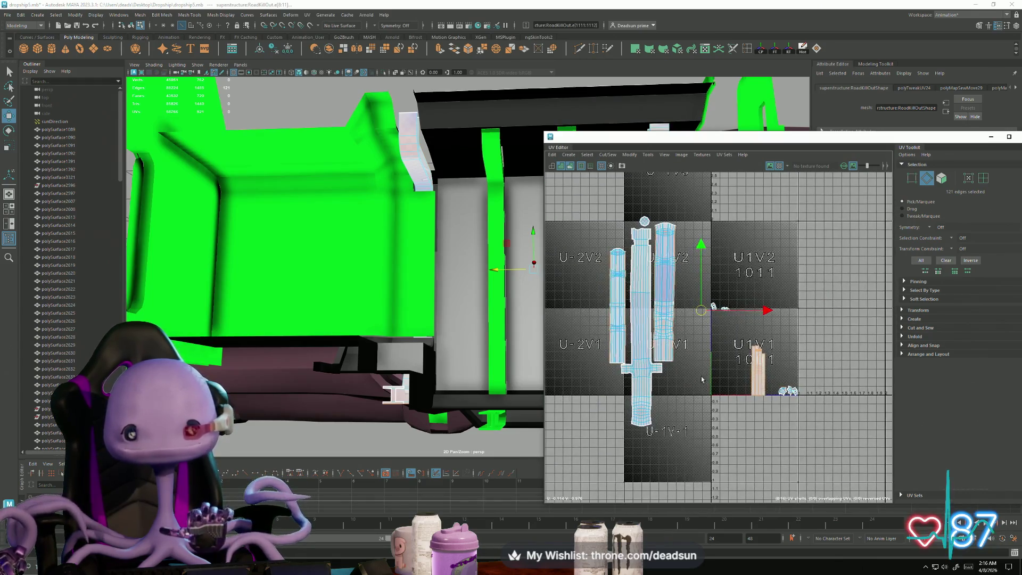
# Step: Select the small shell in tile 1001 and drag it left into tile U-2V-1
pyautogui.keyDown('ctrl'); pyautogui.moveTo(737, 373); pyautogui.dragTo(737, 342, button='right'); pyautogui.keyUp('ctrl')
pyautogui.moveTo(773, 422); pyautogui.dragTo(772, 420)
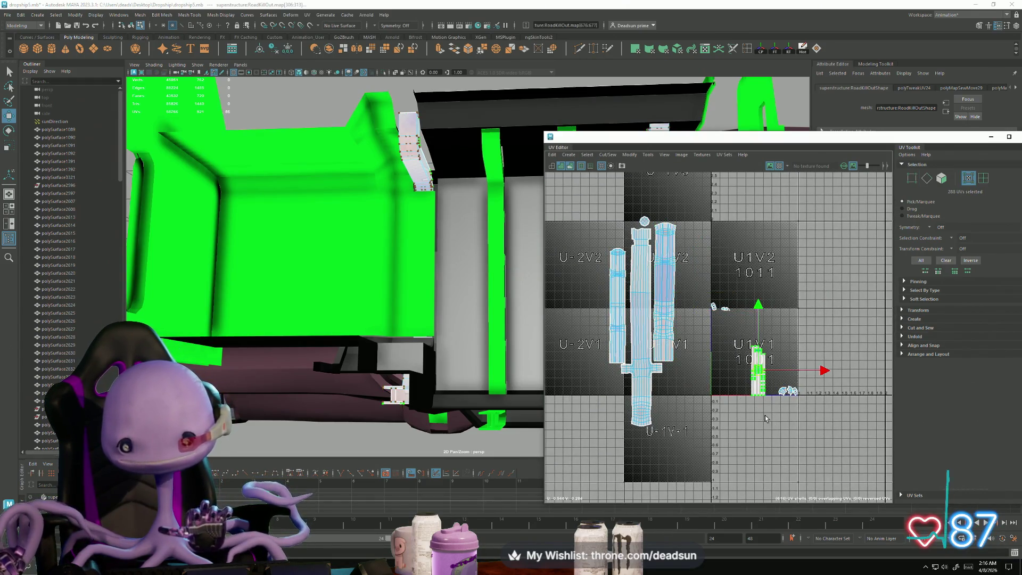
pyautogui.moveTo(680, 394); pyautogui.dragTo(682, 394)
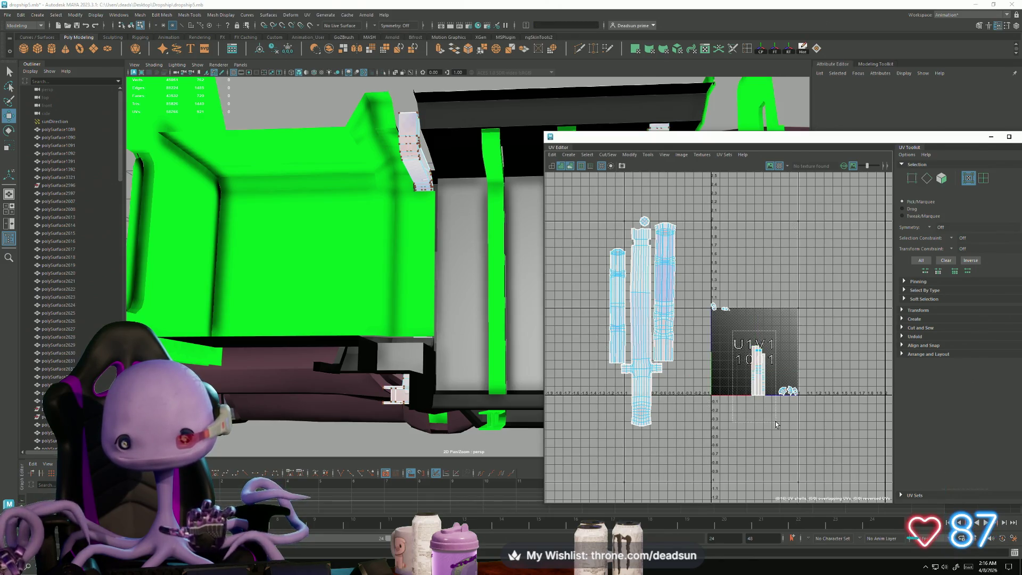
pyautogui.moveTo(777, 425); pyautogui.dragTo(776, 423)
pyautogui.moveTo(754, 368)
pyautogui.mouseDown()
pyautogui.moveTo(727, 388)
pyautogui.moveTo(607, 378)
pyautogui.moveTo(615, 400)
pyautogui.mouseUp()
# Step: Scale the small shell wider horizontally
pyautogui.scroll(3, 615, 399)
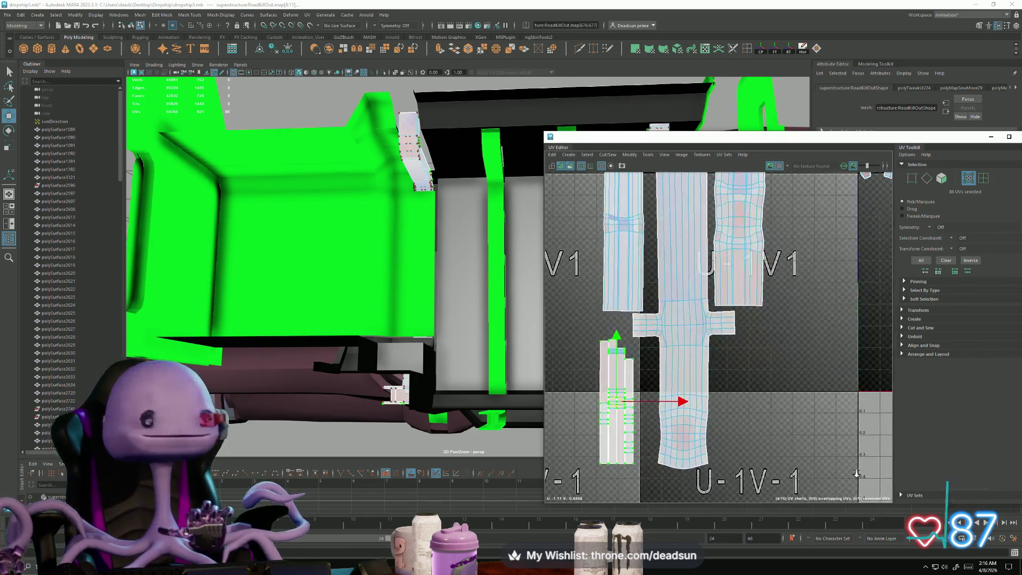
pyautogui.keyDown('alt'); pyautogui.moveTo(677, 414); pyautogui.dragTo(661, 417, button='middle'); pyautogui.keyUp('alt')
pyautogui.press('r')
pyautogui.moveTo(660, 402)
pyautogui.mouseDown()
pyautogui.moveTo(704, 404)
pyautogui.moveTo(672, 406)
pyautogui.mouseUp()
pyautogui.press('w')
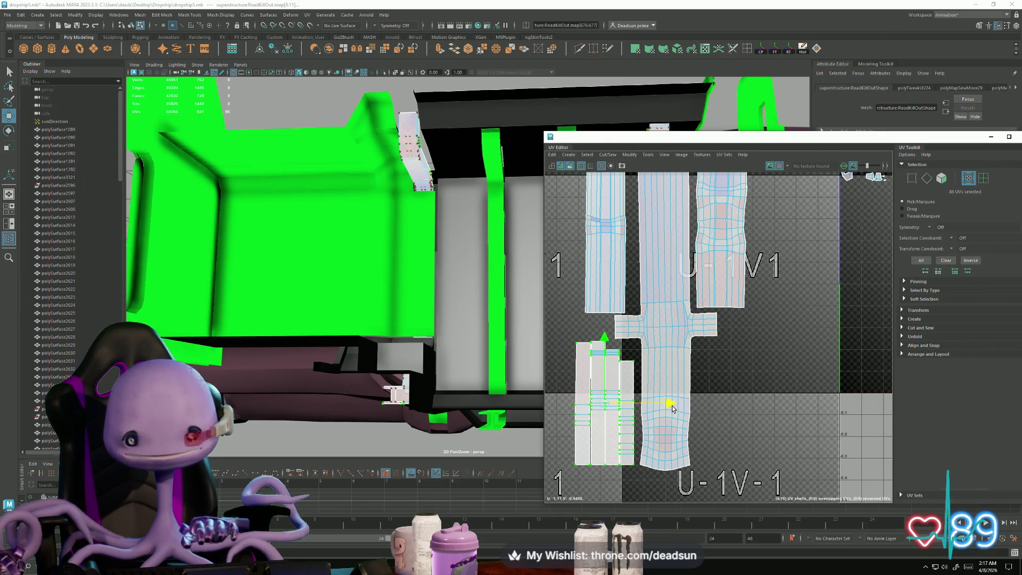
# Step: Slide the narrow strip shells left and right to space them within the tile
pyautogui.moveTo(619, 352); pyautogui.dragTo(590, 345)
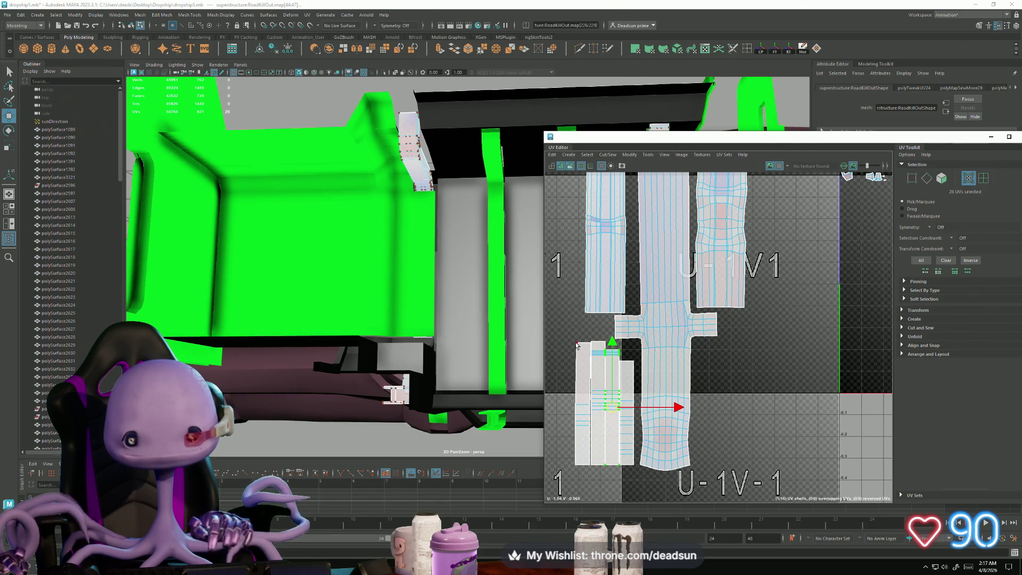
pyautogui.hotkey('shift', '.')
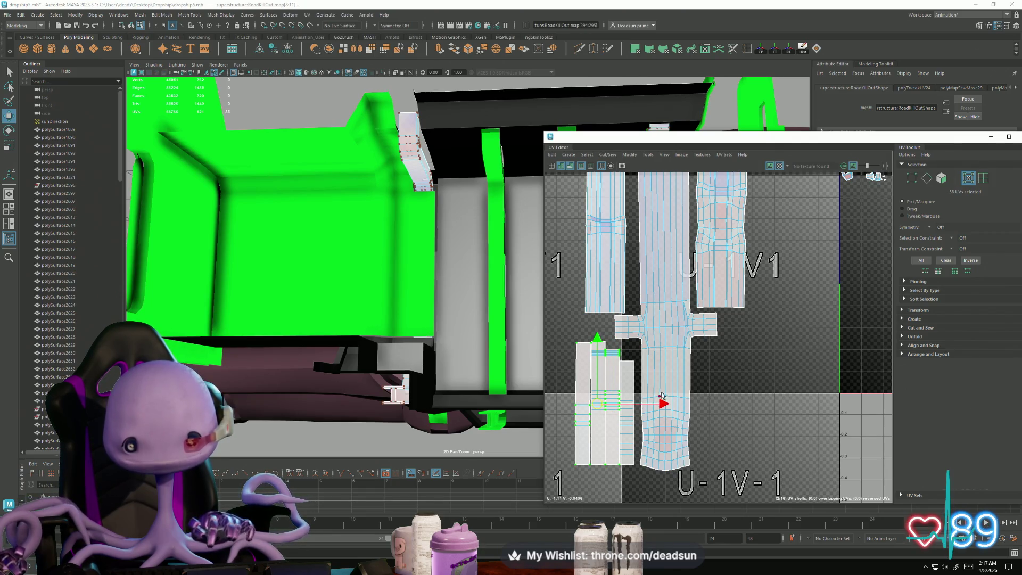
pyautogui.moveTo(664, 406); pyautogui.dragTo(662, 406)
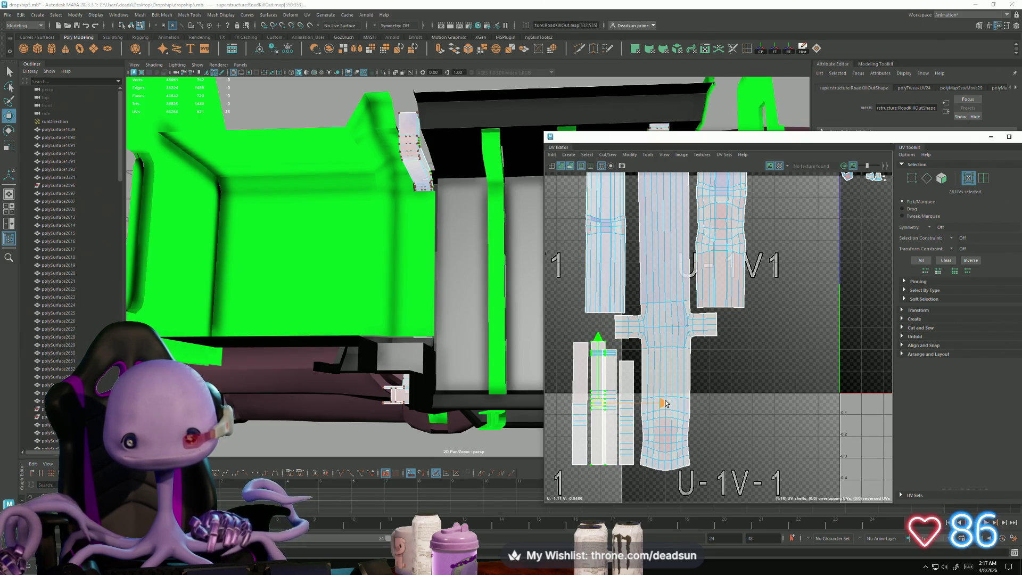
pyautogui.moveTo(666, 403); pyautogui.dragTo(630, 403)
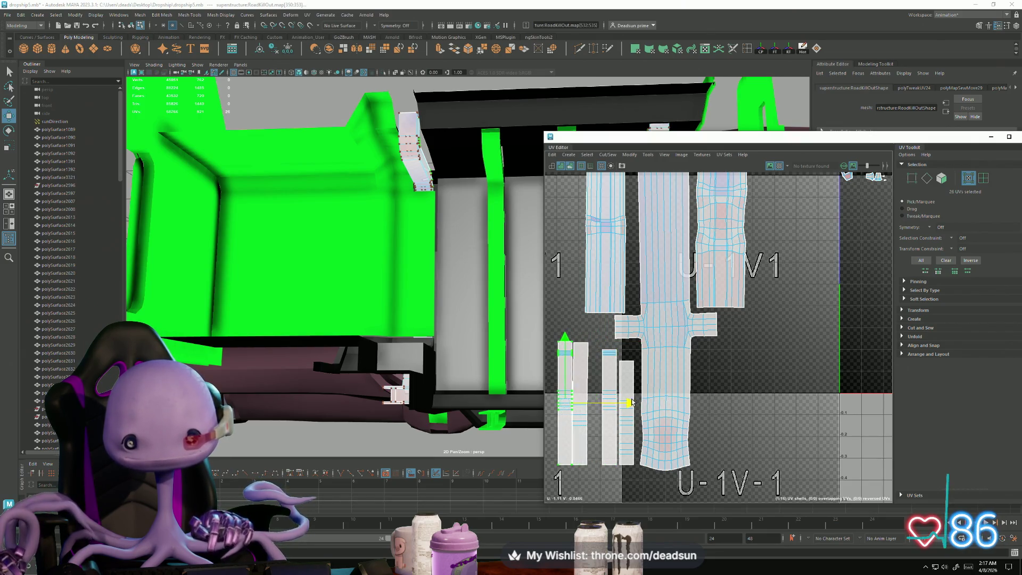
pyautogui.keyDown('shift'); pyautogui.click(588, 347); pyautogui.keyUp('shift')
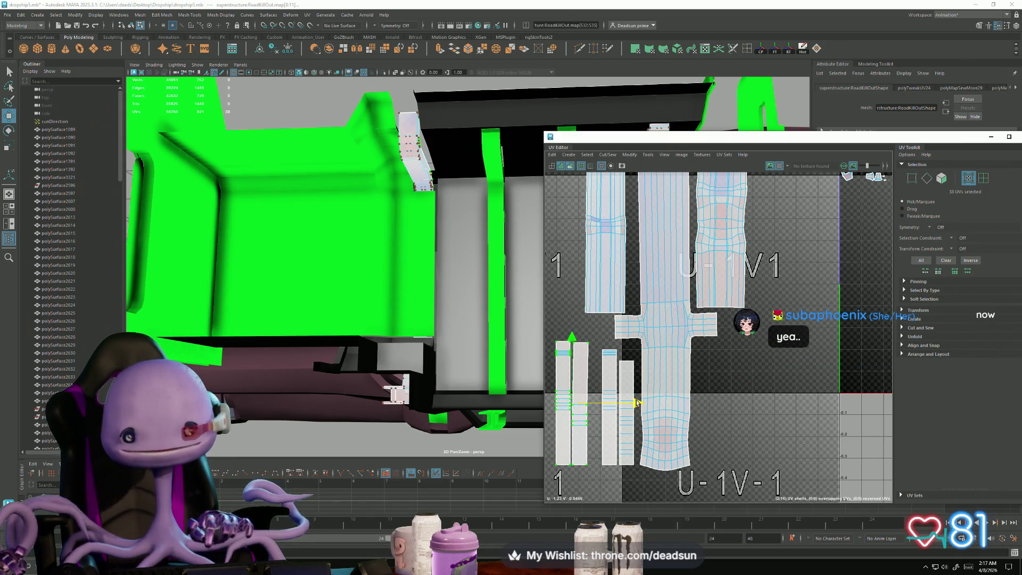
pyautogui.moveTo(637, 403); pyautogui.dragTo(648, 406)
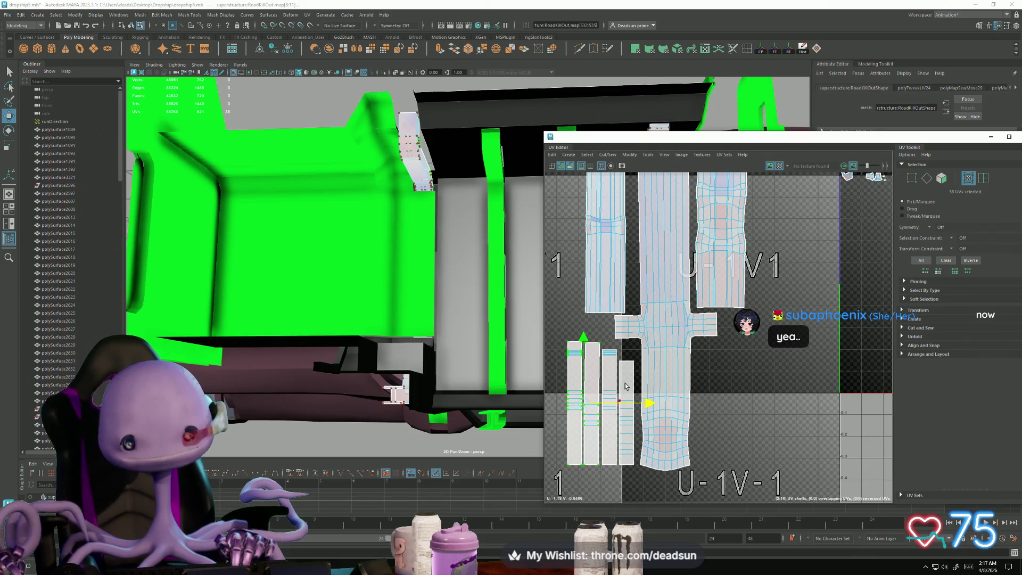
# Step: Select all four strip shells and shift them slightly right against the long shell
pyautogui.click(633, 369)
pyautogui.keyDown('shift'); pyautogui.click(612, 352); pyautogui.keyUp('shift')
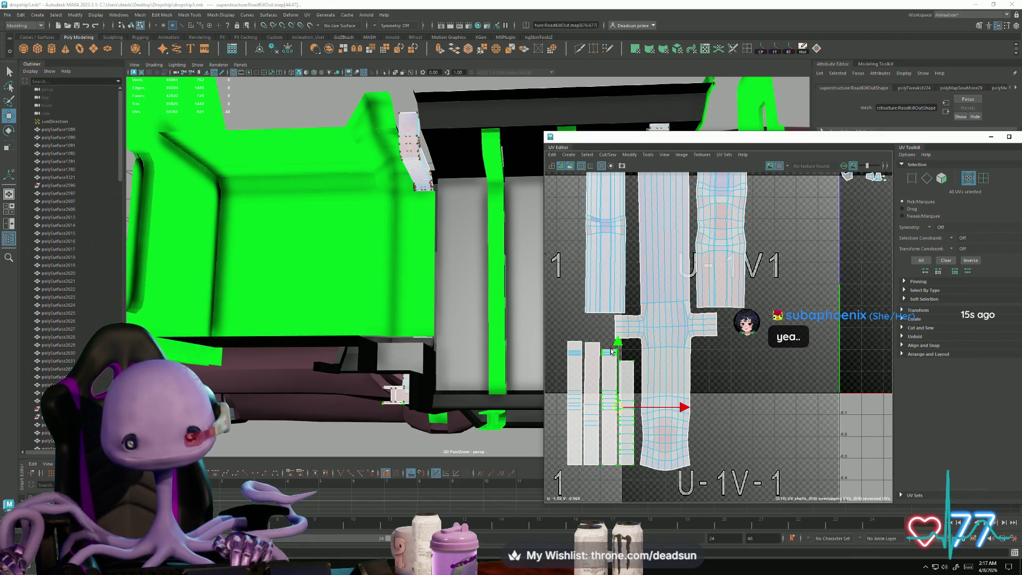
pyautogui.keyDown('shift'); pyautogui.click(592, 344); pyautogui.keyUp('shift')
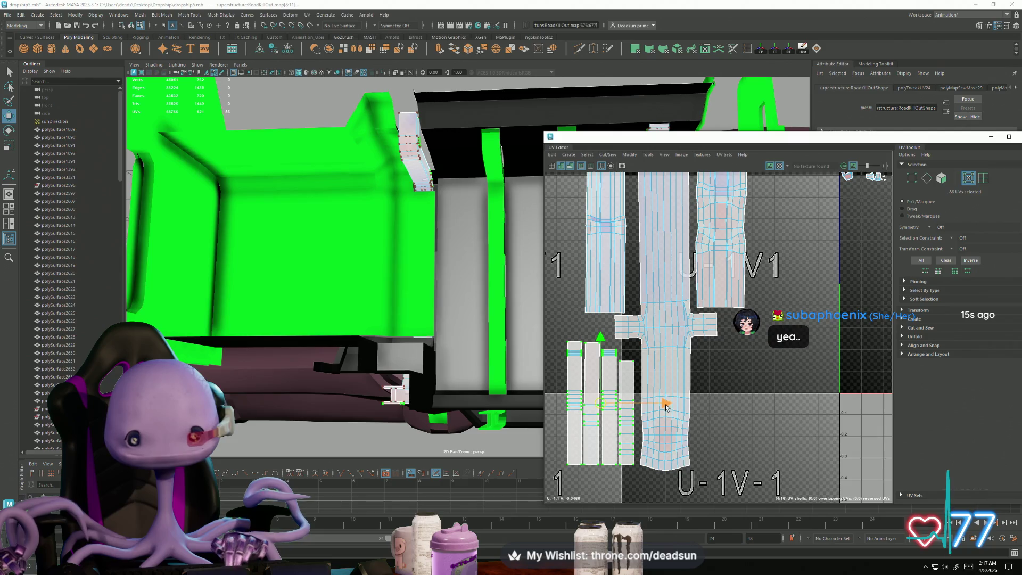
pyautogui.moveTo(665, 405); pyautogui.dragTo(669, 404)
pyautogui.scroll(-8, 732, 423)
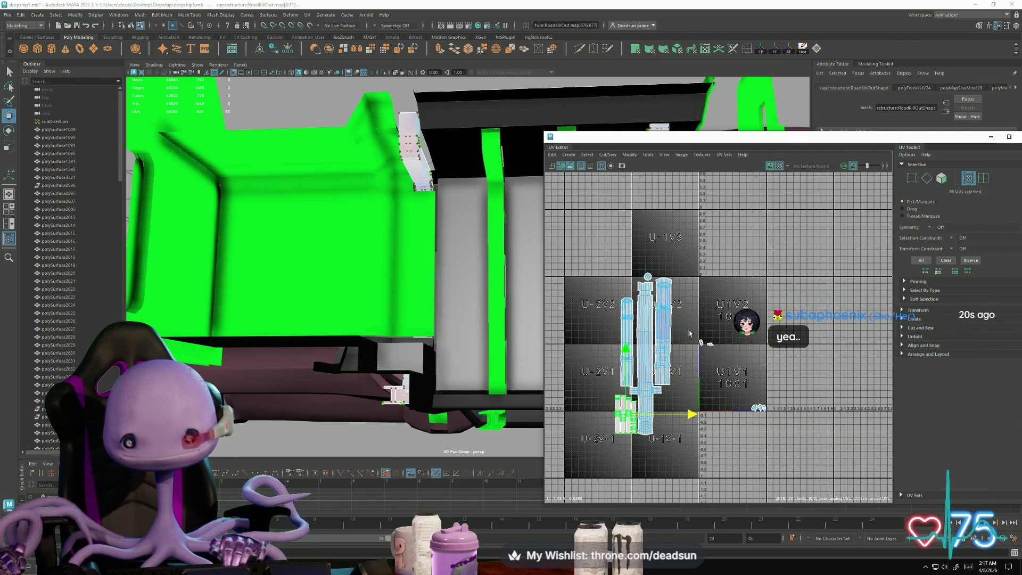
# Step: Unfold the selected small loose shells with Modify > Unfold
pyautogui.moveTo(730, 364); pyautogui.dragTo(730, 363)
pyautogui.scroll(10, 709, 351)
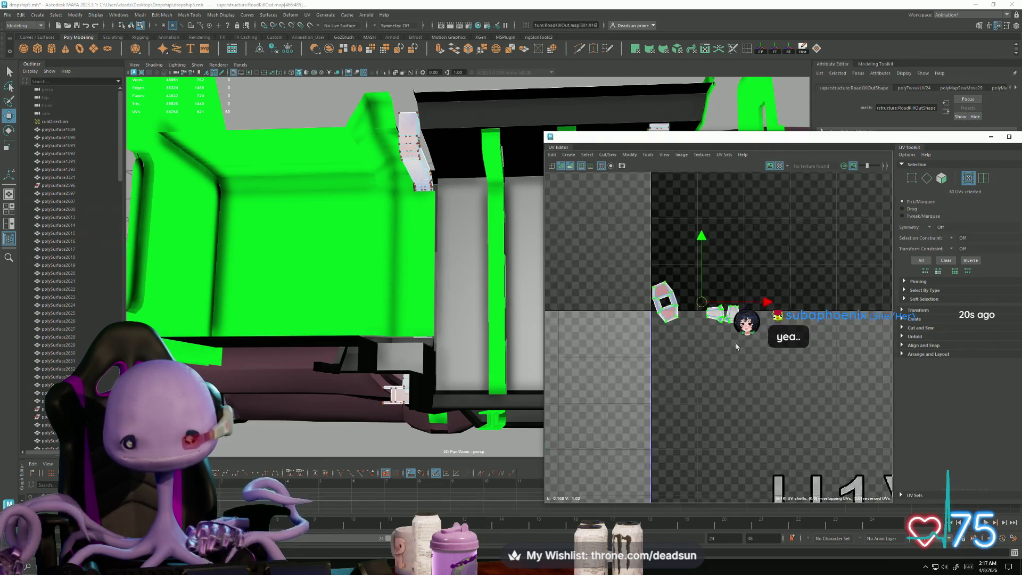
pyautogui.click(610, 156)
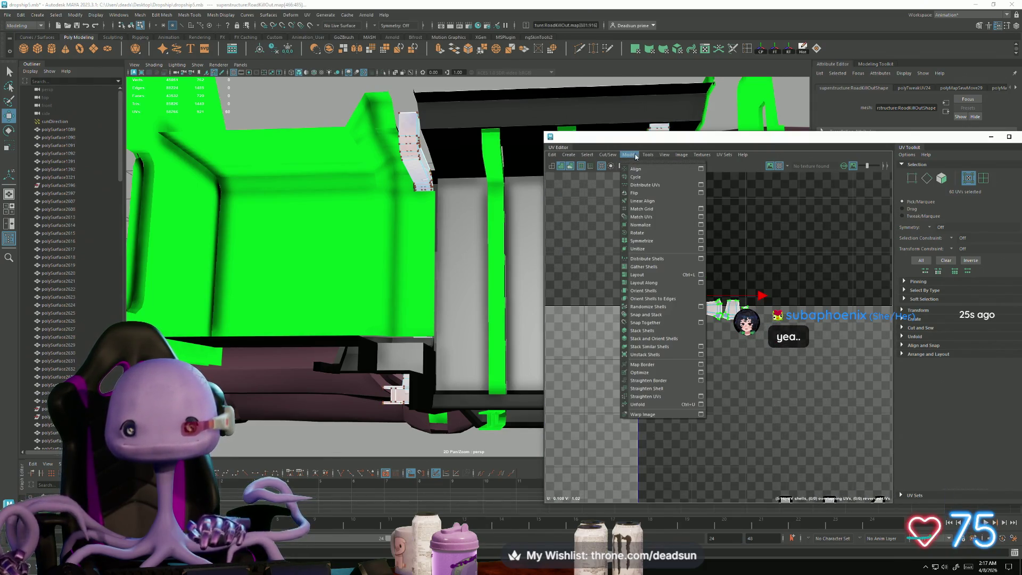
pyautogui.click(655, 407)
pyautogui.scroll(5, 675, 394)
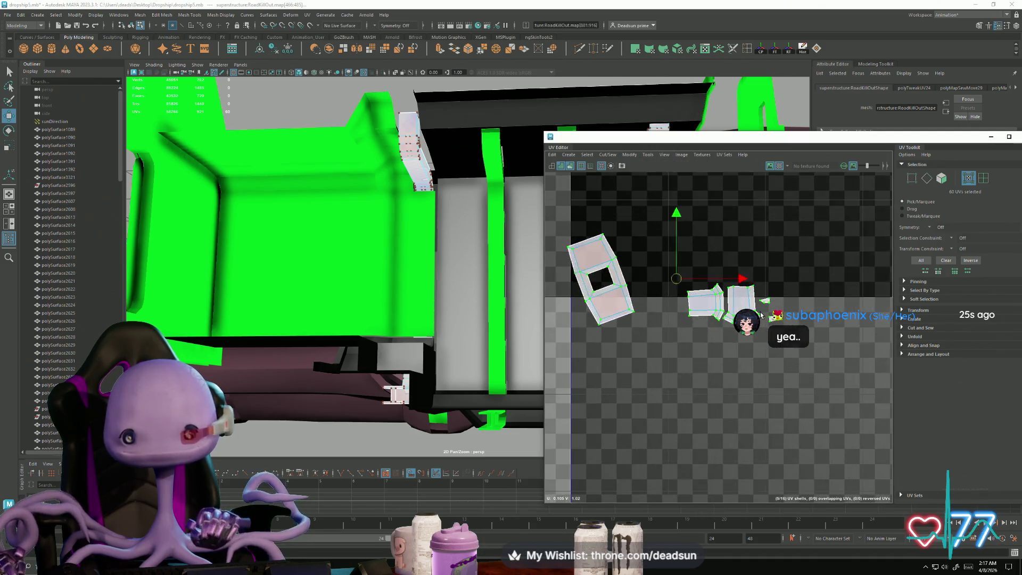
# Step: Switch to edge mode and select the edges around the small triangle shell
pyautogui.press('F10')
pyautogui.click(660, 309)
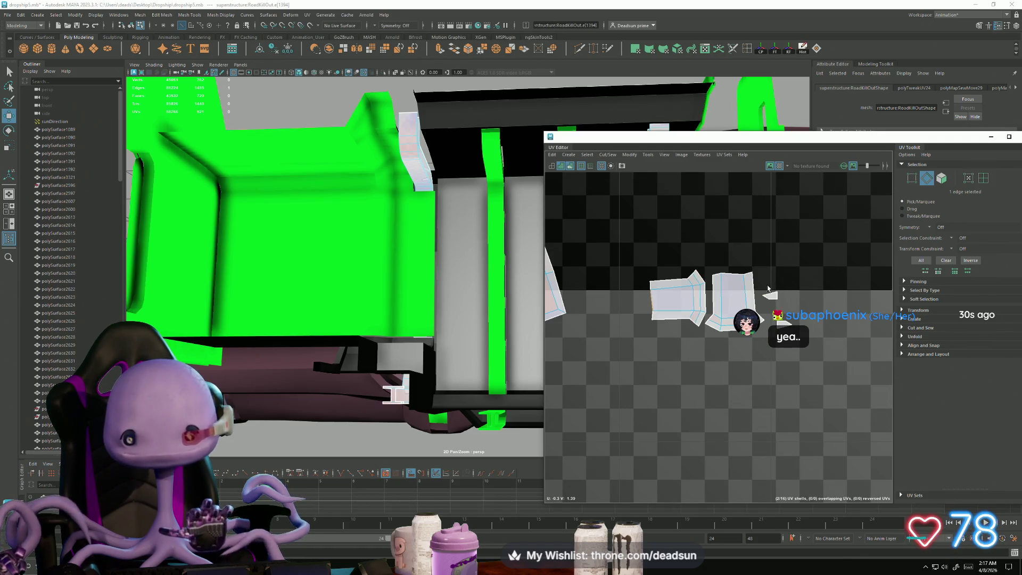
pyautogui.moveTo(769, 288); pyautogui.dragTo(759, 311)
# Step: Select more edges around the triangle shell, undoing a trial deletion to inspect the gap
pyautogui.scroll(10, 369, 295)
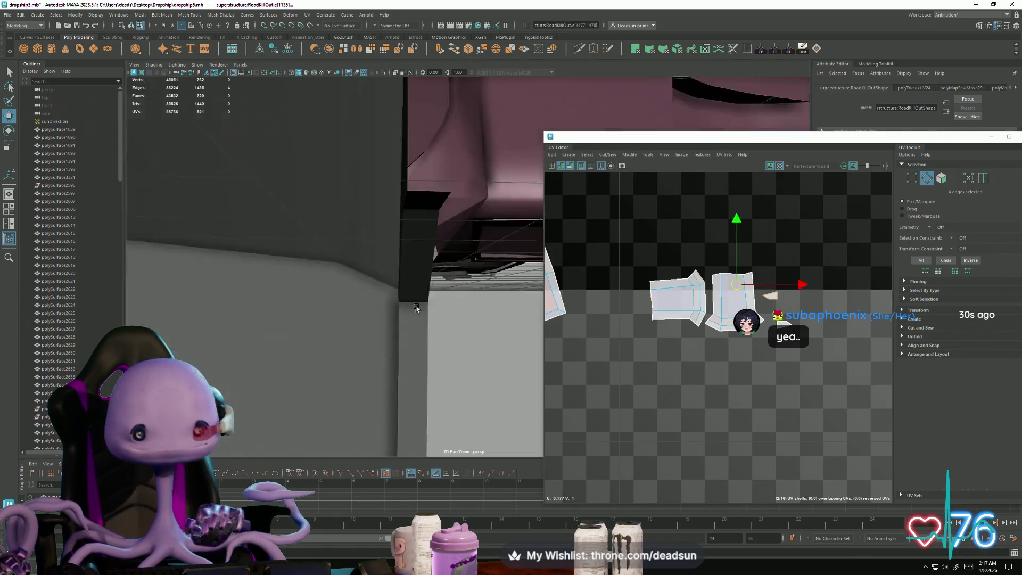
pyautogui.moveTo(397, 300)
pyautogui.keyDown('alt'); pyautogui.mouseDown()
pyautogui.moveTo(458, 327)
pyautogui.moveTo(447, 362)
pyautogui.moveTo(490, 346)
pyautogui.mouseUp(); pyautogui.keyUp('alt')
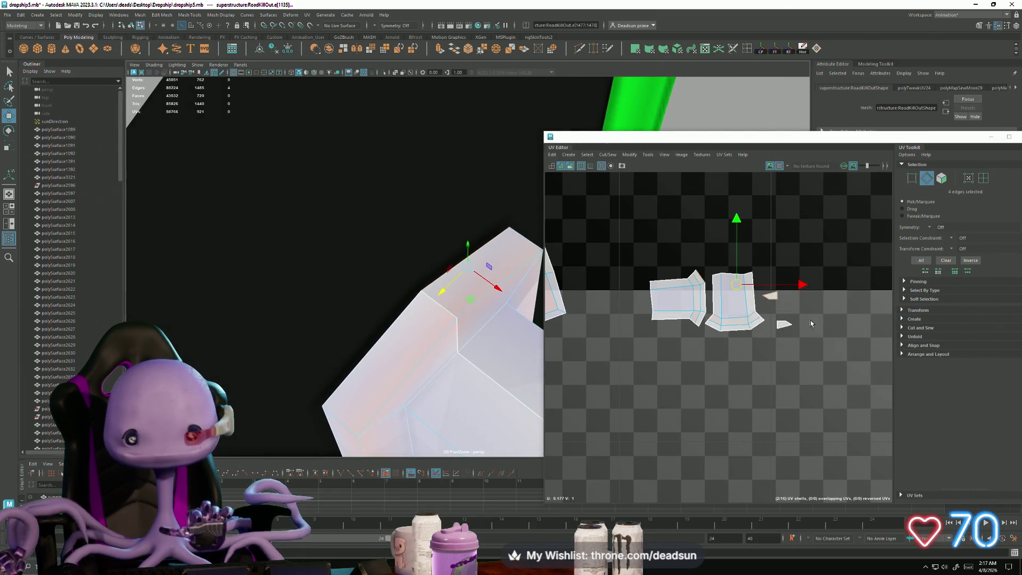
pyautogui.moveTo(815, 352); pyautogui.dragTo(771, 284)
pyautogui.moveTo(442, 373)
pyautogui.keyDown('alt'); pyautogui.mouseDown()
pyautogui.moveTo(479, 346)
pyautogui.moveTo(385, 303)
pyautogui.moveTo(439, 325)
pyautogui.moveTo(406, 315)
pyautogui.moveTo(344, 335)
pyautogui.mouseUp(); pyautogui.keyUp('alt')
pyautogui.press('Delete')
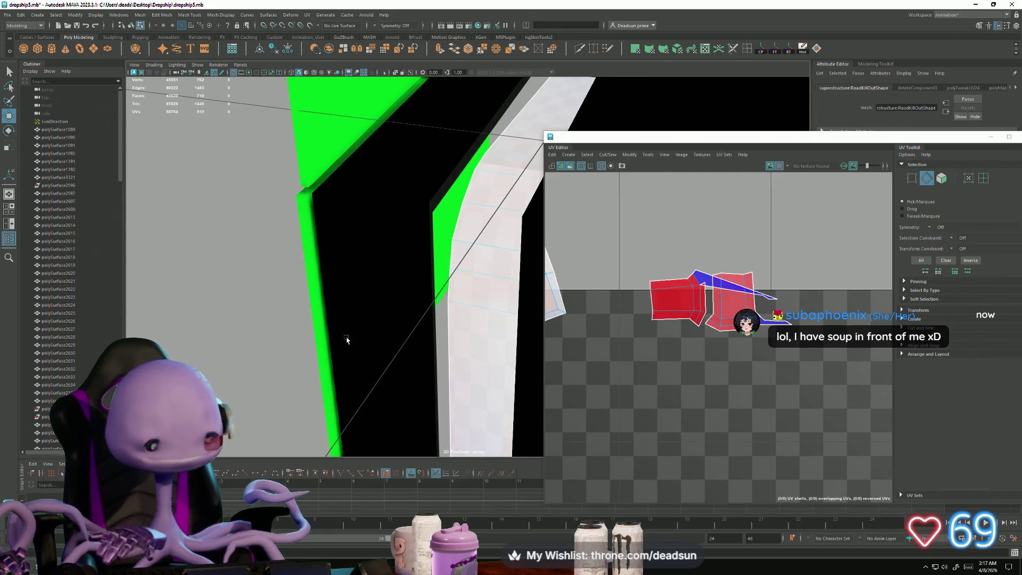
pyautogui.hotkey('ctrl', 'z')
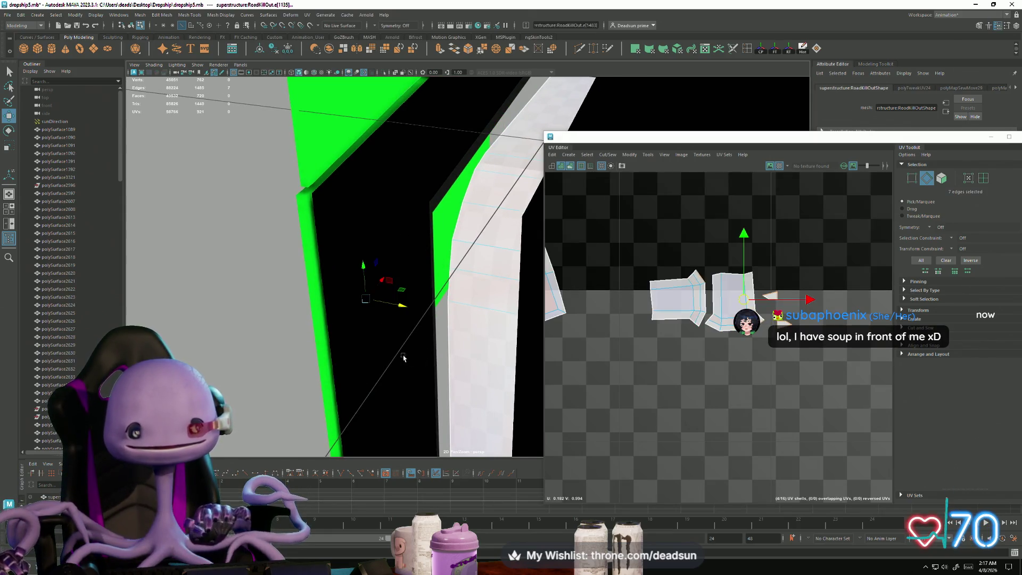
pyautogui.moveTo(365, 337)
pyautogui.keyDown('alt'); pyautogui.mouseDown()
pyautogui.moveTo(394, 367)
pyautogui.moveTo(530, 430)
pyautogui.moveTo(377, 362)
pyautogui.moveTo(388, 383)
pyautogui.moveTo(466, 319)
pyautogui.moveTo(445, 366)
pyautogui.moveTo(459, 386)
pyautogui.mouseUp(); pyautogui.keyUp('alt')
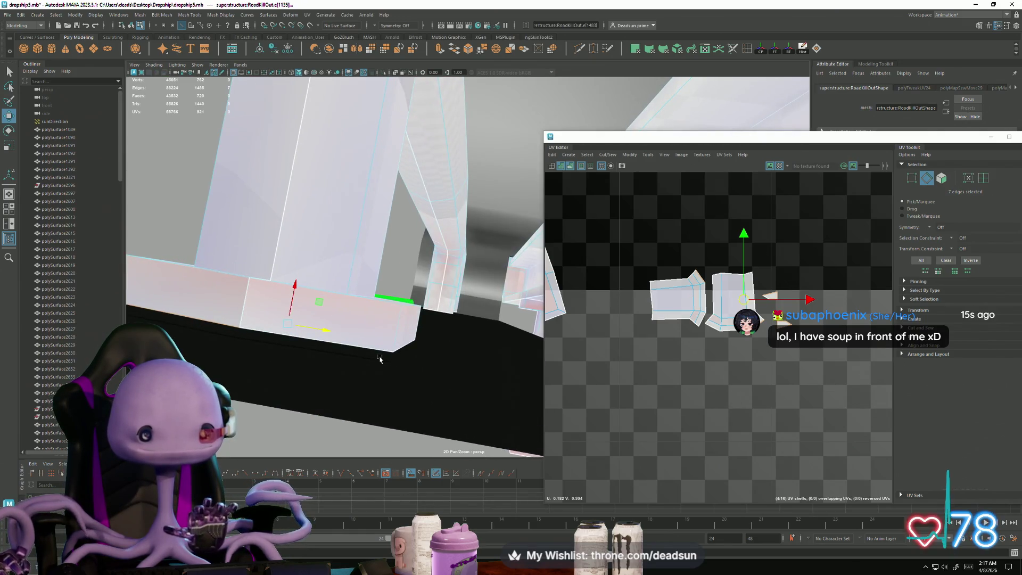
pyautogui.moveTo(379, 360)
pyautogui.keyDown('alt'); pyautogui.mouseDown()
pyautogui.moveTo(366, 343)
pyautogui.moveTo(381, 358)
pyautogui.moveTo(394, 343)
pyautogui.mouseUp(); pyautogui.keyUp('alt')
# Step: Delete three stray edges on the pipe's panel one by one
pyautogui.click(394, 345)
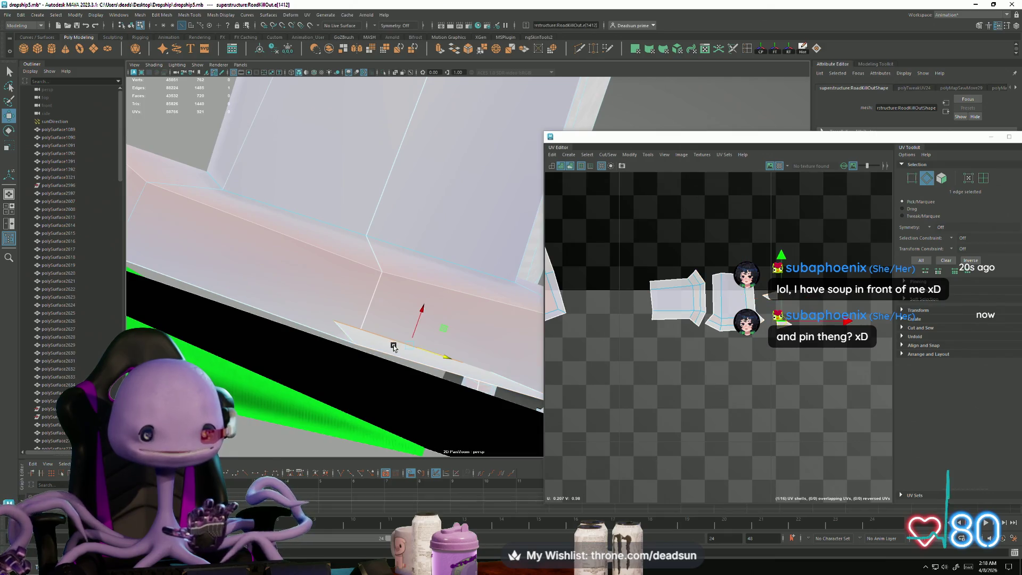
pyautogui.press('Delete')
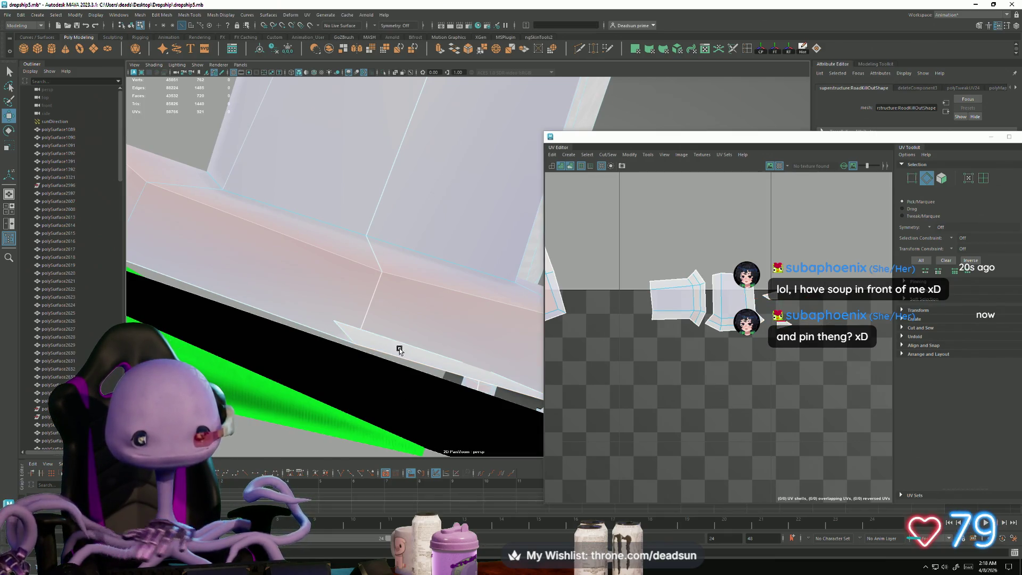
pyautogui.click(396, 354)
pyautogui.press('Delete')
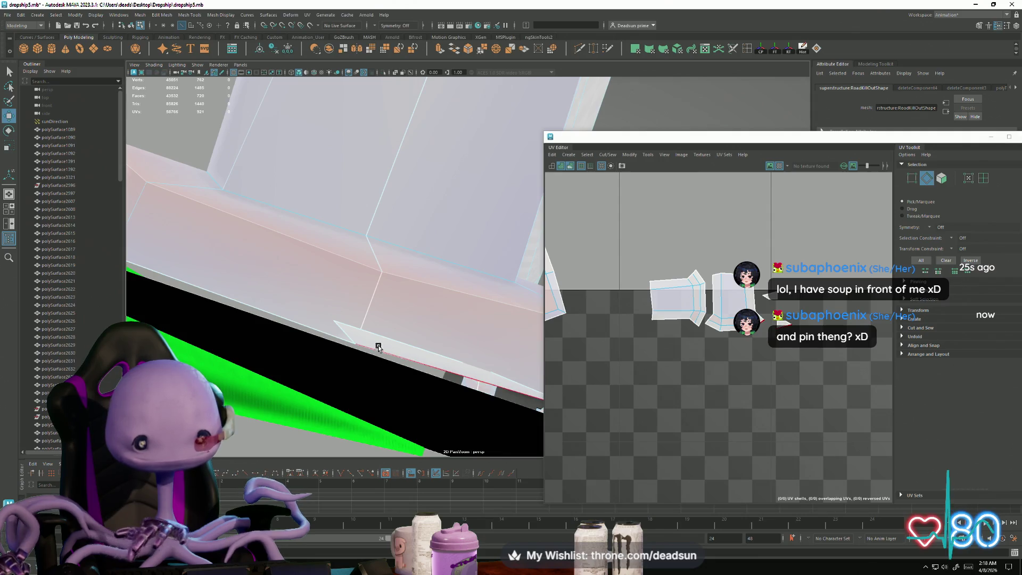
pyautogui.rightClick(379, 348)
pyautogui.click(376, 341)
pyautogui.press('Delete')
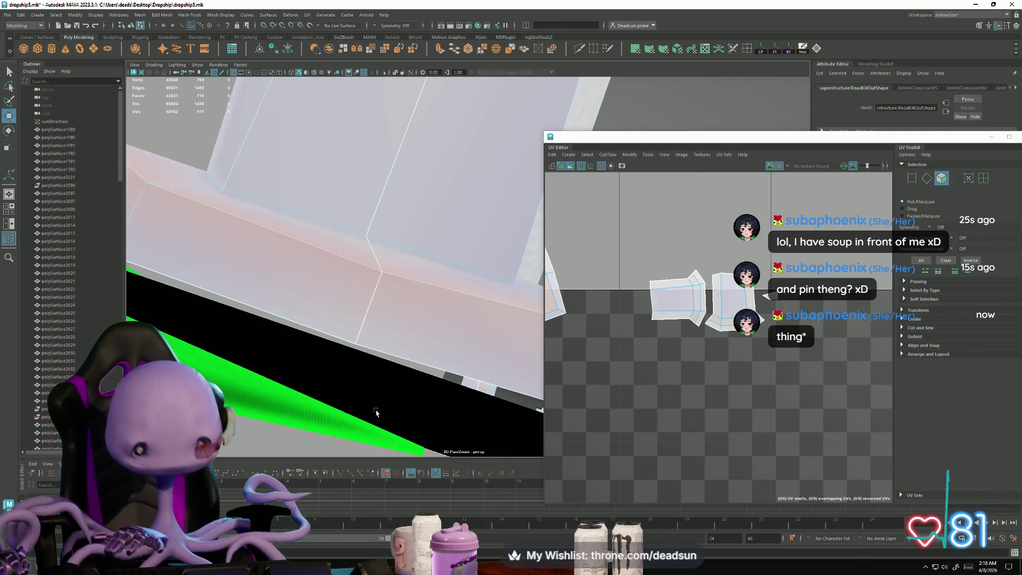
pyautogui.moveTo(351, 388)
pyautogui.keyDown('alt'); pyautogui.mouseDown()
pyautogui.moveTo(378, 381)
pyautogui.moveTo(372, 367)
pyautogui.moveTo(354, 376)
pyautogui.mouseUp(); pyautogui.keyUp('alt')
# Step: Select the leftover face f[713] and delete it
pyautogui.scroll(3, 354, 375)
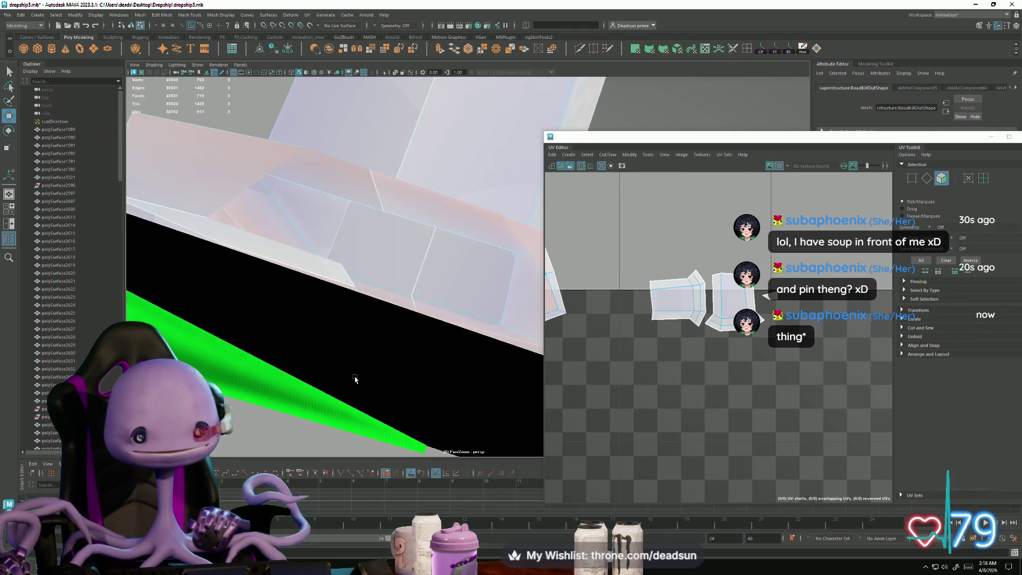
pyautogui.click(331, 257)
pyautogui.keyDown('alt'); pyautogui.moveTo(376, 382); pyautogui.dragTo(340, 358); pyautogui.keyUp('alt')
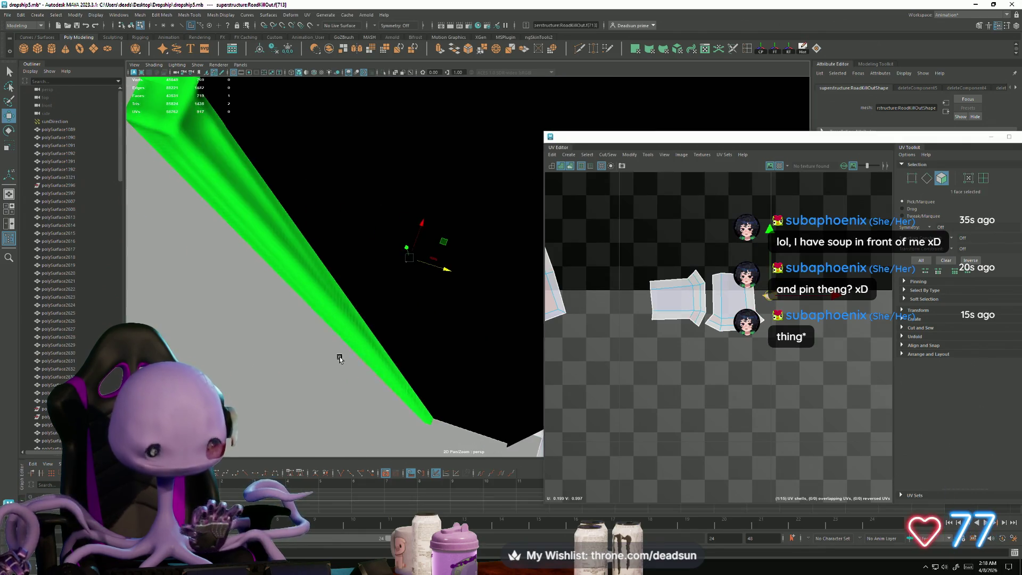
pyautogui.press('Delete')
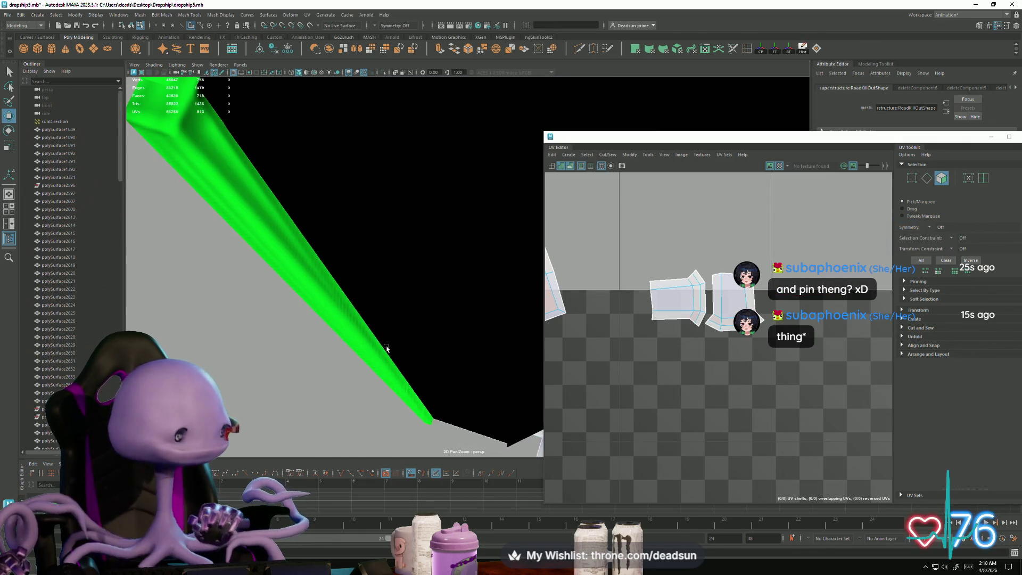
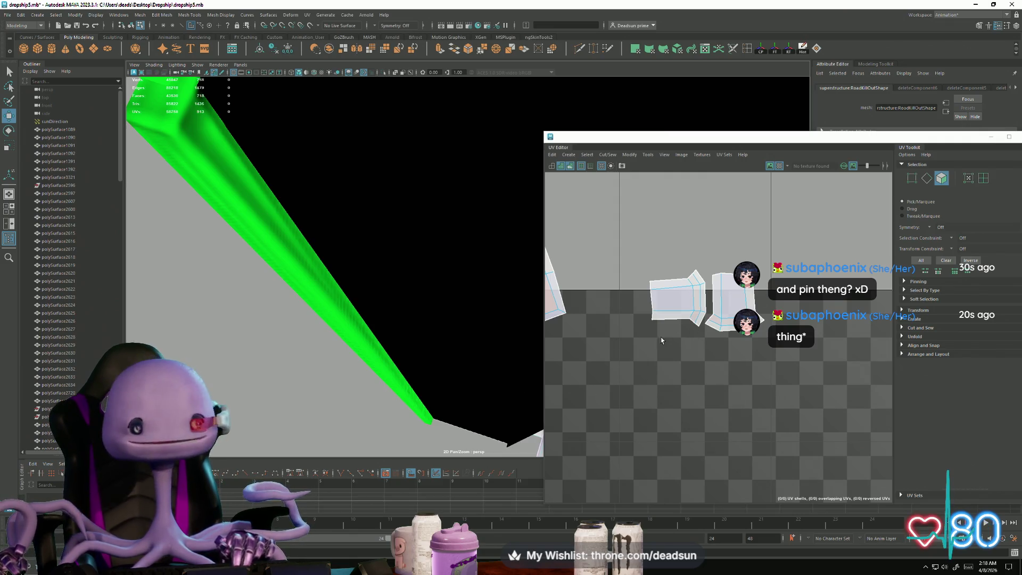
# Step: Select the border edges and Move and Sew one UV piece onto the other
pyautogui.scroll(-2, 661, 339)
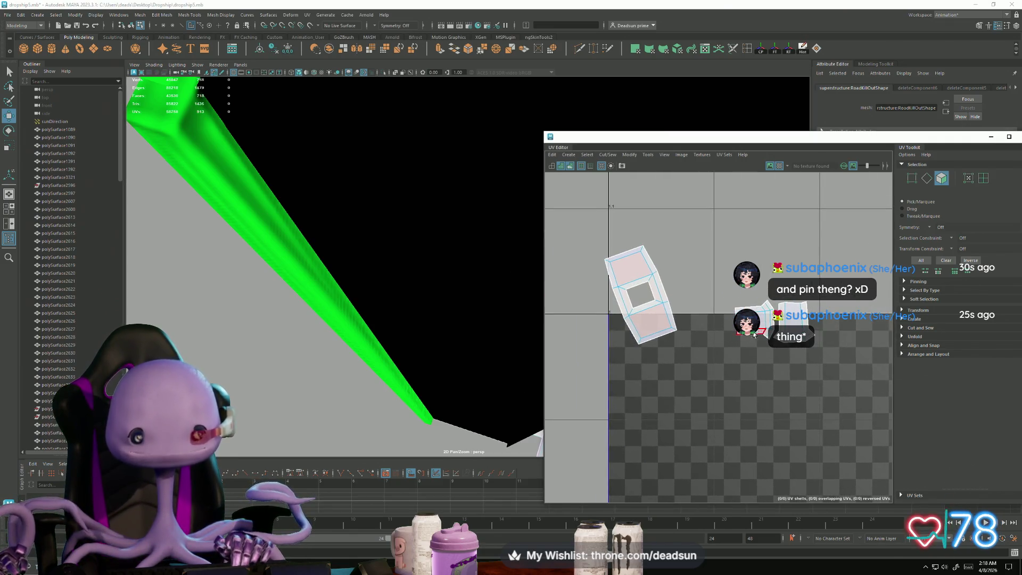
pyautogui.moveTo(754, 334); pyautogui.dragTo(749, 299, button='right')
pyautogui.click(766, 322)
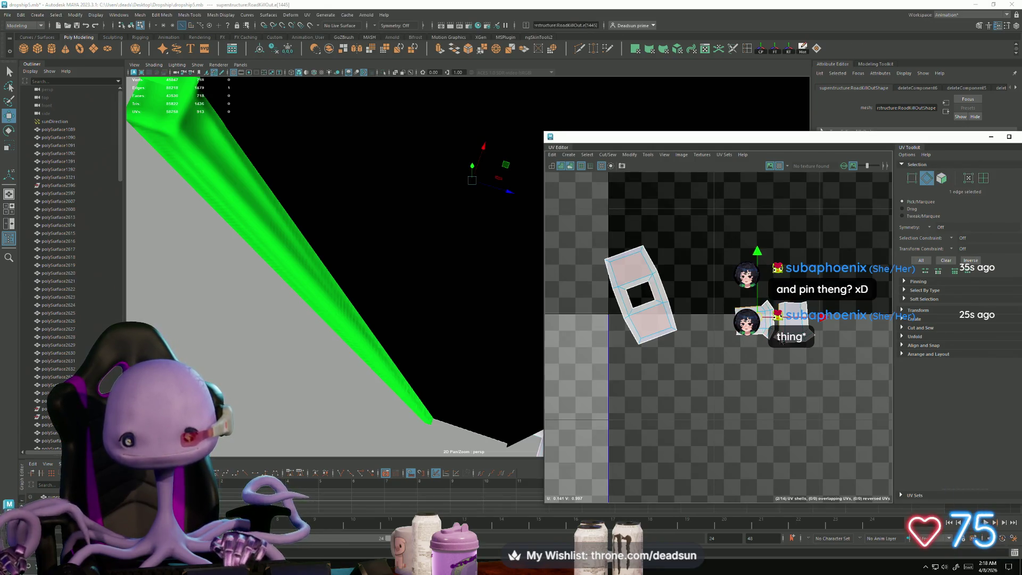
pyautogui.keyDown('shift'); pyautogui.click(732, 328); pyautogui.keyUp('shift')
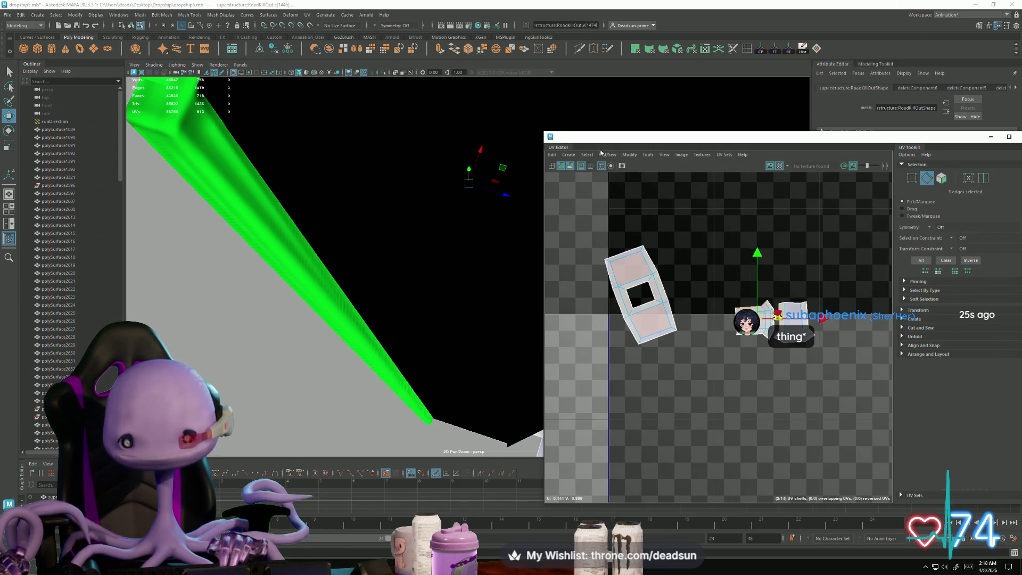
pyautogui.click(606, 154)
pyautogui.click(639, 235)
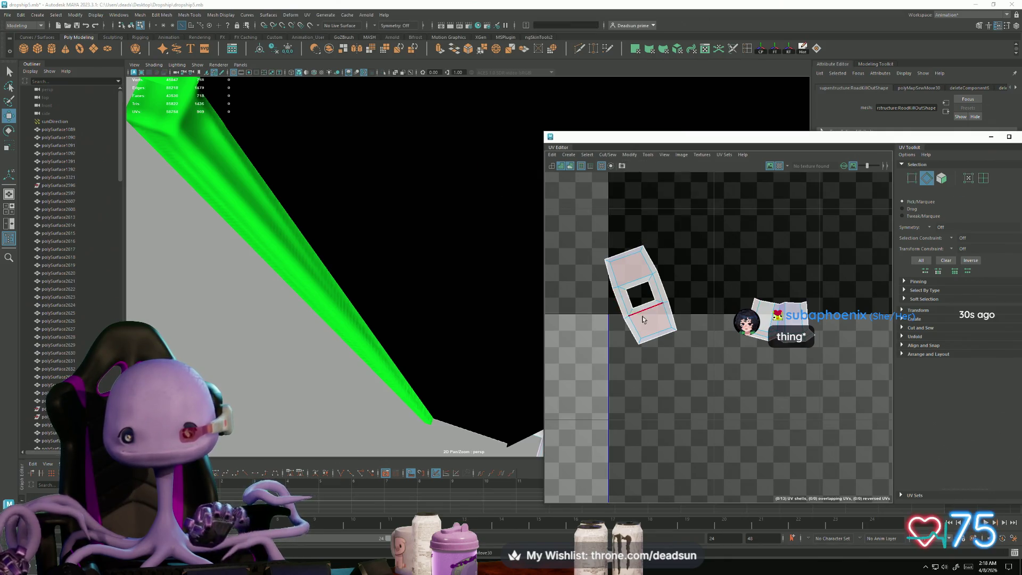
# Step: In UV mode, scale the shell's top-edge UVs to widen the top
pyautogui.scroll(5, 788, 350)
pyautogui.scroll(3, 713, 319)
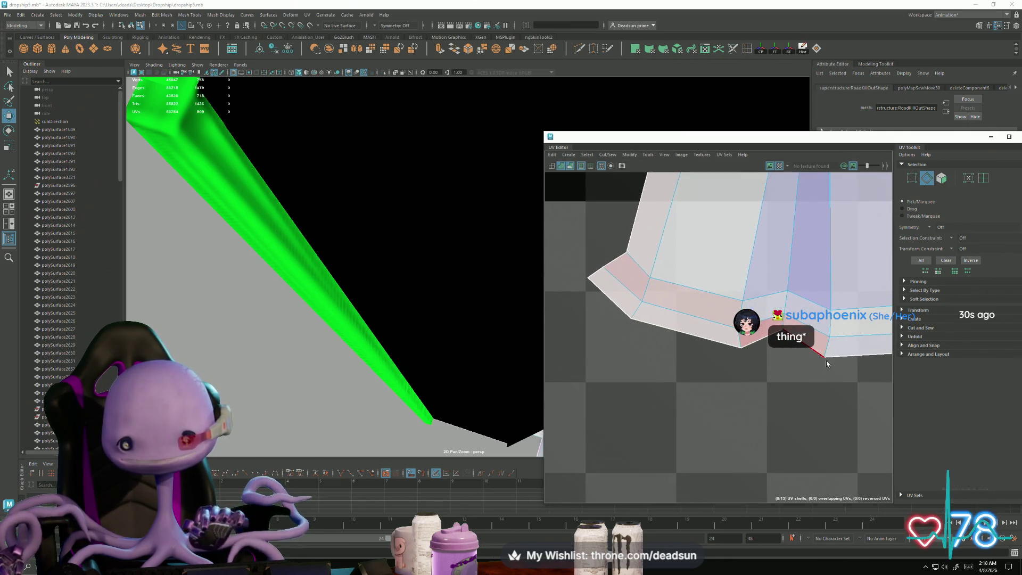
pyautogui.moveTo(713, 318); pyautogui.dragTo(697, 310, button='right')
pyautogui.moveTo(696, 313)
pyautogui.mouseDown()
pyautogui.moveTo(730, 352)
pyautogui.moveTo(719, 349)
pyautogui.mouseUp()
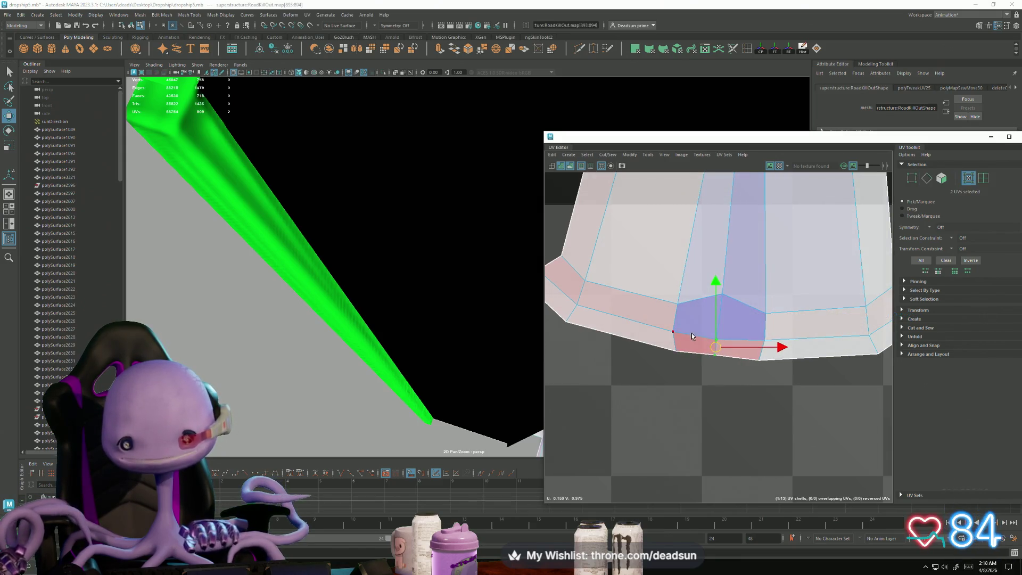
pyautogui.scroll(-3, 736, 393)
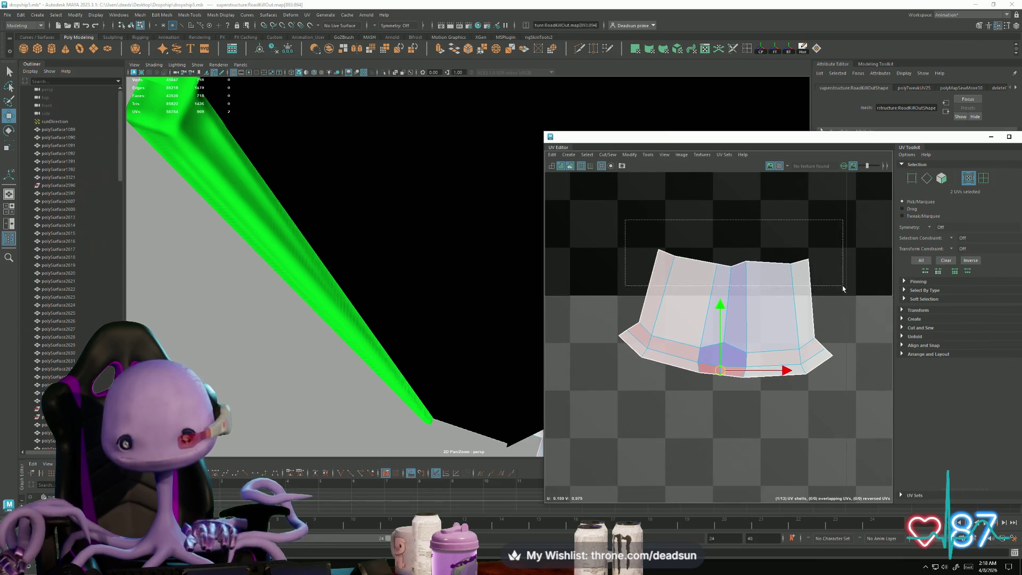
pyautogui.moveTo(843, 289); pyautogui.dragTo(843, 290)
pyautogui.press('r')
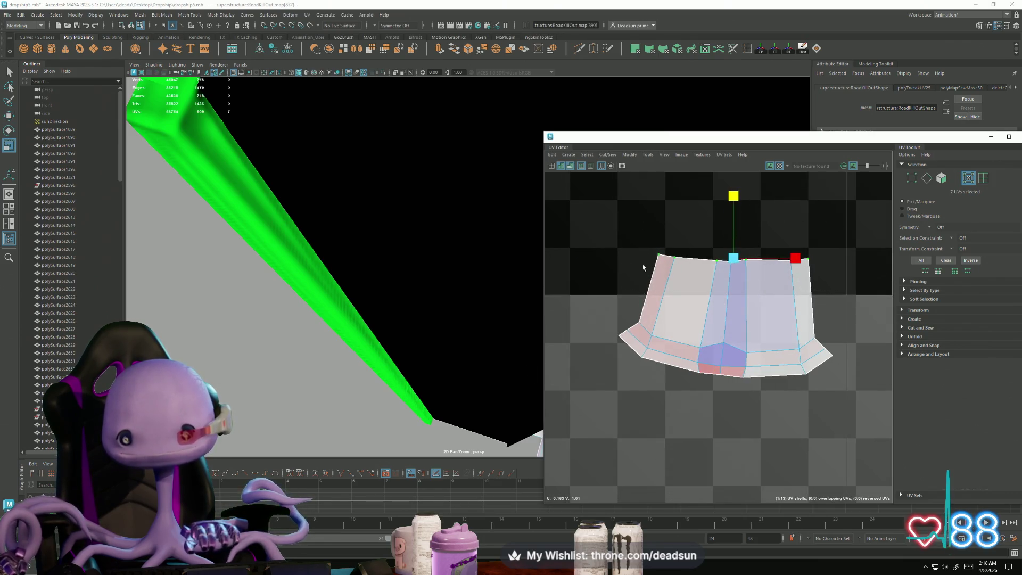
pyautogui.moveTo(795, 259); pyautogui.dragTo(807, 264)
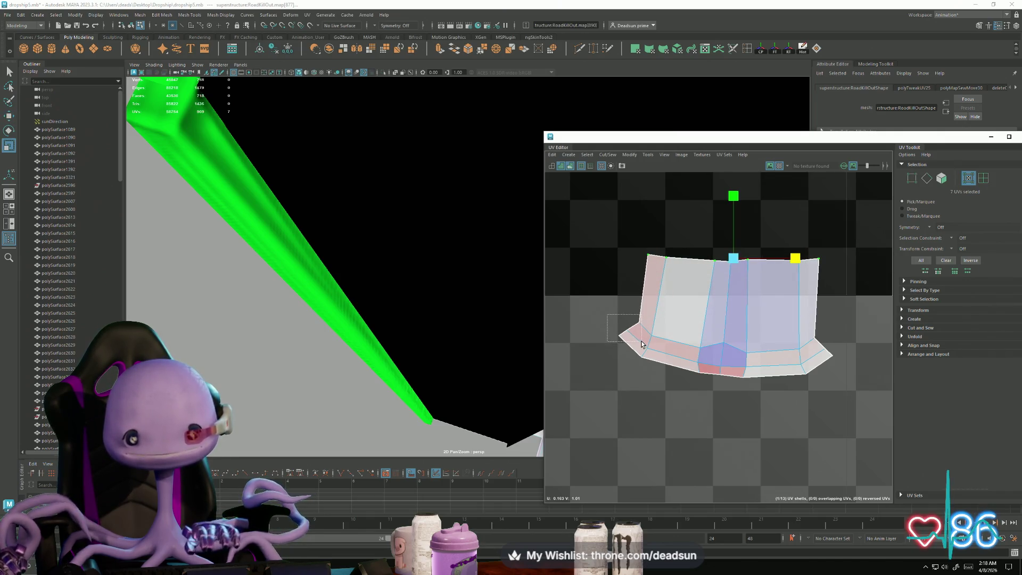
# Step: Even out the shell's left and right corner UVs by moving them with soft selection
pyautogui.moveTo(641, 344); pyautogui.dragTo(642, 344)
pyautogui.press('w')
pyautogui.moveTo(619, 391); pyautogui.dragTo(653, 397)
pyautogui.moveTo(849, 362); pyautogui.dragTo(849, 362)
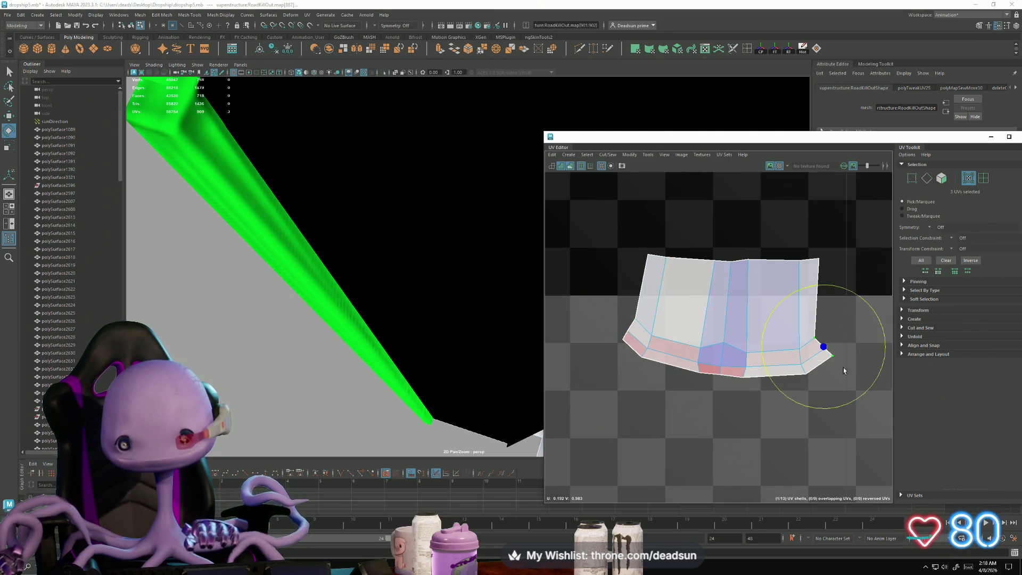
pyautogui.moveTo(819, 408); pyautogui.dragTo(791, 410)
pyautogui.press('w')
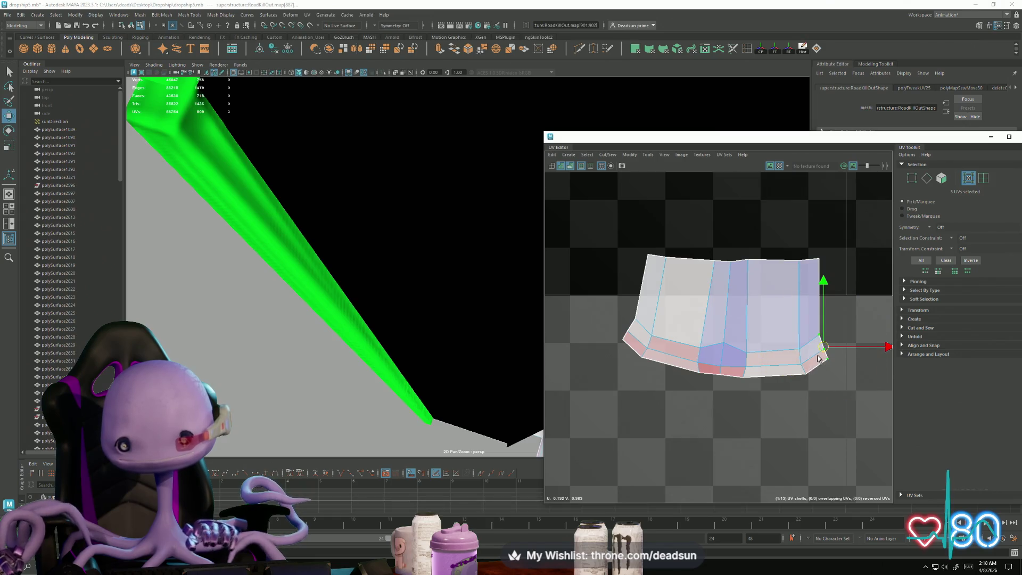
pyautogui.moveTo(823, 348); pyautogui.dragTo(832, 349)
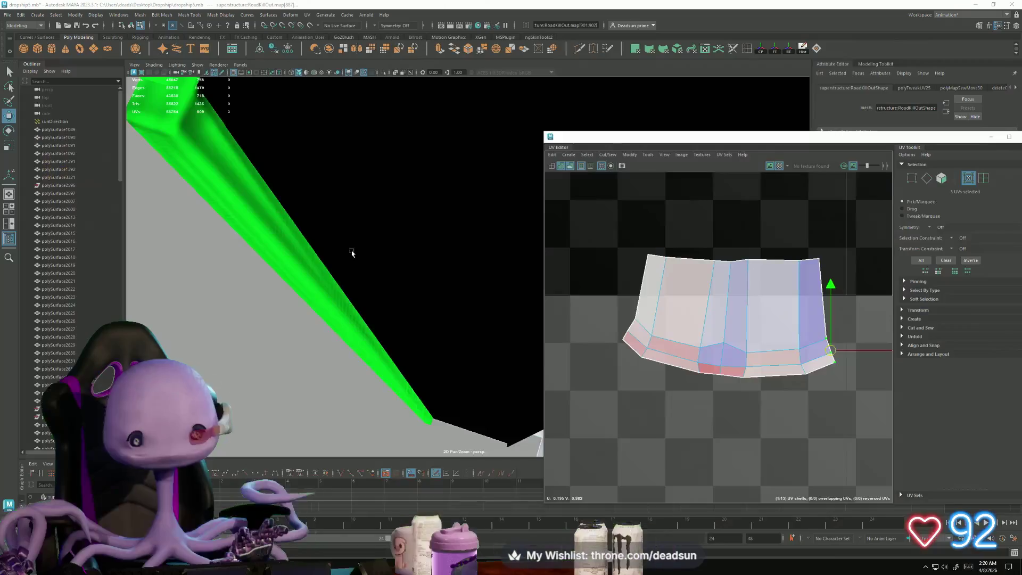
# Step: Shift the UV Editor left and pull the shell's bottom UVs down to level the edge
pyautogui.moveTo(928, 141); pyautogui.dragTo(819, 152)
pyautogui.keyDown('alt'); pyautogui.moveTo(622, 320); pyautogui.dragTo(660, 419, button='right'); pyautogui.keyUp('alt')
pyautogui.scroll(2, 660, 419)
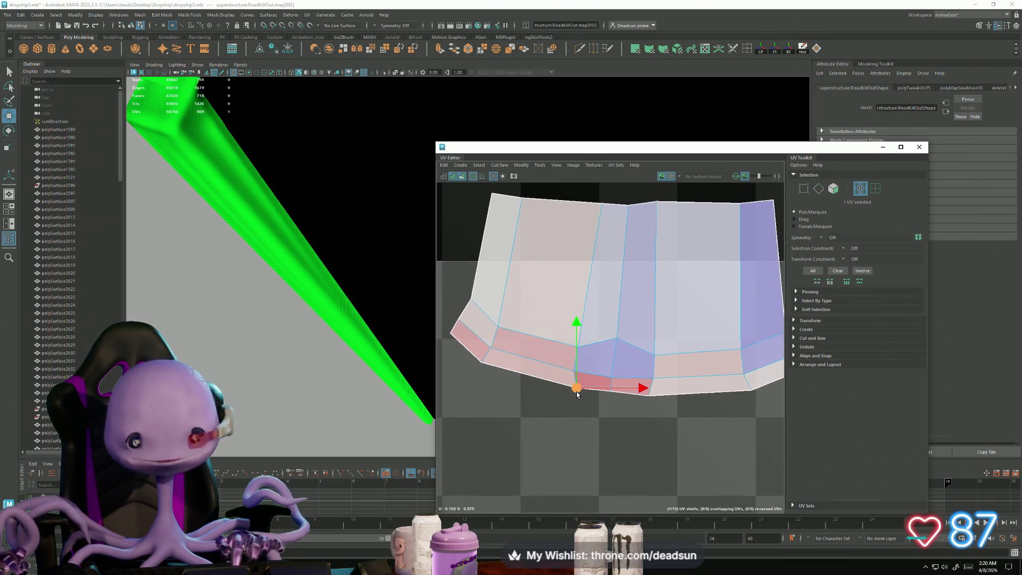
pyautogui.moveTo(572, 395); pyautogui.dragTo(612, 406)
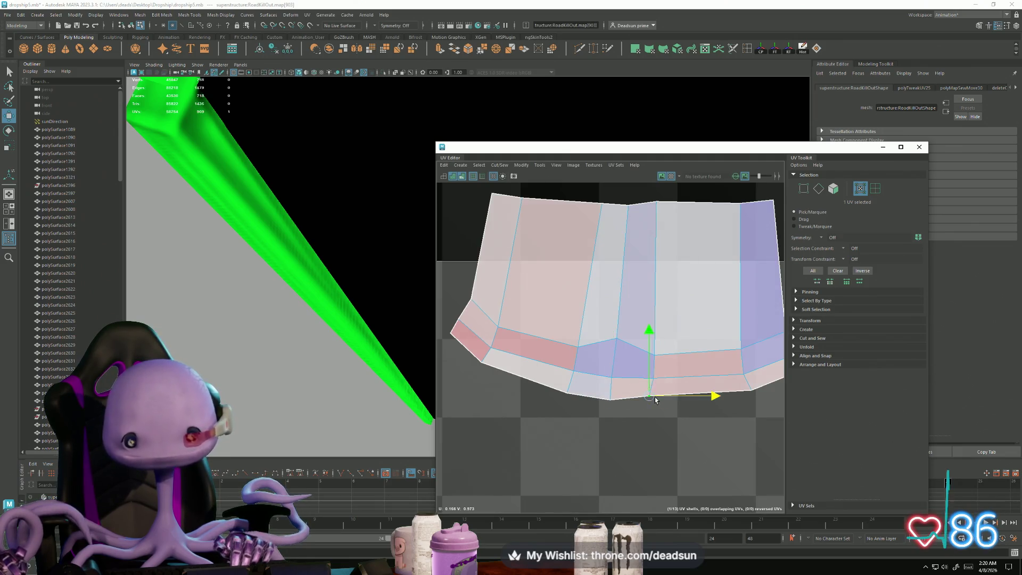
pyautogui.moveTo(654, 398); pyautogui.dragTo(653, 402)
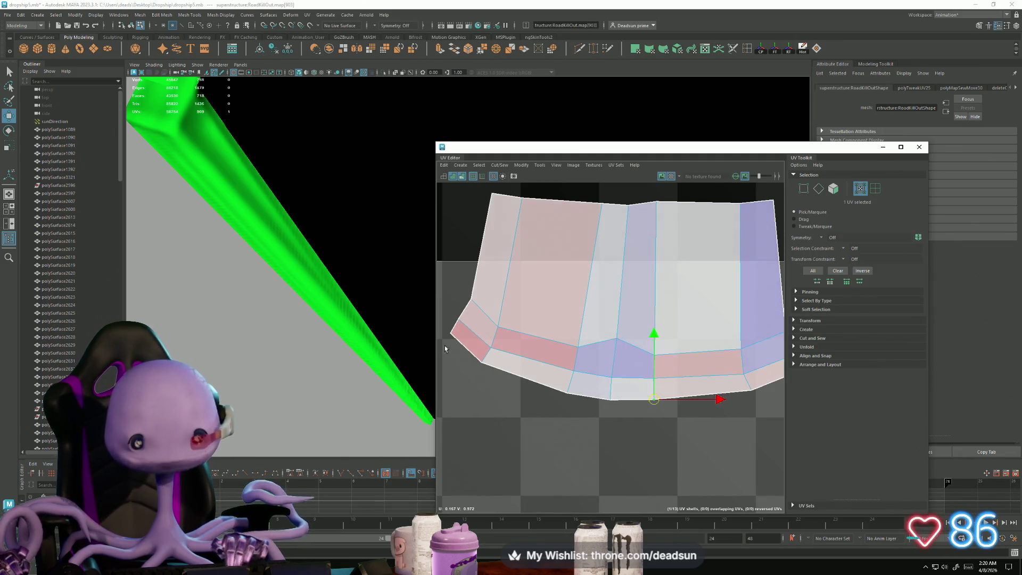
pyautogui.moveTo(452, 342)
pyautogui.mouseDown()
pyautogui.moveTo(449, 351)
pyautogui.moveTo(485, 376)
pyautogui.mouseUp()
pyautogui.moveTo(482, 366); pyautogui.dragTo(479, 374)
# Step: Select the lower-left corner UVs and drag them down to align the bottom edge
pyautogui.scroll(-3, 623, 406)
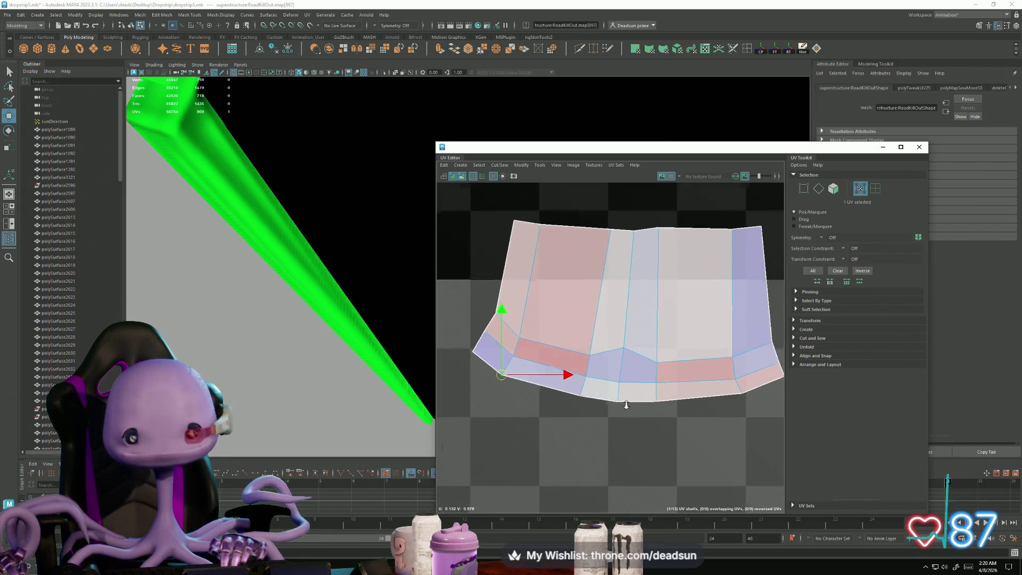
pyautogui.keyDown('alt'); pyautogui.moveTo(600, 394); pyautogui.dragTo(616, 380, button='middle'); pyautogui.keyUp('alt')
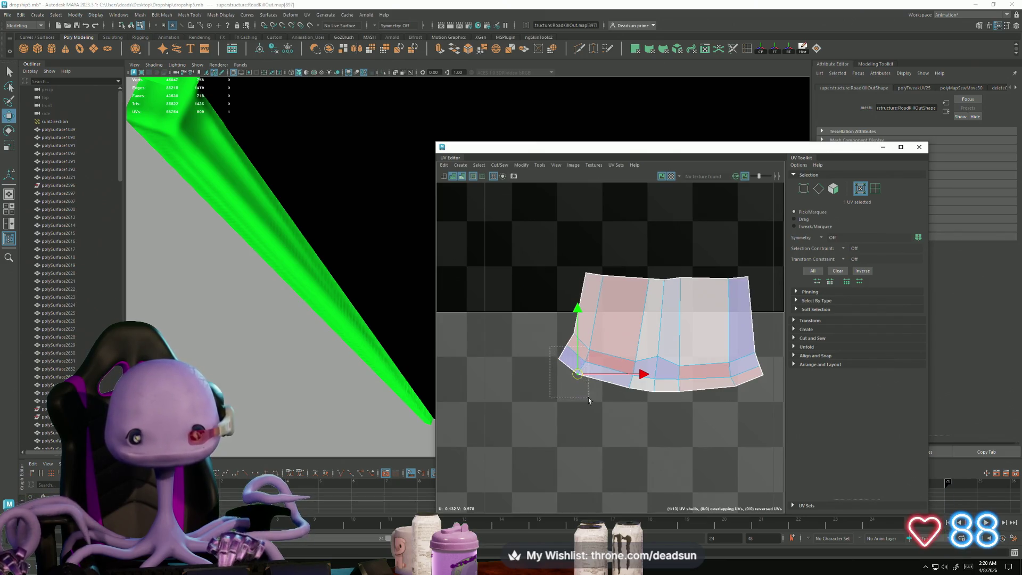
pyautogui.moveTo(589, 401); pyautogui.dragTo(589, 400)
pyautogui.keyDown('shift'); pyautogui.moveTo(570, 351); pyautogui.dragTo(571, 351); pyautogui.keyUp('shift')
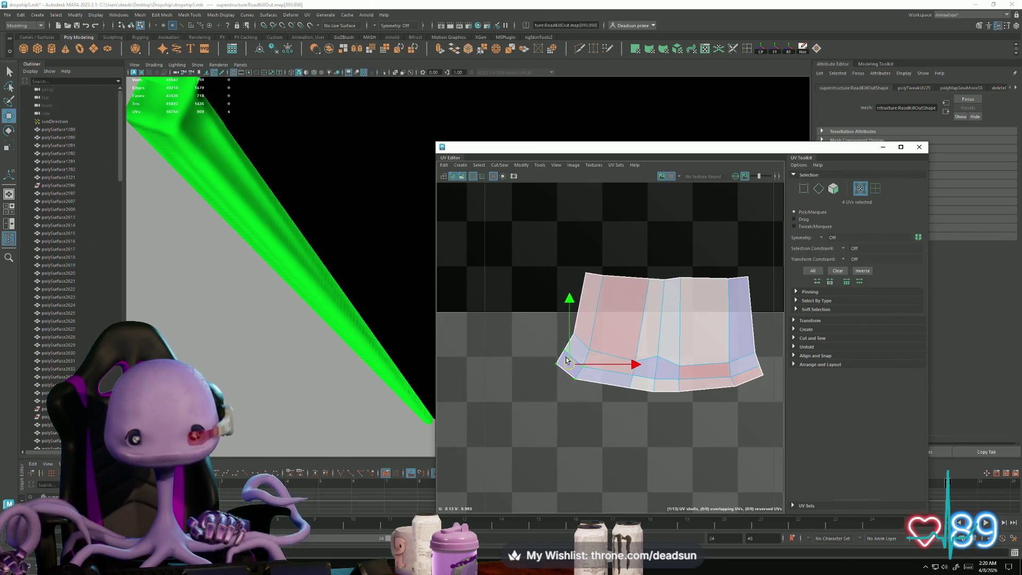
pyautogui.moveTo(659, 360); pyautogui.dragTo(659, 368)
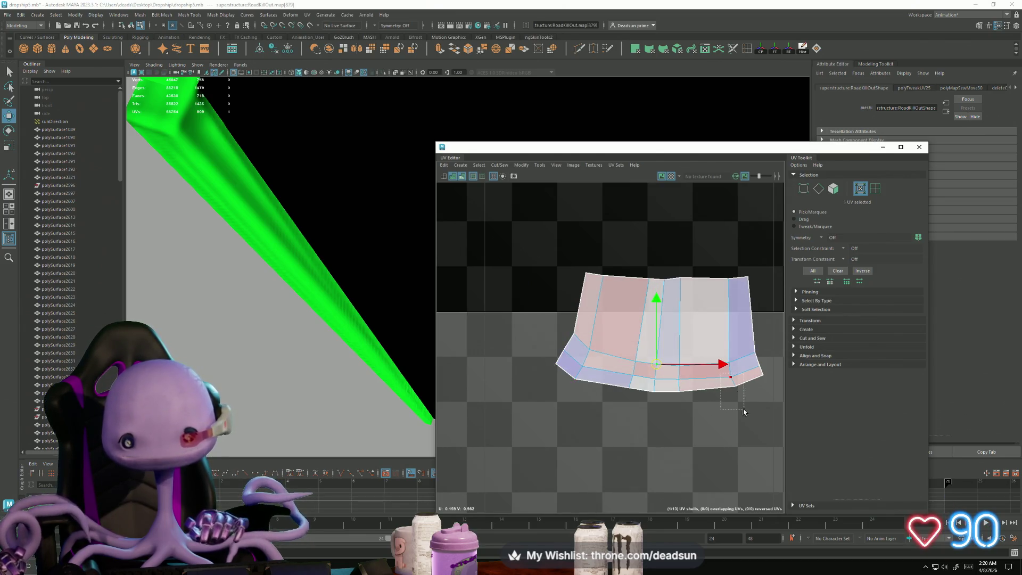
pyautogui.moveTo(733, 385); pyautogui.dragTo(734, 390)
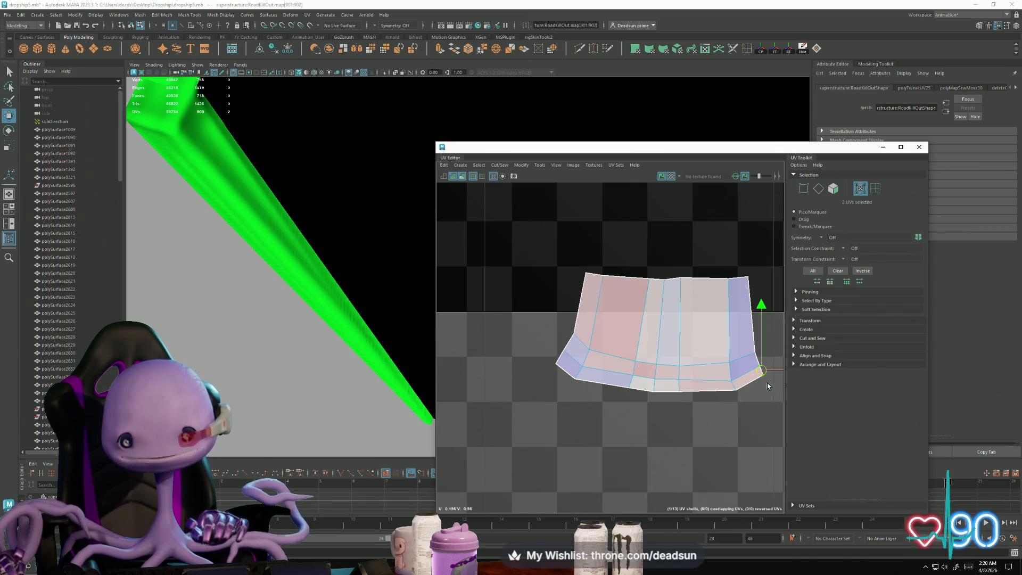
pyautogui.scroll(-5, 763, 380)
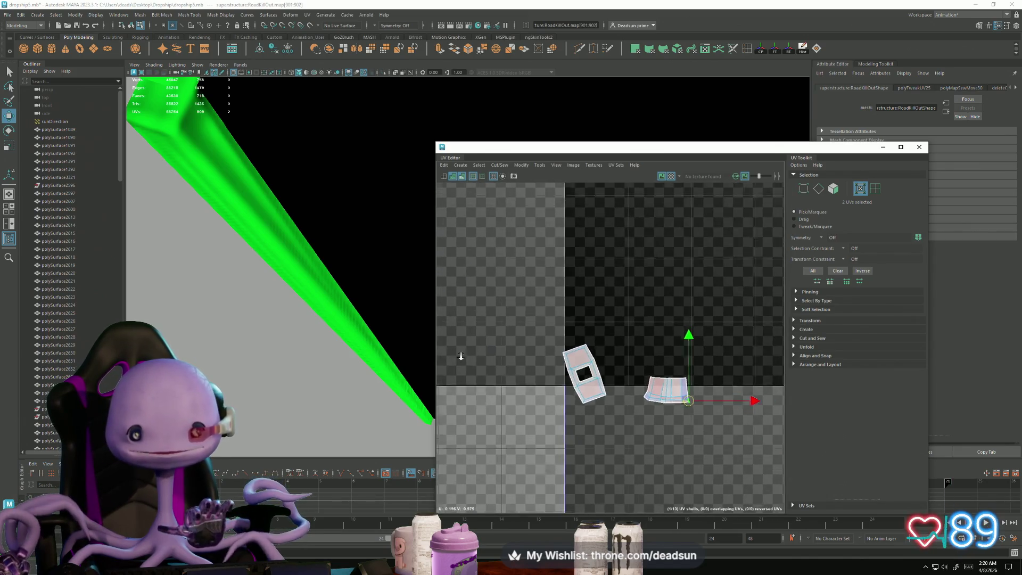
pyautogui.scroll(-5, 620, 382)
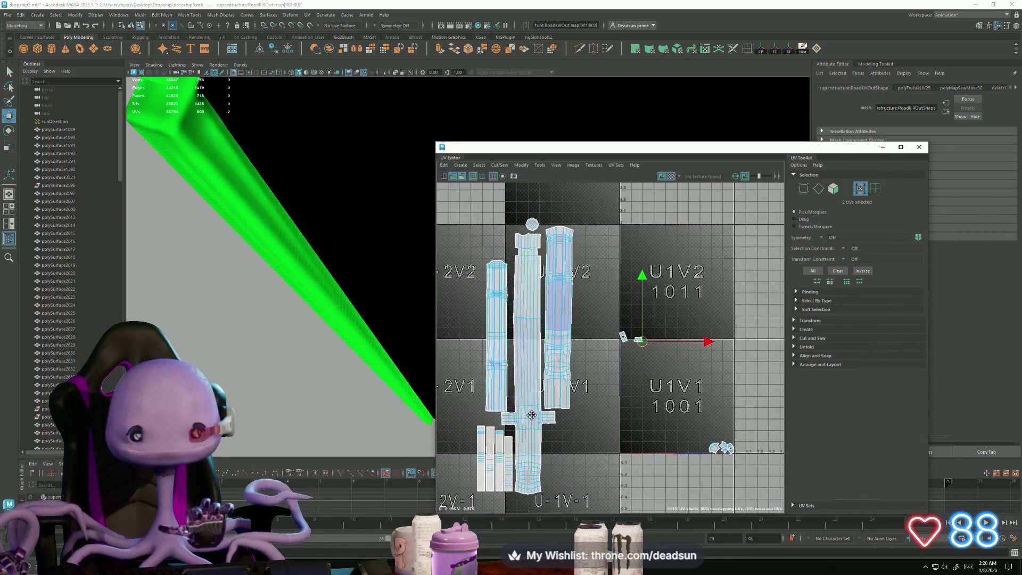
pyautogui.keyDown('alt'); pyautogui.moveTo(502, 420); pyautogui.dragTo(532, 372, button='middle'); pyautogui.keyUp('alt')
pyautogui.scroll(8, 687, 423)
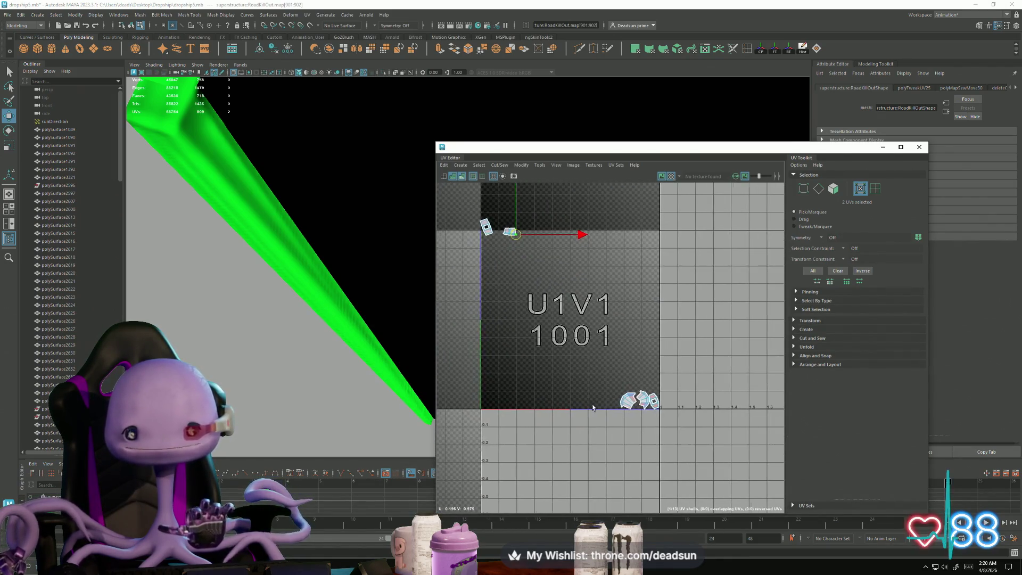
pyautogui.moveTo(635, 418); pyautogui.dragTo(626, 402, button='right')
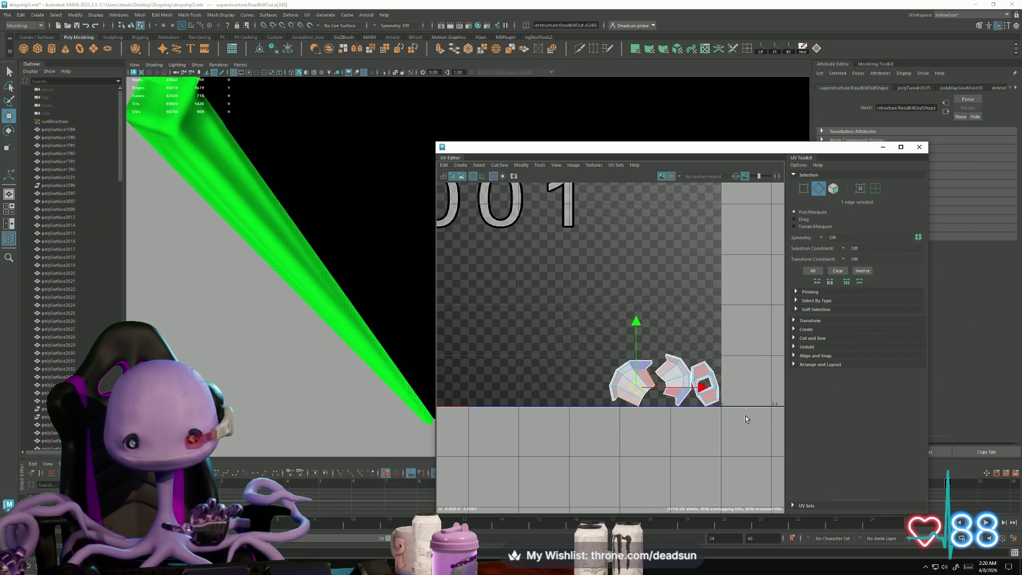
pyautogui.scroll(-2, 746, 419)
pyautogui.scroll(-3, 650, 380)
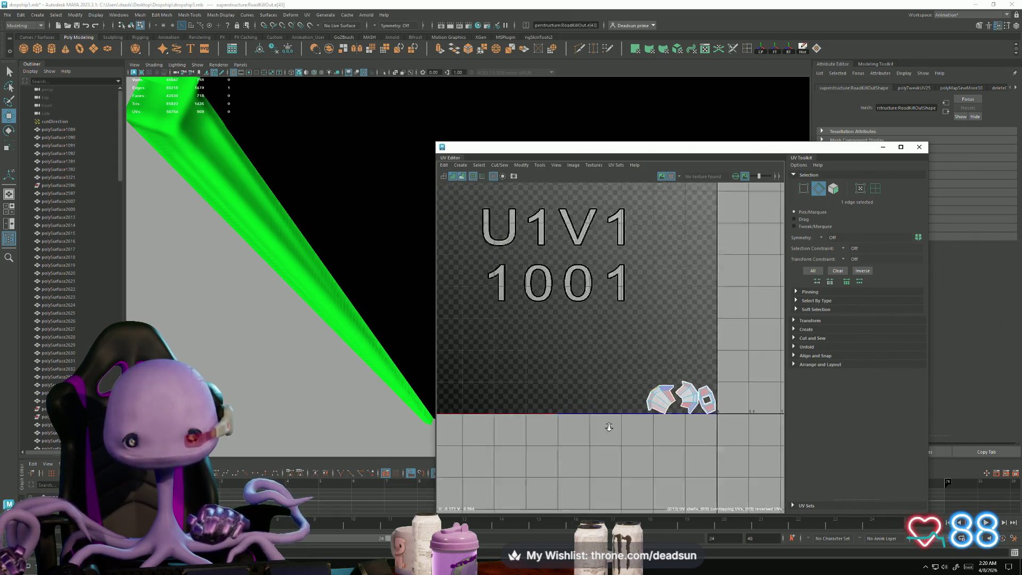
pyautogui.keyDown('alt'); pyautogui.moveTo(575, 419); pyautogui.dragTo(624, 432, button='middle'); pyautogui.keyUp('alt')
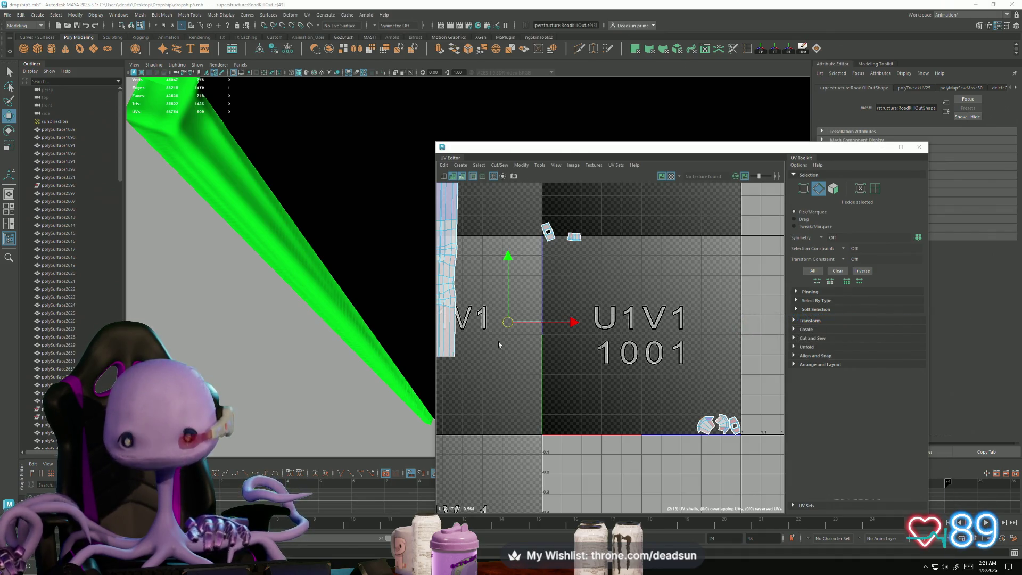
pyautogui.scroll(-5, 639, 346)
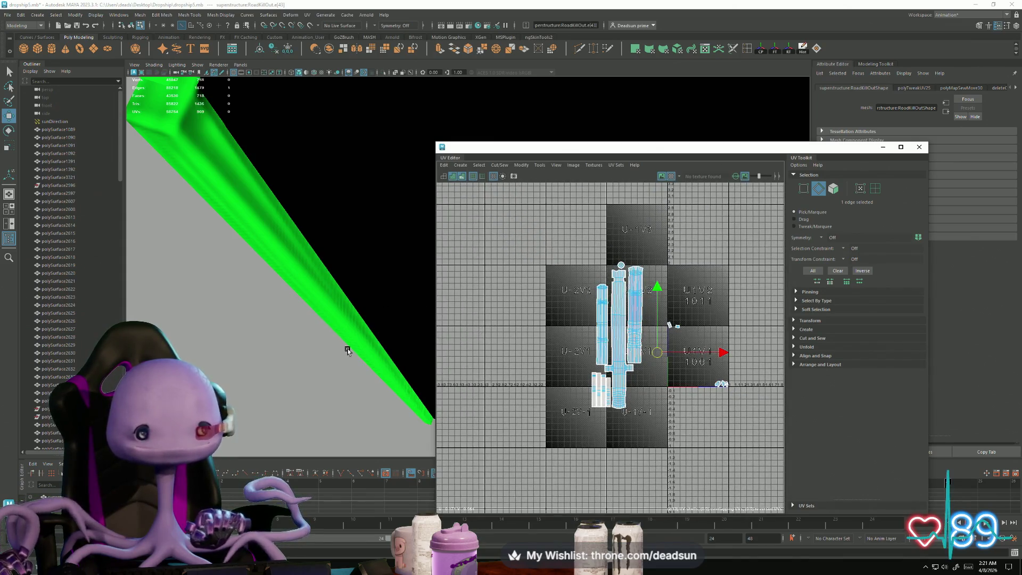
# Step: Select the two pipe pieces in object mode, delete them, then select the vertical pillar
pyautogui.moveTo(347, 351)
pyautogui.keyDown('alt'); pyautogui.mouseDown()
pyautogui.moveTo(285, 320)
pyautogui.moveTo(400, 310)
pyautogui.mouseUp(); pyautogui.keyUp('alt')
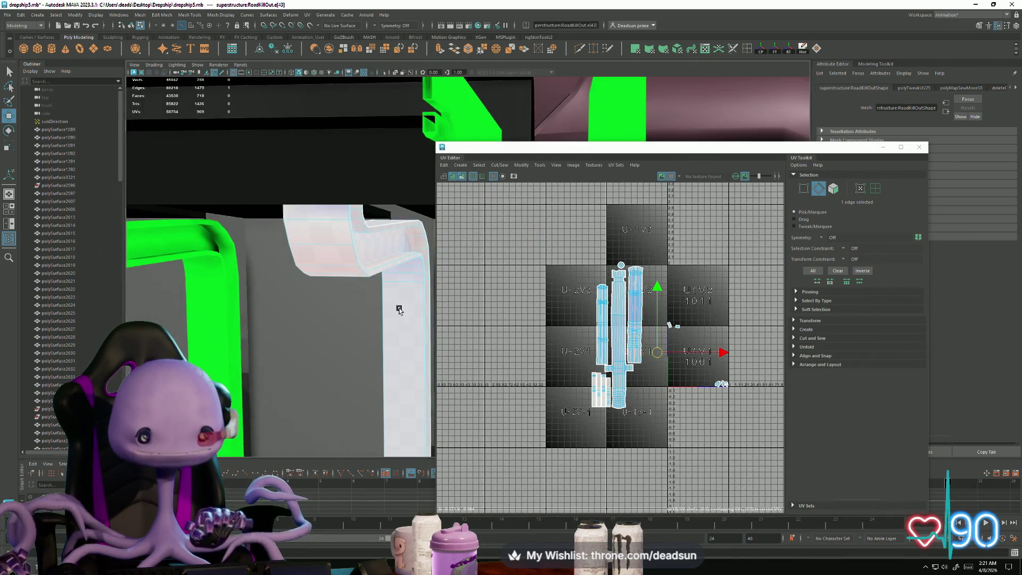
pyautogui.keyDown('alt'); pyautogui.moveTo(399, 310); pyautogui.dragTo(257, 307, button='right'); pyautogui.keyUp('alt')
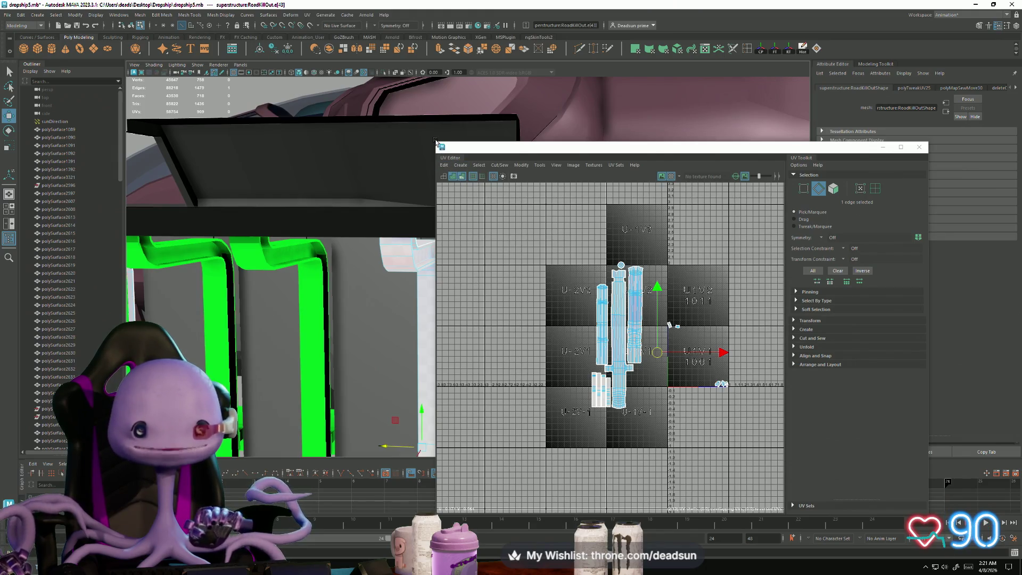
pyautogui.moveTo(434, 140); pyautogui.dragTo(602, 141)
pyautogui.moveTo(298, 298)
pyautogui.keyDown('alt'); pyautogui.mouseDown()
pyautogui.moveTo(334, 287)
pyautogui.moveTo(407, 327)
pyautogui.moveTo(400, 322)
pyautogui.mouseUp(); pyautogui.keyUp('alt')
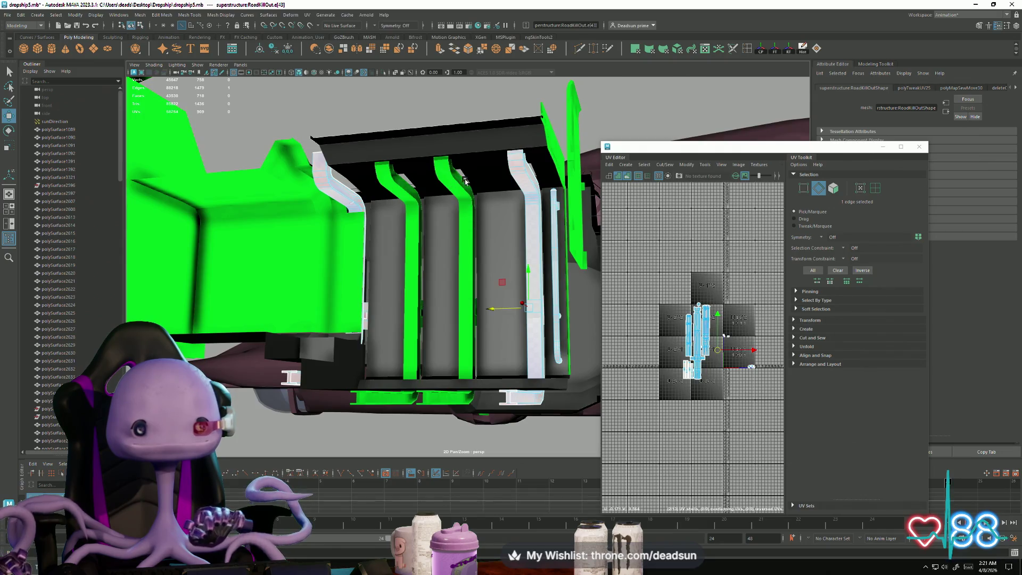
pyautogui.press('F8')
pyautogui.click(438, 198)
pyautogui.keyDown('shift'); pyautogui.click(412, 204); pyautogui.keyUp('shift')
pyautogui.keyDown('alt'); pyautogui.moveTo(412, 204); pyautogui.dragTo(401, 329); pyautogui.keyUp('alt')
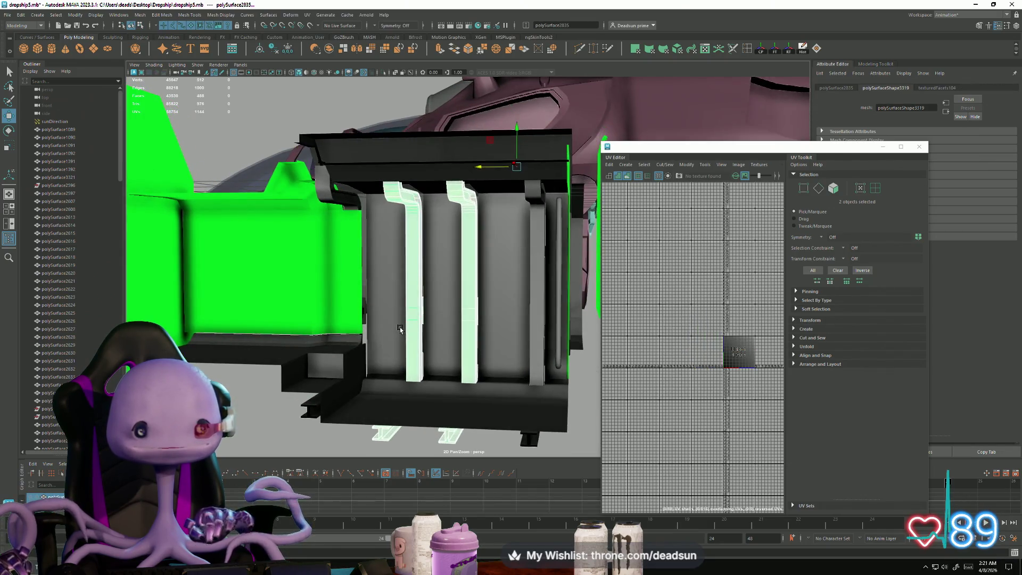
pyautogui.press('Delete')
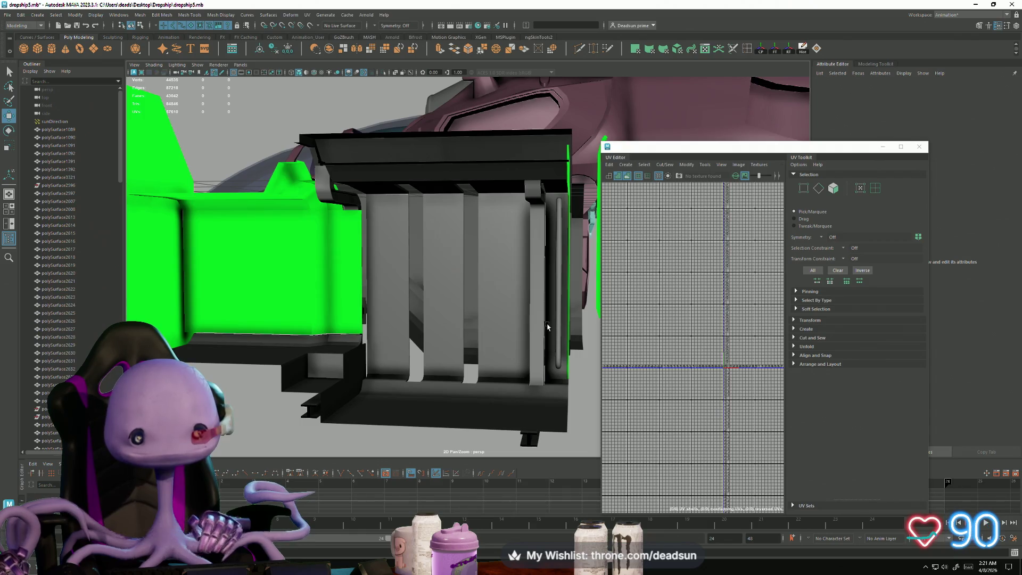
pyautogui.click(531, 329)
pyautogui.moveTo(491, 339)
pyautogui.keyDown('alt'); pyautogui.mouseDown()
pyautogui.moveTo(351, 330)
pyautogui.moveTo(350, 311)
pyautogui.moveTo(359, 318)
pyautogui.moveTo(345, 324)
pyautogui.mouseUp(); pyautogui.keyUp('alt')
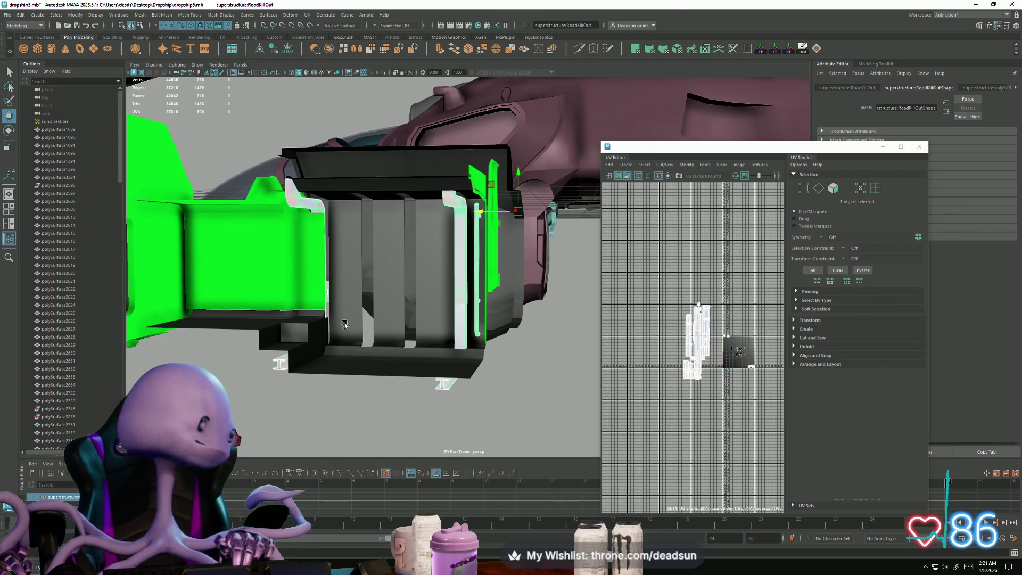
pyautogui.moveTo(344, 324)
pyautogui.keyDown('alt'); pyautogui.mouseDown()
pyautogui.moveTo(383, 376)
pyautogui.moveTo(432, 395)
pyautogui.mouseUp(); pyautogui.keyUp('alt')
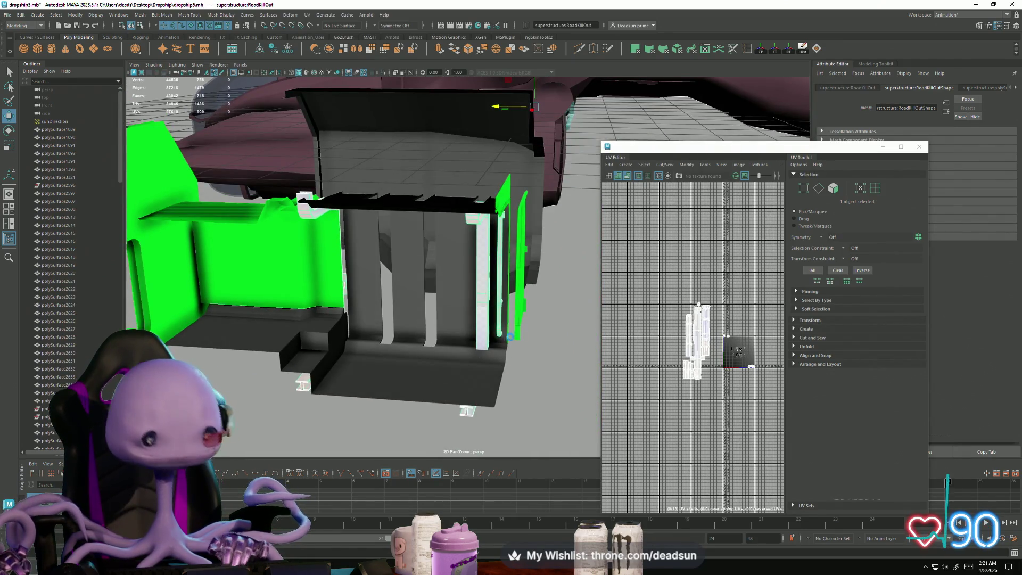
pyautogui.click(478, 278)
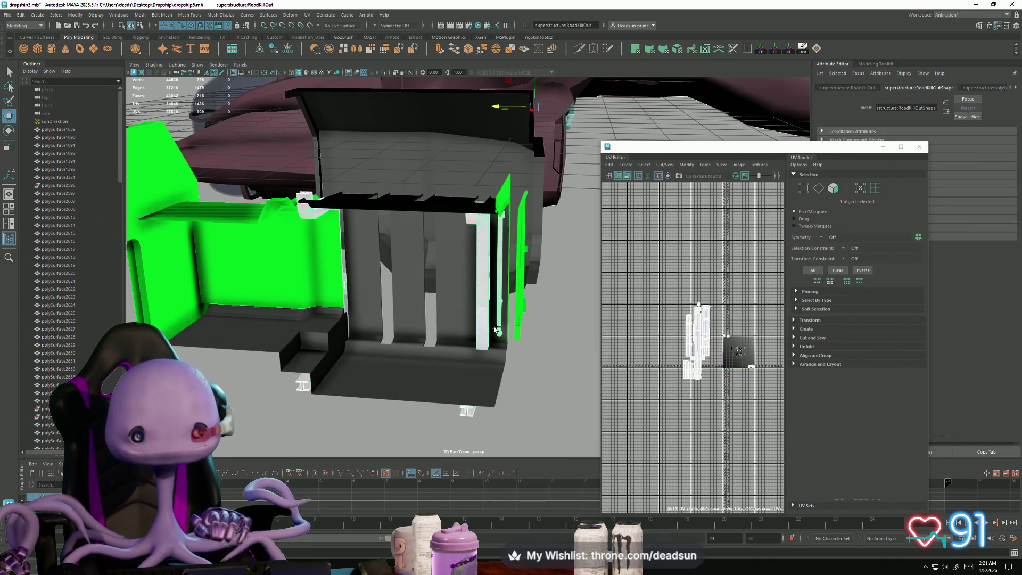
pyautogui.click(521, 356)
pyautogui.click(480, 313)
pyautogui.moveTo(554, 360)
pyautogui.keyDown('alt'); pyautogui.mouseDown()
pyautogui.moveTo(529, 365)
pyautogui.moveTo(483, 330)
pyautogui.mouseUp(); pyautogui.keyUp('alt')
pyautogui.click(489, 124)
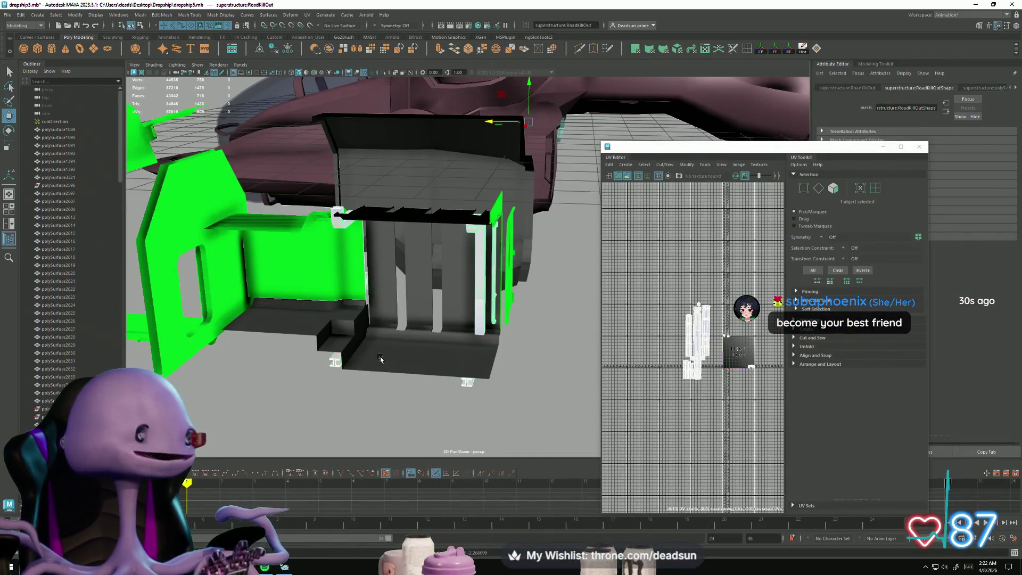
pyautogui.keyDown('alt'); pyautogui.moveTo(379, 341); pyautogui.dragTo(484, 224); pyautogui.keyUp('alt')
pyautogui.moveTo(489, 217); pyautogui.dragTo(506, 213, button='right')
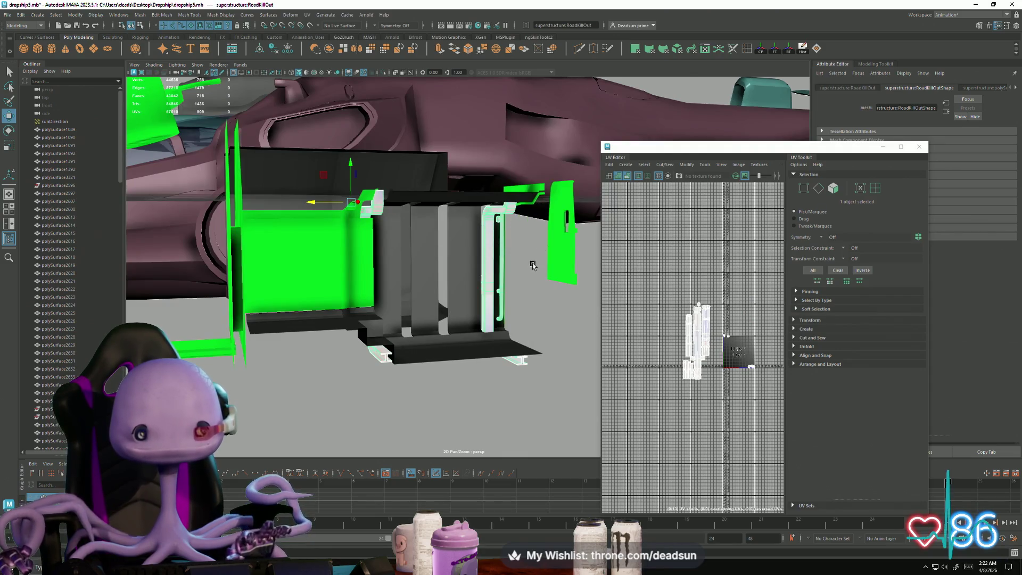
pyautogui.keyDown('alt'); pyautogui.moveTo(442, 250); pyautogui.dragTo(471, 255); pyautogui.keyUp('alt')
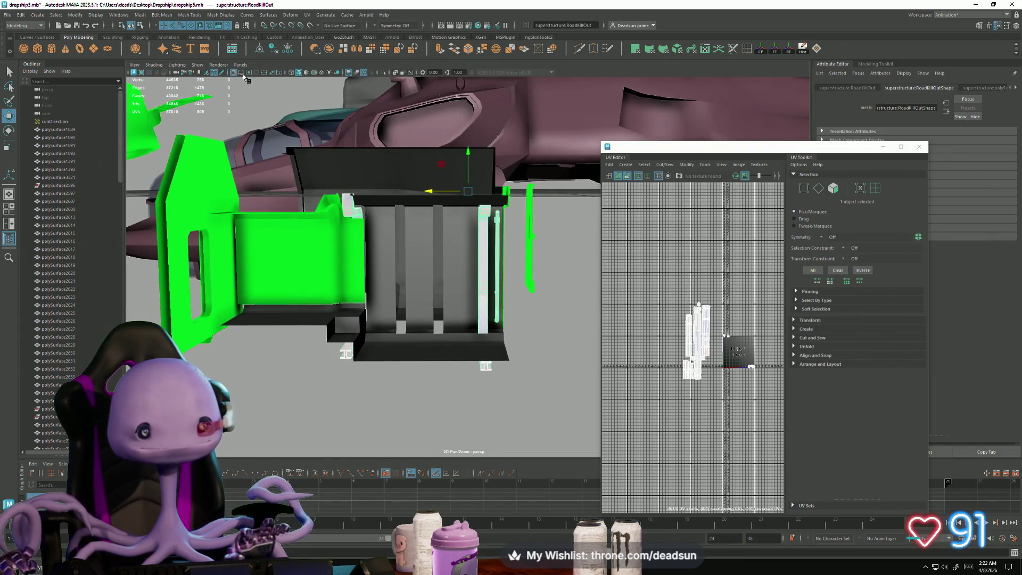
# Step: Separate the superstructure mesh into individual pieces with Mesh > Separate
pyautogui.click(138, 15)
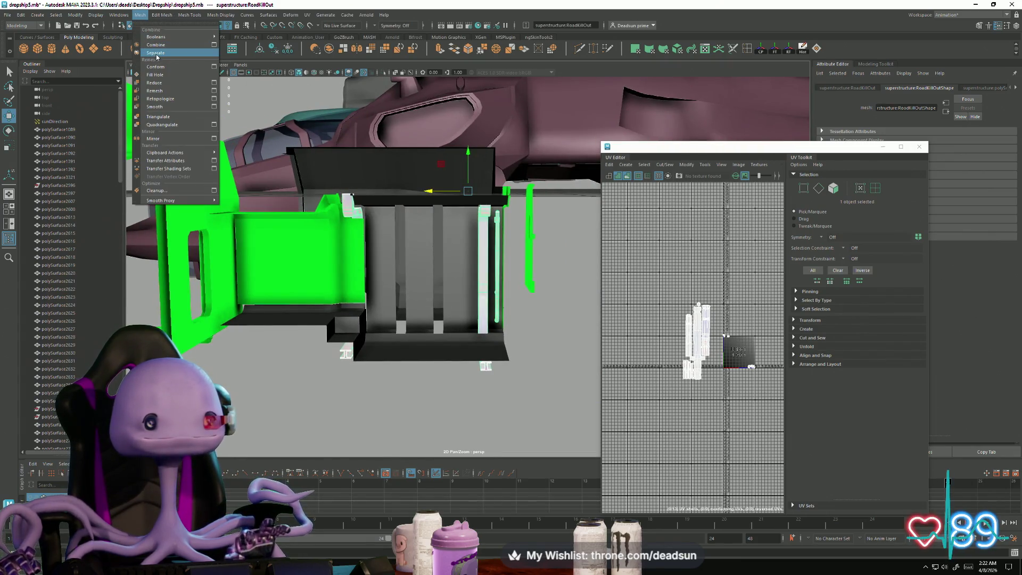
pyautogui.click(158, 53)
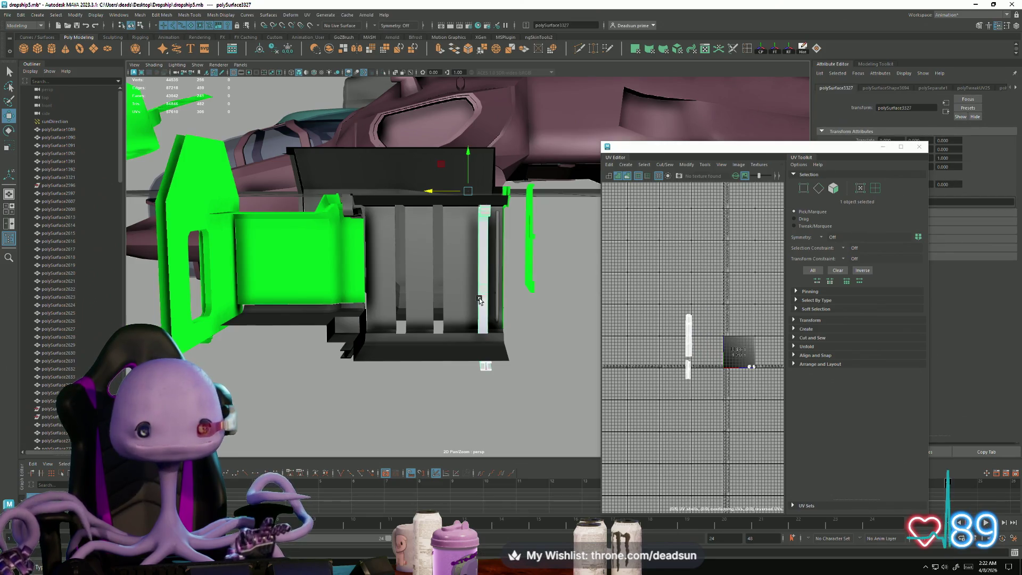
pyautogui.scroll(2, 465, 335)
# Step: Duplicate the white column, slide the copy along X, duplicate again, then select the green panel
pyautogui.hotkey('ctrl', 'd')
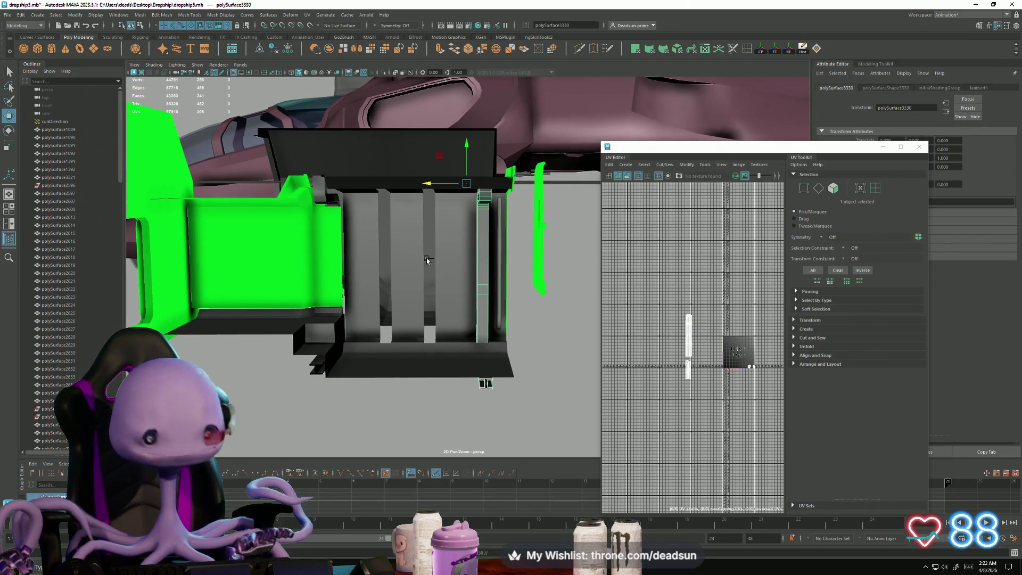
pyautogui.moveTo(429, 184); pyautogui.dragTo(405, 187)
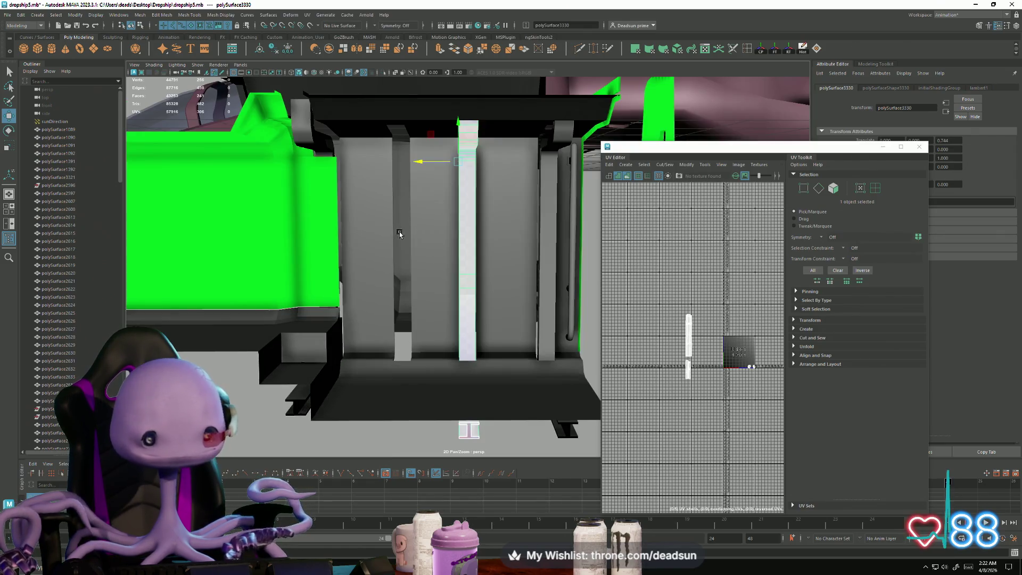
pyautogui.moveTo(402, 250)
pyautogui.keyDown('alt'); pyautogui.mouseDown()
pyautogui.moveTo(402, 279)
pyautogui.moveTo(388, 277)
pyautogui.moveTo(465, 289)
pyautogui.moveTo(465, 246)
pyautogui.moveTo(483, 257)
pyautogui.moveTo(482, 277)
pyautogui.moveTo(397, 271)
pyautogui.mouseUp(); pyautogui.keyUp('alt')
pyautogui.hotkey('ctrl', 'd')
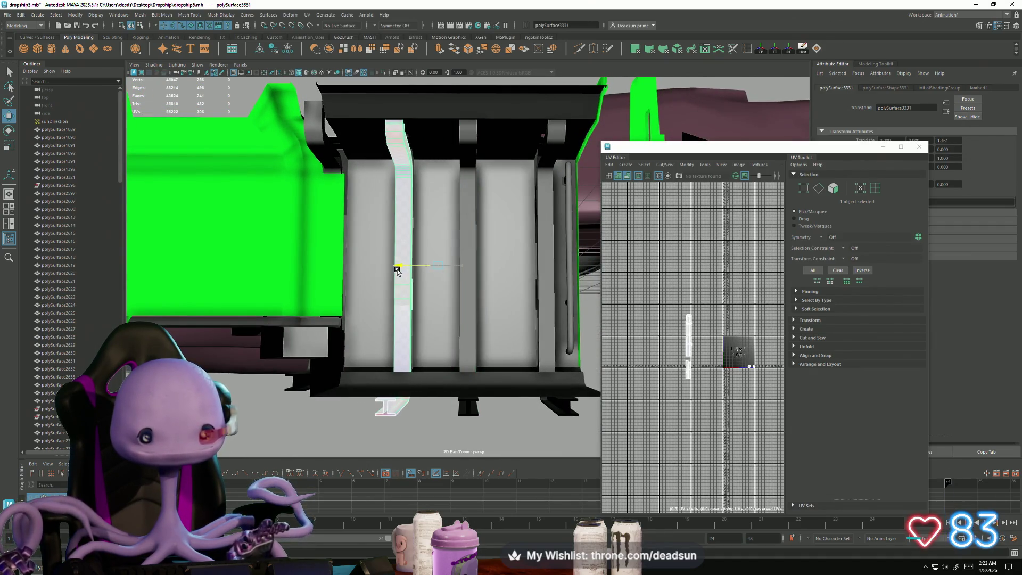
pyautogui.moveTo(397, 271)
pyautogui.keyDown('alt'); pyautogui.mouseDown(button='right')
pyautogui.moveTo(463, 413)
pyautogui.moveTo(434, 353)
pyautogui.moveTo(433, 369)
pyautogui.moveTo(478, 394)
pyautogui.mouseUp(button='right'); pyautogui.keyUp('alt')
pyautogui.moveTo(478, 393)
pyautogui.keyDown('alt'); pyautogui.mouseDown()
pyautogui.moveTo(458, 378)
pyautogui.moveTo(497, 365)
pyautogui.moveTo(515, 372)
pyautogui.moveTo(506, 378)
pyautogui.moveTo(399, 354)
pyautogui.moveTo(399, 365)
pyautogui.moveTo(471, 318)
pyautogui.moveTo(451, 333)
pyautogui.moveTo(534, 406)
pyautogui.moveTo(450, 244)
pyautogui.moveTo(487, 368)
pyautogui.moveTo(504, 365)
pyautogui.moveTo(481, 365)
pyautogui.moveTo(477, 212)
pyautogui.moveTo(491, 277)
pyautogui.moveTo(390, 314)
pyautogui.moveTo(507, 347)
pyautogui.moveTo(243, 308)
pyautogui.moveTo(336, 303)
pyautogui.moveTo(341, 277)
pyautogui.moveTo(332, 298)
pyautogui.moveTo(327, 286)
pyautogui.moveTo(297, 306)
pyautogui.moveTo(286, 347)
pyautogui.moveTo(383, 303)
pyautogui.moveTo(317, 286)
pyautogui.moveTo(294, 298)
pyautogui.moveTo(368, 348)
pyautogui.moveTo(338, 342)
pyautogui.moveTo(299, 290)
pyautogui.mouseUp(); pyautogui.keyUp('alt')
pyautogui.click(477, 212)
pyautogui.click(260, 253)
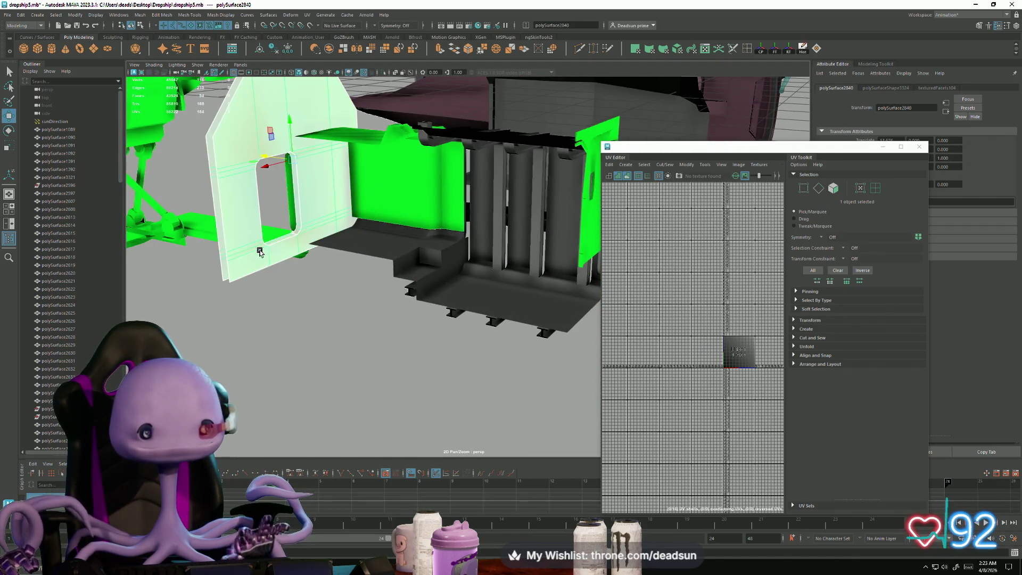
# Step: Select the block, frame its UV shells, and pick the edge just above the bottom border
pyautogui.moveTo(392, 258)
pyautogui.keyDown('alt'); pyautogui.mouseDown()
pyautogui.moveTo(324, 270)
pyautogui.moveTo(392, 304)
pyautogui.moveTo(393, 269)
pyautogui.moveTo(441, 220)
pyautogui.moveTo(522, 288)
pyautogui.mouseUp(); pyautogui.keyUp('alt')
pyautogui.click(441, 220)
pyautogui.press('f')
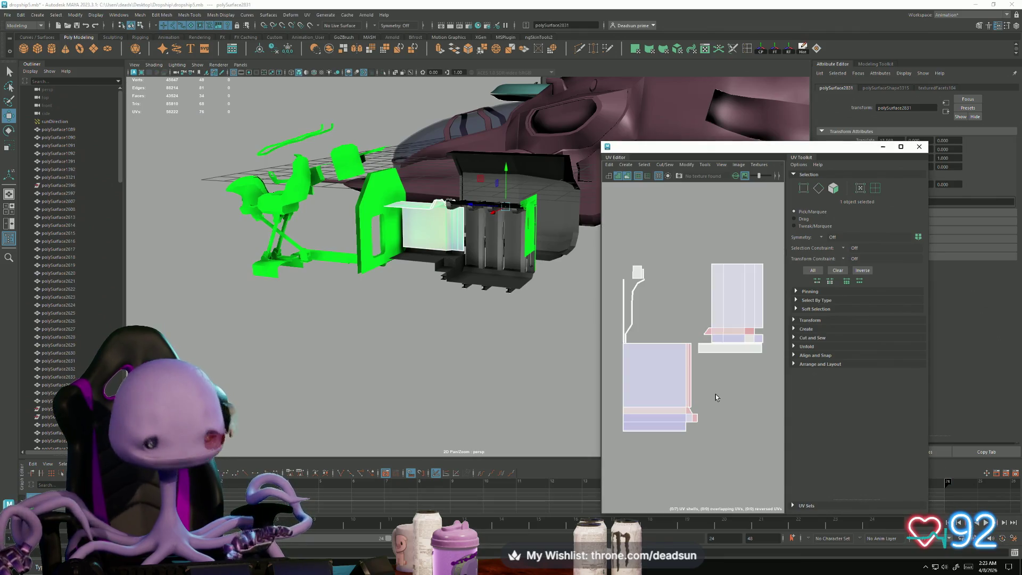
pyautogui.press('F10')
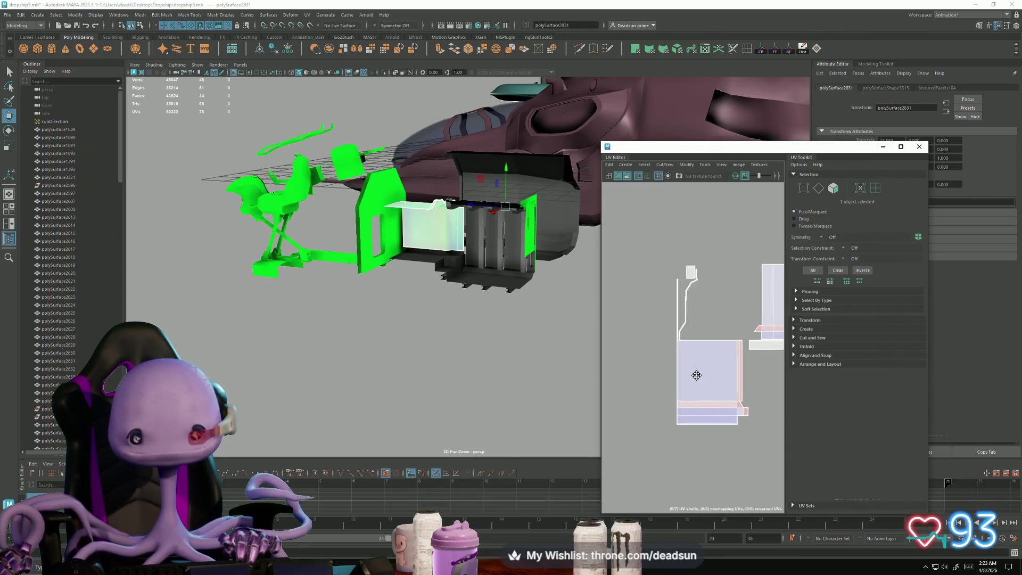
pyautogui.click(691, 402)
pyautogui.click(691, 422)
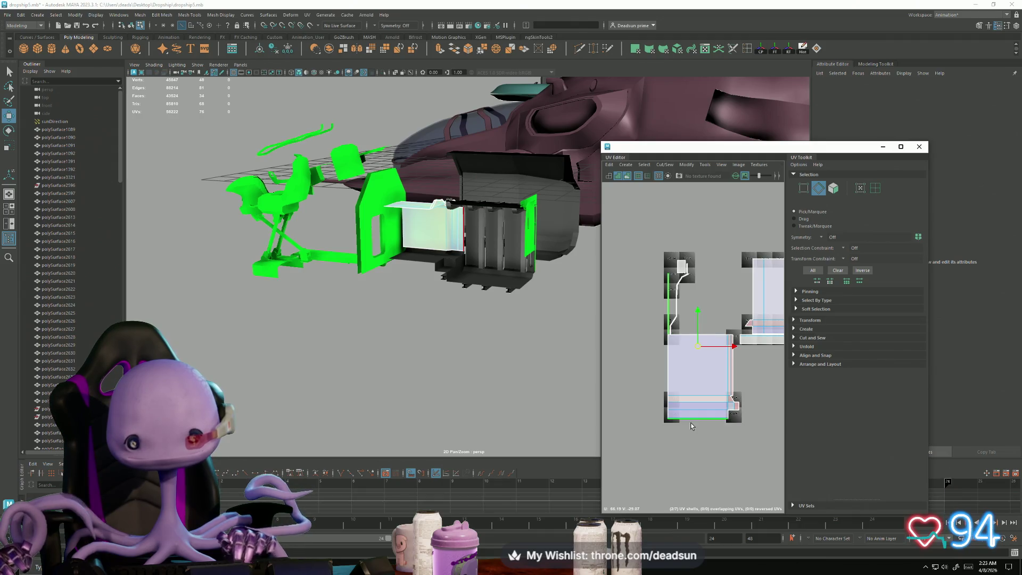
pyautogui.moveTo(691, 423)
pyautogui.keyDown('alt'); pyautogui.mouseDown(button='middle')
pyautogui.moveTo(638, 426)
pyautogui.moveTo(666, 420)
pyautogui.mouseUp(button='middle'); pyautogui.keyUp('alt')
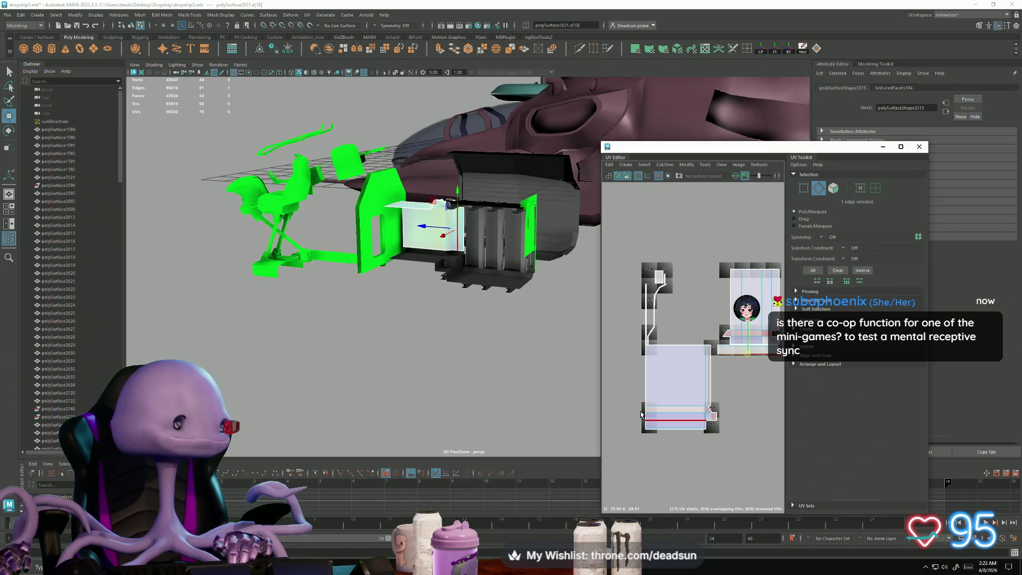
pyautogui.click(647, 413)
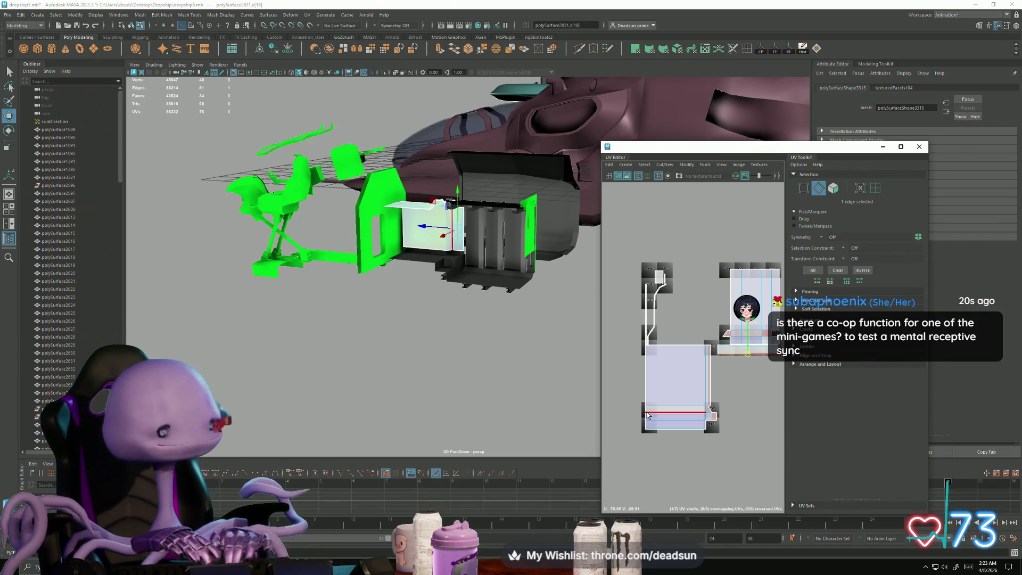
pyautogui.hotkey('alt', 'Tab')
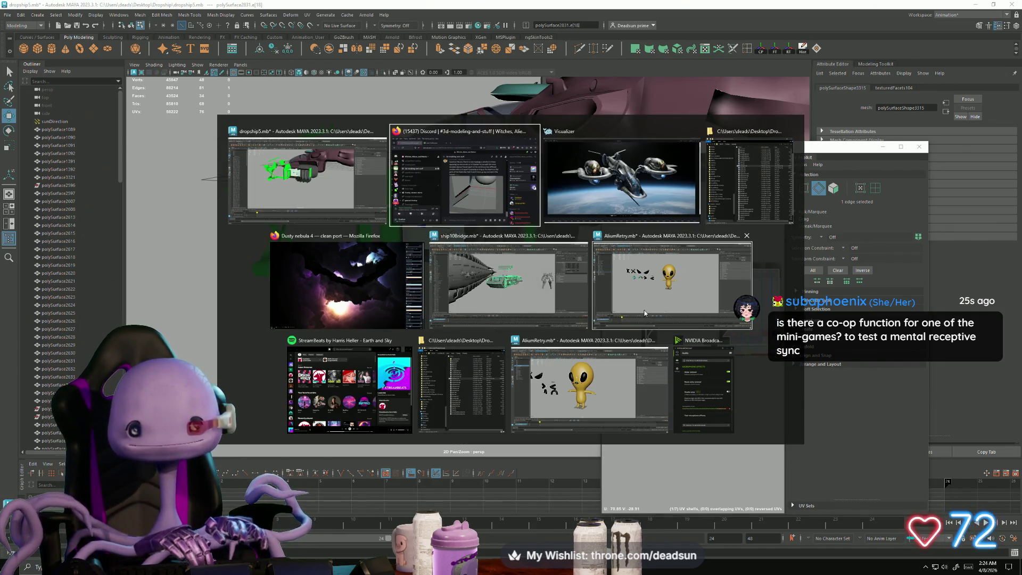
# Step: In the AliumRetry scene, look around the yellow alien and create a polygon cube
pyautogui.click(614, 380)
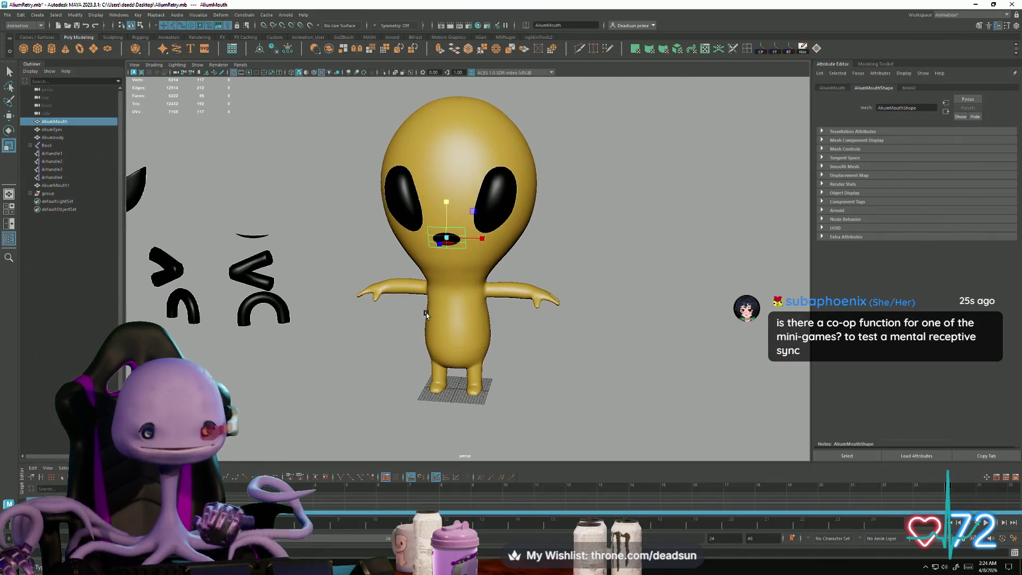
pyautogui.scroll(5, 344, 318)
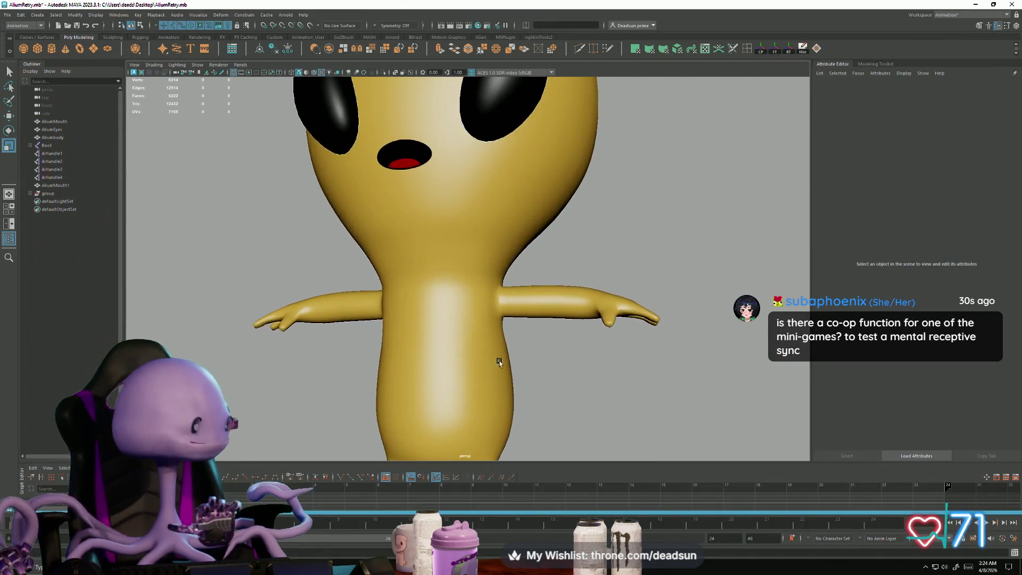
pyautogui.scroll(-3, 330, 304)
pyautogui.moveTo(327, 302)
pyautogui.keyDown('alt'); pyautogui.mouseDown()
pyautogui.moveTo(405, 298)
pyautogui.moveTo(388, 255)
pyautogui.moveTo(360, 314)
pyautogui.moveTo(333, 308)
pyautogui.moveTo(363, 329)
pyautogui.moveTo(418, 327)
pyautogui.mouseUp(); pyautogui.keyUp('alt')
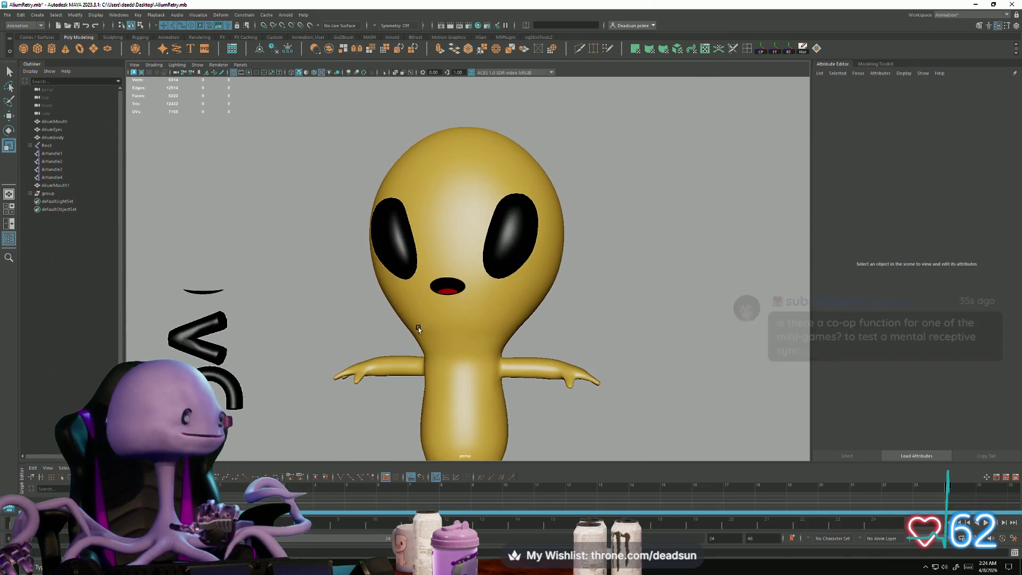
pyautogui.scroll(-3, 426, 309)
pyautogui.keyDown('alt'); pyautogui.moveTo(433, 288); pyautogui.dragTo(453, 293); pyautogui.keyUp('alt')
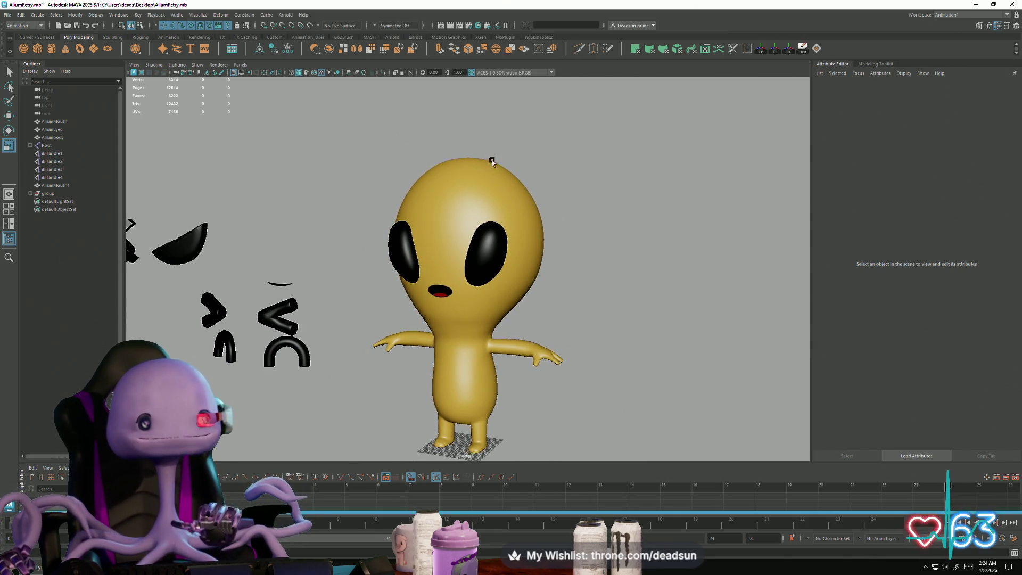
pyautogui.keyDown('alt'); pyautogui.moveTo(571, 290); pyautogui.dragTo(452, 277, button='right'); pyautogui.keyUp('alt')
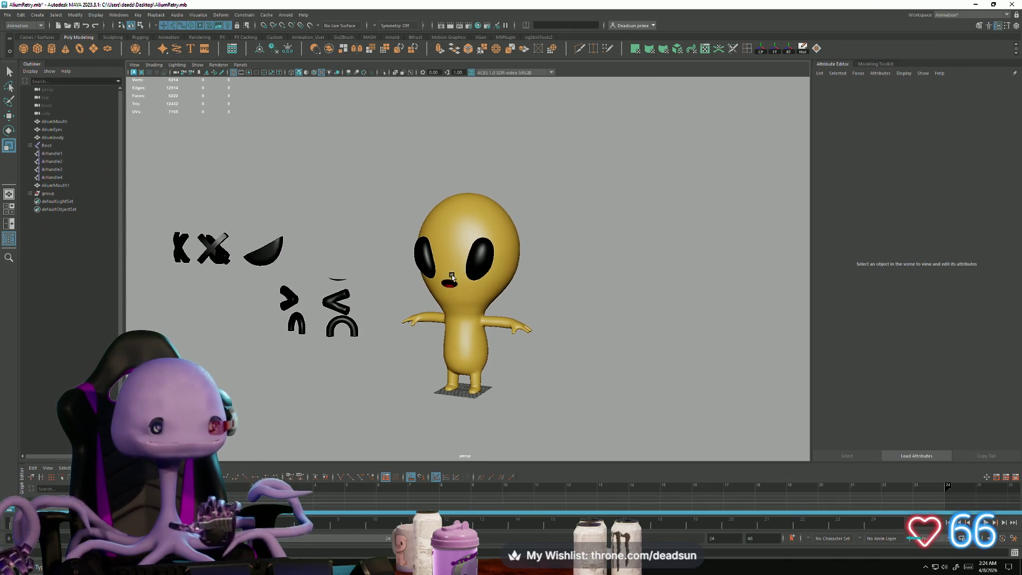
pyautogui.keyDown('alt'); pyautogui.moveTo(447, 283); pyautogui.dragTo(405, 255); pyautogui.keyUp('alt')
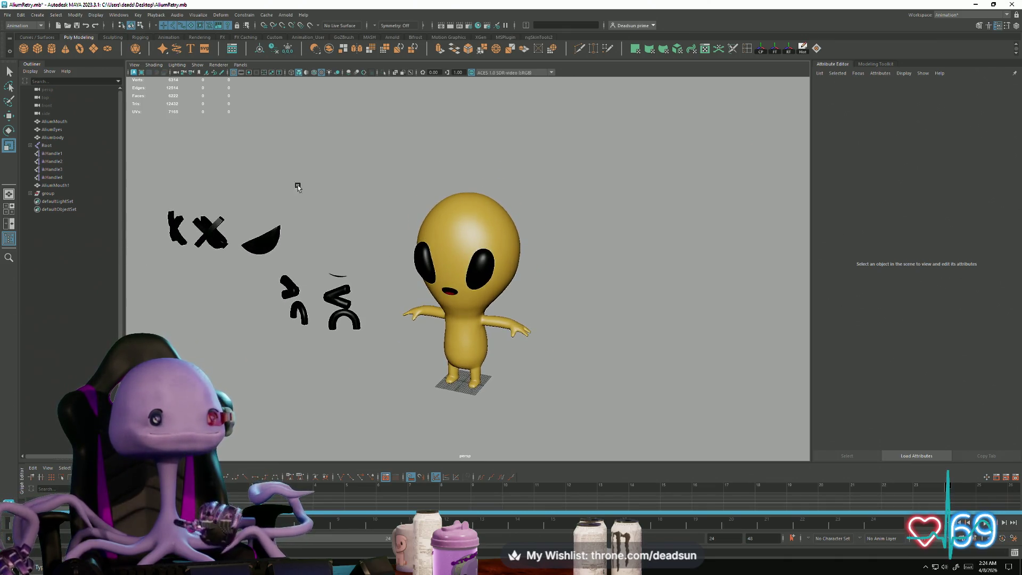
pyautogui.click(38, 52)
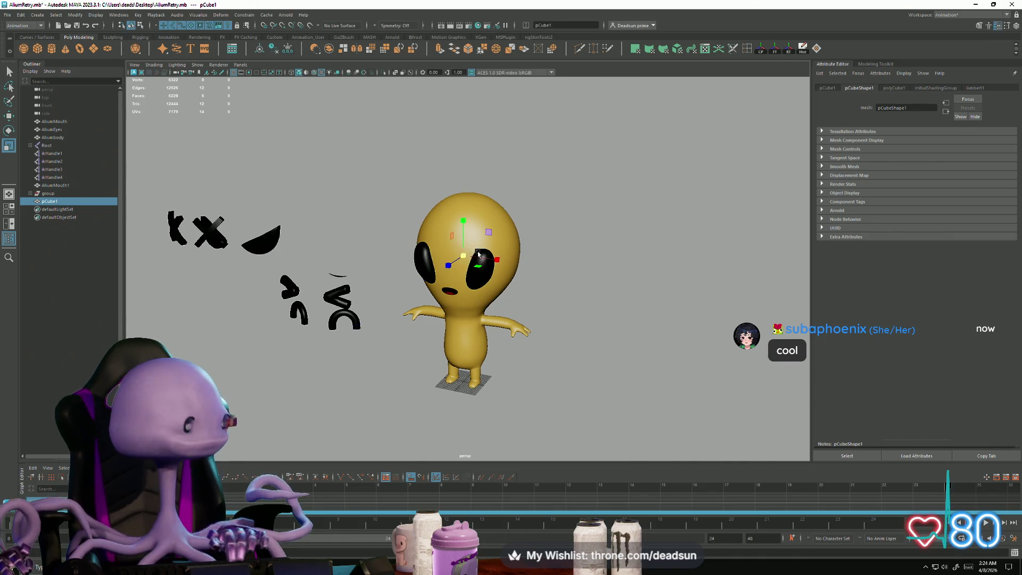
# Step: Switch the cube to face mode and delete one face to open the box
pyautogui.moveTo(516, 259)
pyautogui.keyDown('alt'); pyautogui.mouseDown()
pyautogui.moveTo(462, 253)
pyautogui.moveTo(532, 244)
pyautogui.mouseUp(); pyautogui.keyUp('alt')
pyautogui.press('e')
pyautogui.press('r')
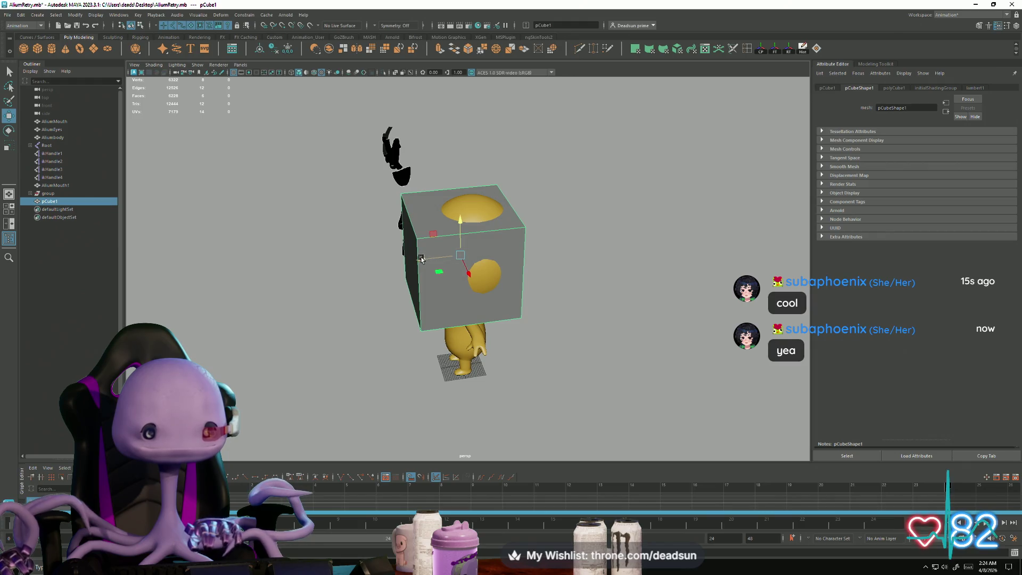
pyautogui.keyDown('alt'); pyautogui.moveTo(421, 259); pyautogui.dragTo(451, 240); pyautogui.keyUp('alt')
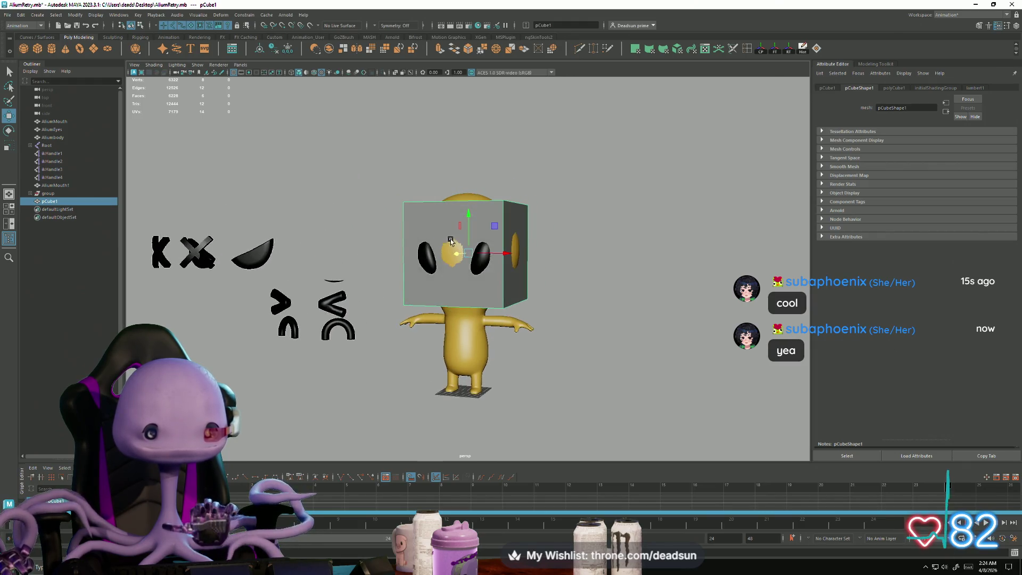
pyautogui.moveTo(430, 222); pyautogui.dragTo(433, 243, button='right')
pyautogui.click(441, 251)
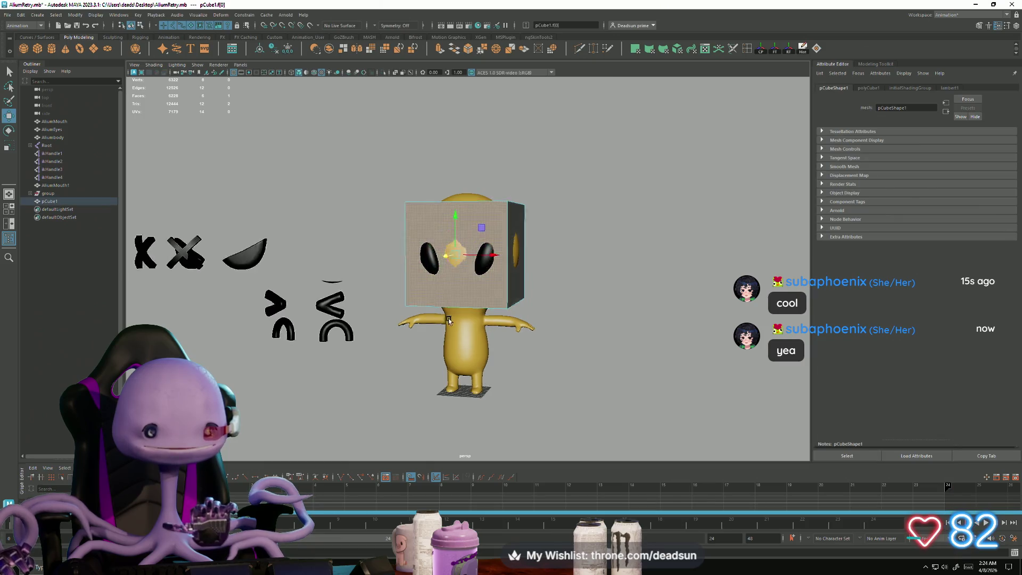
pyautogui.press('f')
pyautogui.moveTo(644, 375)
pyautogui.keyDown('alt'); pyautogui.mouseDown()
pyautogui.moveTo(454, 343)
pyautogui.moveTo(371, 252)
pyautogui.mouseUp(); pyautogui.keyUp('alt')
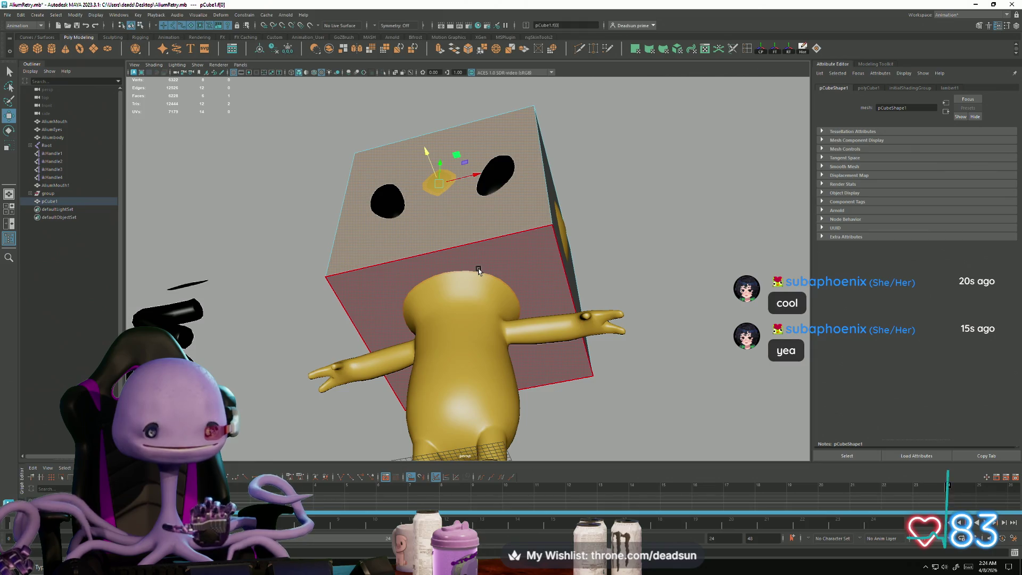
pyautogui.press('Delete')
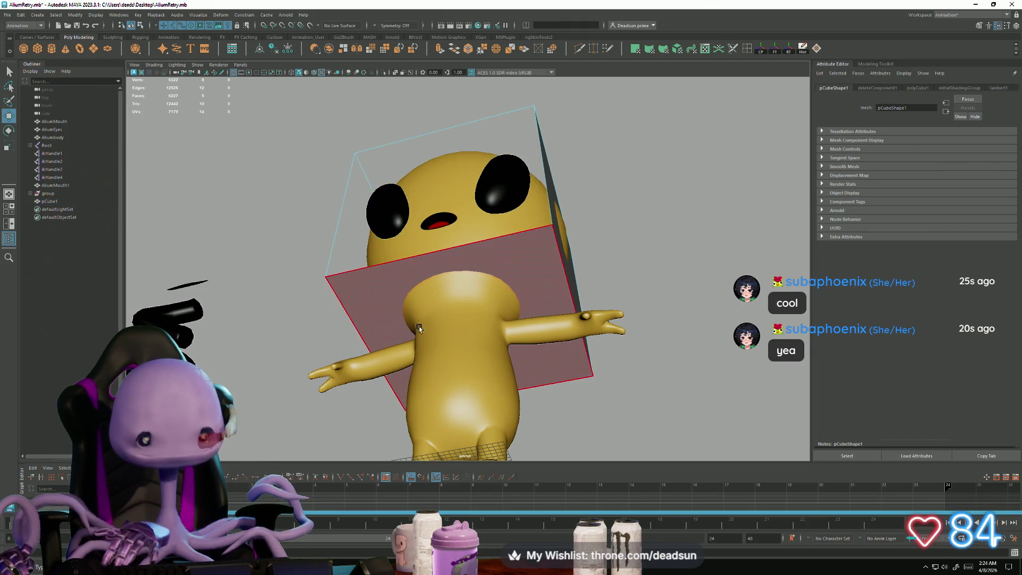
# Step: Extrude the cube's front face and drag the extruded bottom into place around the head
pyautogui.click(524, 273)
pyautogui.keyDown('alt'); pyautogui.moveTo(524, 273); pyautogui.dragTo(426, 63); pyautogui.keyUp('alt')
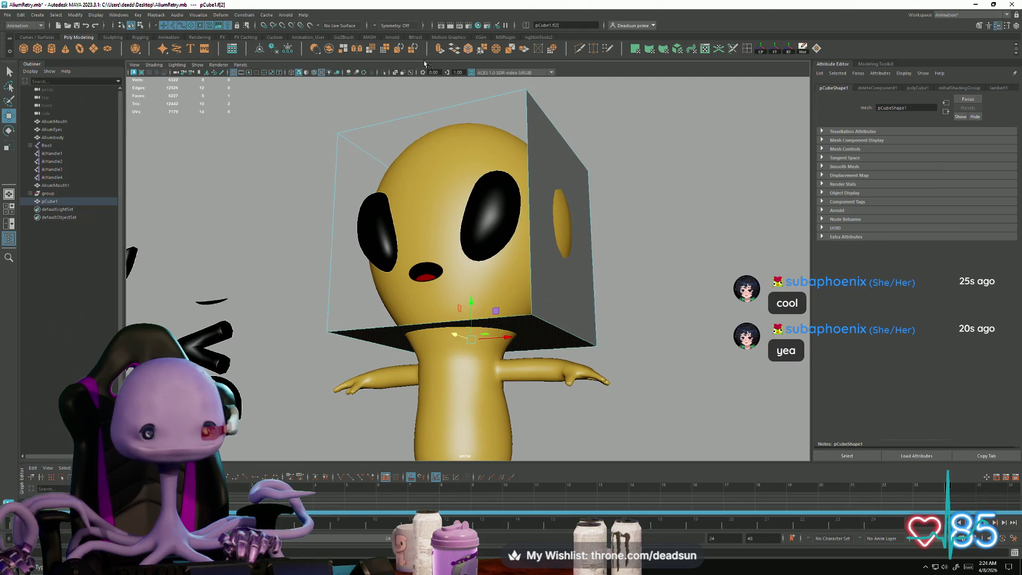
pyautogui.hotkey('ctrl', 'e')
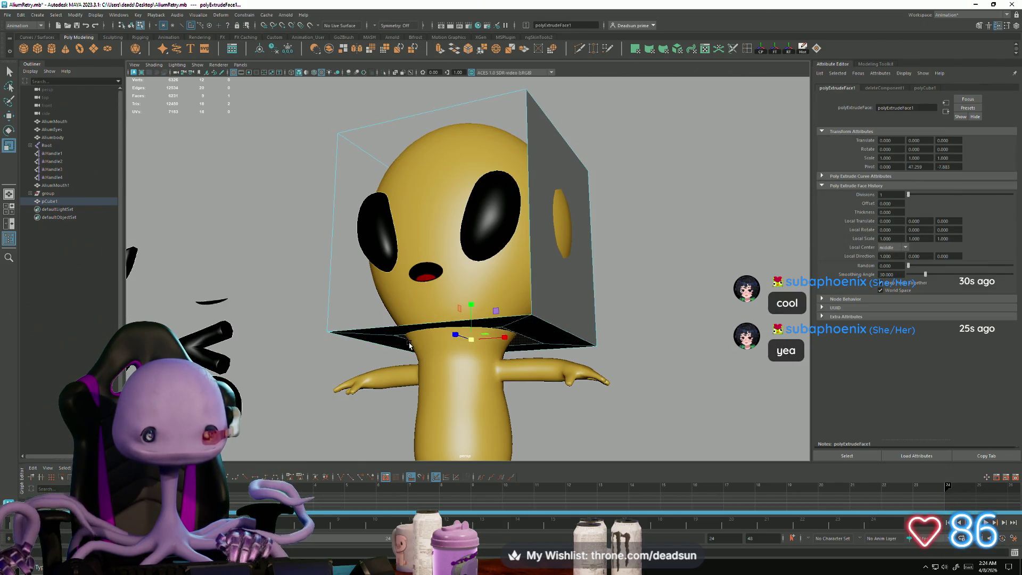
pyautogui.moveTo(474, 305)
pyautogui.mouseDown()
pyautogui.moveTo(474, 320)
pyautogui.moveTo(413, 334)
pyautogui.moveTo(510, 366)
pyautogui.moveTo(475, 219)
pyautogui.mouseUp()
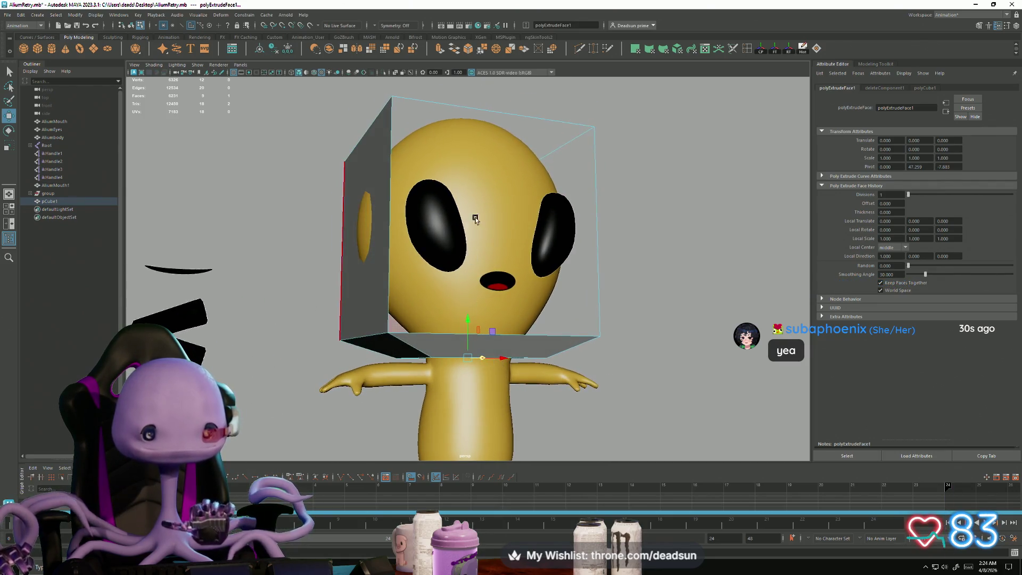
# Step: Extrude the box's bottom face and pull it down around the torso
pyautogui.click(440, 49)
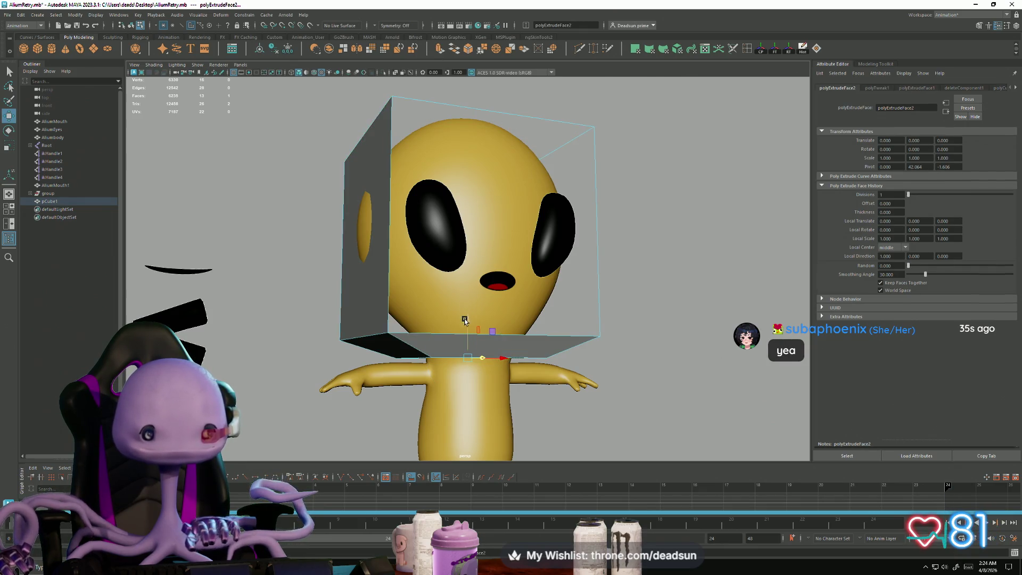
pyautogui.moveTo(464, 320)
pyautogui.mouseDown()
pyautogui.moveTo(460, 357)
pyautogui.moveTo(384, 367)
pyautogui.moveTo(414, 382)
pyautogui.moveTo(441, 373)
pyautogui.mouseUp()
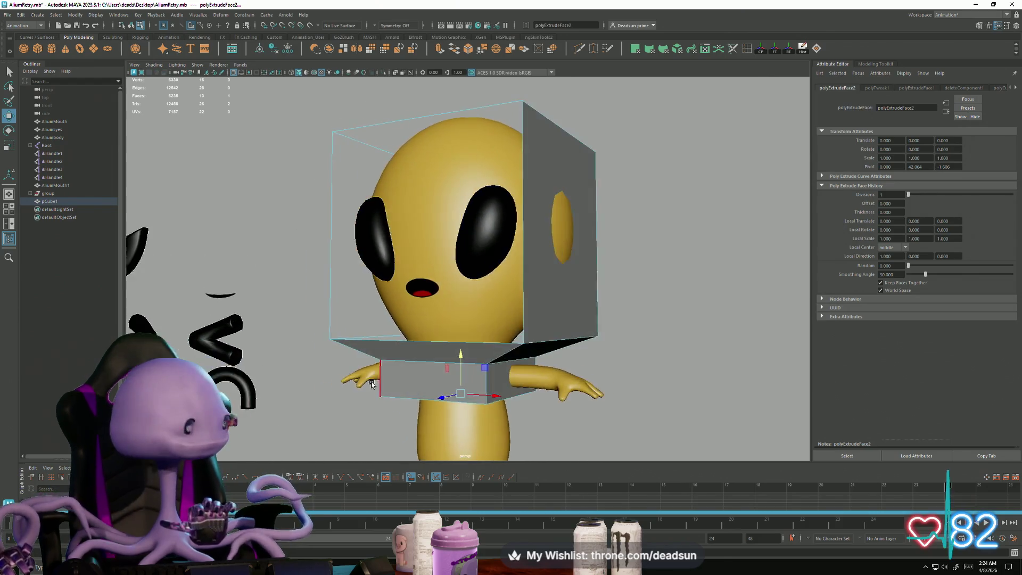
pyautogui.scroll(4, 431, 352)
pyautogui.scroll(-5, 429, 339)
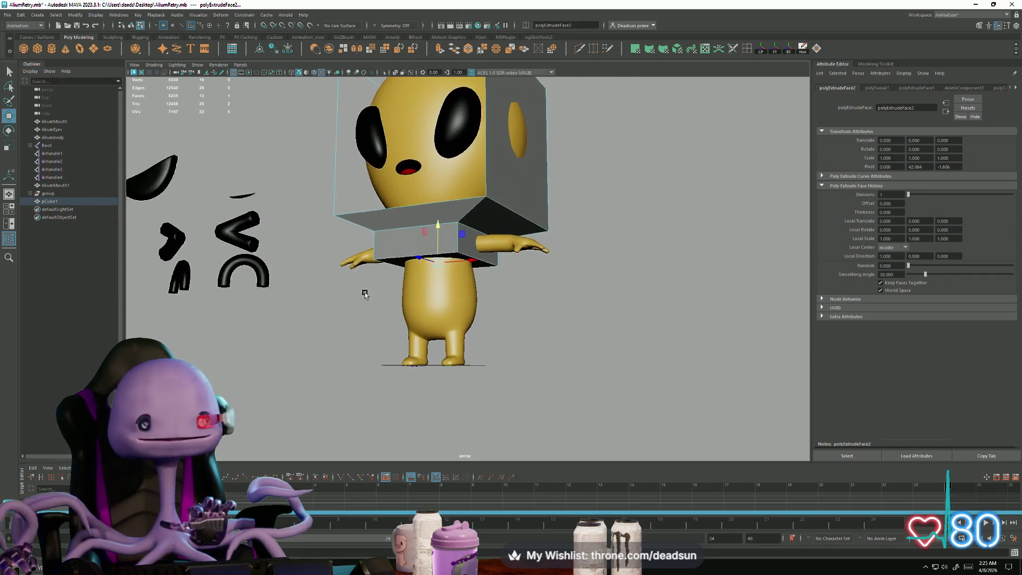
pyautogui.keyDown('alt'); pyautogui.moveTo(365, 294); pyautogui.dragTo(370, 288); pyautogui.keyUp('alt')
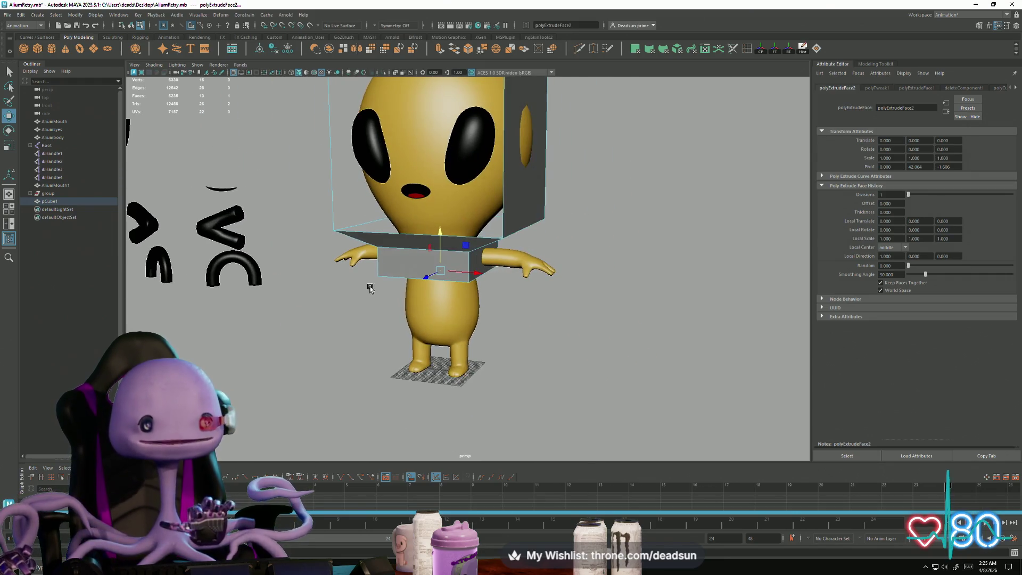
# Step: Extrude again to stretch the box further down the torso and insert an edge loop
pyautogui.click(438, 50)
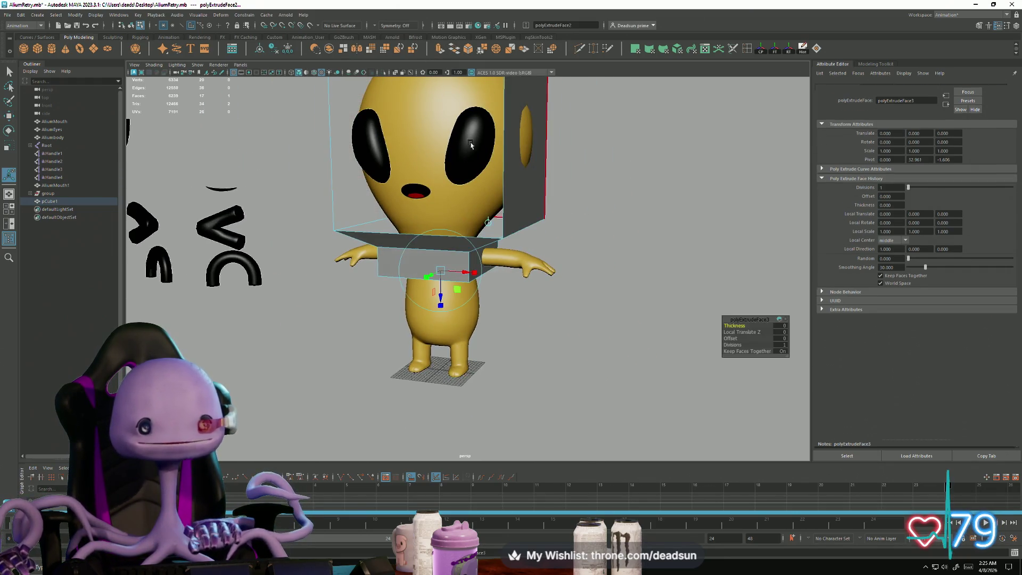
pyautogui.moveTo(439, 236)
pyautogui.mouseDown()
pyautogui.moveTo(433, 295)
pyautogui.moveTo(372, 299)
pyautogui.mouseUp()
pyautogui.scroll(5, 404, 266)
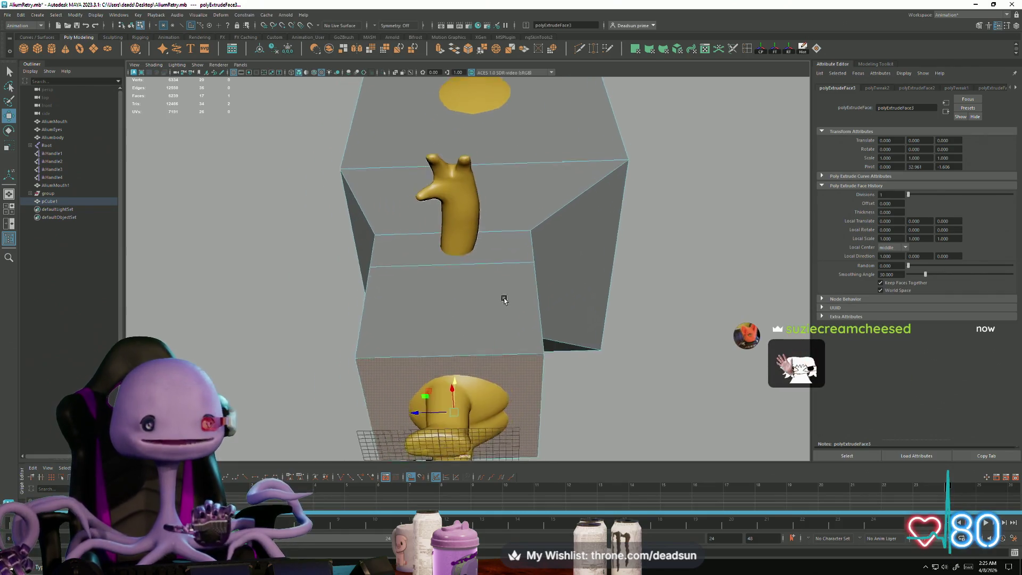
pyautogui.scroll(3, 474, 215)
pyautogui.scroll(1, 475, 217)
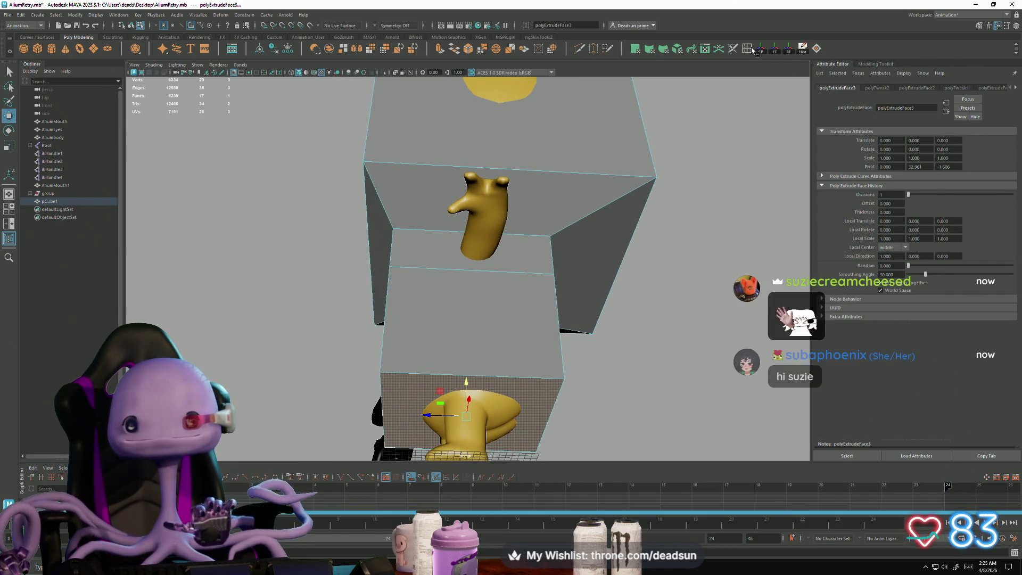
pyautogui.keyDown('shift'); pyautogui.moveTo(475, 217); pyautogui.dragTo(477, 269, button='right'); pyautogui.keyUp('shift')
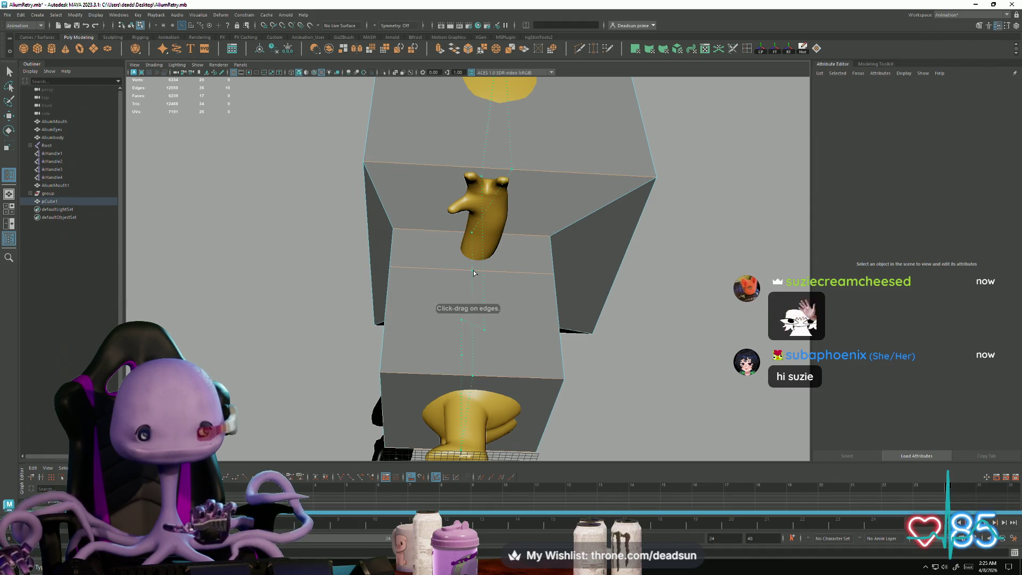
pyautogui.click(474, 273)
pyautogui.scroll(-5, 377, 293)
# Step: Insert another edge loop across the box and switch to face selection
pyautogui.moveTo(376, 292)
pyautogui.keyDown('alt'); pyautogui.mouseDown()
pyautogui.moveTo(422, 296)
pyautogui.moveTo(459, 320)
pyautogui.mouseUp(); pyautogui.keyUp('alt')
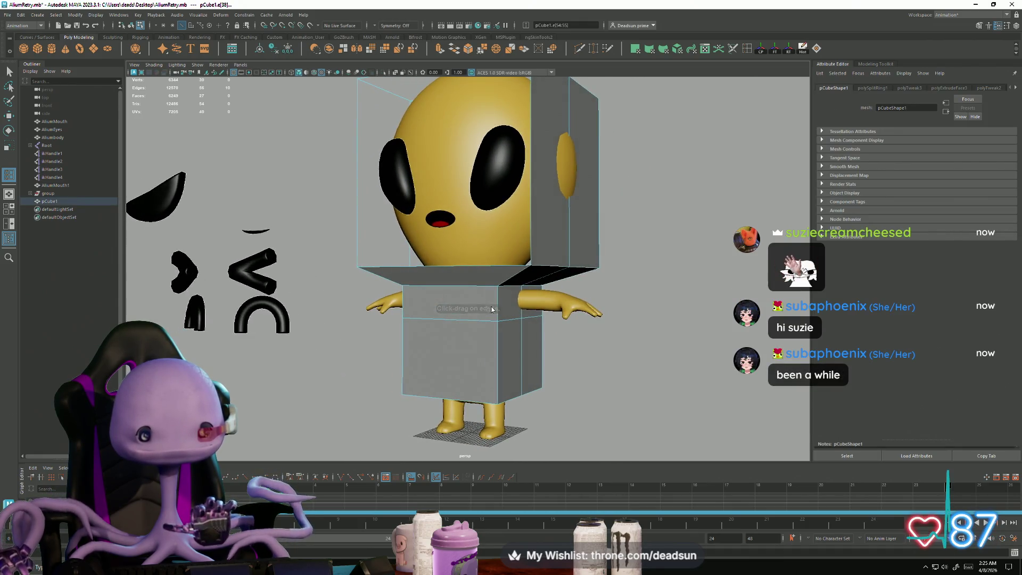
pyautogui.click(497, 369)
pyautogui.keyDown('alt'); pyautogui.moveTo(497, 369); pyautogui.dragTo(537, 335); pyautogui.keyUp('alt')
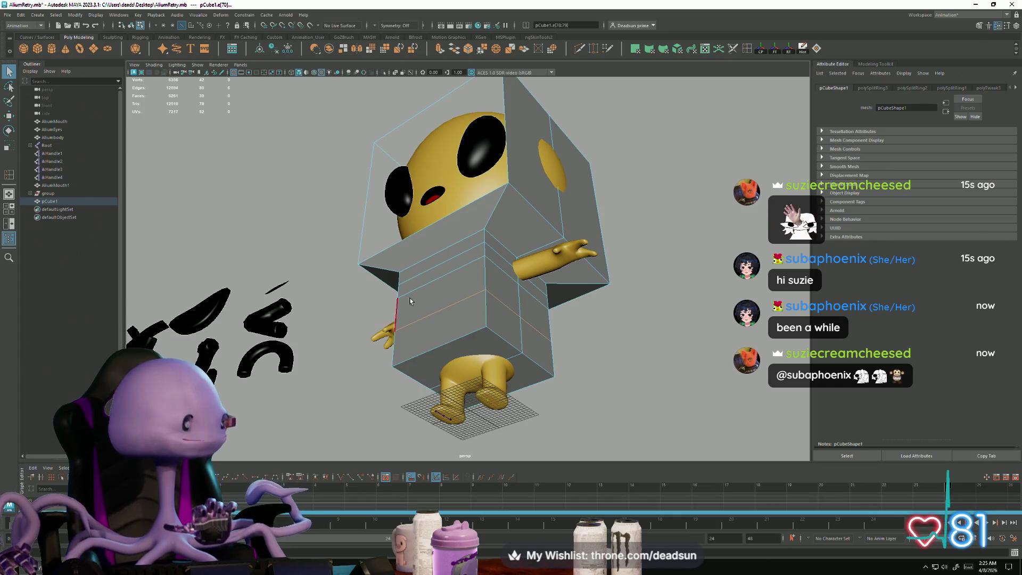
pyautogui.keyDown('alt'); pyautogui.moveTo(410, 301); pyautogui.dragTo(408, 295); pyautogui.keyUp('alt')
pyautogui.keyDown('alt'); pyautogui.moveTo(408, 295); pyautogui.dragTo(493, 344, button='right'); pyautogui.keyUp('alt')
pyautogui.keyDown('alt'); pyautogui.moveTo(493, 344); pyautogui.dragTo(465, 203); pyautogui.keyUp('alt')
pyautogui.rightClick(466, 203)
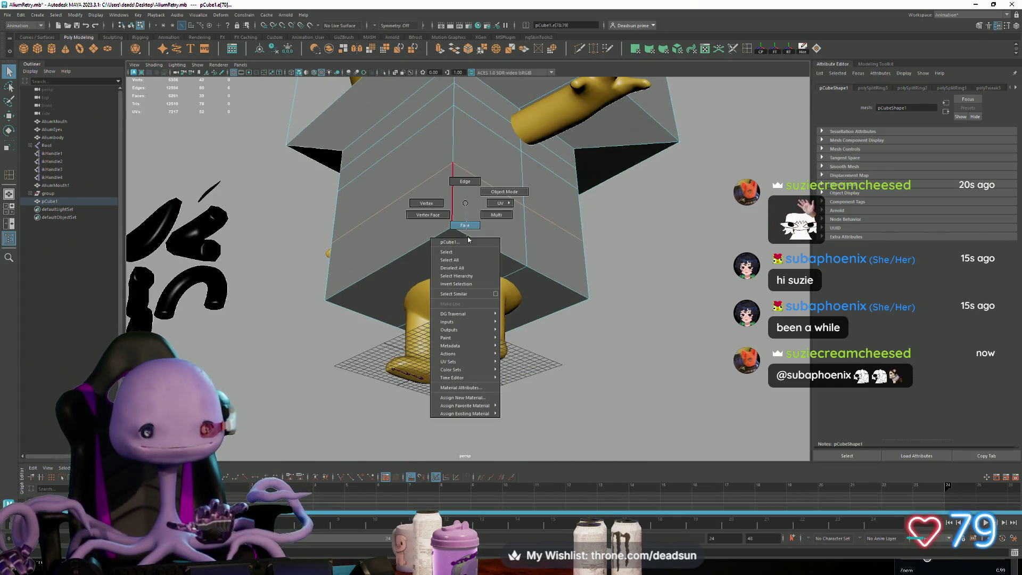
pyautogui.click(467, 227)
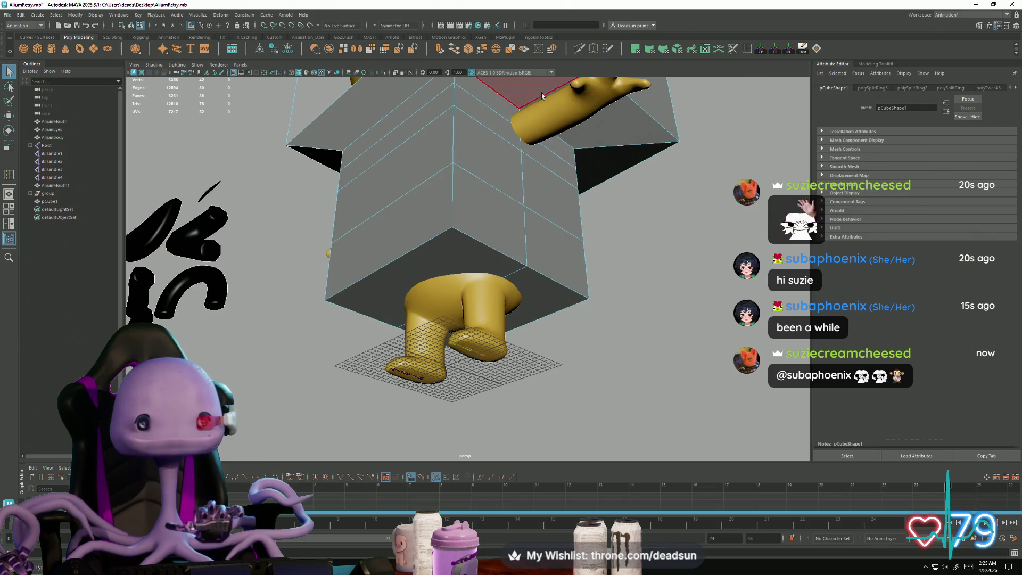
# Step: Cut a horizontal edge loop across the box with the Multi-Cut tool
pyautogui.click(732, 52)
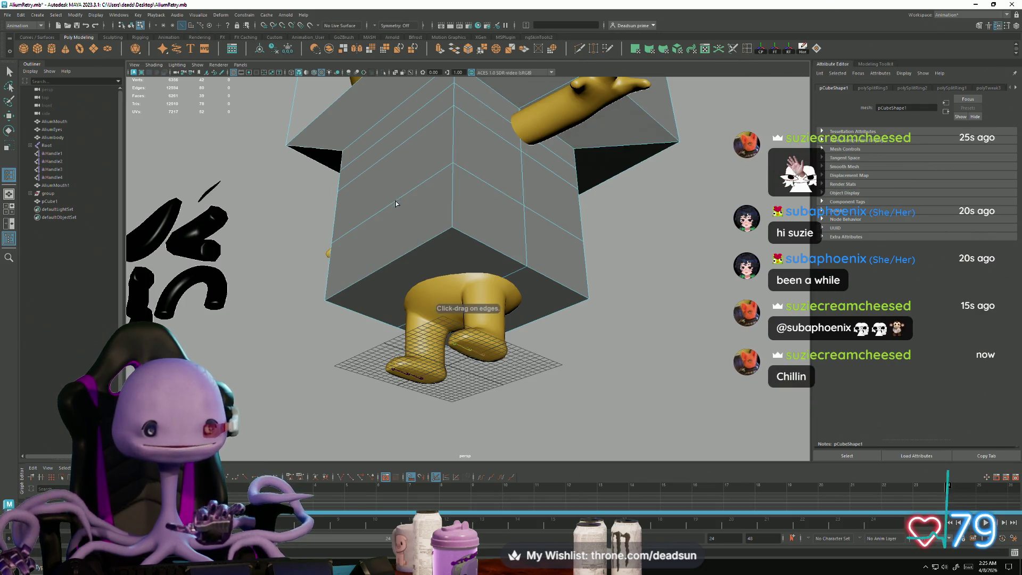
pyautogui.keyDown('alt'); pyautogui.moveTo(421, 294); pyautogui.dragTo(462, 309); pyautogui.keyUp('alt')
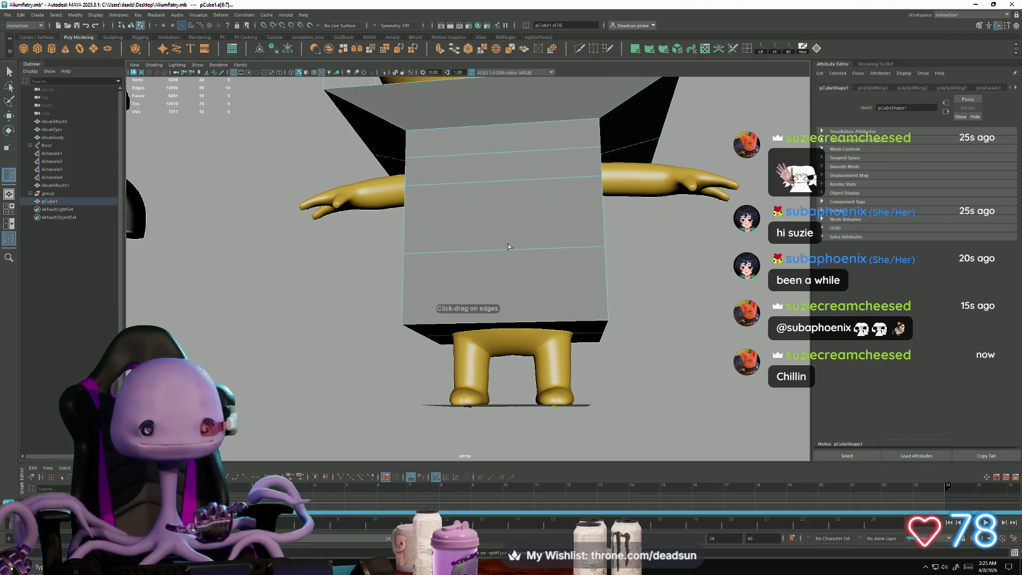
pyautogui.moveTo(506, 253)
pyautogui.keyDown('alt'); pyautogui.mouseDown()
pyautogui.moveTo(354, 281)
pyautogui.moveTo(32, 97)
pyautogui.mouseUp(); pyautogui.keyUp('alt')
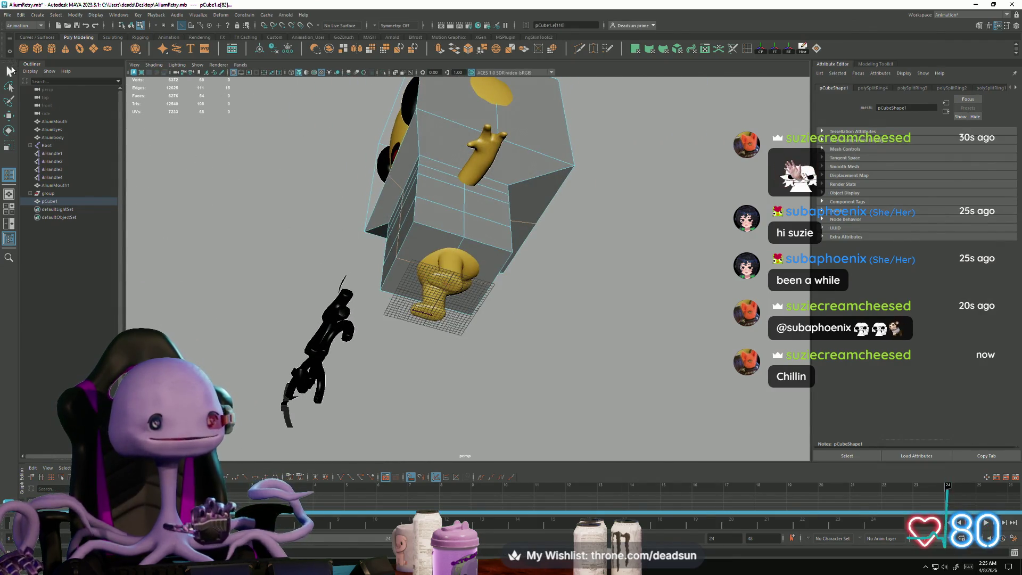
pyautogui.keyDown('alt'); pyautogui.moveTo(404, 266); pyautogui.dragTo(672, 106); pyautogui.keyUp('alt')
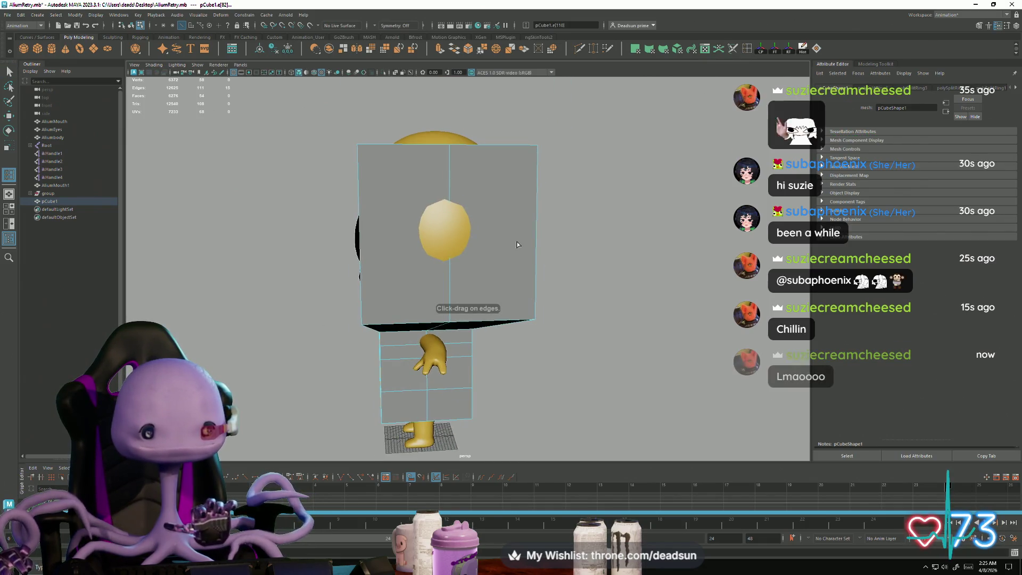
pyautogui.keyDown('ctrl'); pyautogui.click(450, 236); pyautogui.keyUp('ctrl')
pyautogui.moveTo(449, 235)
pyautogui.keyDown('alt'); pyautogui.mouseDown()
pyautogui.moveTo(517, 296)
pyautogui.moveTo(133, 128)
pyautogui.mouseUp(); pyautogui.keyUp('alt')
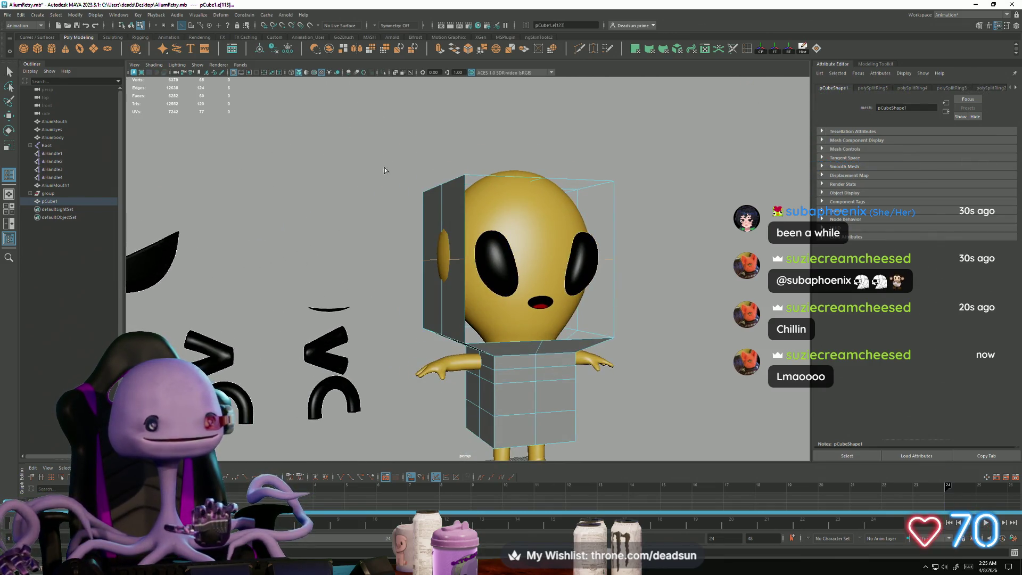
pyautogui.keyDown('alt'); pyautogui.moveTo(447, 239); pyautogui.dragTo(410, 224); pyautogui.keyUp('alt')
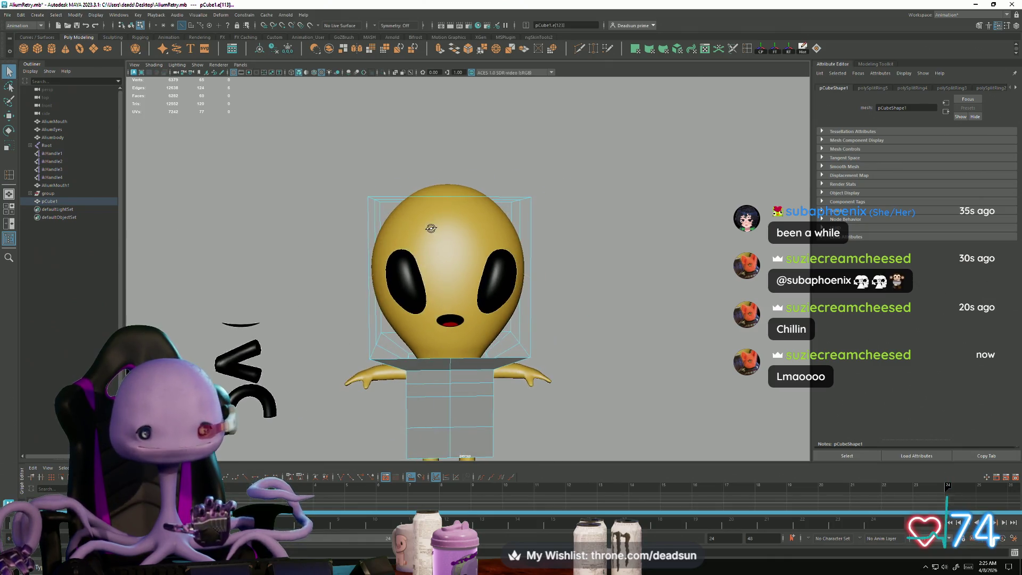
pyautogui.moveTo(410, 224); pyautogui.dragTo(406, 158, button='right')
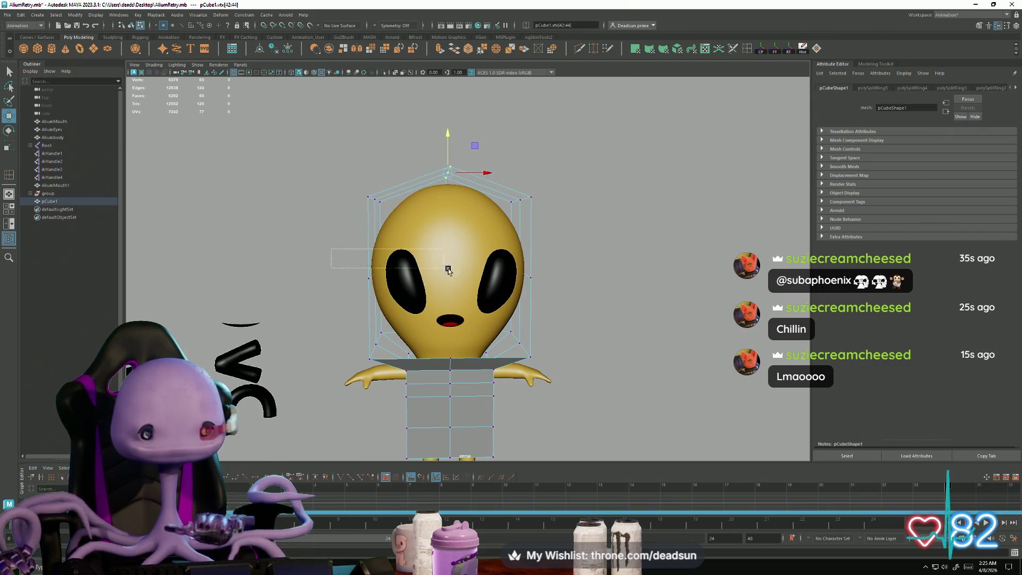
# Step: Scale the box's middle ring of vertices and move the side vertices along X to widen it
pyautogui.moveTo(448, 270)
pyautogui.mouseDown()
pyautogui.moveTo(554, 292)
pyautogui.moveTo(532, 280)
pyautogui.moveTo(485, 283)
pyautogui.moveTo(415, 324)
pyautogui.moveTo(419, 381)
pyautogui.mouseUp()
pyautogui.press('r')
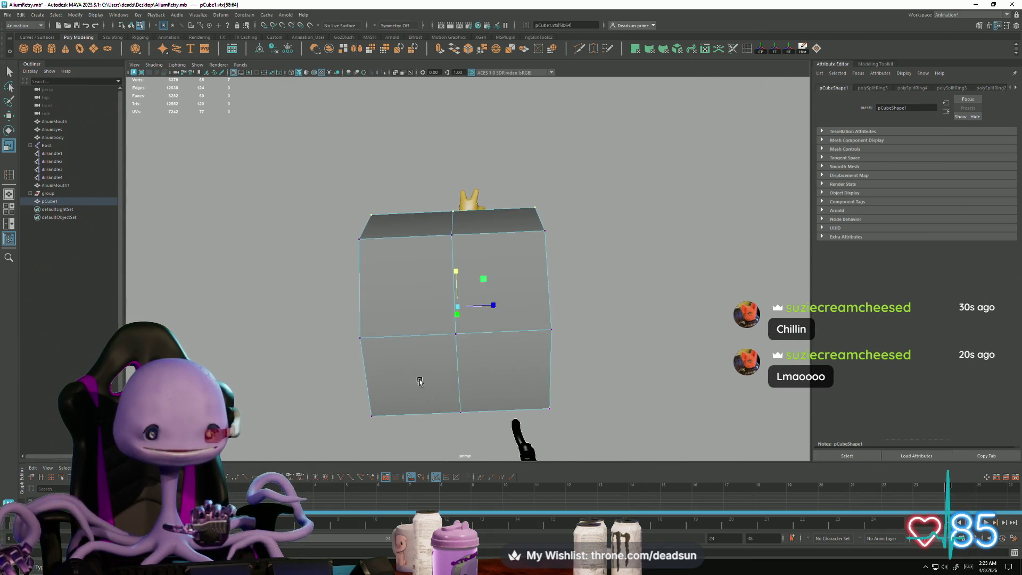
pyautogui.moveTo(394, 258); pyautogui.dragTo(393, 261)
pyautogui.moveTo(388, 313)
pyautogui.keyDown('alt'); pyautogui.mouseDown()
pyautogui.moveTo(427, 297)
pyautogui.moveTo(424, 315)
pyautogui.mouseUp(); pyautogui.keyUp('alt')
pyautogui.moveTo(424, 314); pyautogui.dragTo(435, 331)
pyautogui.keyDown('alt'); pyautogui.moveTo(471, 376); pyautogui.dragTo(169, 180); pyautogui.keyUp('alt')
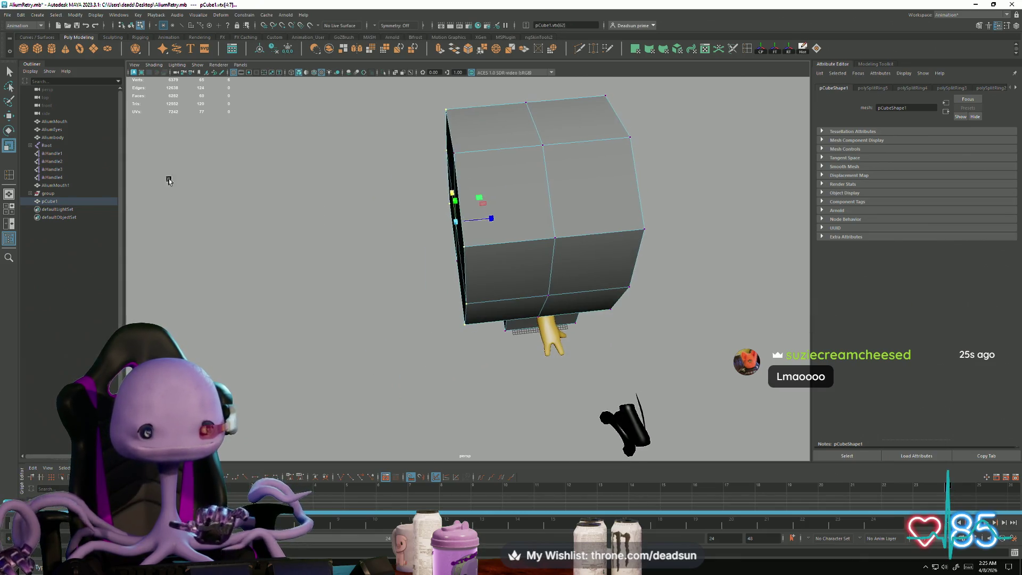
pyautogui.click(10, 17)
pyautogui.press('Escape')
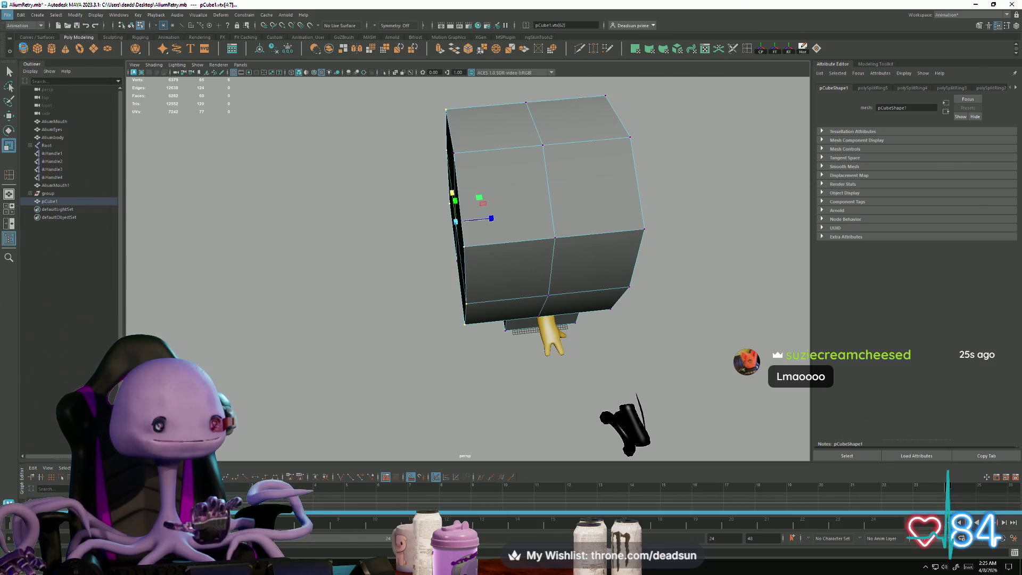
pyautogui.keyDown('alt'); pyautogui.moveTo(375, 258); pyautogui.dragTo(376, 239); pyautogui.keyUp('alt')
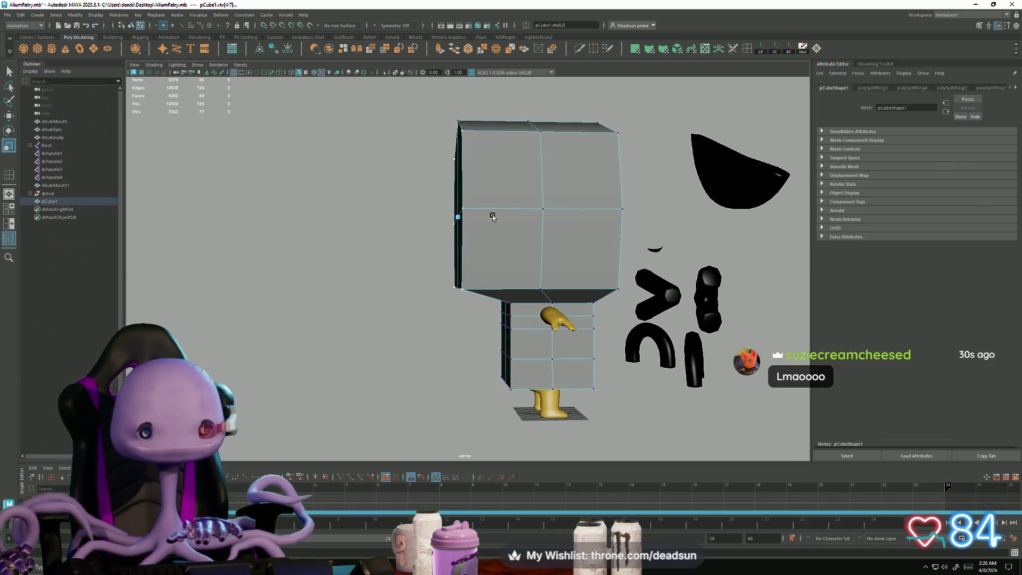
pyautogui.press('w')
pyautogui.moveTo(494, 217); pyautogui.dragTo(517, 219)
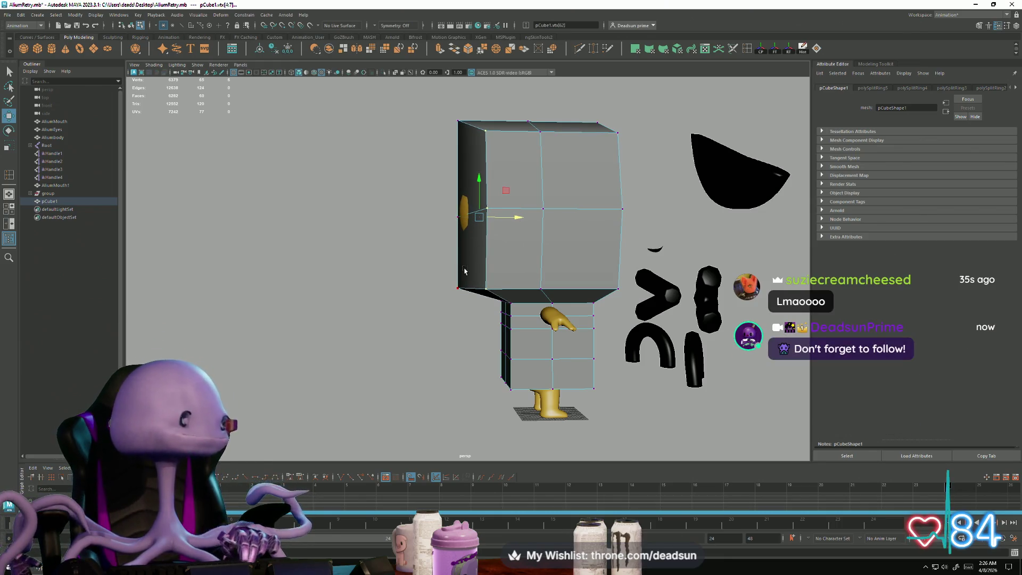
# Step: Move the head box's top-left corner vertices down and inward to bevel the corner
pyautogui.hotkey('alt', 'Tab')
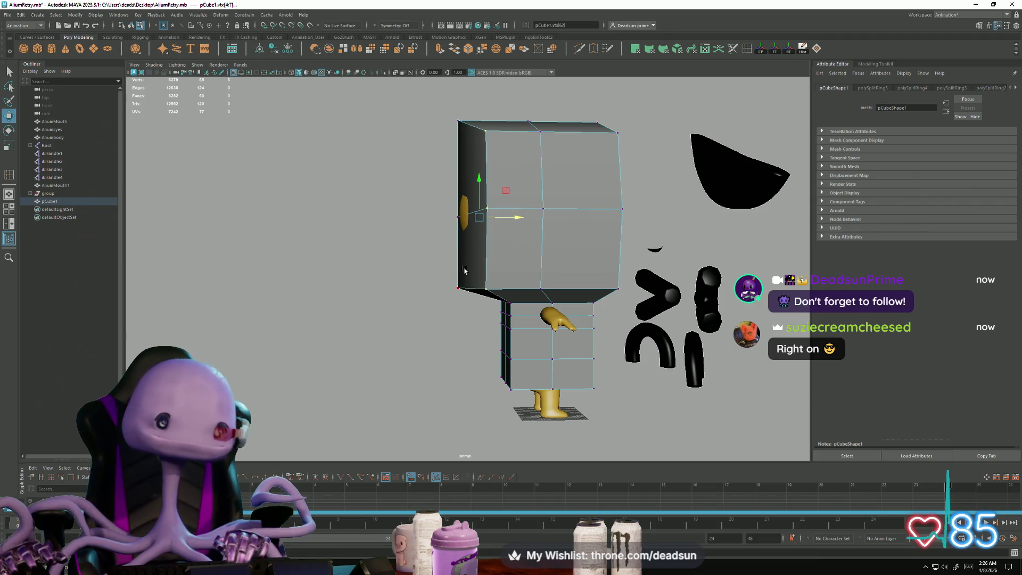
pyautogui.keyDown('alt'); pyautogui.moveTo(463, 113); pyautogui.dragTo(429, 164, button='middle'); pyautogui.keyUp('alt')
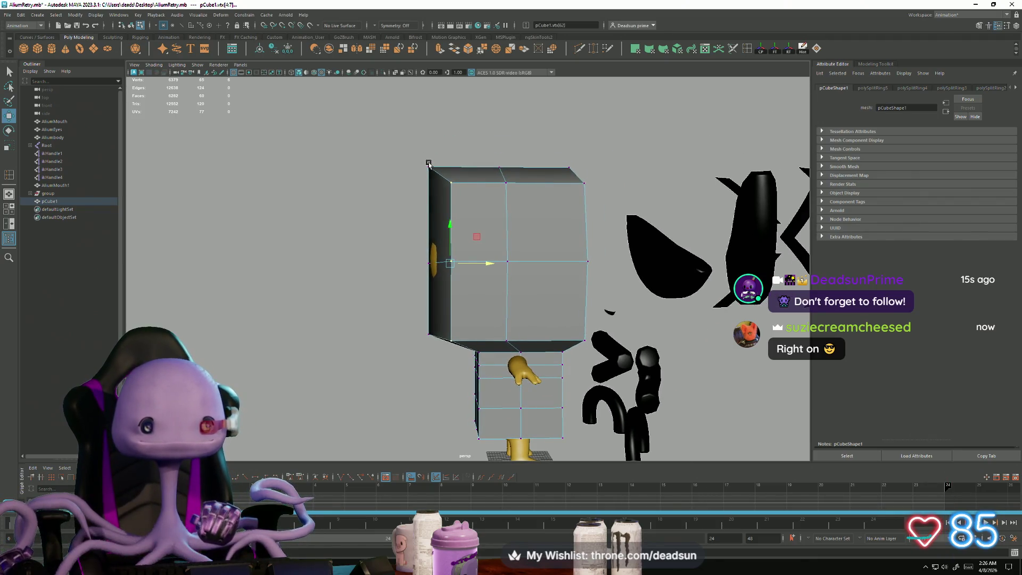
pyautogui.moveTo(463, 198); pyautogui.dragTo(476, 203)
pyautogui.moveTo(442, 150); pyautogui.dragTo(447, 159)
pyautogui.moveTo(478, 202); pyautogui.dragTo(487, 200)
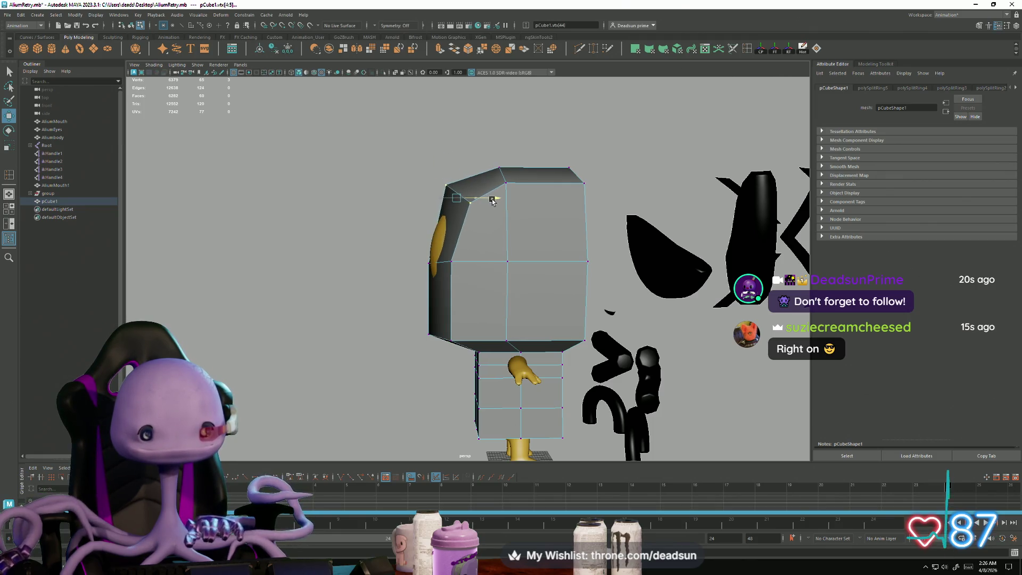
pyautogui.moveTo(385, 233)
pyautogui.mouseDown()
pyautogui.moveTo(473, 287)
pyautogui.moveTo(469, 263)
pyautogui.mouseUp()
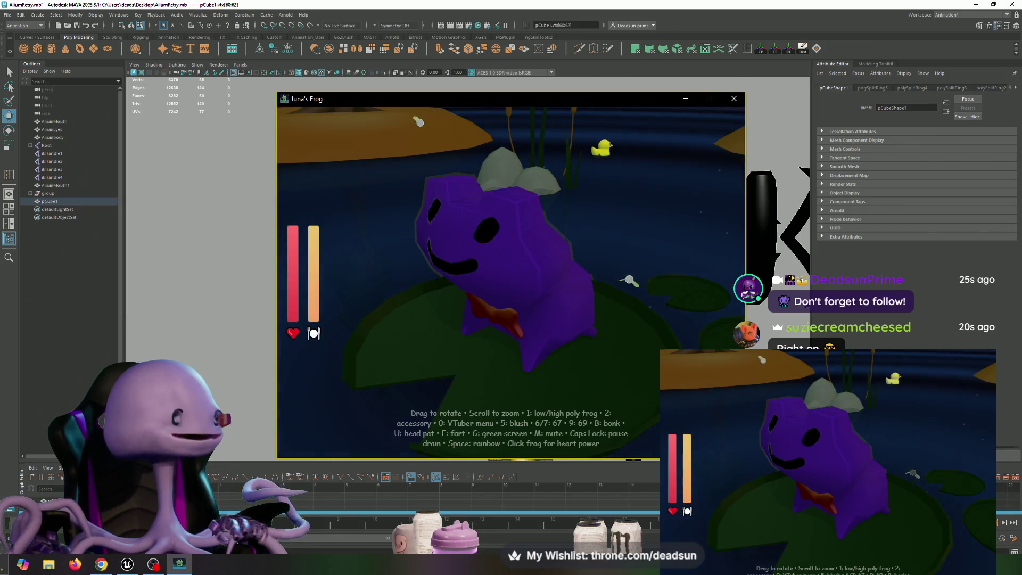
# Step: Rotate the frog scene, pop a heart above the frog, and open the Frog VTuber Controls name field
pyautogui.moveTo(469, 349)
pyautogui.mouseDown()
pyautogui.moveTo(563, 312)
pyautogui.moveTo(509, 343)
pyautogui.moveTo(583, 325)
pyautogui.moveTo(571, 343)
pyautogui.moveTo(534, 341)
pyautogui.moveTo(557, 334)
pyautogui.moveTo(541, 328)
pyautogui.moveTo(548, 324)
pyautogui.moveTo(561, 390)
pyautogui.moveTo(568, 373)
pyautogui.moveTo(519, 340)
pyautogui.mouseUp()
pyautogui.click(531, 330)
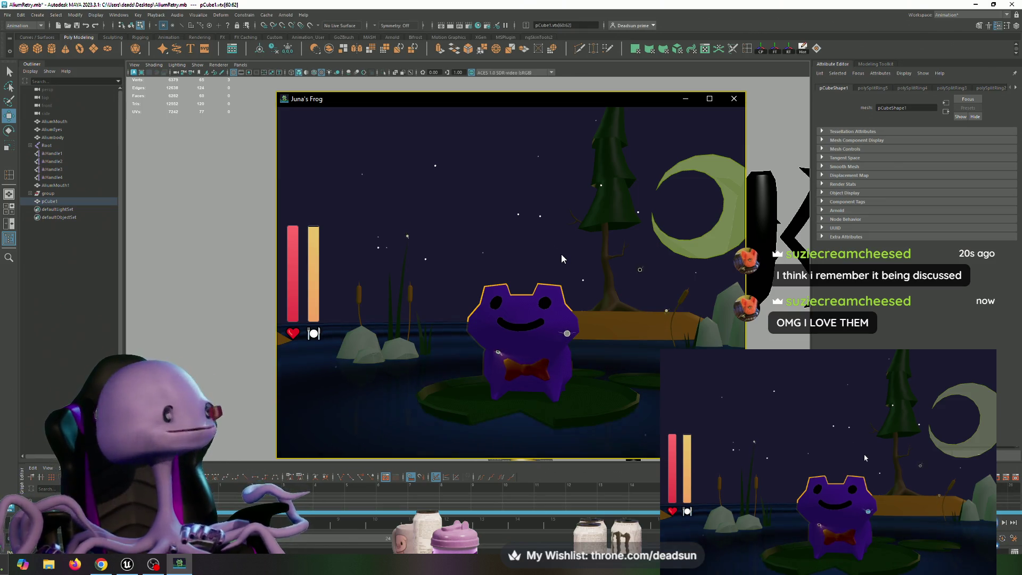
pyautogui.press('c')
pyautogui.click(571, 180)
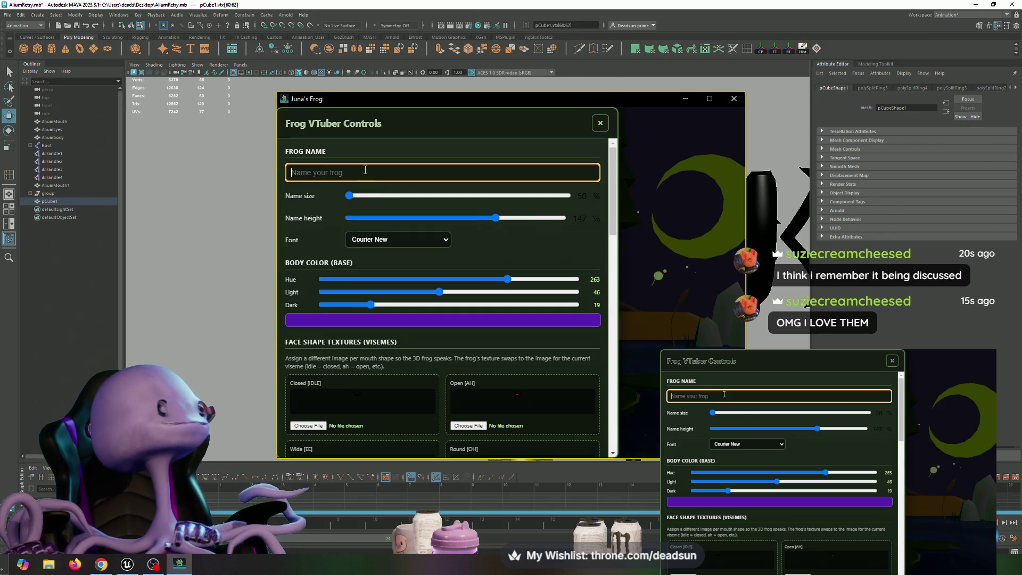
# Step: Drag the body Hue slider to 5 to turn the frog red
pyautogui.click(448, 278)
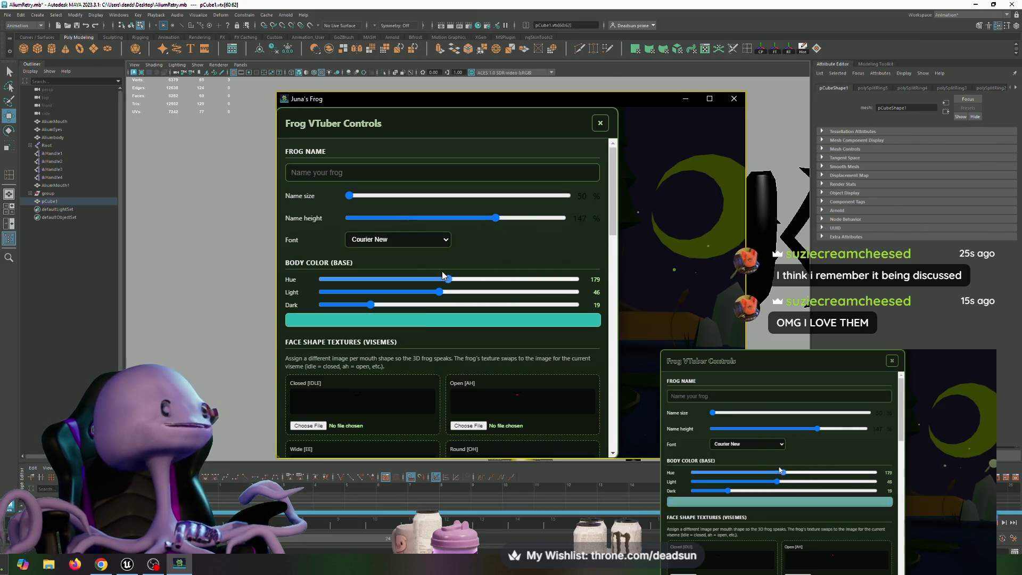
pyautogui.moveTo(443, 275)
pyautogui.mouseDown()
pyautogui.moveTo(381, 264)
pyautogui.moveTo(326, 274)
pyautogui.mouseUp()
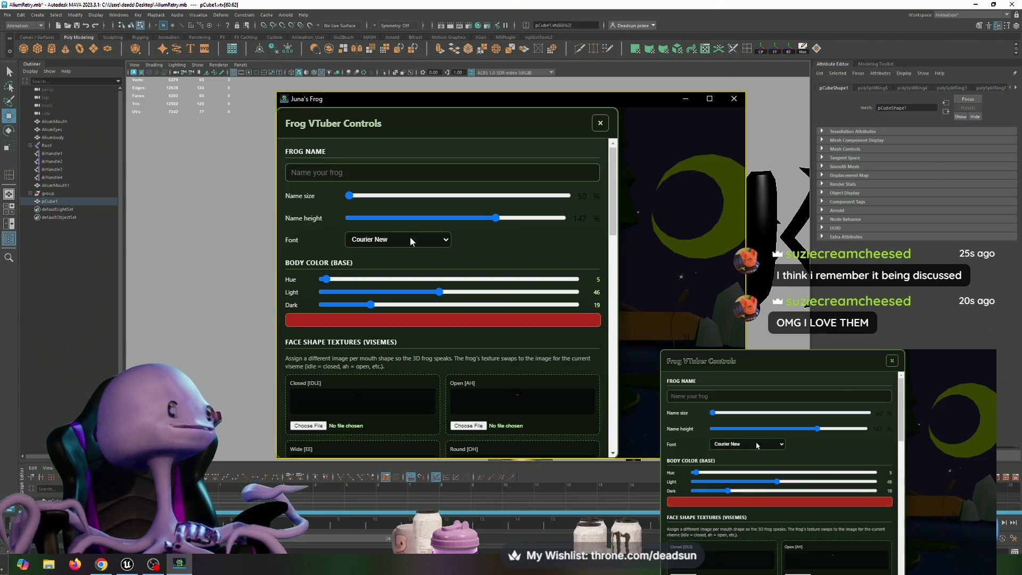
pyautogui.scroll(-10, 510, 237)
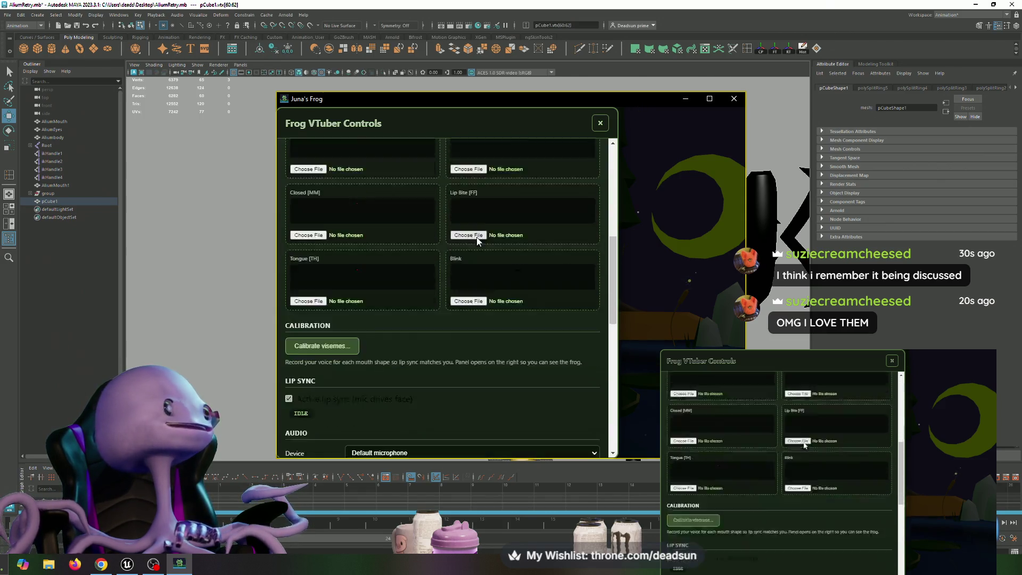
pyautogui.scroll(-2, 466, 274)
pyautogui.scroll(4, 367, 213)
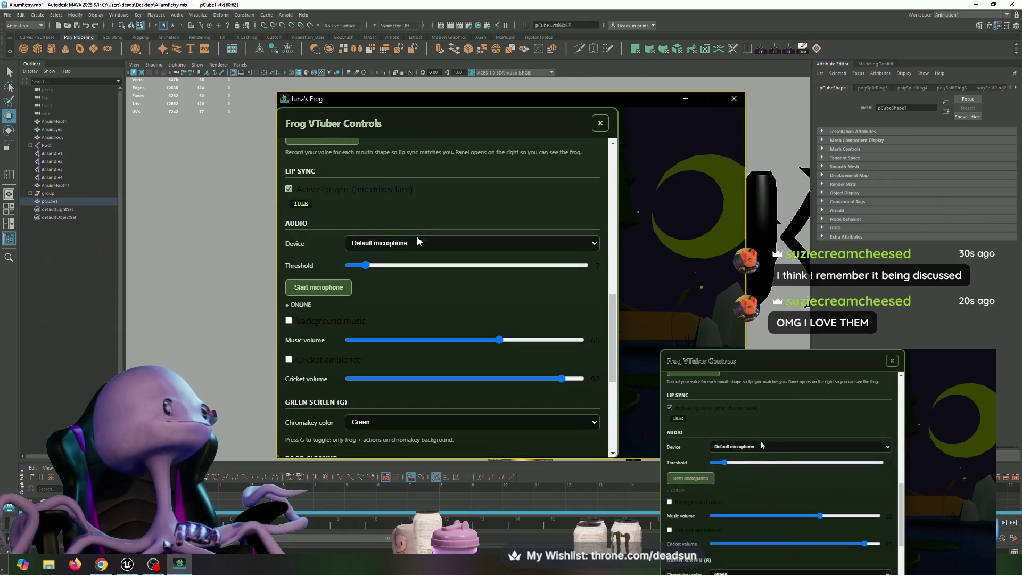
# Step: Pick the default Realtek microphone as the audio input and start listening
pyautogui.click(423, 245)
pyautogui.click(422, 264)
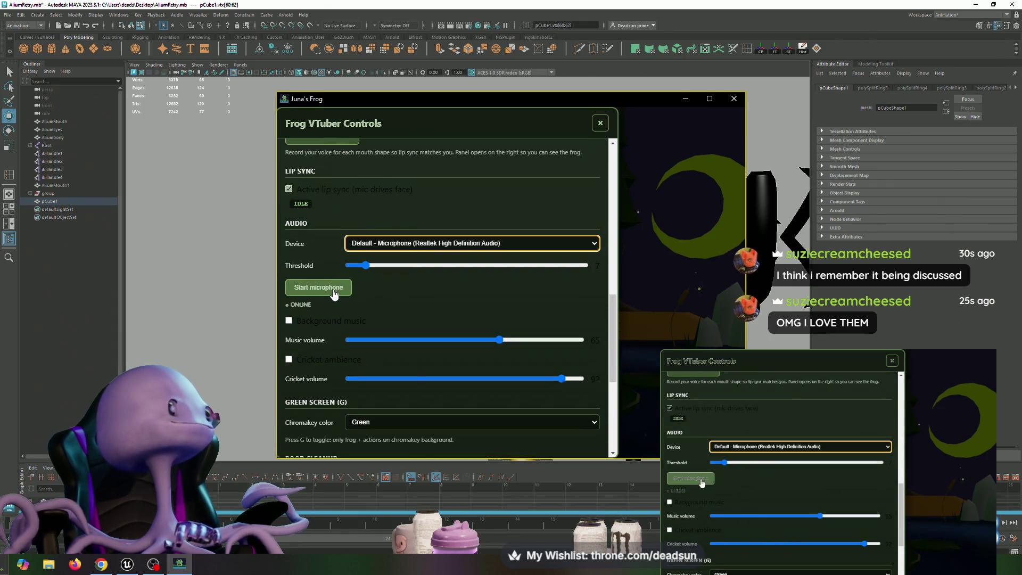
pyautogui.click(352, 283)
pyautogui.click(600, 123)
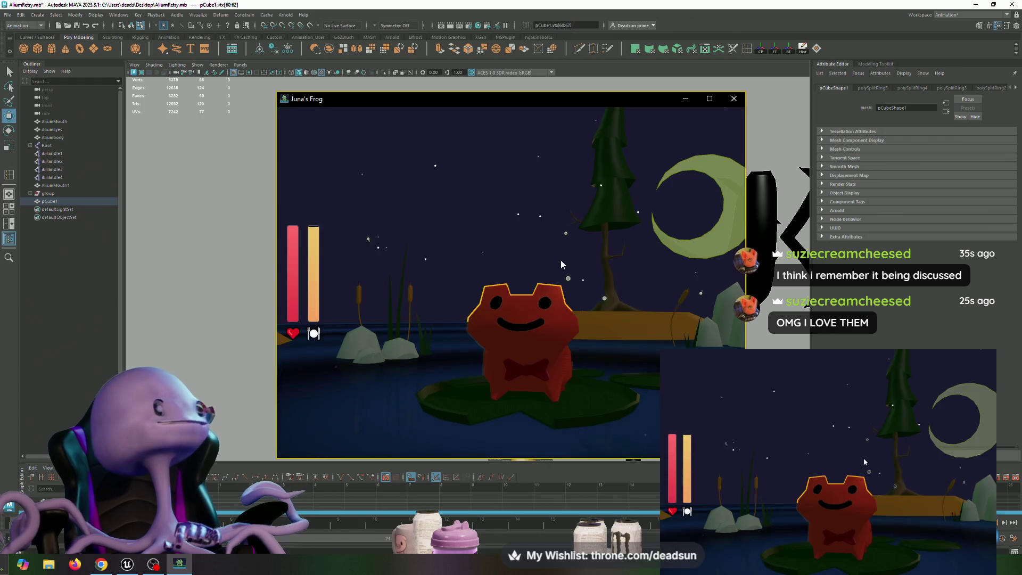
# Step: Orbit the camera around the frog, reopen the settings, and keep Default microphone as the input
pyautogui.moveTo(609, 296)
pyautogui.mouseDown()
pyautogui.moveTo(660, 309)
pyautogui.moveTo(591, 308)
pyautogui.moveTo(627, 272)
pyautogui.moveTo(640, 283)
pyautogui.mouseUp()
pyautogui.rightClick(640, 285)
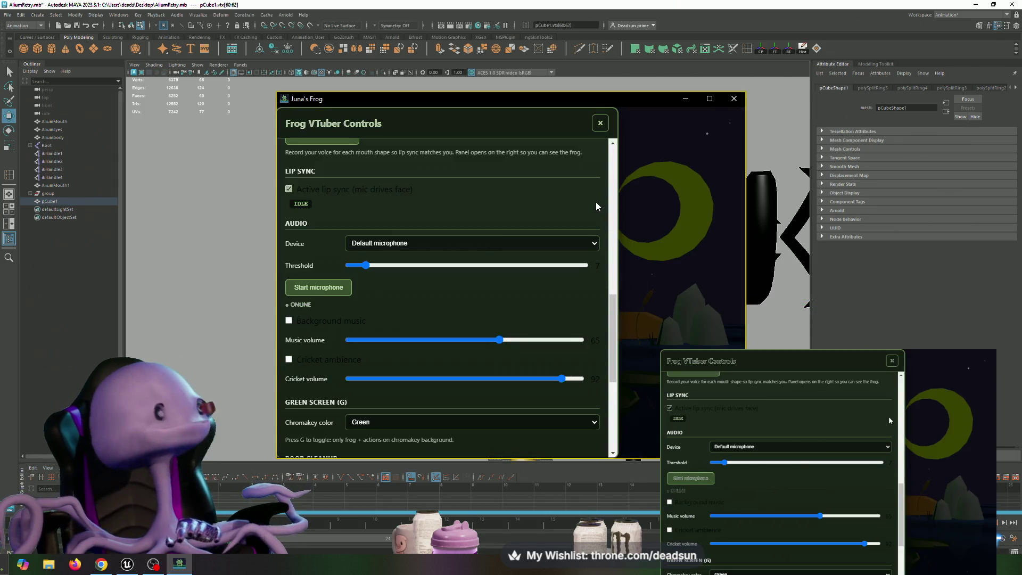
pyautogui.scroll(-4, 468, 292)
pyautogui.scroll(5, 464, 283)
pyautogui.click(443, 266)
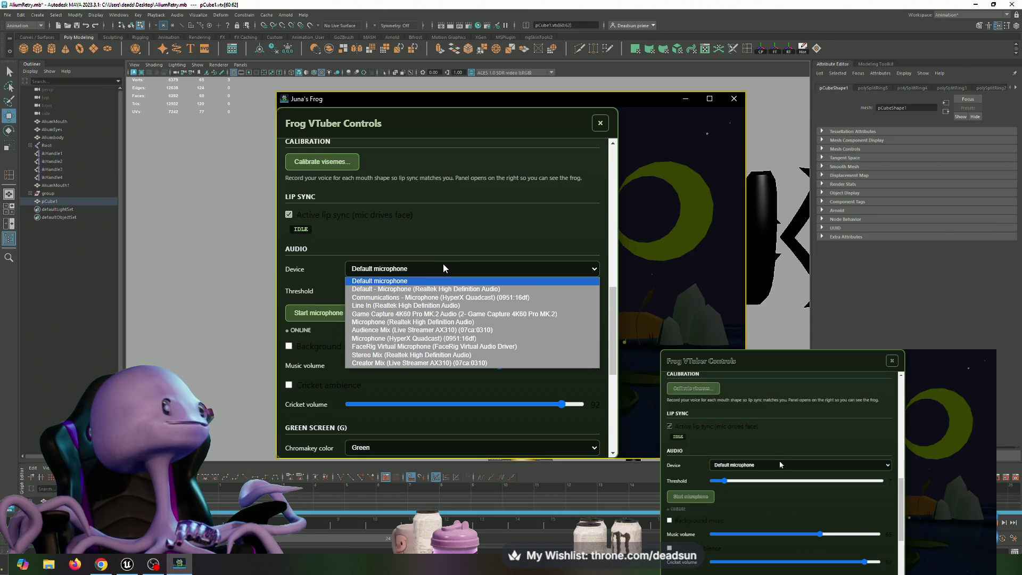
pyautogui.click(441, 282)
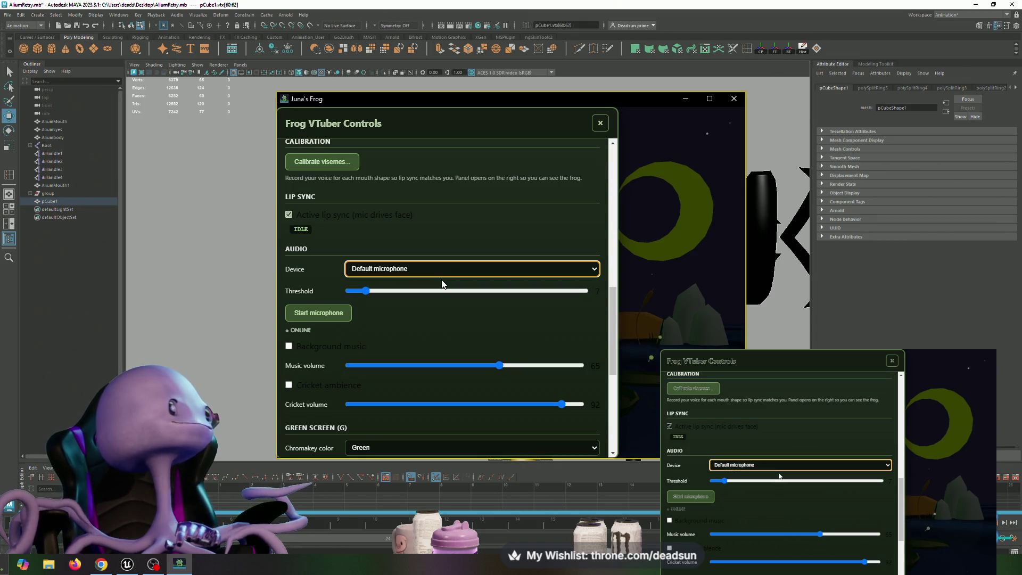
pyautogui.click(610, 119)
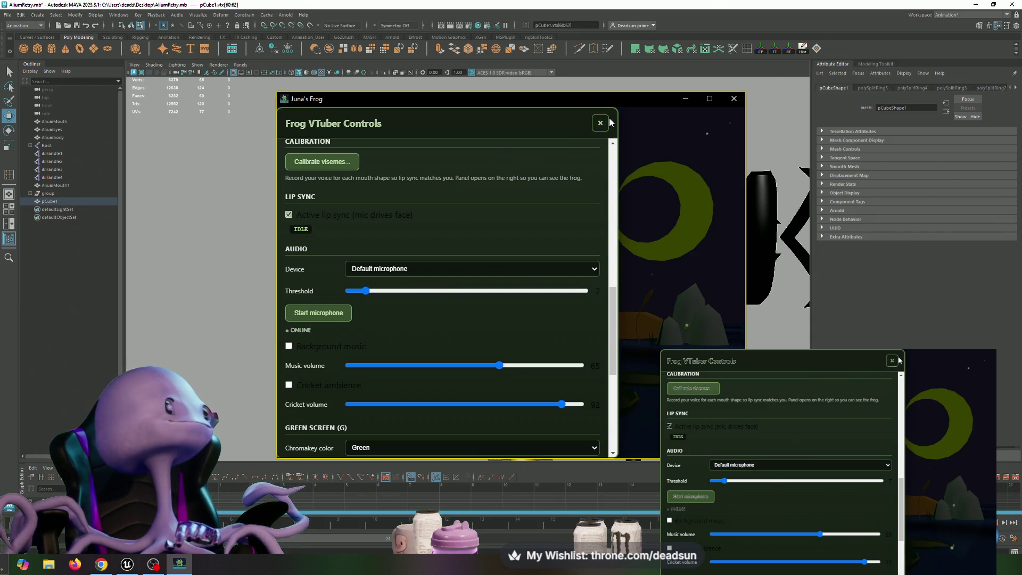
pyautogui.click(593, 129)
# Step: Try Line In, then set the input to the HyperX Quadcast communications microphone and close the panel
pyautogui.click(503, 231)
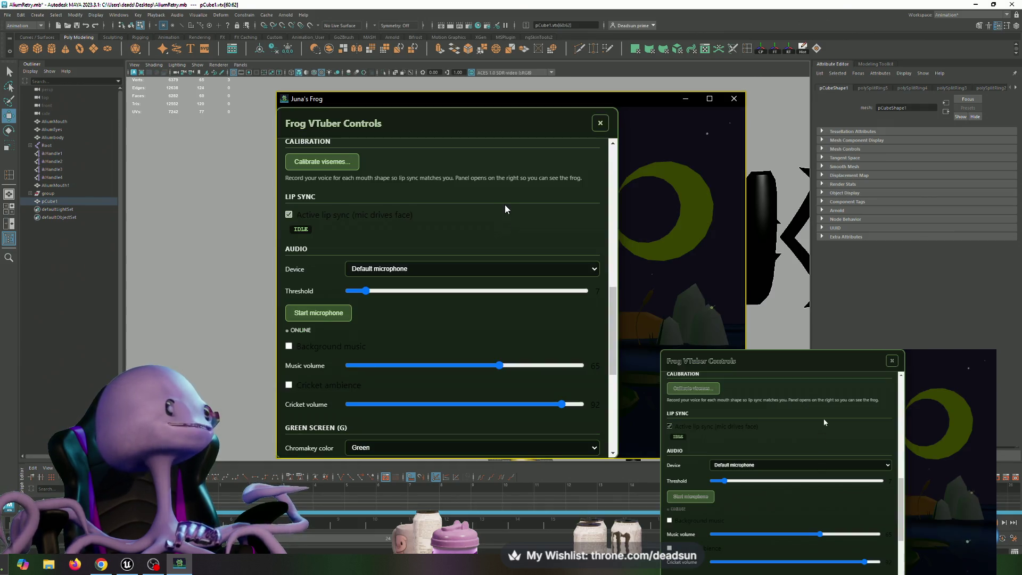
pyautogui.click(445, 270)
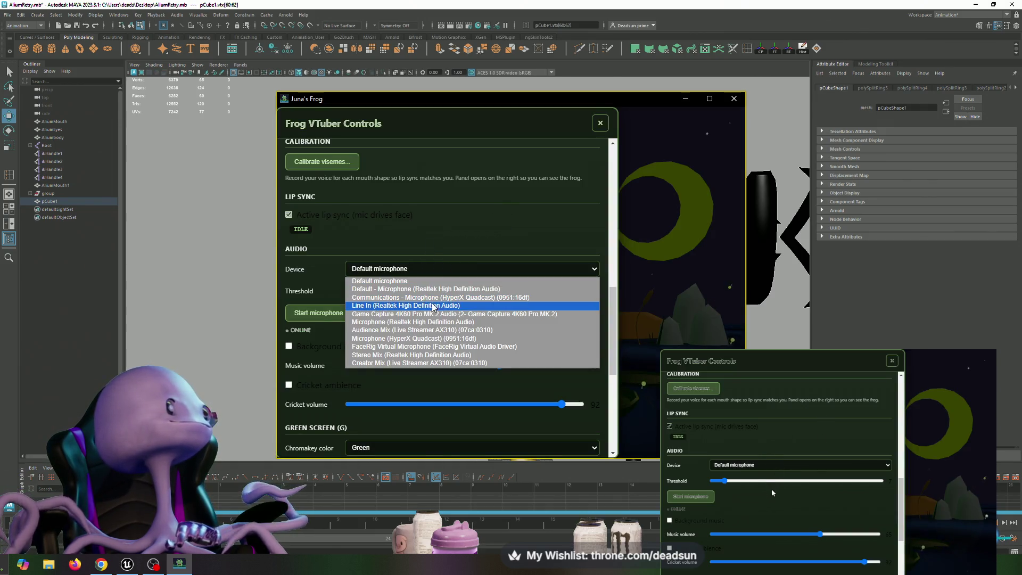
pyautogui.click(435, 302)
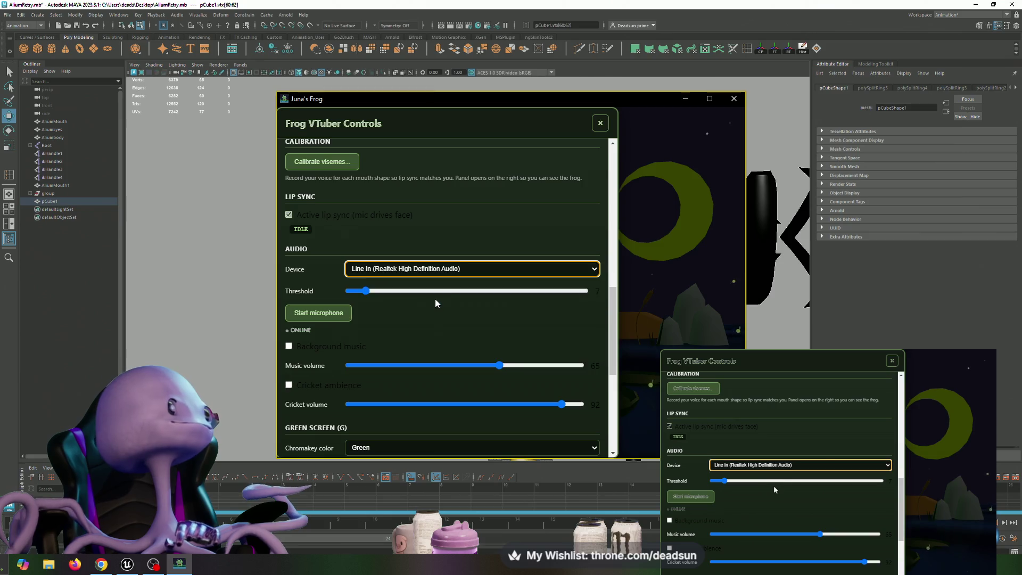
pyautogui.click(601, 123)
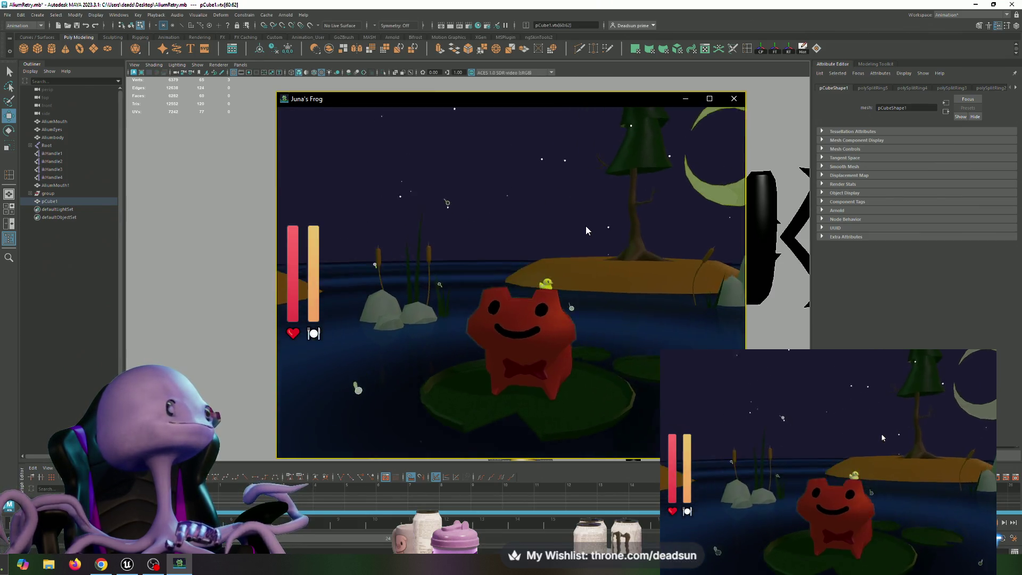
pyautogui.click(565, 230)
pyautogui.click(424, 270)
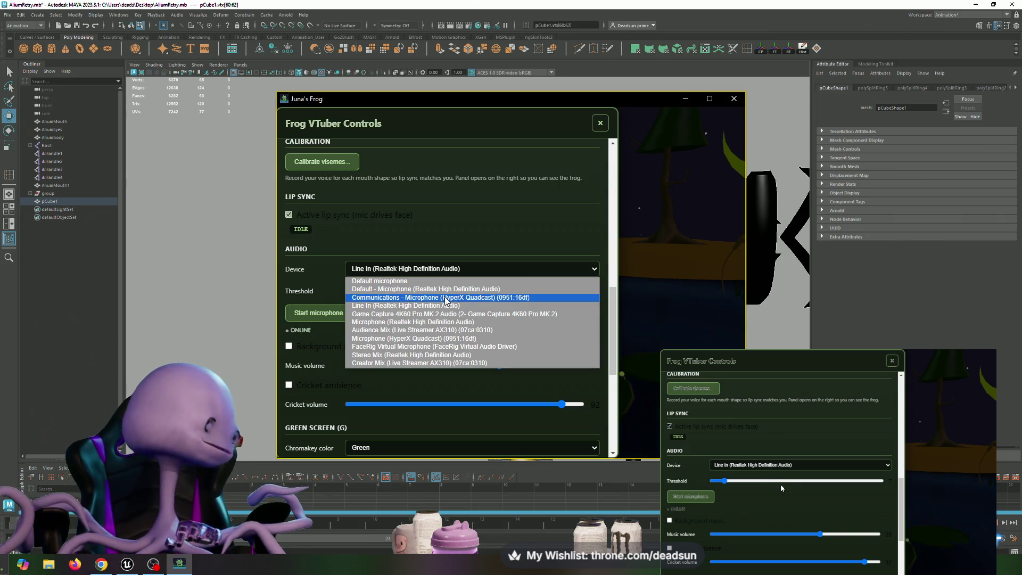
pyautogui.click(446, 298)
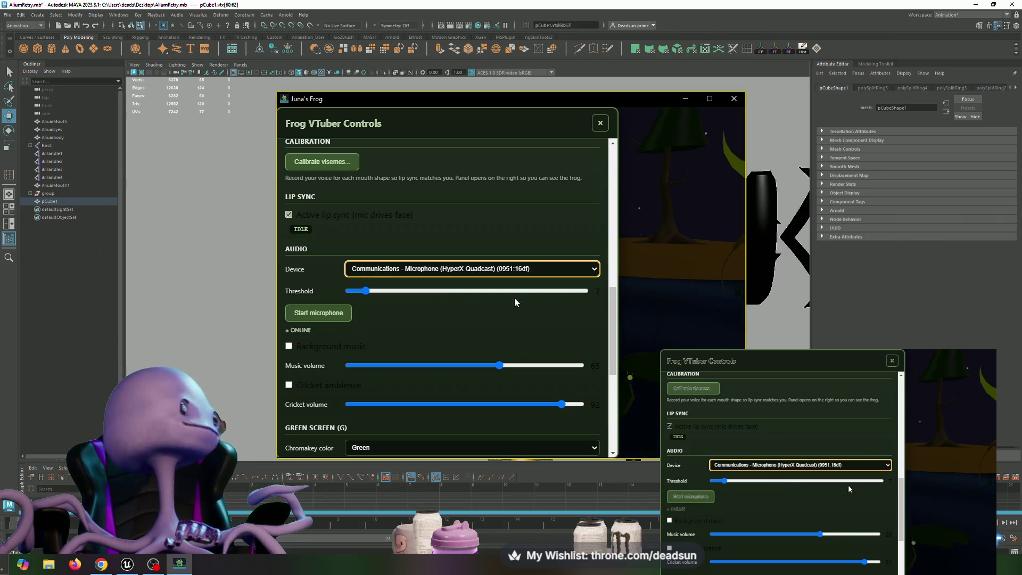
pyautogui.click(601, 124)
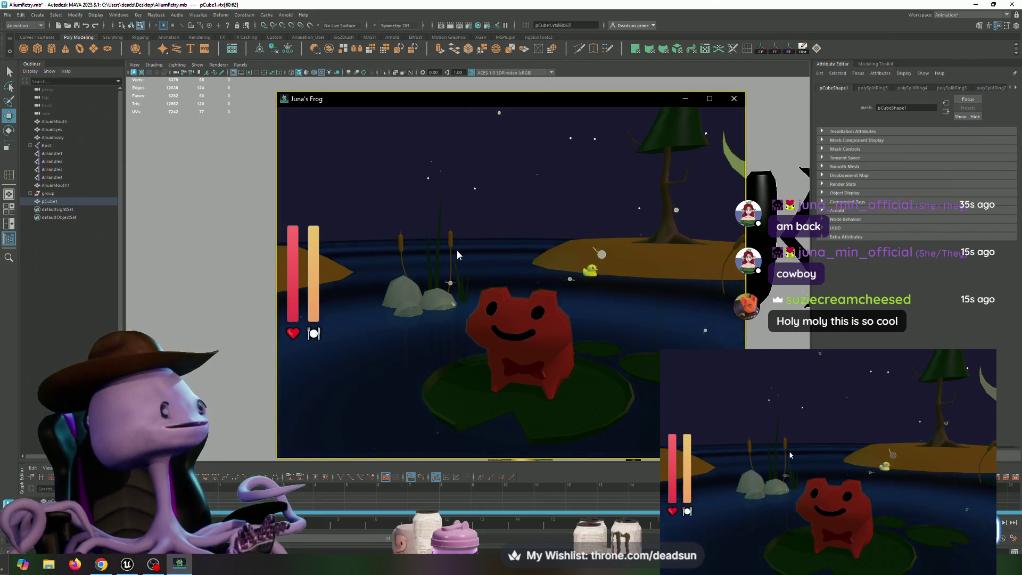
pyautogui.moveTo(457, 250)
pyautogui.mouseDown()
pyautogui.moveTo(539, 248)
pyautogui.moveTo(459, 241)
pyautogui.mouseUp()
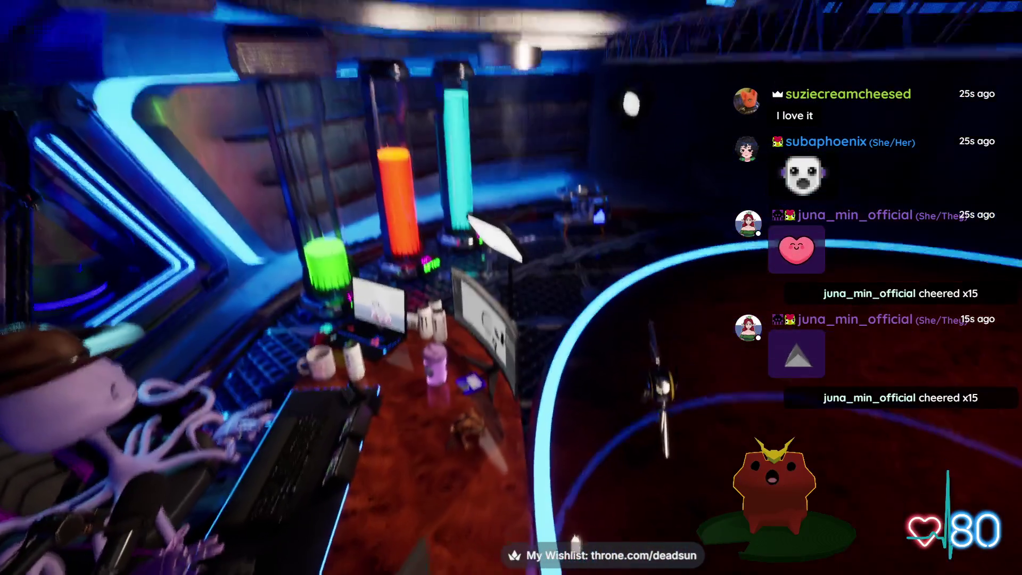
pyautogui.hotkey('alt', 'Tab')
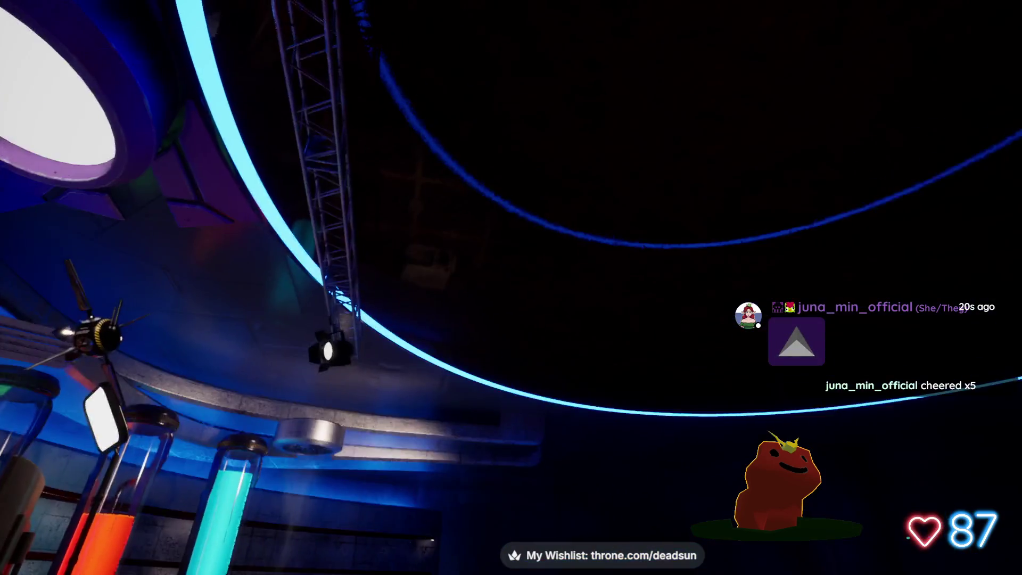
pyautogui.hotkey('alt', 'Tab')
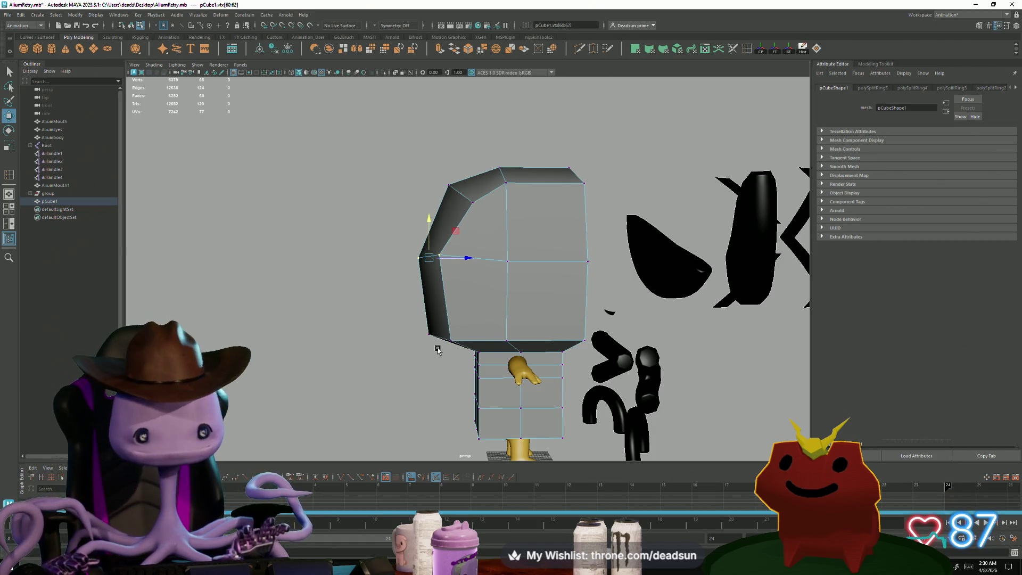
# Step: Switch to face selection with F11 and select two faces on the box body
pyautogui.keyDown('alt'); pyautogui.moveTo(473, 319); pyautogui.dragTo(546, 285); pyautogui.keyUp('alt')
pyautogui.press('F11')
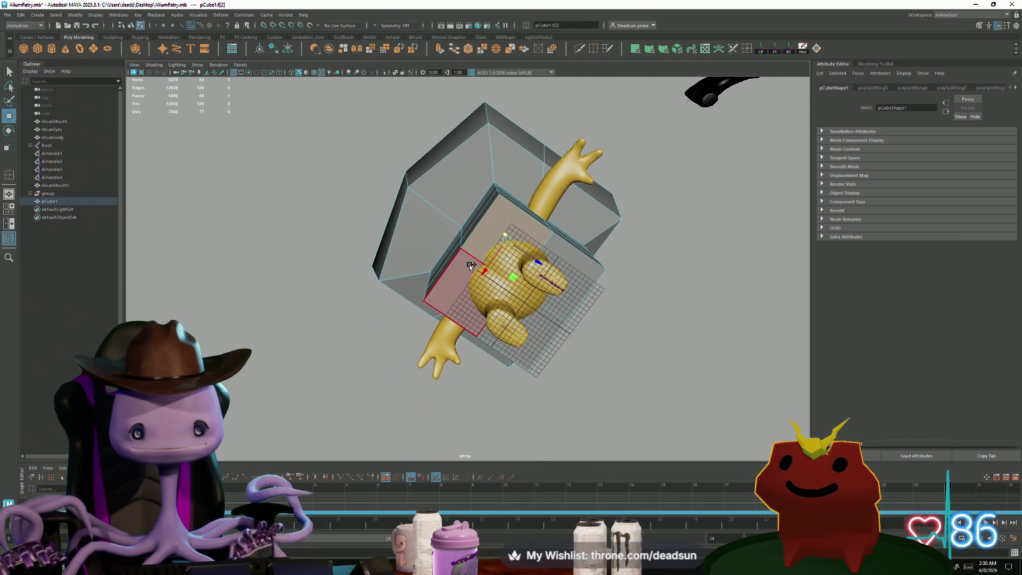
pyautogui.click(567, 302)
pyautogui.keyDown('shift'); pyautogui.click(565, 299); pyautogui.keyUp('shift')
# Step: Turn the view front-on, zoom in, and select the body face beside the arm
pyautogui.keyDown('alt'); pyautogui.moveTo(565, 299); pyautogui.dragTo(402, 363); pyautogui.keyUp('alt')
pyautogui.keyDown('alt'); pyautogui.moveTo(402, 363); pyautogui.dragTo(385, 362, button='middle'); pyautogui.keyUp('alt')
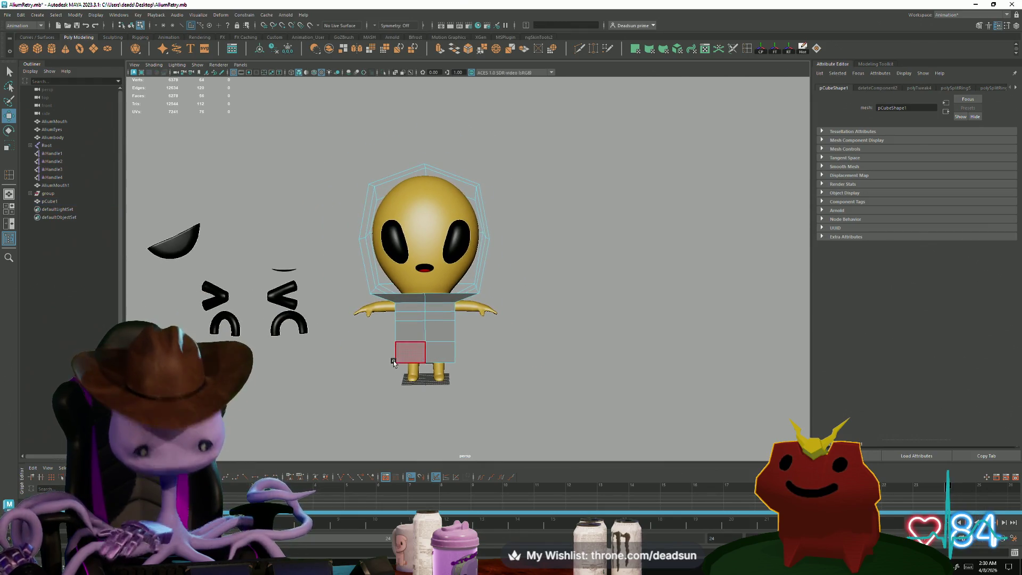
pyautogui.moveTo(426, 357)
pyautogui.keyDown('alt'); pyautogui.mouseDown()
pyautogui.moveTo(563, 359)
pyautogui.moveTo(474, 306)
pyautogui.moveTo(343, 372)
pyautogui.moveTo(345, 358)
pyautogui.mouseUp(); pyautogui.keyUp('alt')
pyautogui.scroll(3, 475, 304)
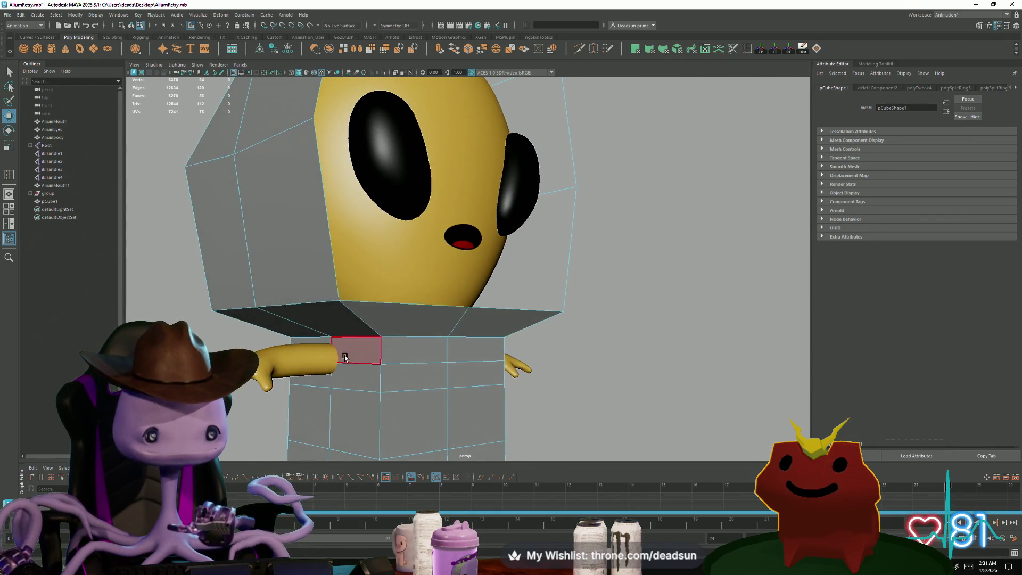
pyautogui.moveTo(332, 362); pyautogui.dragTo(317, 357, button='right')
pyautogui.click(318, 358)
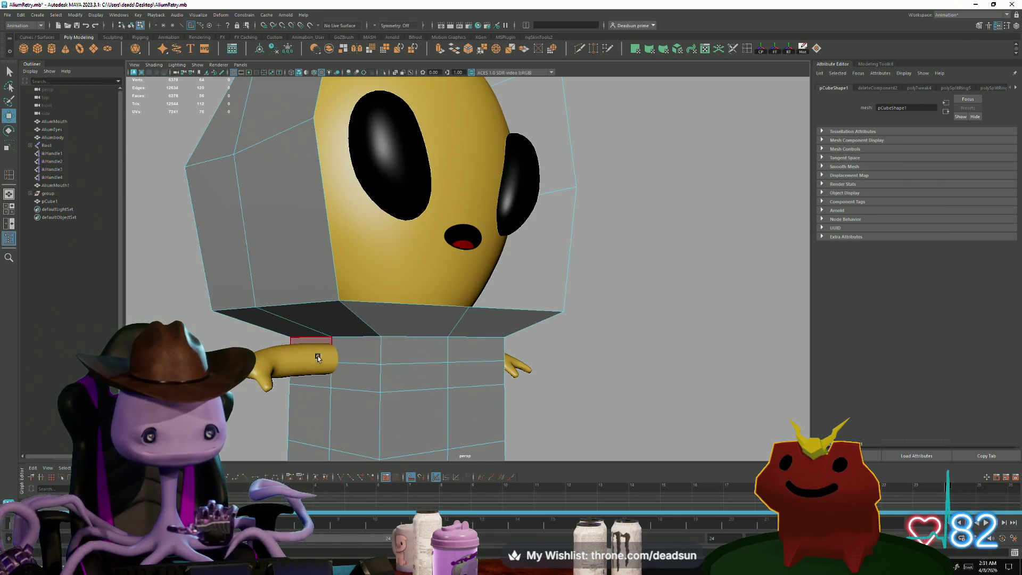
pyautogui.keyDown('alt'); pyautogui.moveTo(352, 375); pyautogui.dragTo(400, 357); pyautogui.keyUp('alt')
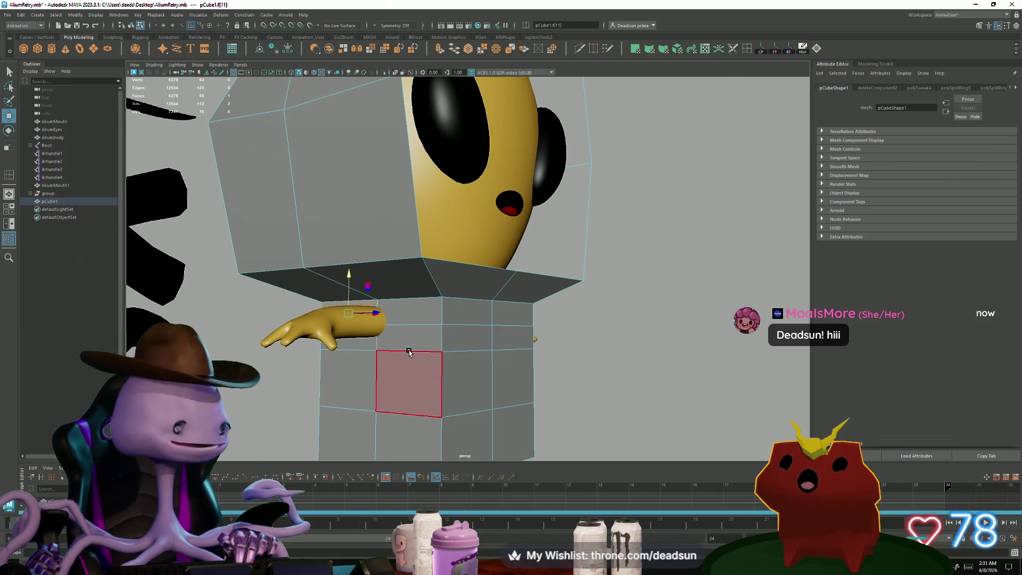
pyautogui.hotkey('alt', 'Tab')
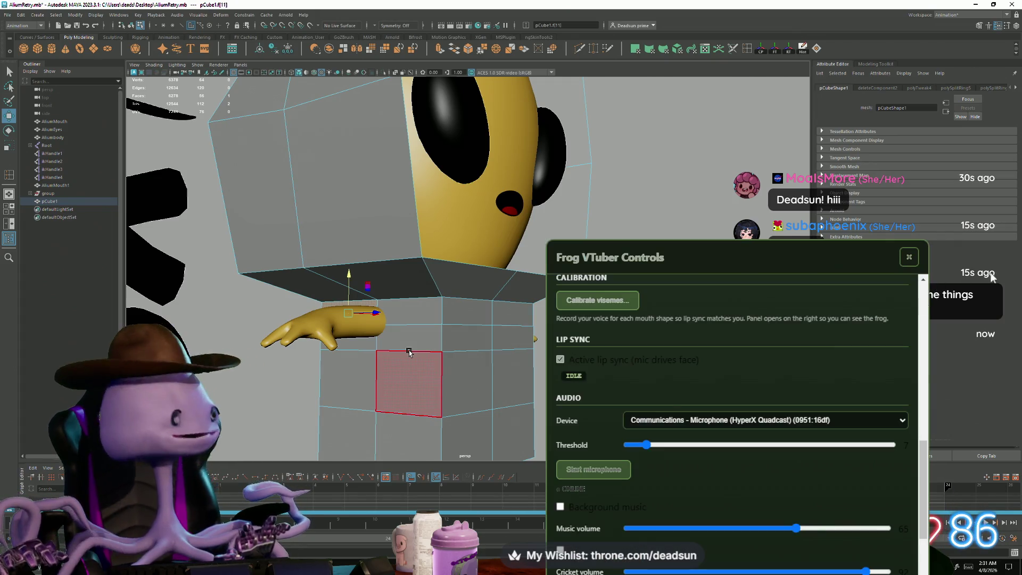
# Step: Scroll to Body Color and set the frog's hue to 283 for a purple body
pyautogui.scroll(10, 716, 390)
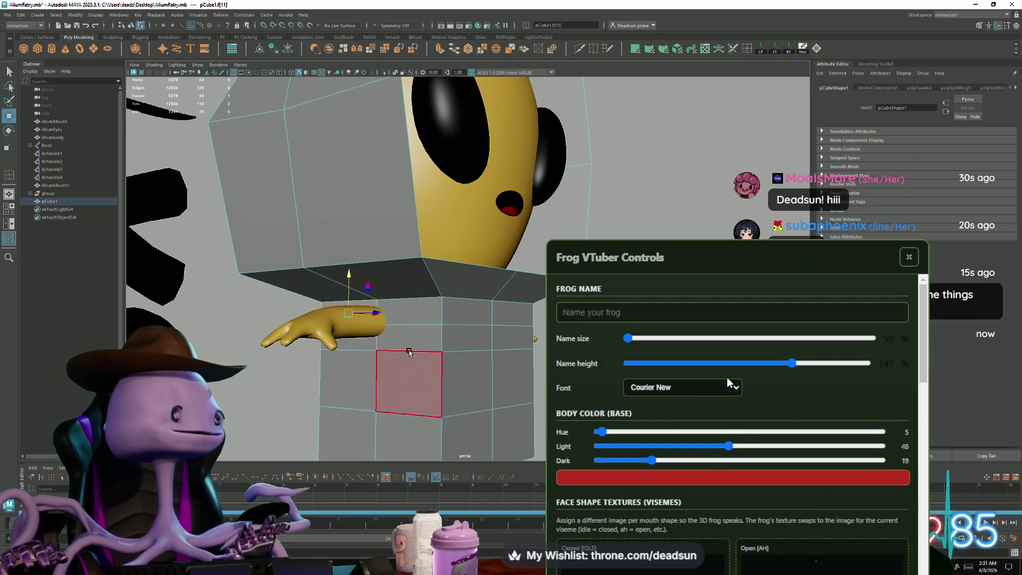
pyautogui.moveTo(745, 339); pyautogui.dragTo(624, 341)
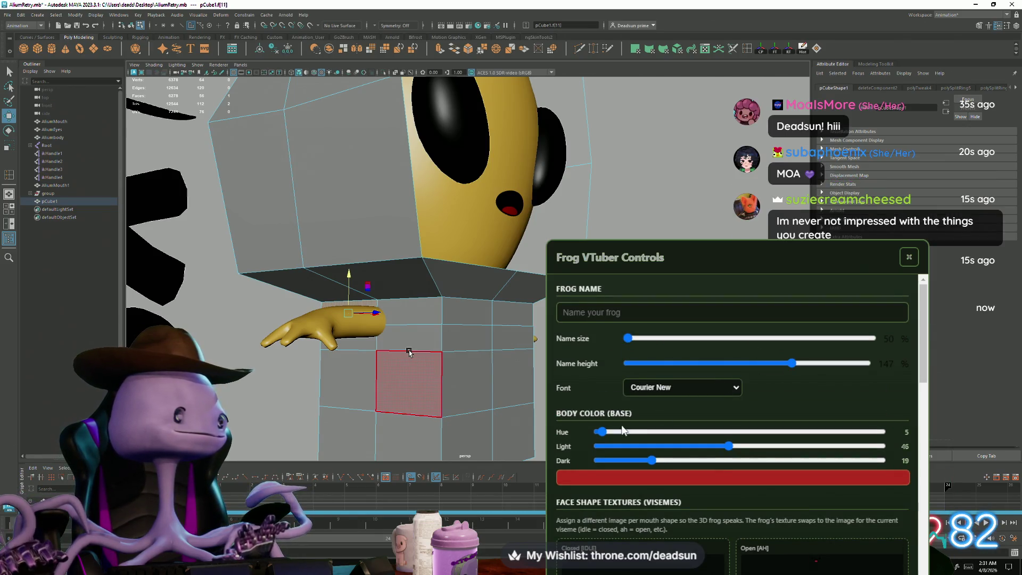
pyautogui.moveTo(602, 432); pyautogui.dragTo(823, 431)
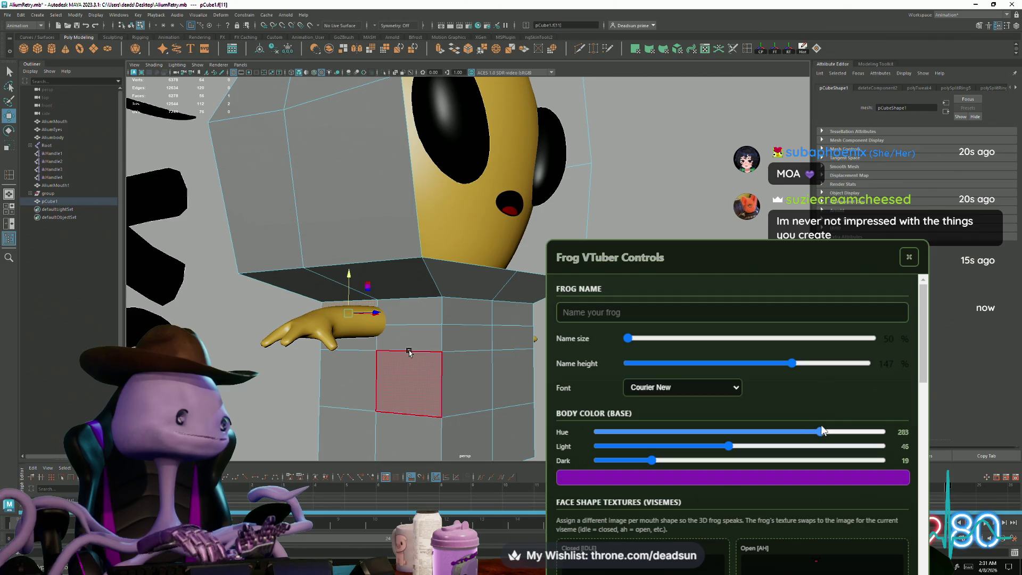